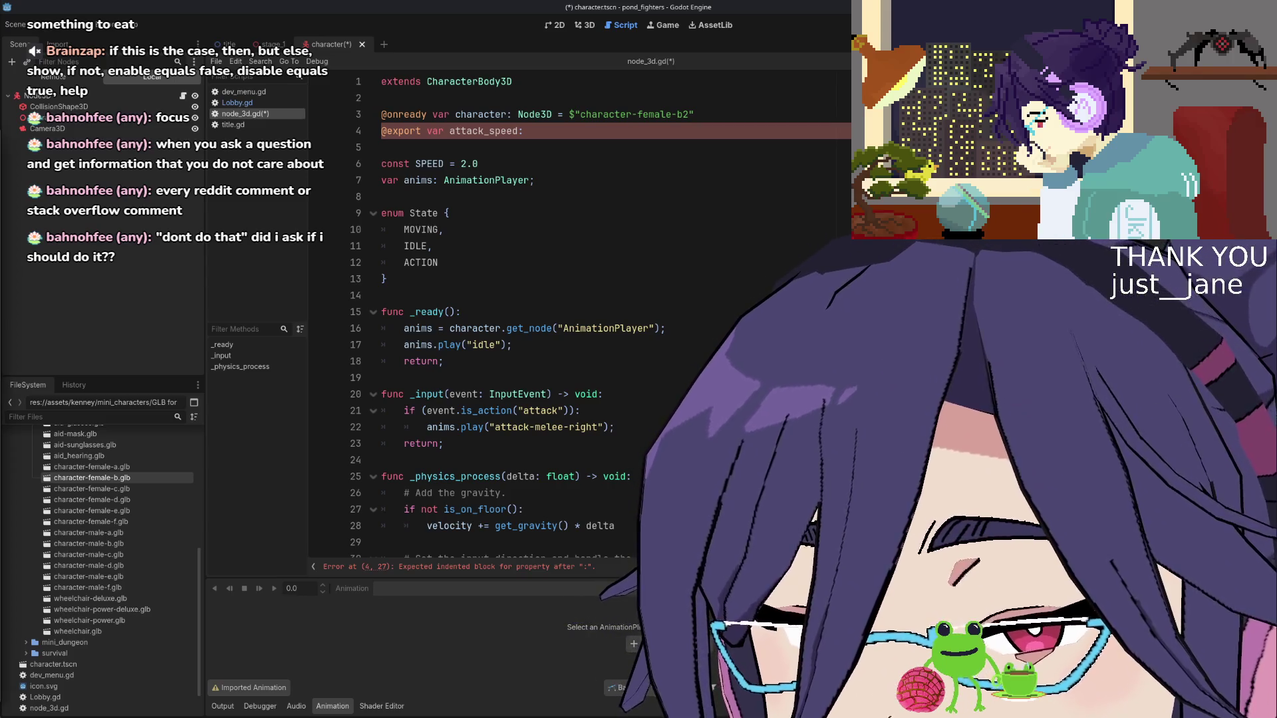
# Make room for a new function between _input and _physics_process in node_3d.gd
pyautogui.click(636, 515)
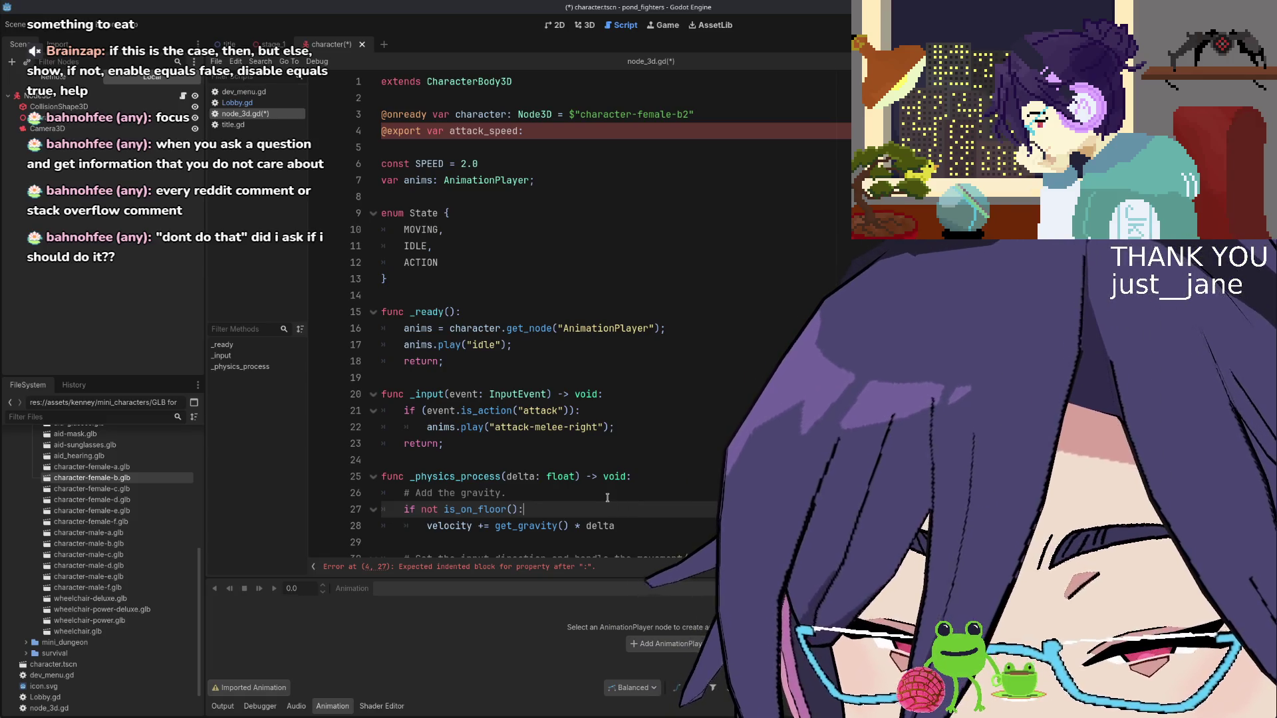
pyautogui.scroll(-2, 598, 493)
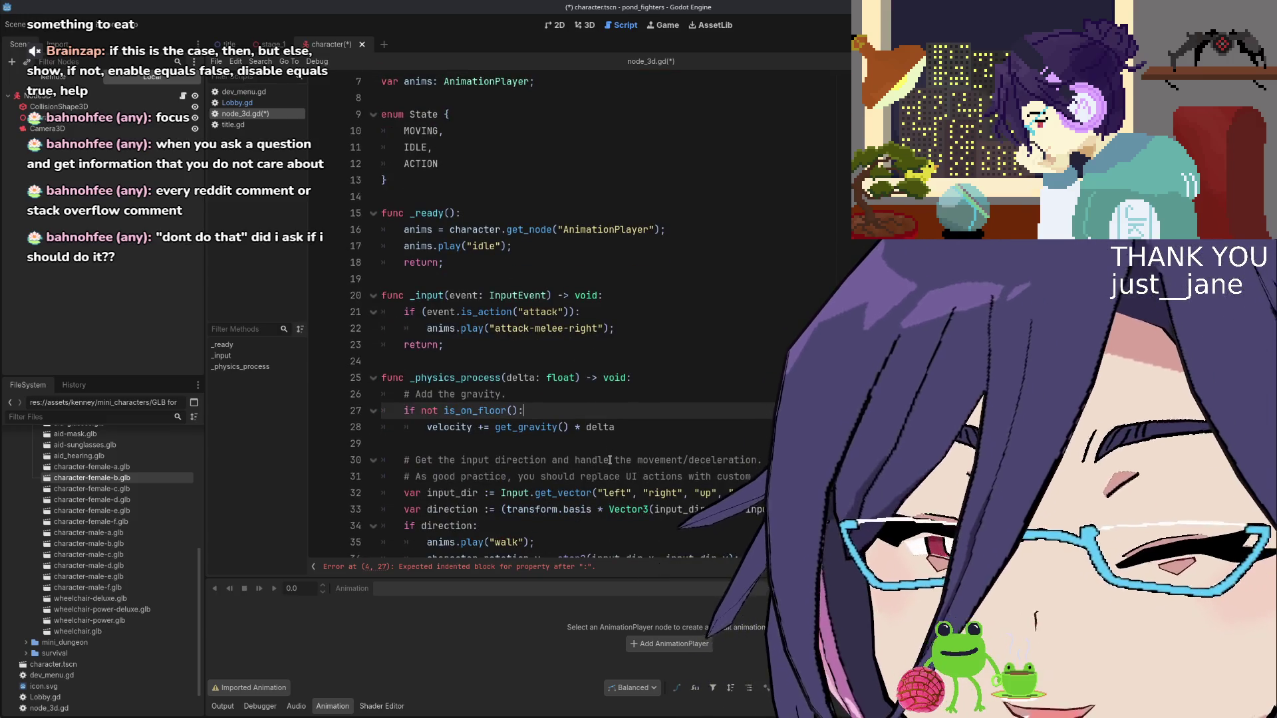
pyautogui.scroll(1, 610, 459)
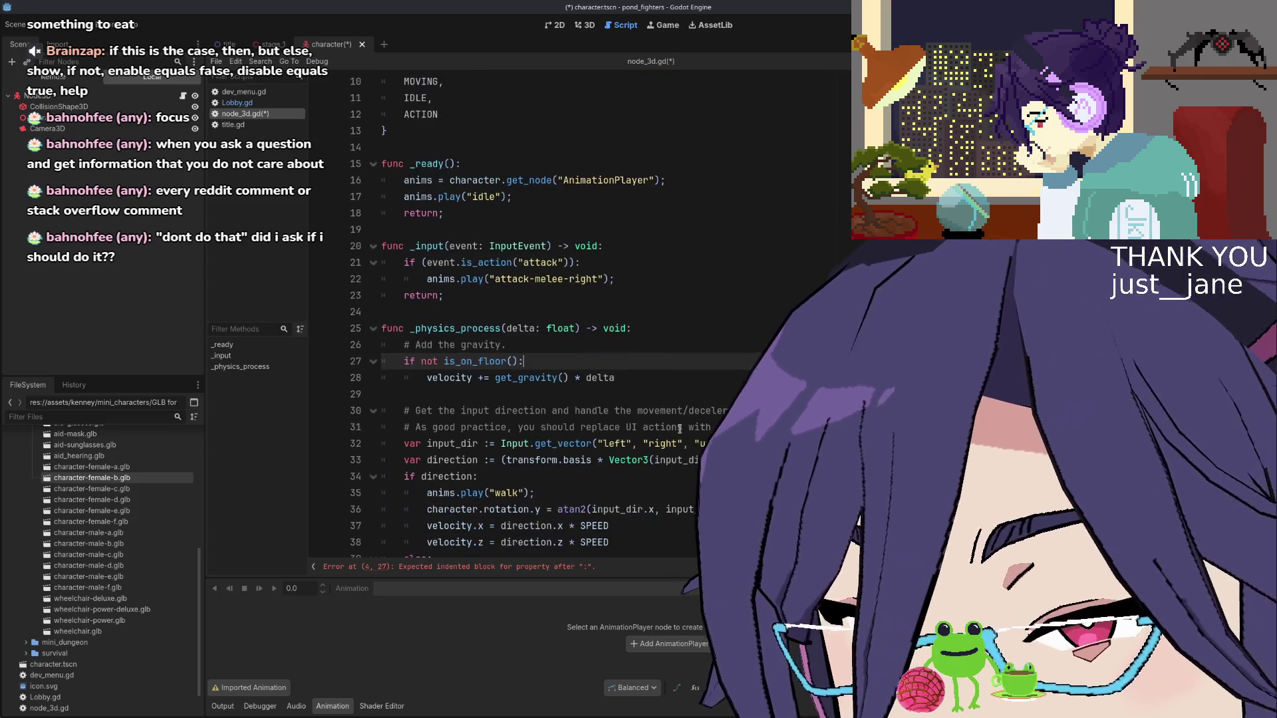
pyautogui.scroll(-6, 638, 452)
pyautogui.scroll(6, 679, 435)
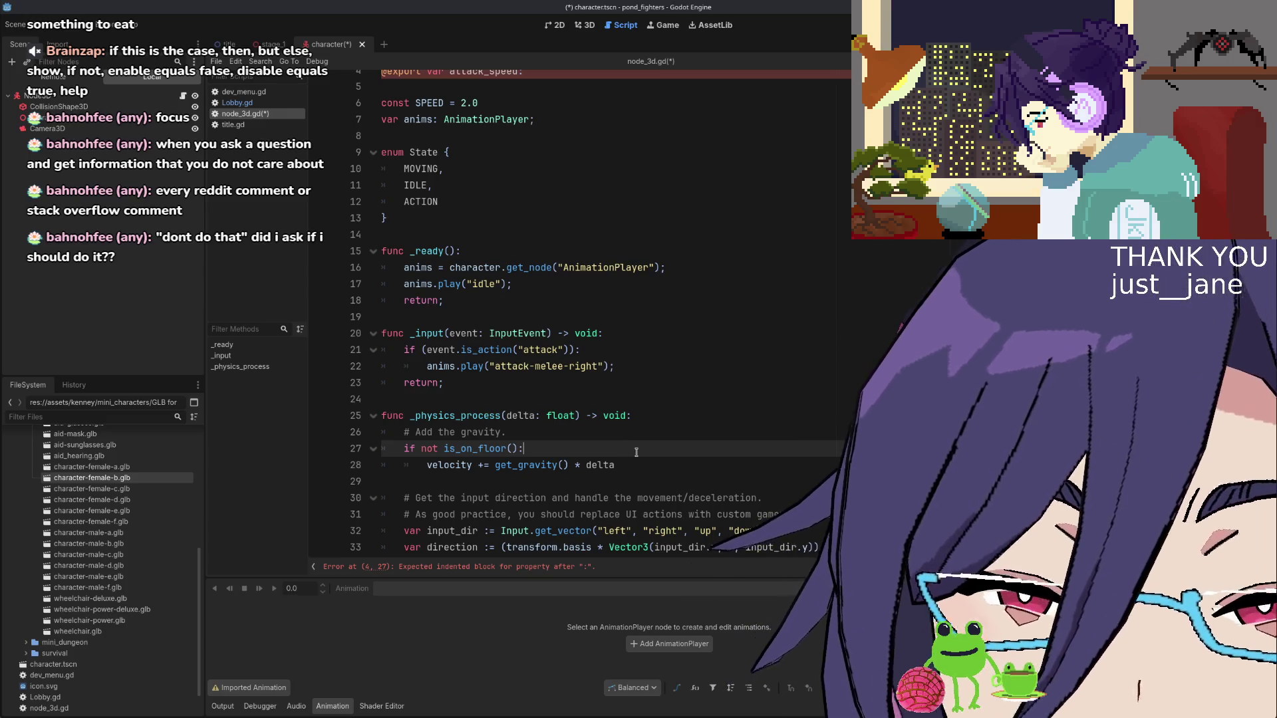
pyautogui.scroll(-1, 636, 453)
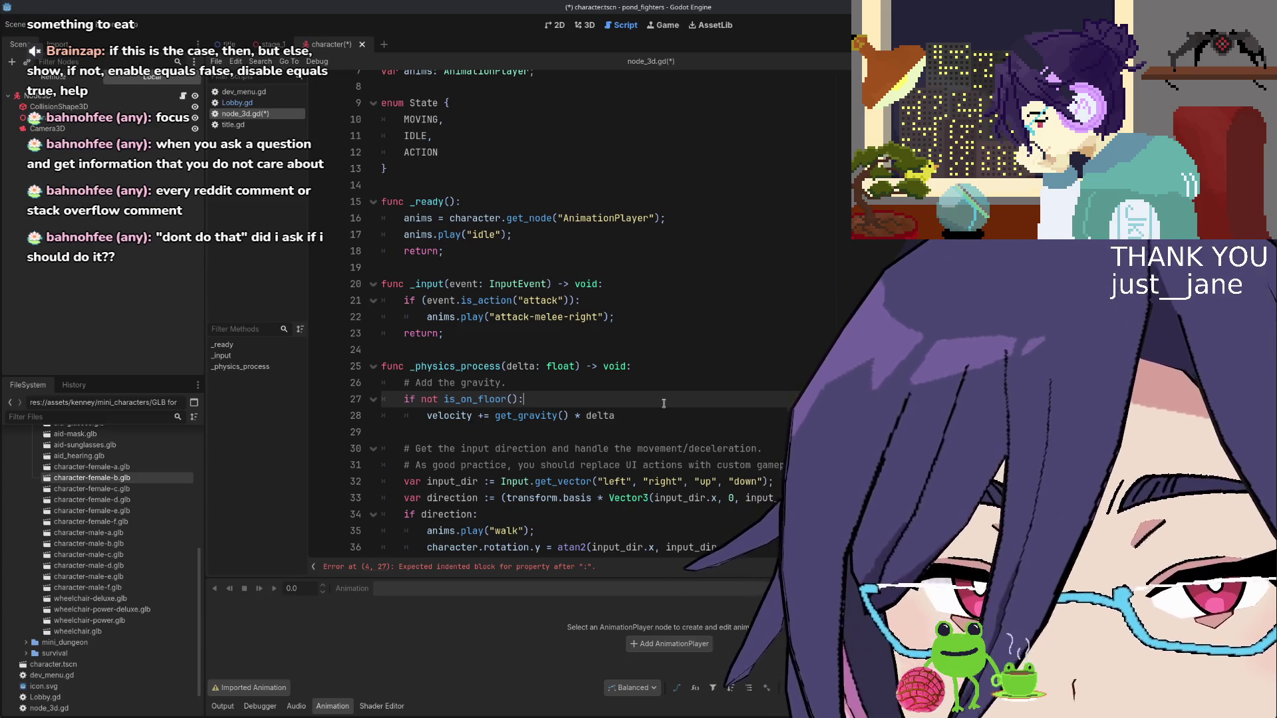
pyautogui.scroll(1, 663, 407)
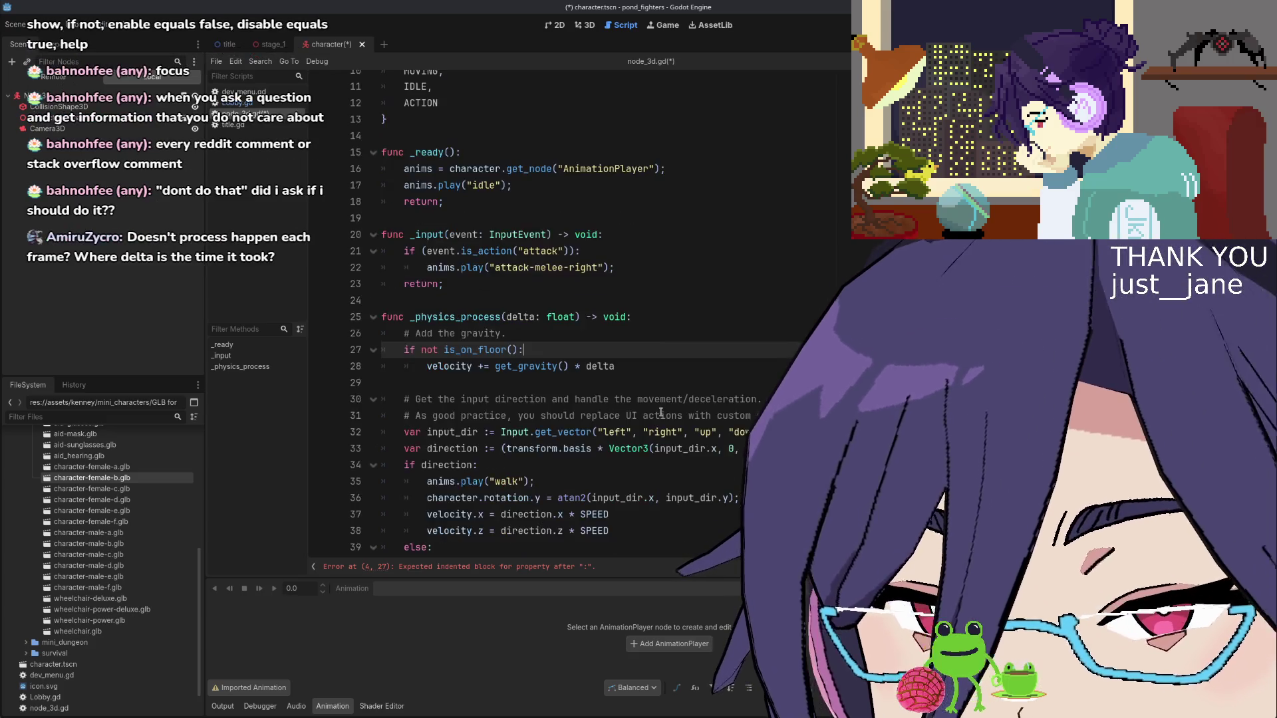
pyautogui.scroll(-2, 660, 413)
pyautogui.scroll(3, 661, 413)
pyautogui.scroll(-7, 661, 412)
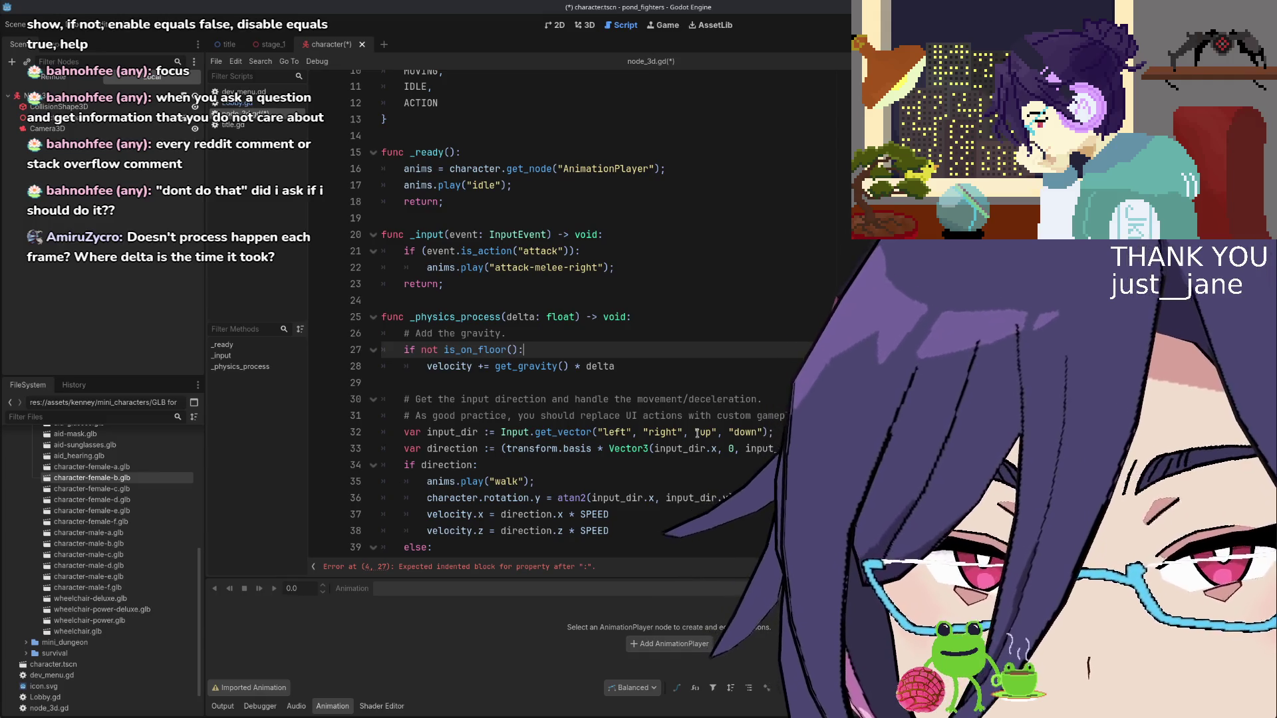
pyautogui.scroll(3, 410, 484)
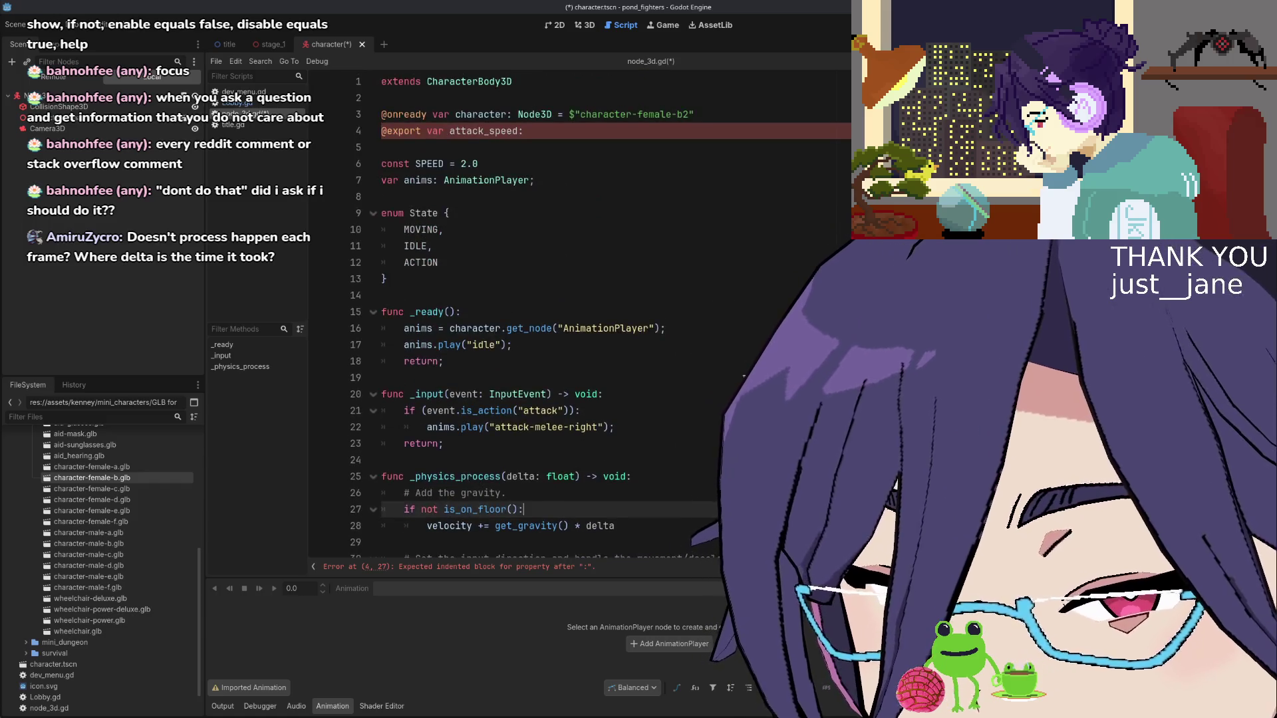
pyautogui.scroll(-4, 728, 393)
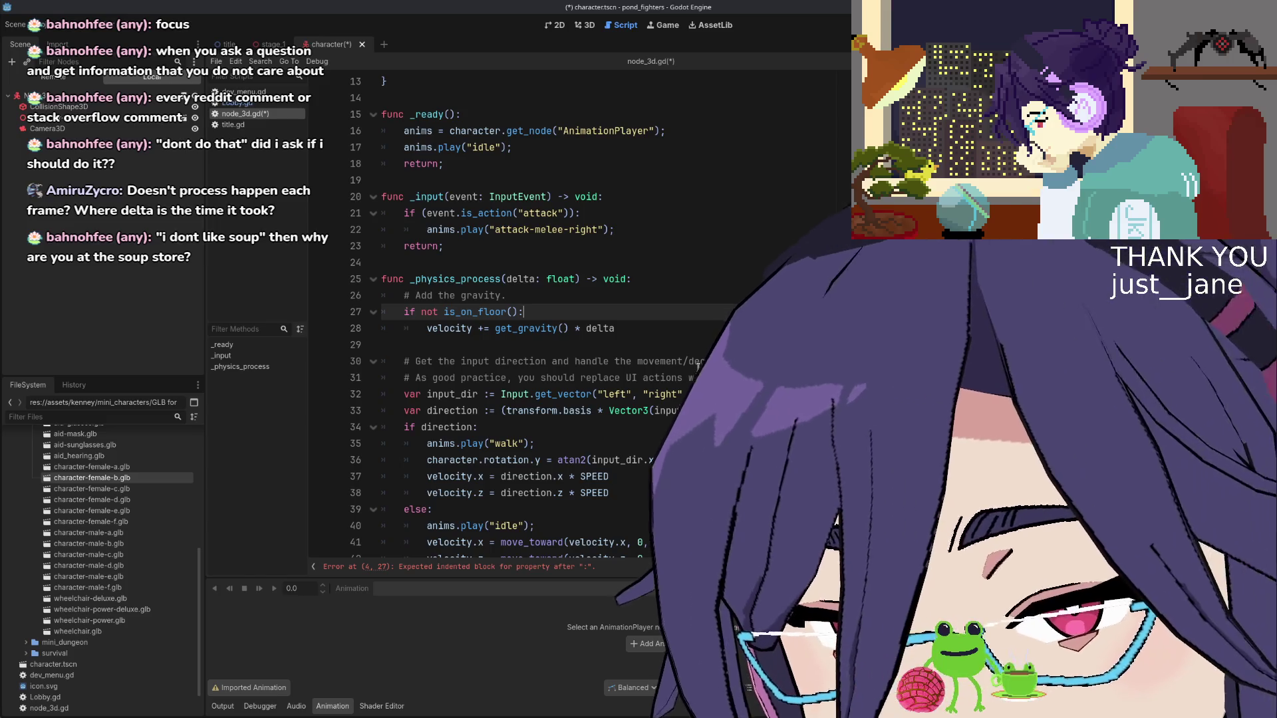
pyautogui.click(523, 280)
pyautogui.click(504, 252)
pyautogui.press('Down')
pyautogui.press('Return')
pyautogui.press('Return')
pyautogui.press('Up')
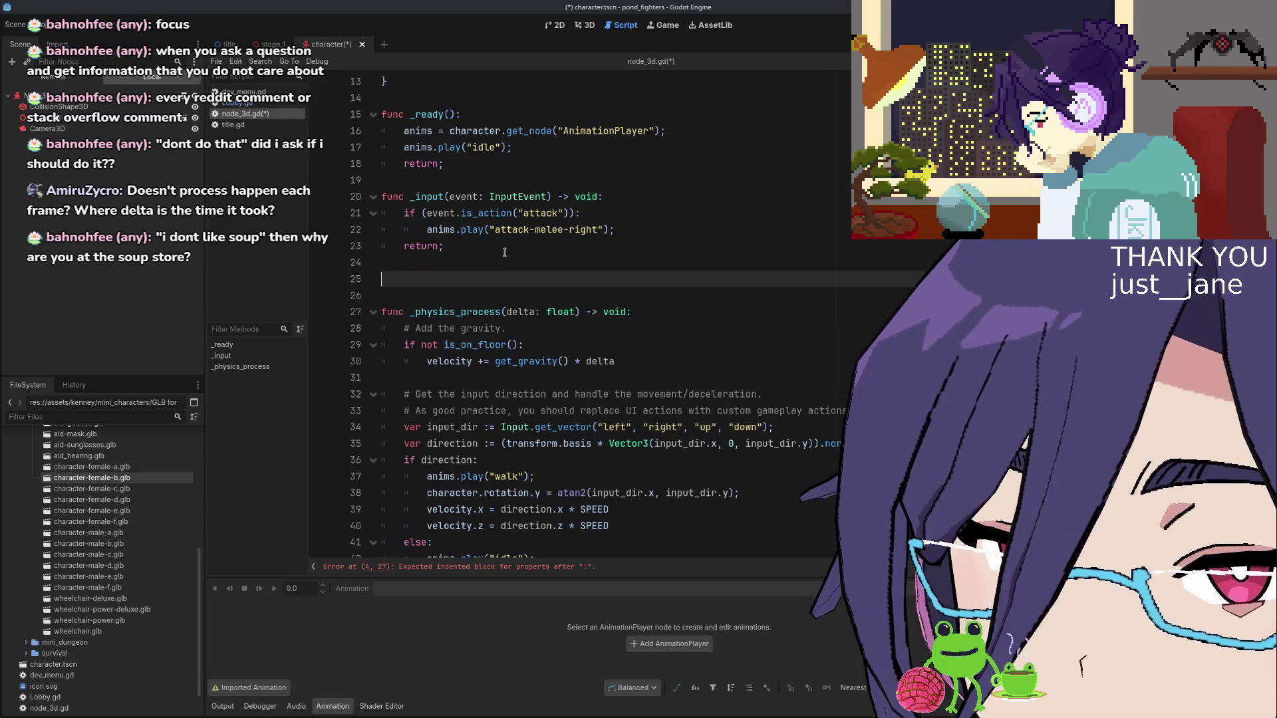
# Write func _process(delta: float) whose body is an empty line followed by return;
pyautogui.write('func ')
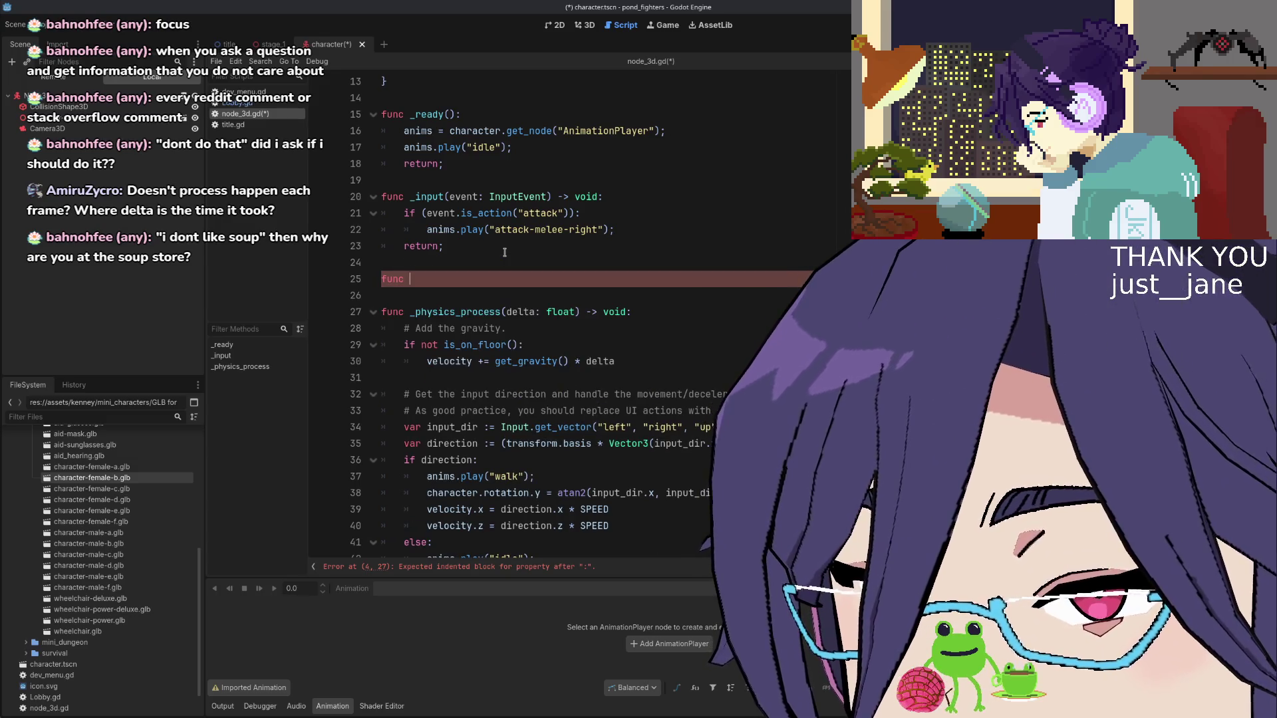
pyautogui.write('_pro')
pyautogui.press('Return')
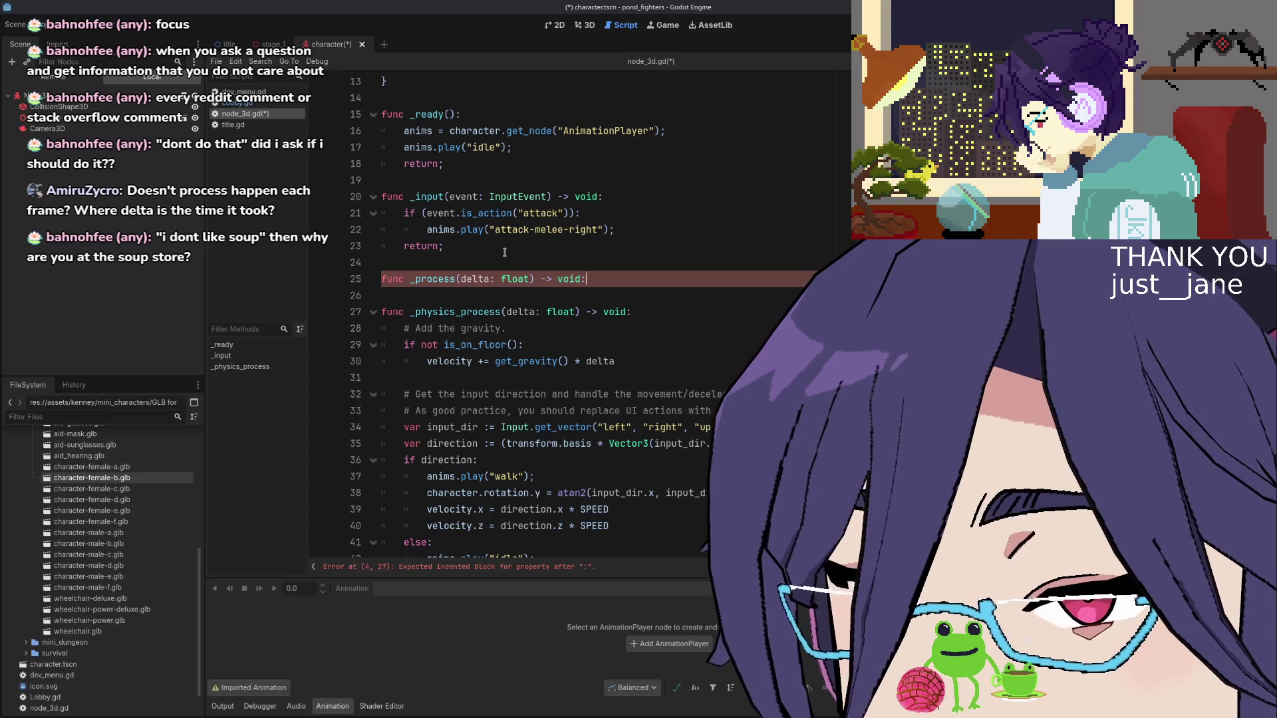
pyautogui.press('Return')
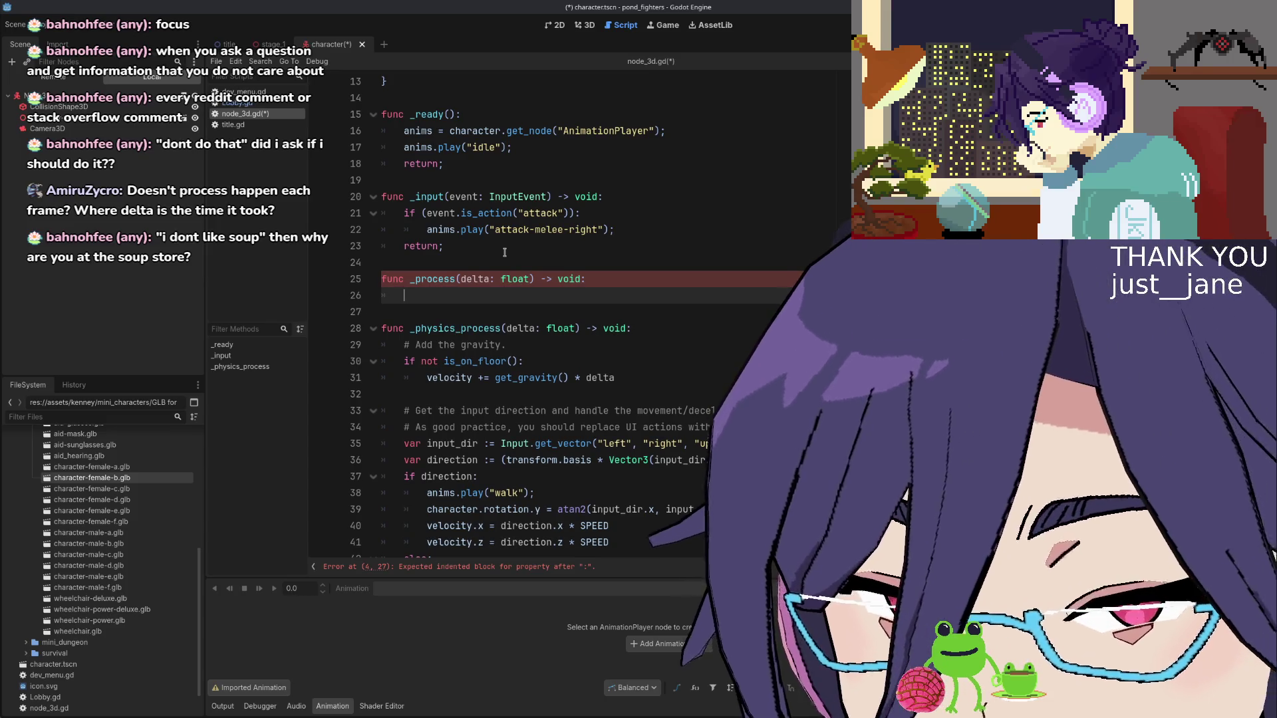
pyautogui.write('return;')
pyautogui.press('Up')
pyautogui.press('End')
pyautogui.press('Return')
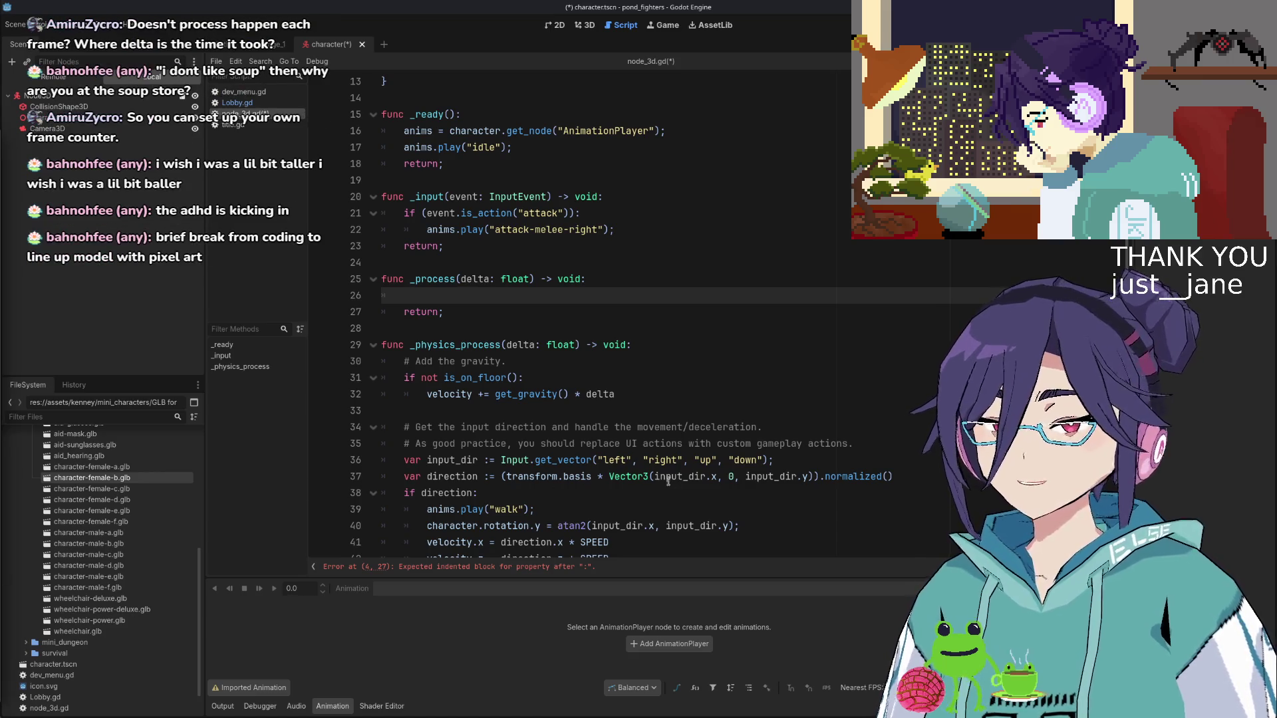
pyautogui.click(691, 443)
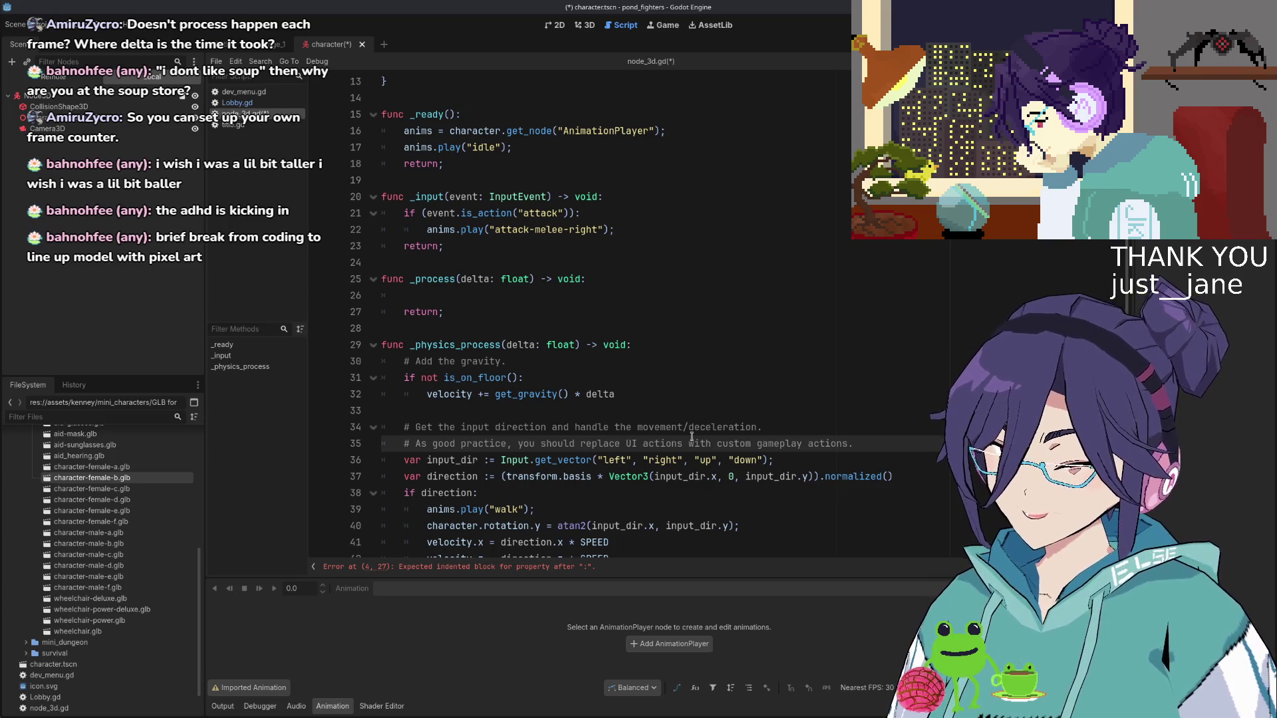
pyautogui.scroll(4, 634, 349)
pyautogui.scroll(-3, 626, 445)
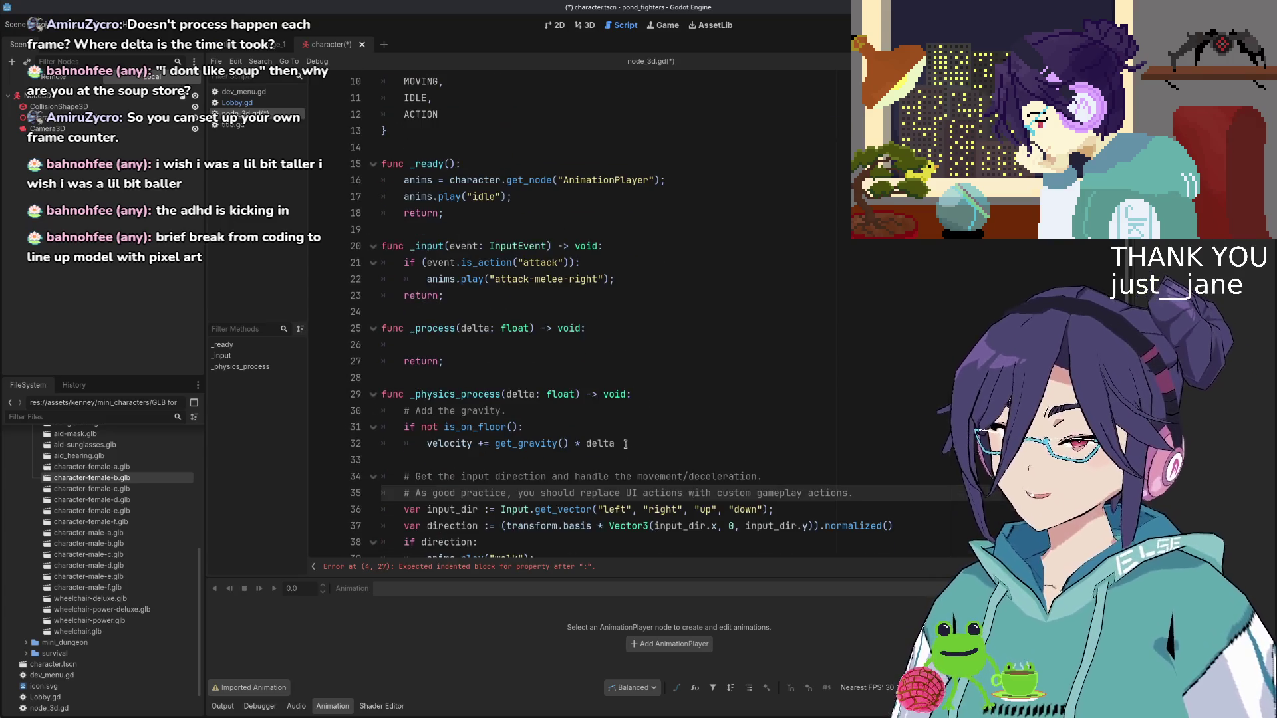
pyautogui.click(578, 344)
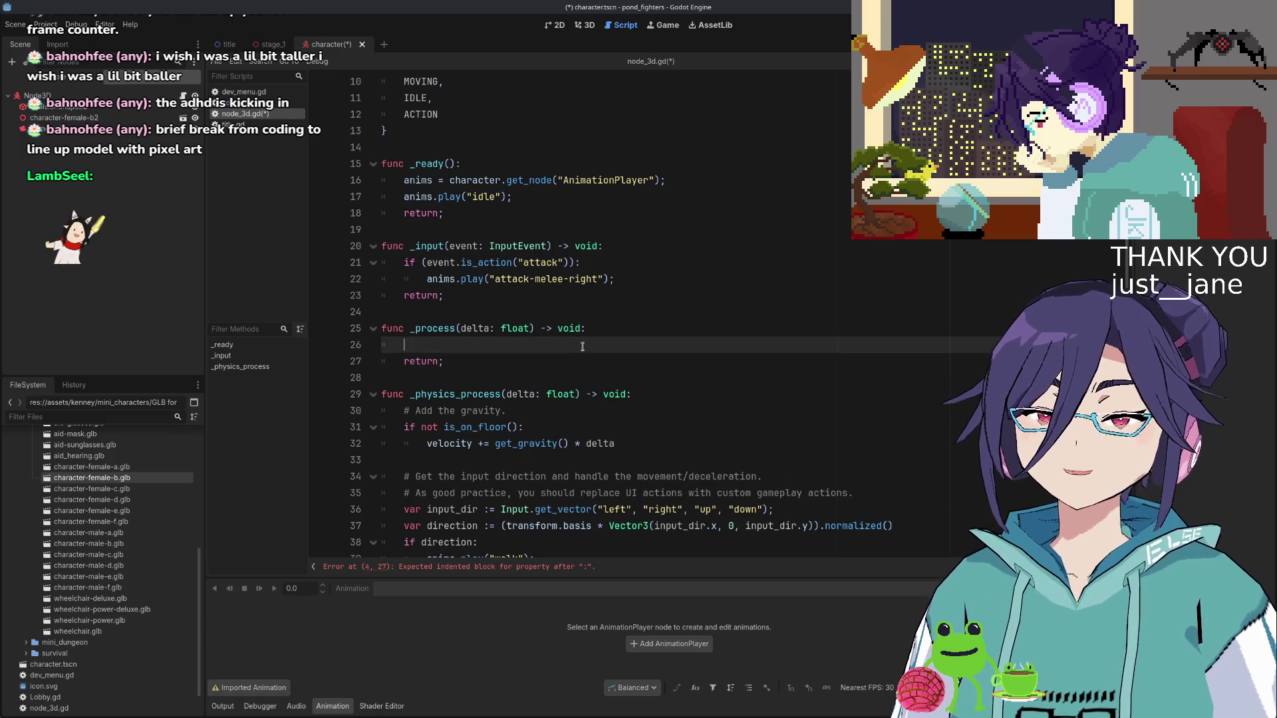
pyautogui.press('Home')
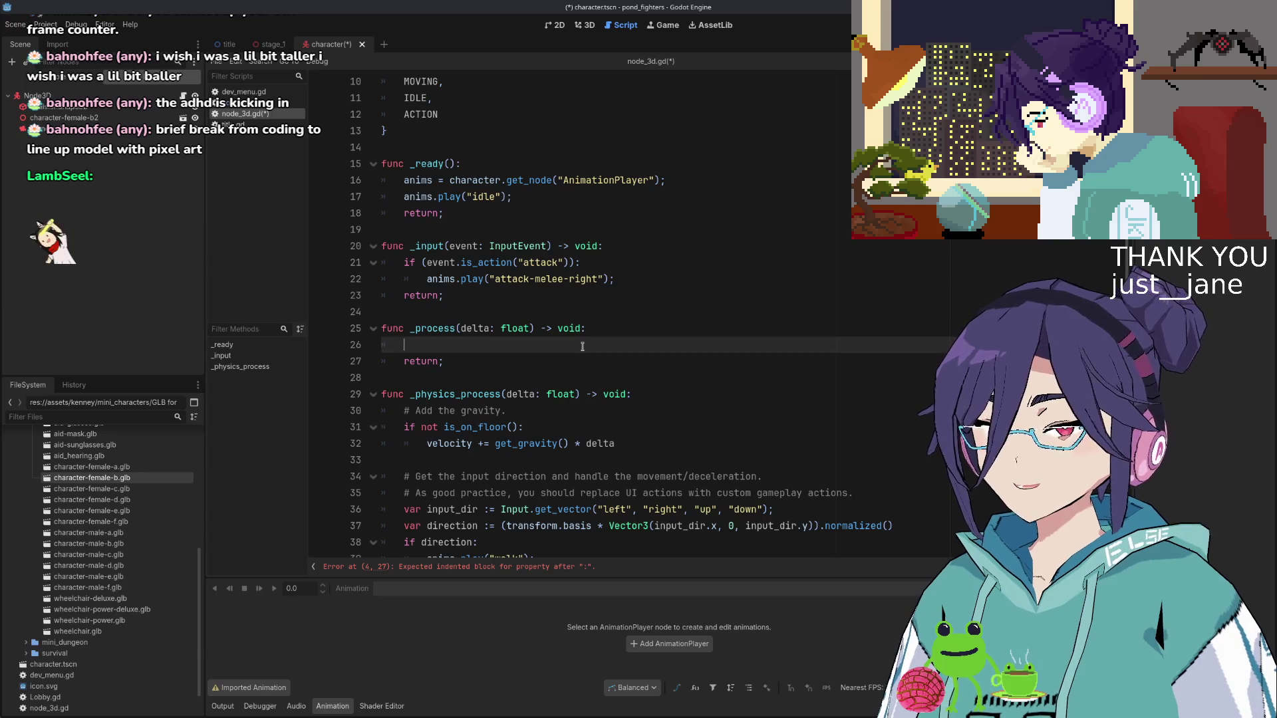
pyautogui.press('Up')
pyautogui.press('Up')
pyautogui.press('Down')
pyautogui.press('Down')
pyautogui.press('End')
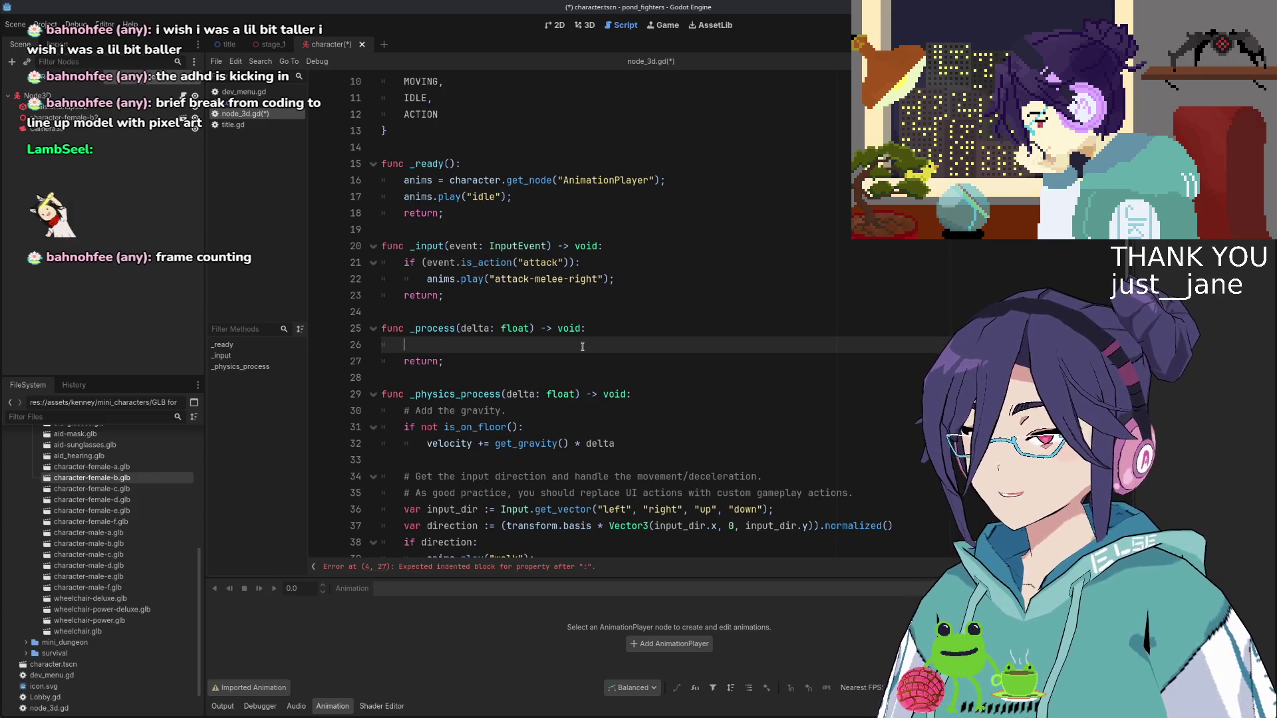
pyautogui.press('Up')
pyautogui.press('Up')
pyautogui.press('Up')
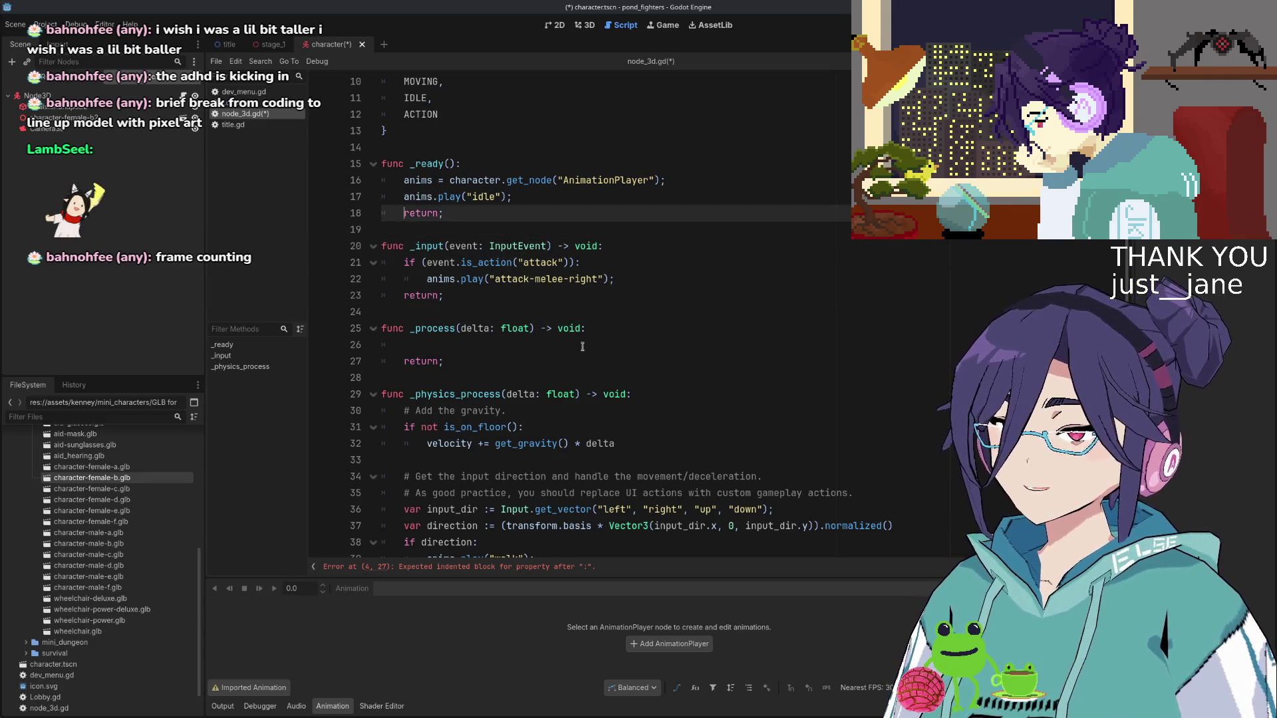
pyautogui.scroll(3, 536, 292)
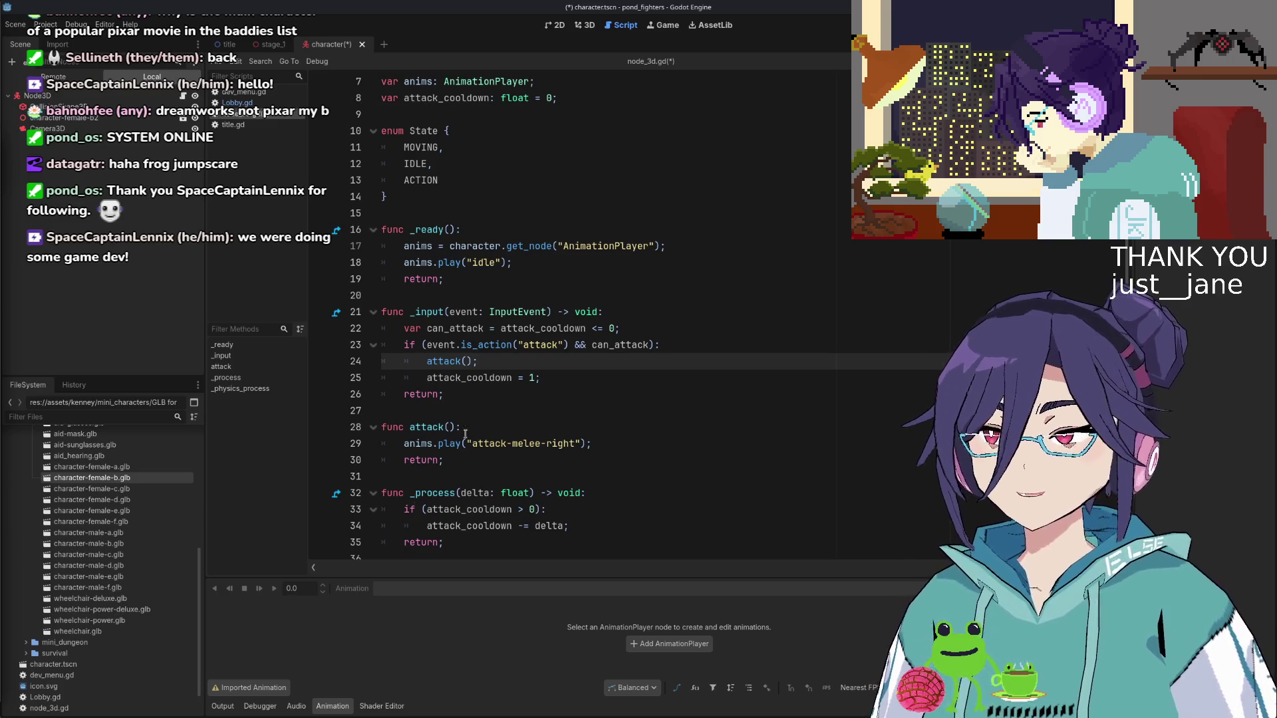
pyautogui.click(586, 28)
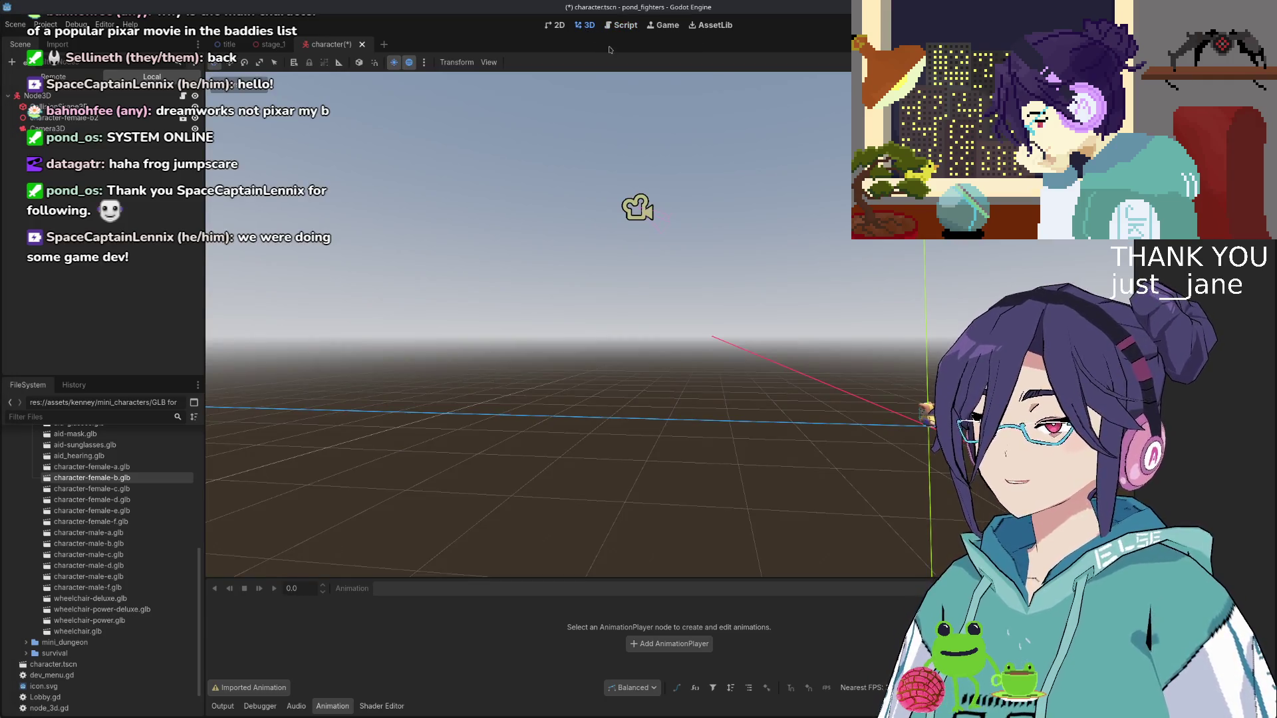
pyautogui.click(622, 26)
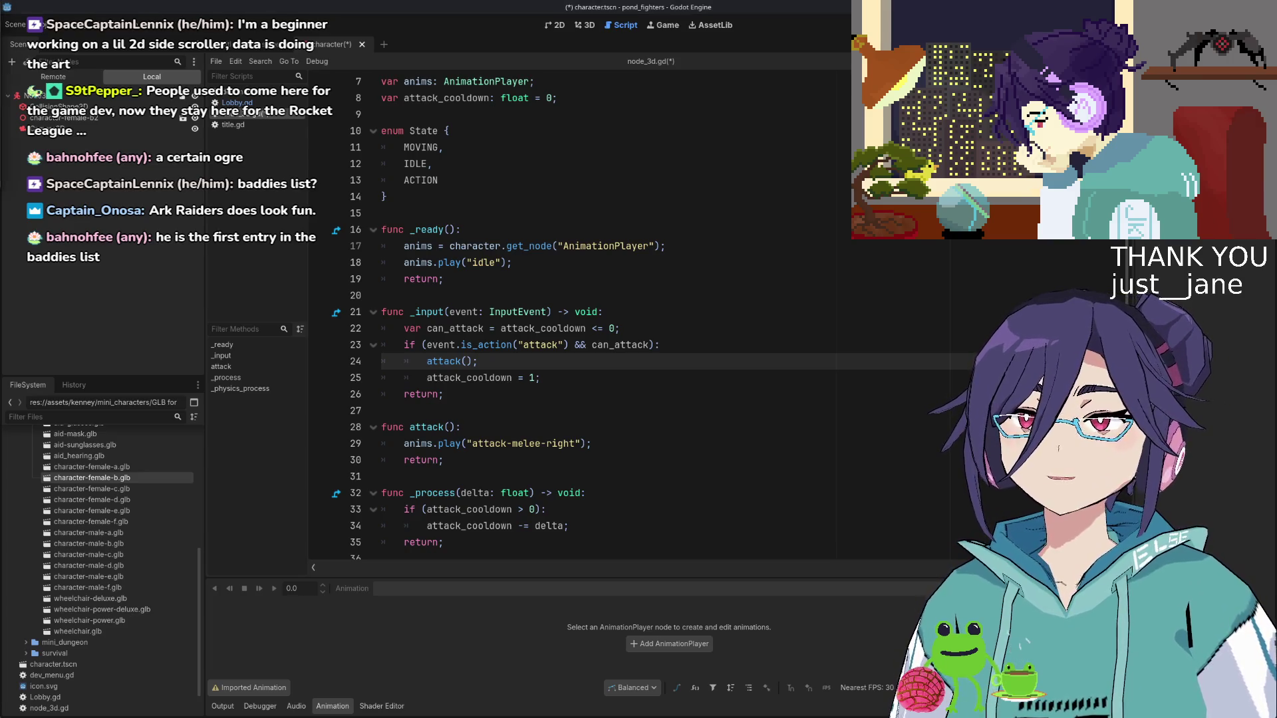
pyautogui.hotkey('alt', 'Tab')
pyautogui.moveTo(181, 172)
pyautogui.mouseDown()
pyautogui.moveTo(398, 427)
pyautogui.moveTo(404, 465)
pyautogui.mouseUp()
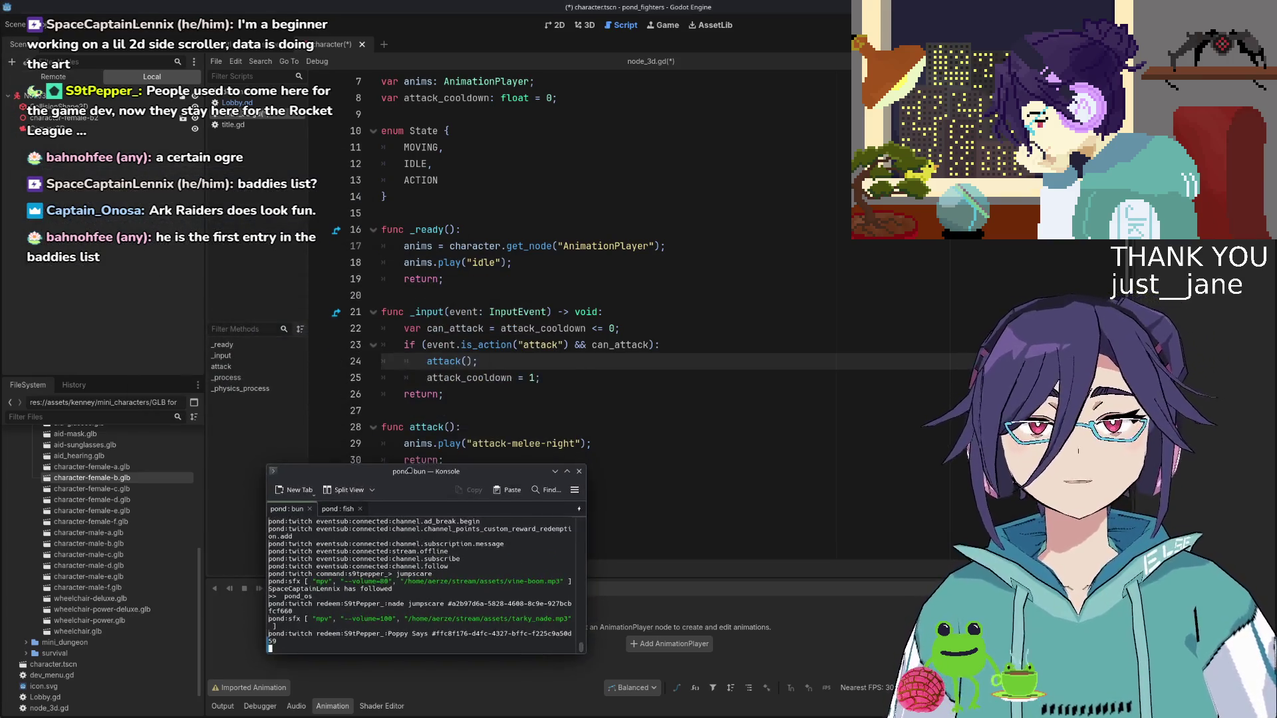
pyautogui.hotkey('alt', 'Tab')
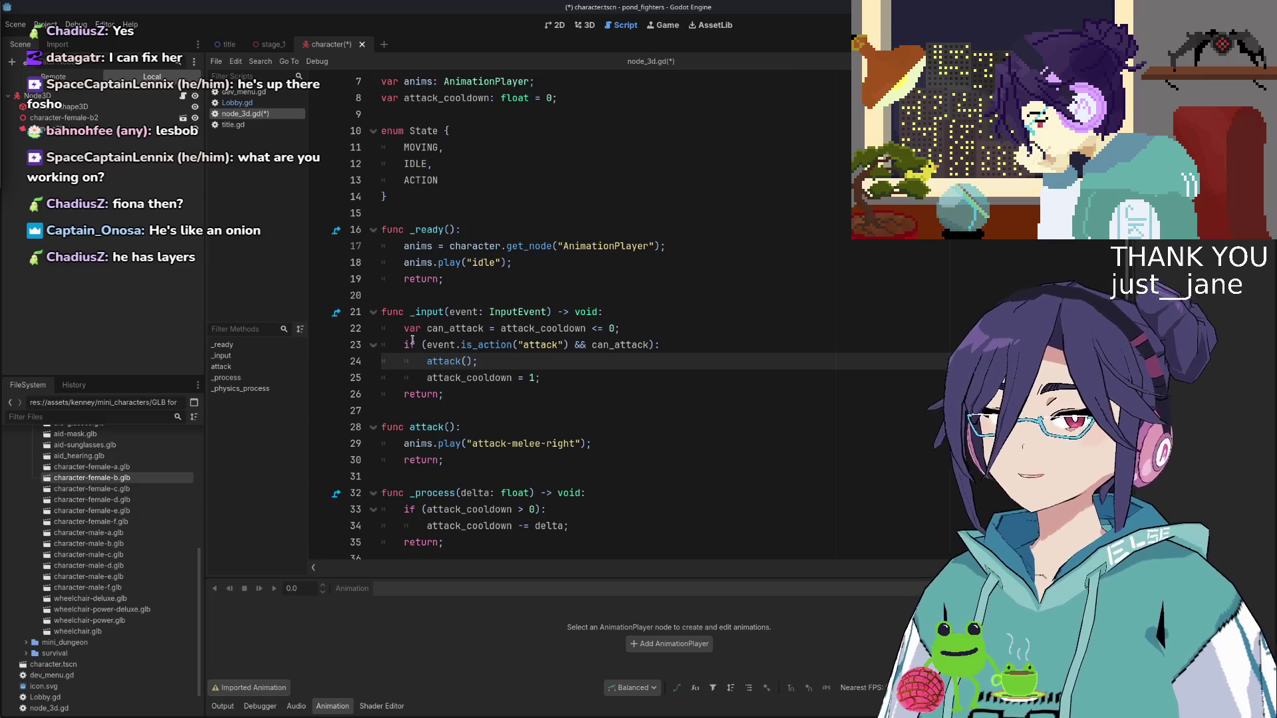
# Save node_3d.gd with _process now decrementing attack_cooldown by delta
pyautogui.hotkey('ctrl', 's')
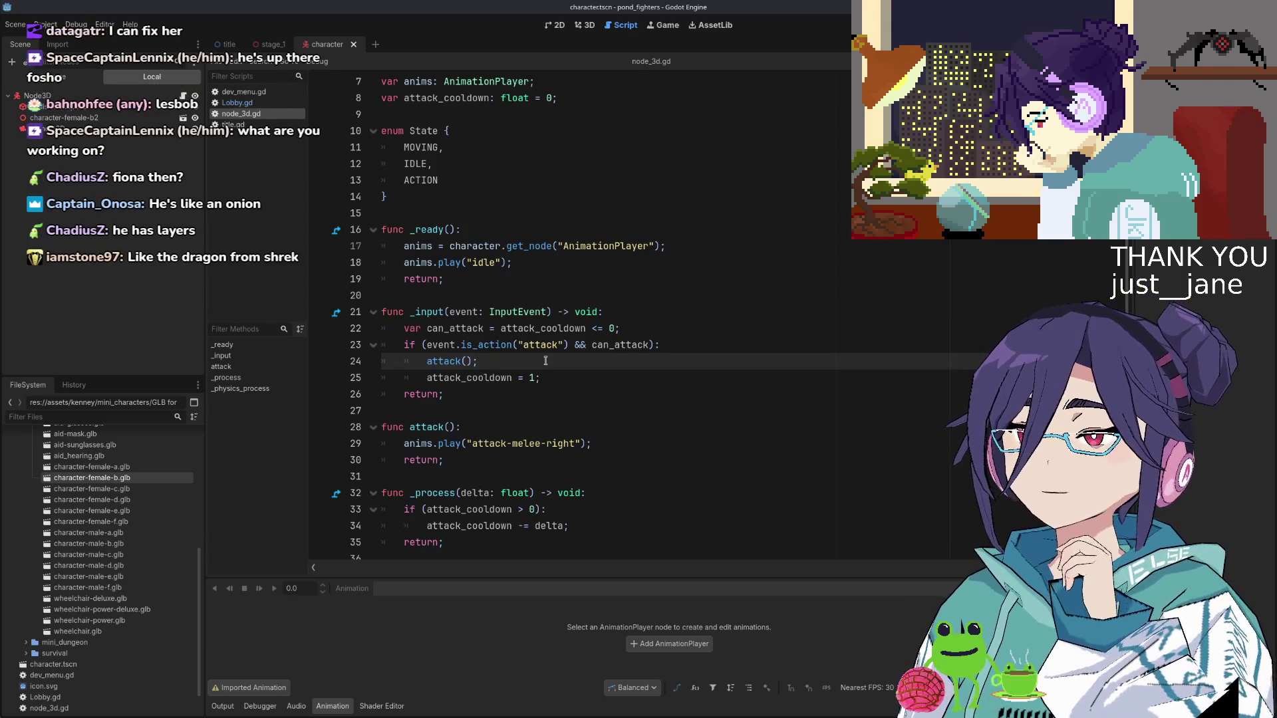
pyautogui.click(484, 200)
# Declare var state = IDLE; below the State enum
pyautogui.press('Return')
pyautogui.press('Return')
pyautogui.write('va')
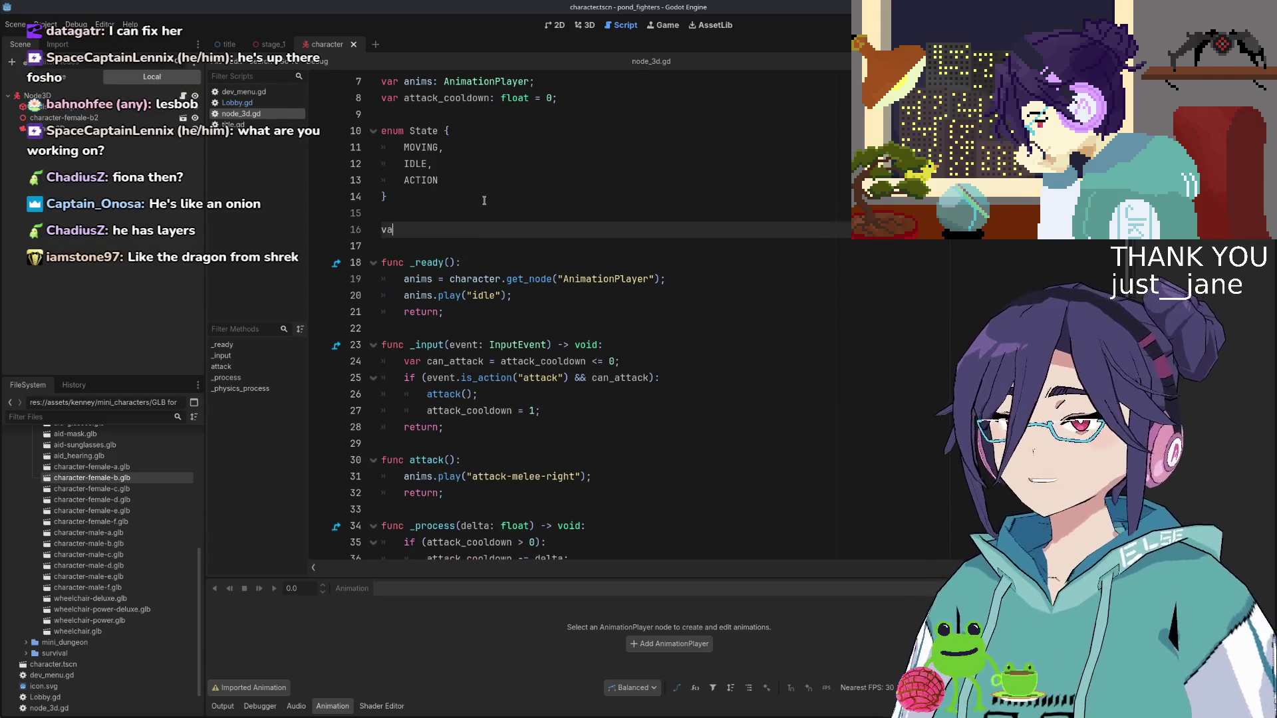
pyautogui.write('r state = ')
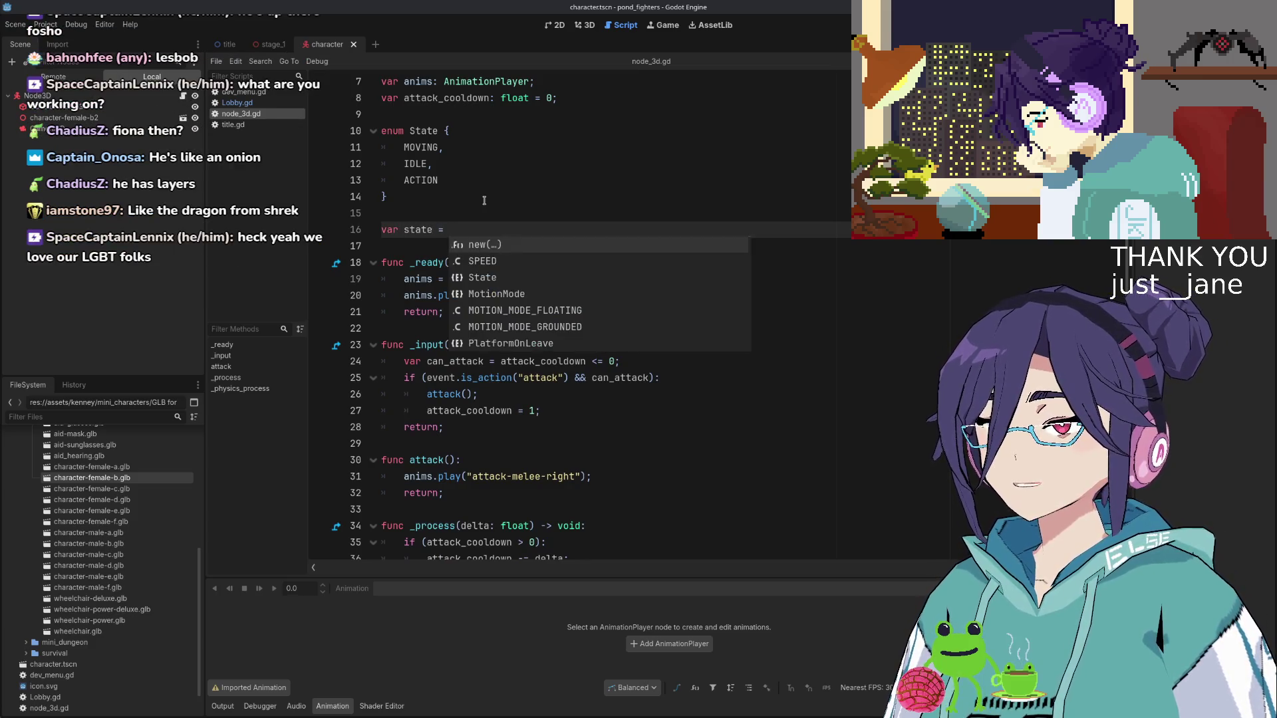
pyautogui.write('IDLE;')
pyautogui.press('Down')
pyautogui.press('Down')
pyautogui.press('Down')
pyautogui.press('Up')
pyautogui.press('End')
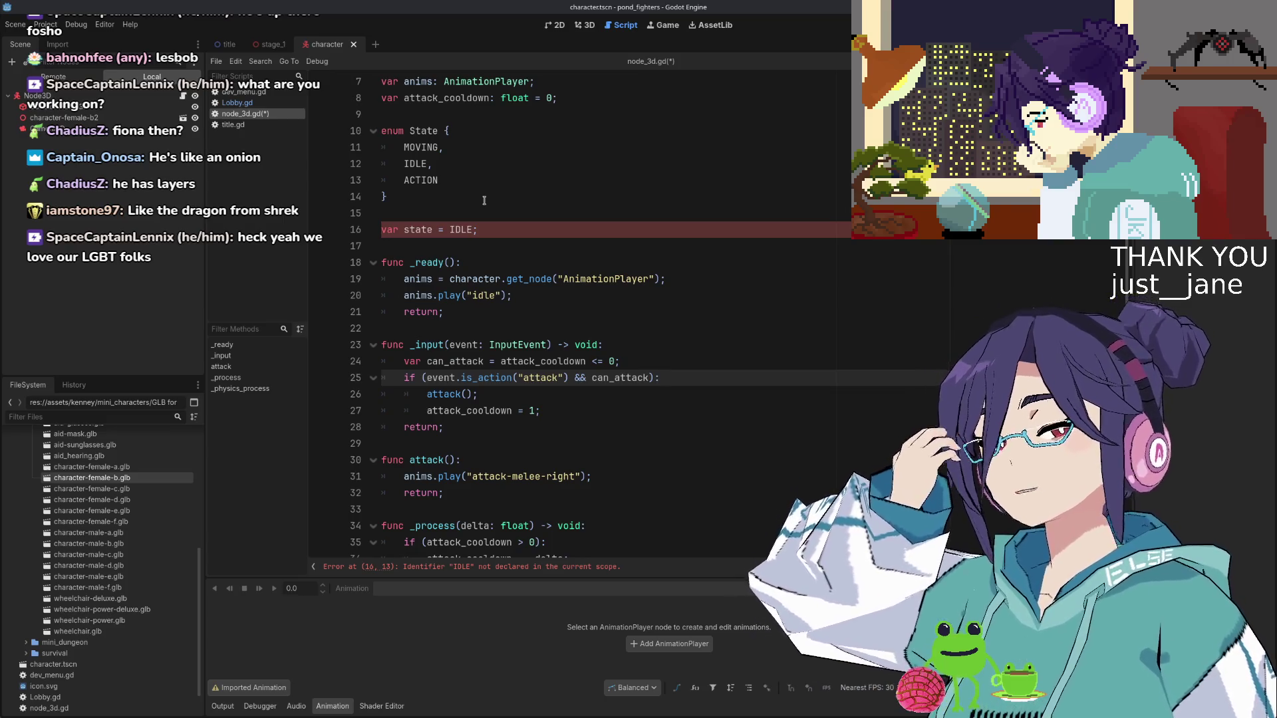
pyautogui.press('Return')
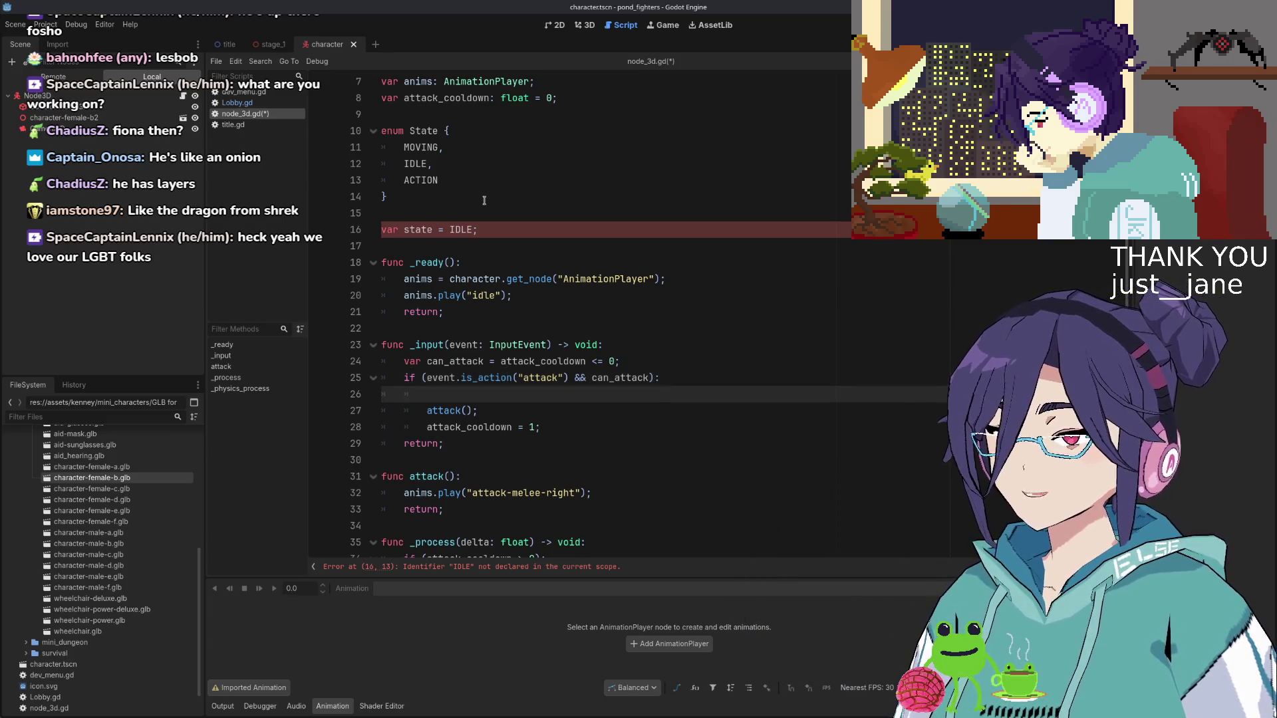
pyautogui.hotkey('ctrl', 'z')
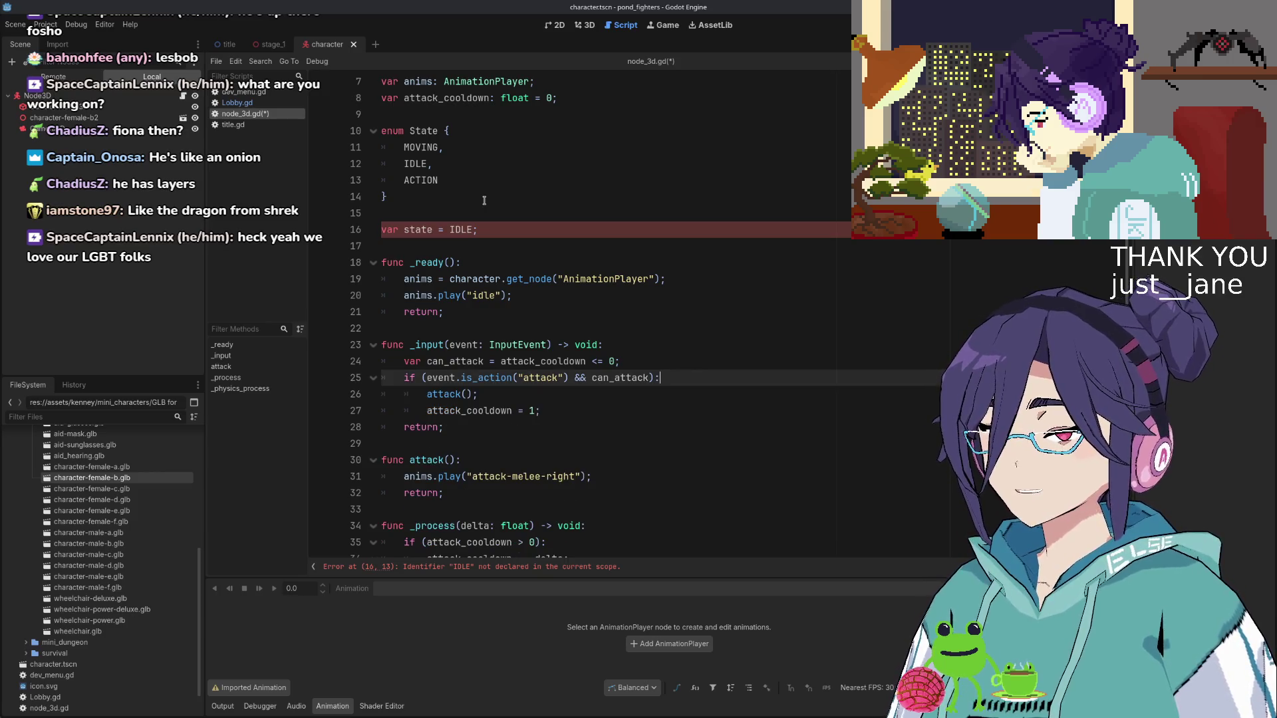
# Make attack() start with state = State.ACTION; before the melee animation plays
pyautogui.press('Down')
pyautogui.press('Down')
pyautogui.press('Down')
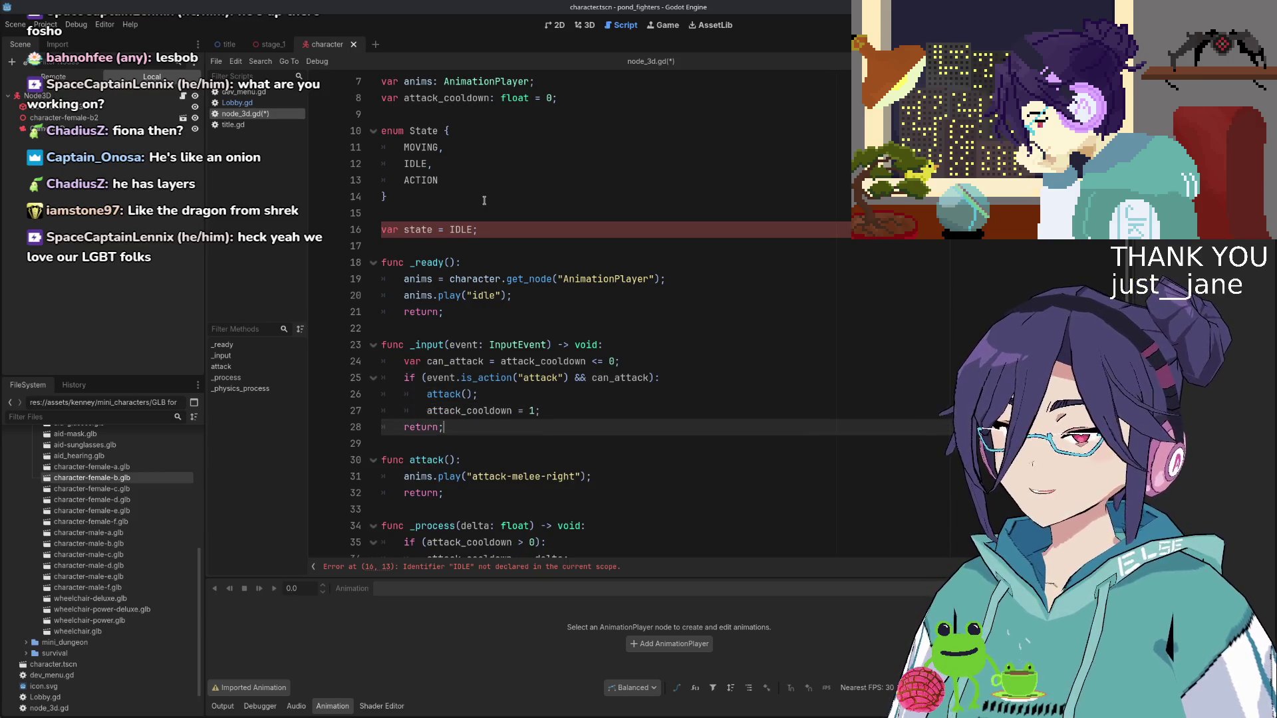
pyautogui.press('Return')
pyautogui.write('state')
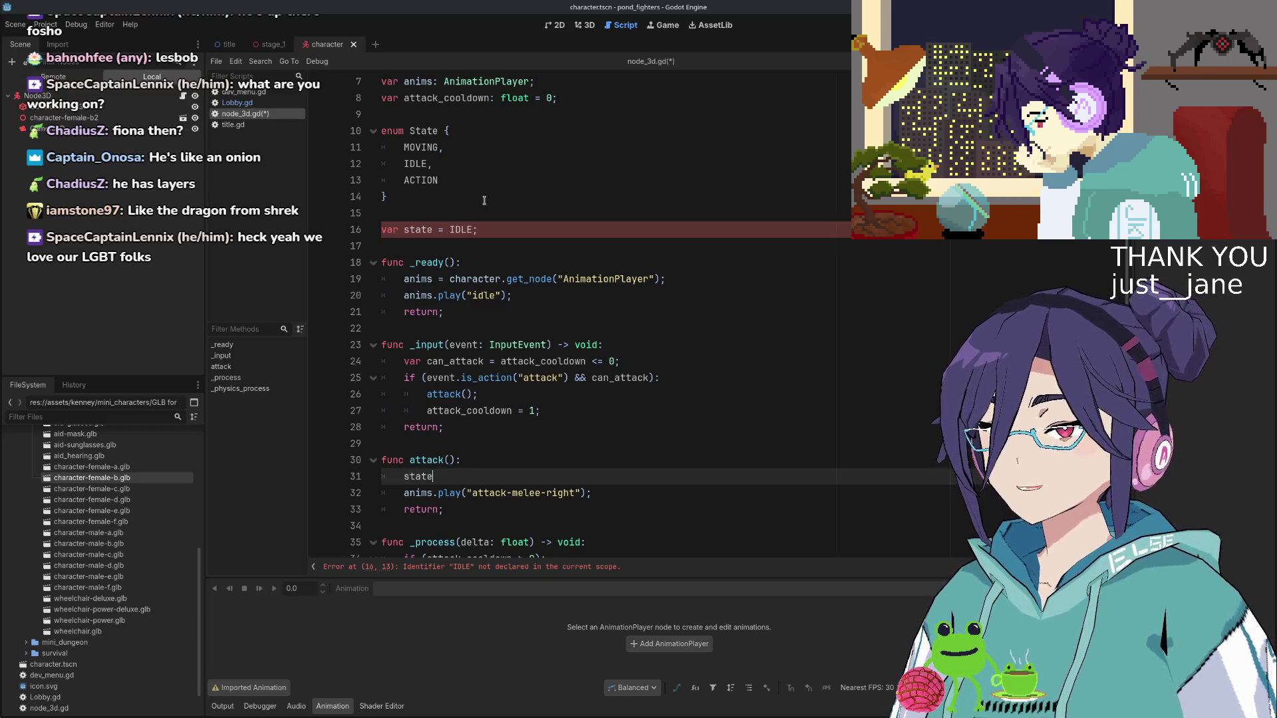
pyautogui.write(' = ACTION;')
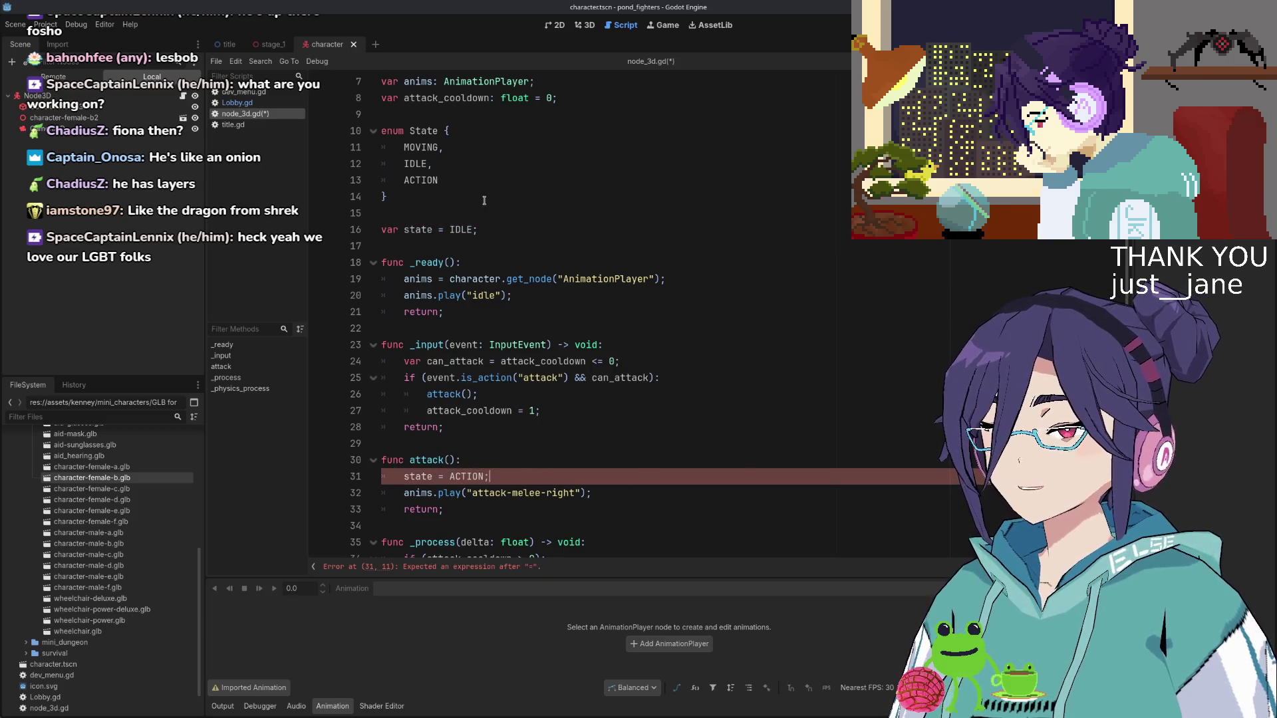
pyautogui.hotkey('ctrl', 'Left')
pyautogui.hotkey('ctrl', 'Left')
pyautogui.write('State')
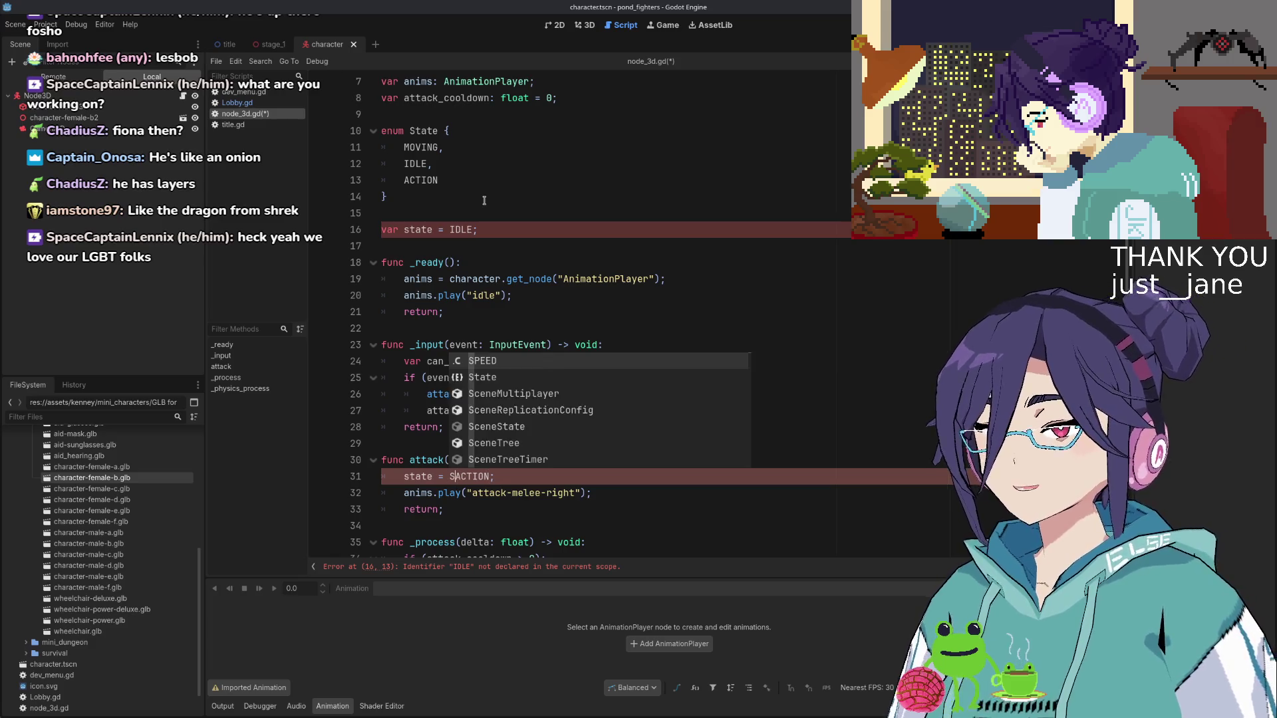
pyautogui.write('.')
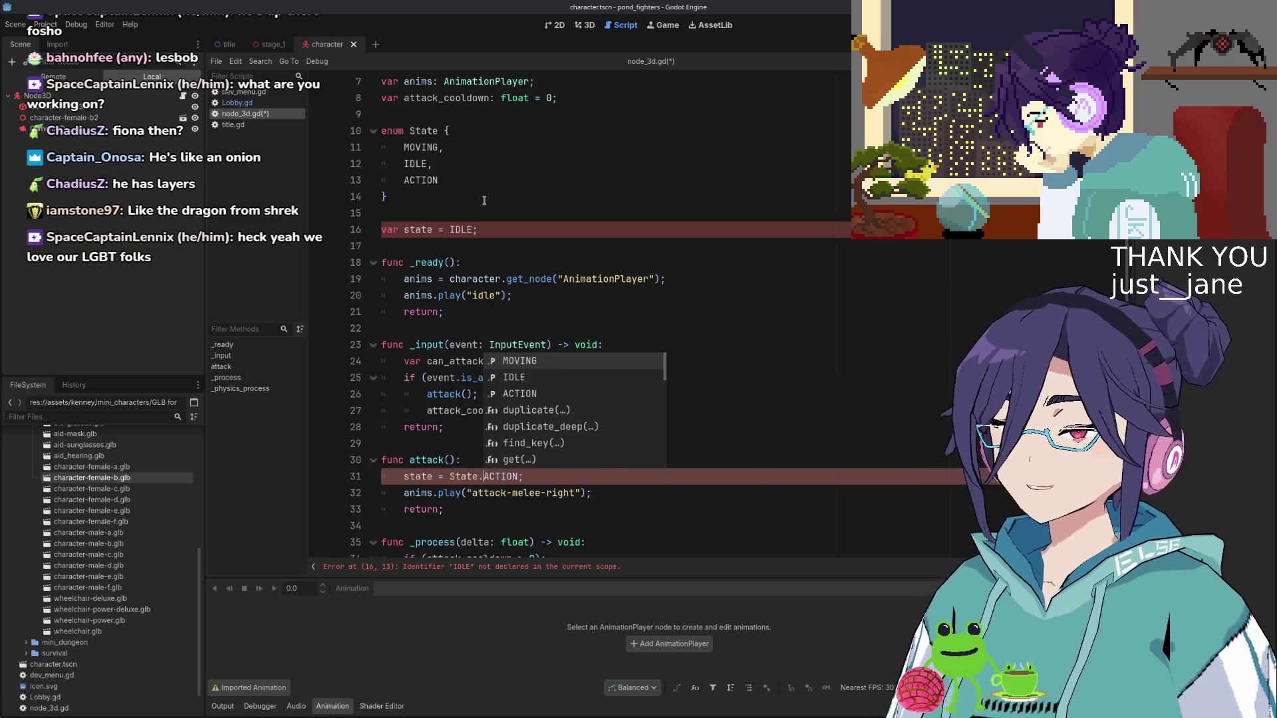
pyautogui.press('Escape')
pyautogui.scroll(-3, 598, 412)
pyautogui.scroll(-1, 598, 412)
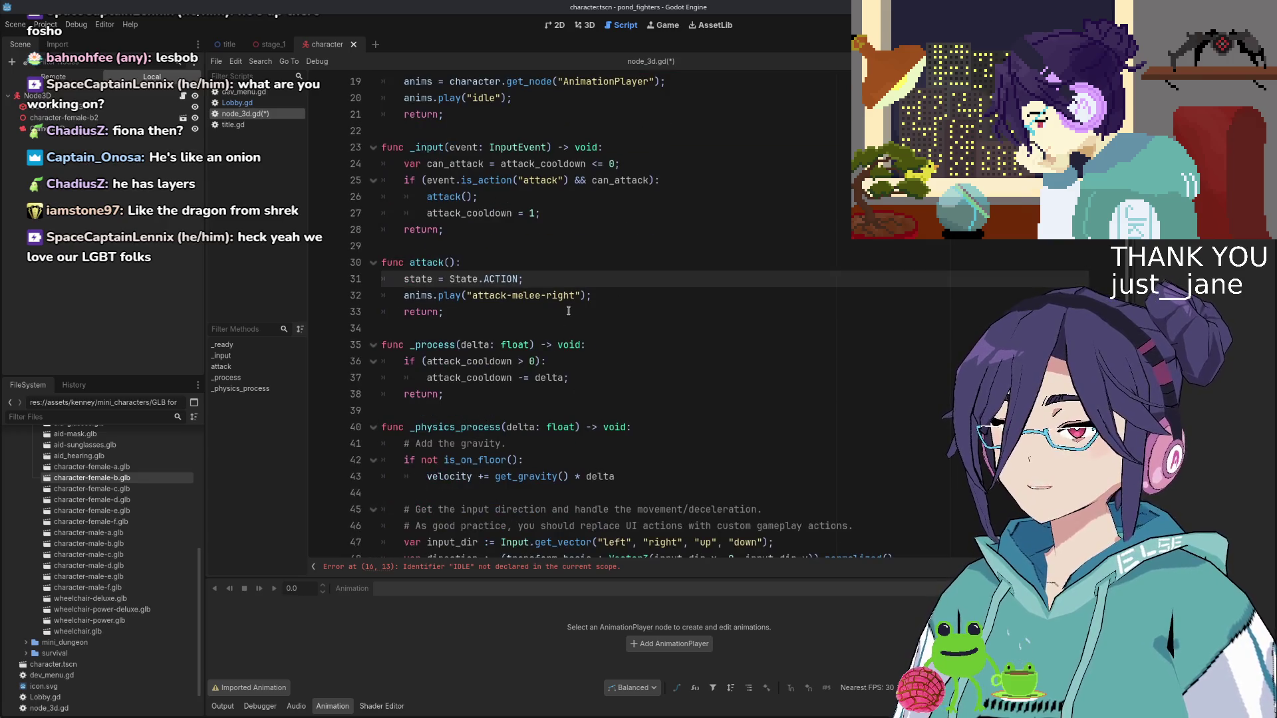
pyautogui.click(610, 297)
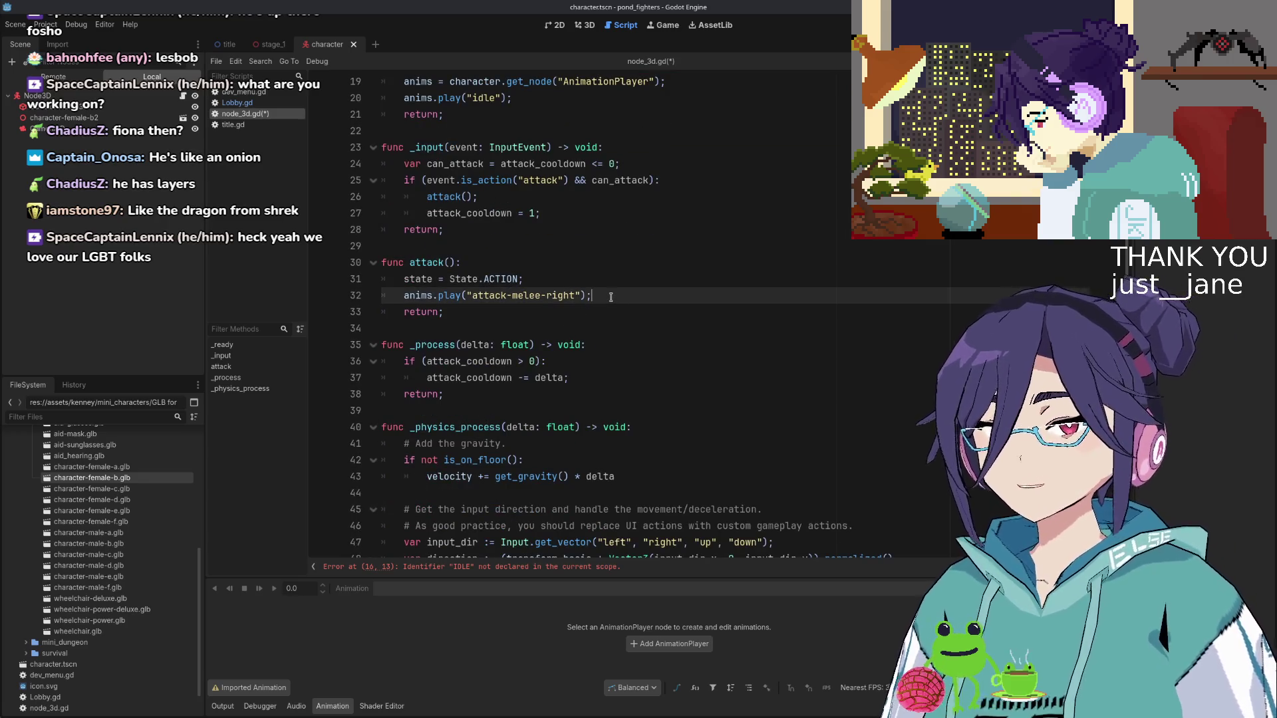
pyautogui.press('Return')
# Below anims.play, connect anims.animation_finished to an end_state lambda setting state = State.IDLE;
pyautogui.write('anim')
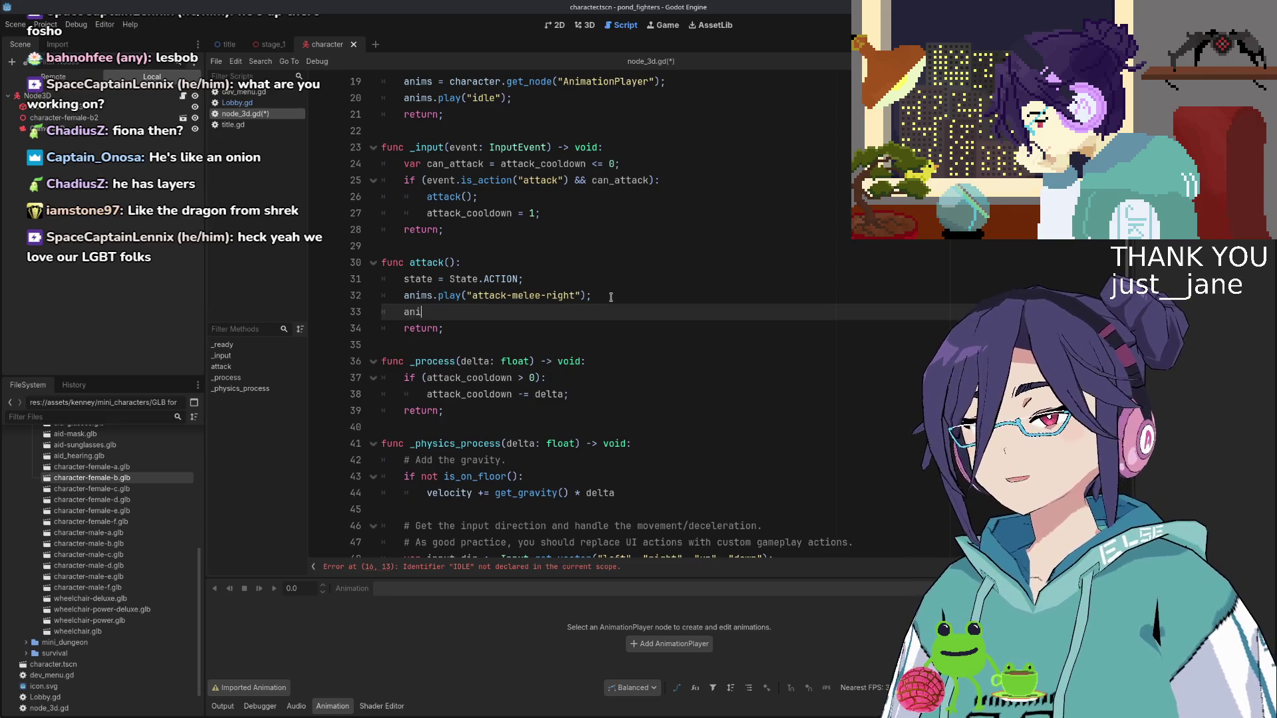
pyautogui.press('Return')
pyautogui.write('.anim')
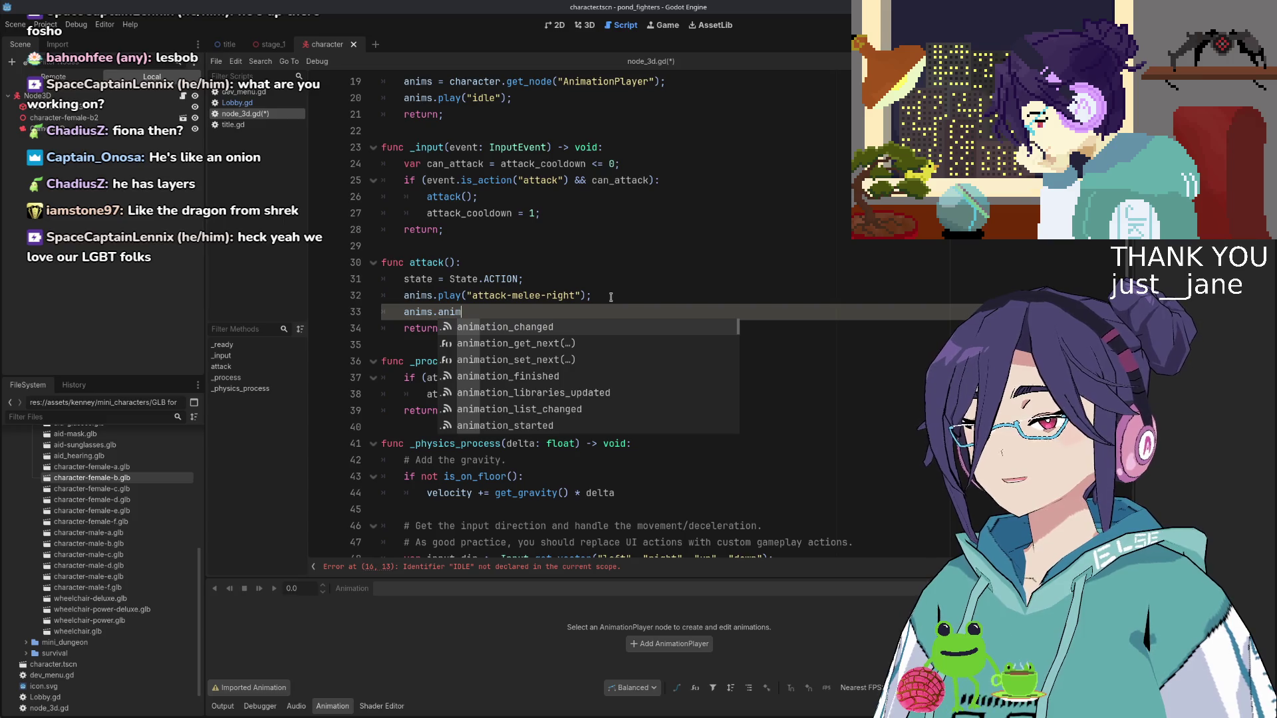
pyautogui.press('Down')
pyautogui.press('Down')
pyautogui.press('Down')
pyautogui.press('Return')
pyautogui.write('.connect')
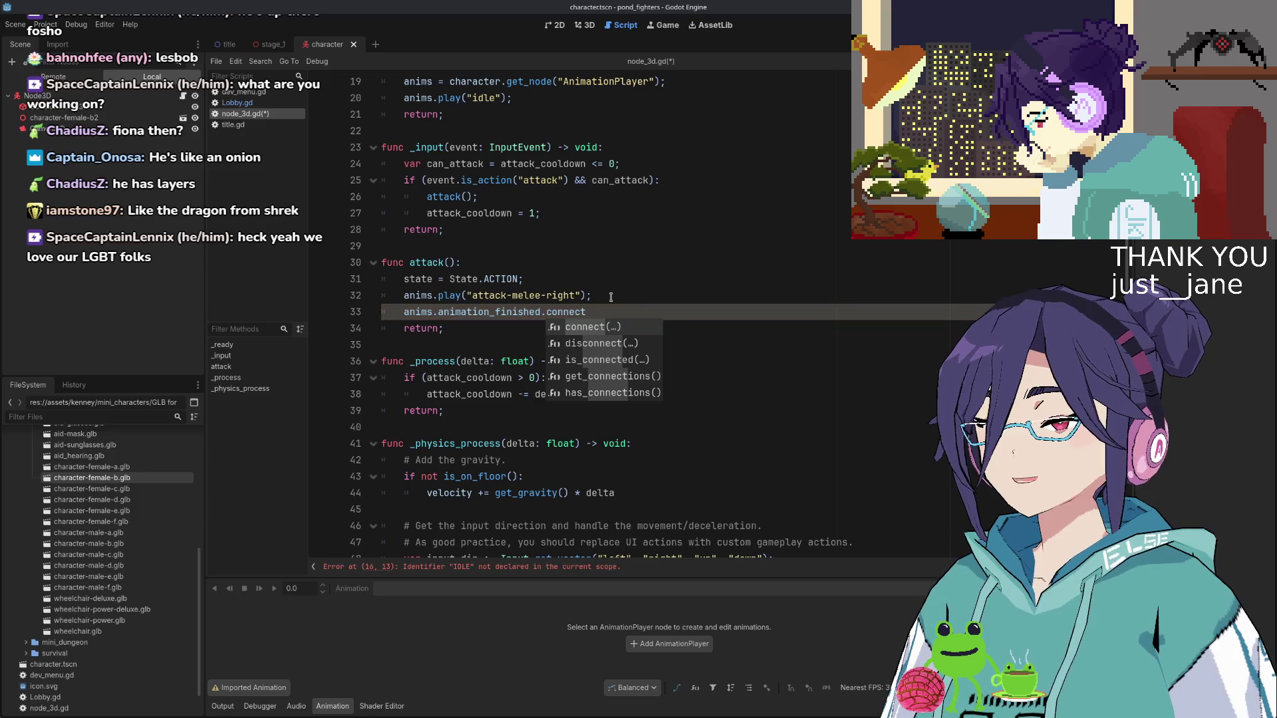
pyautogui.write('(func')
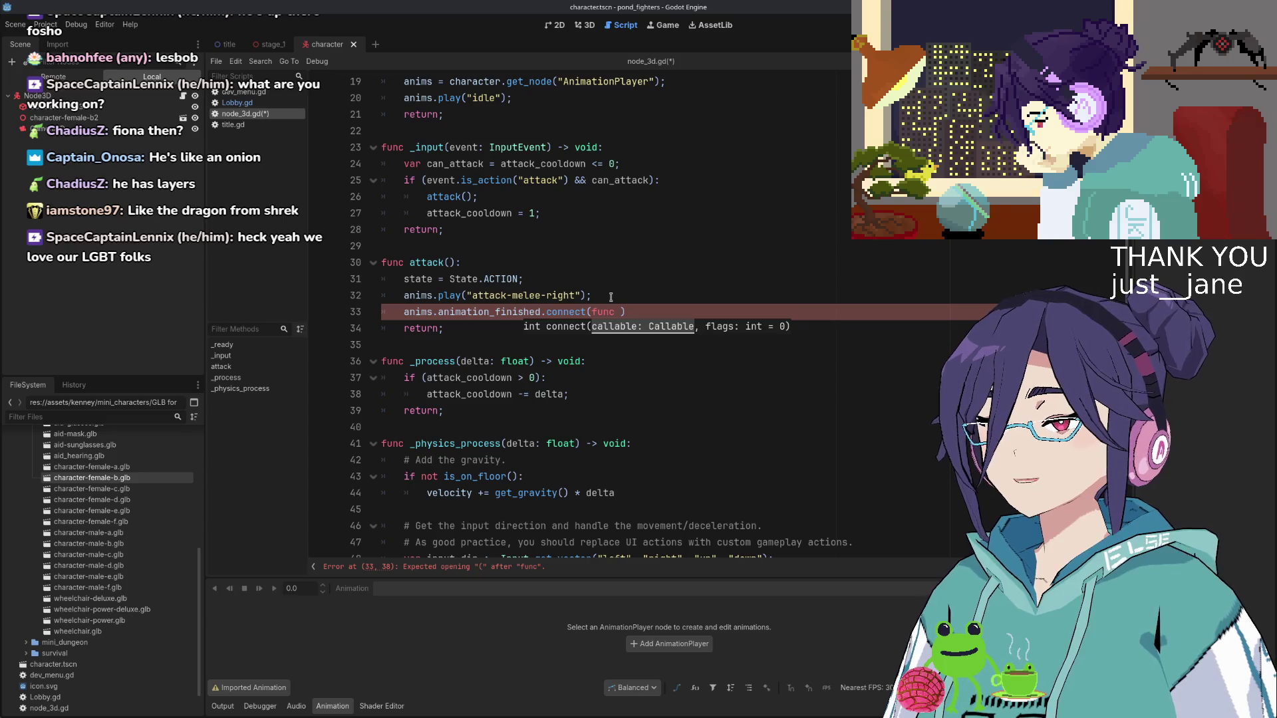
pyautogui.write(' end_state(')
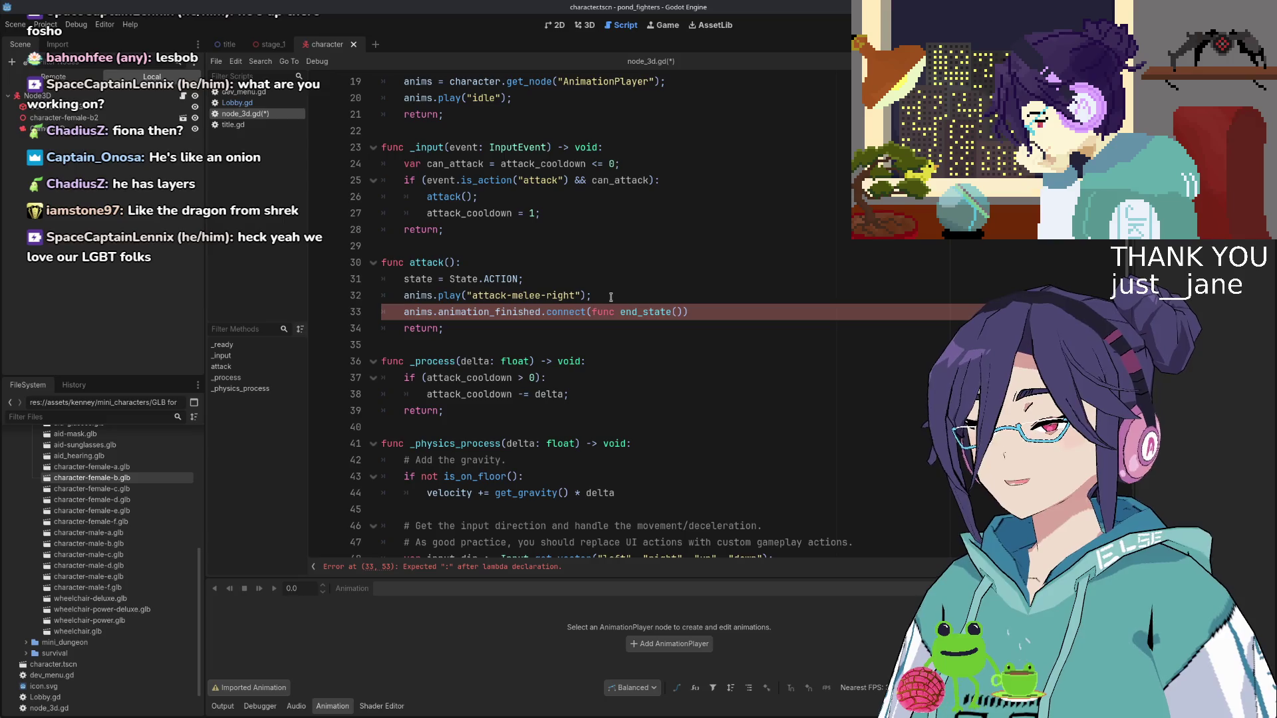
pyautogui.write('): ')
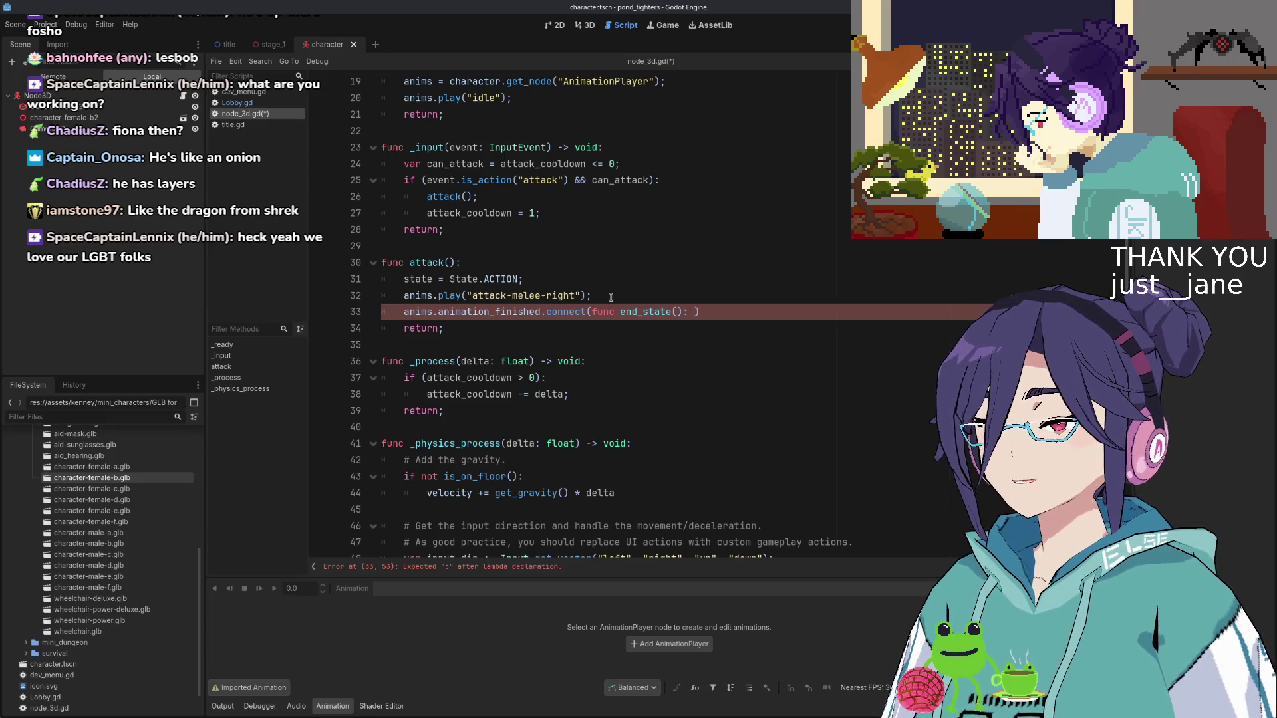
pyautogui.write('state = S')
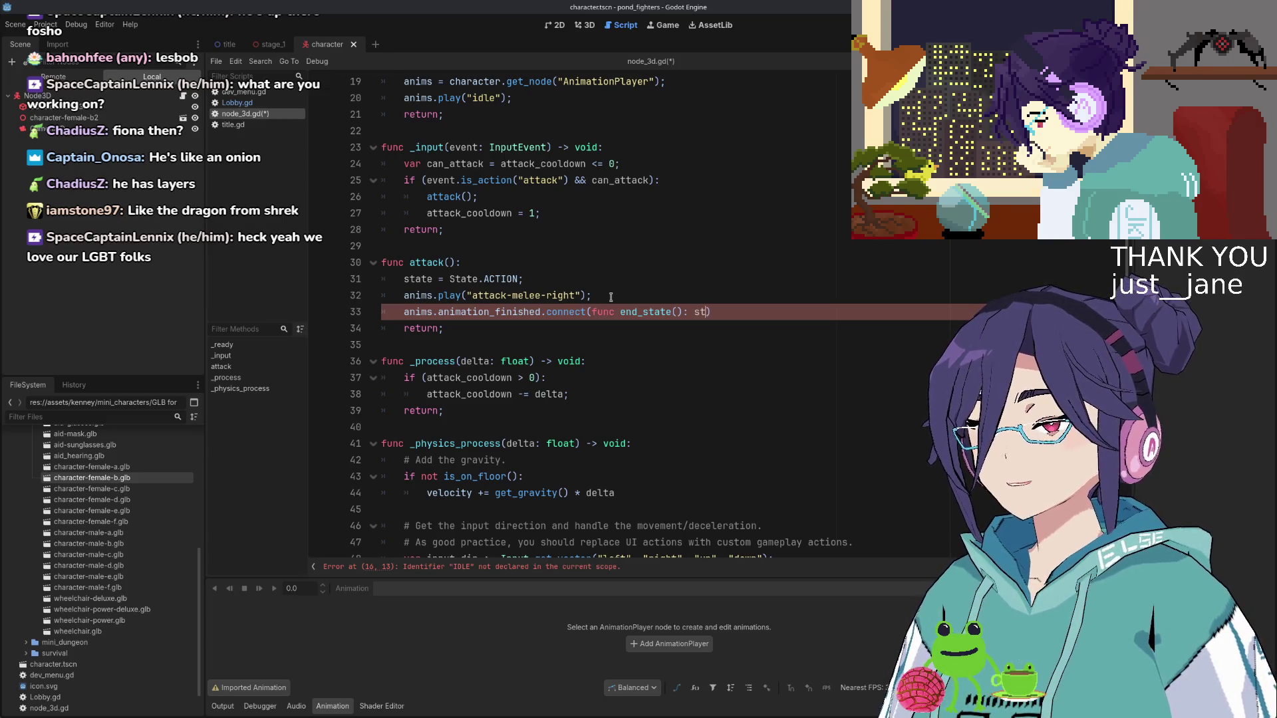
pyautogui.write('tate.')
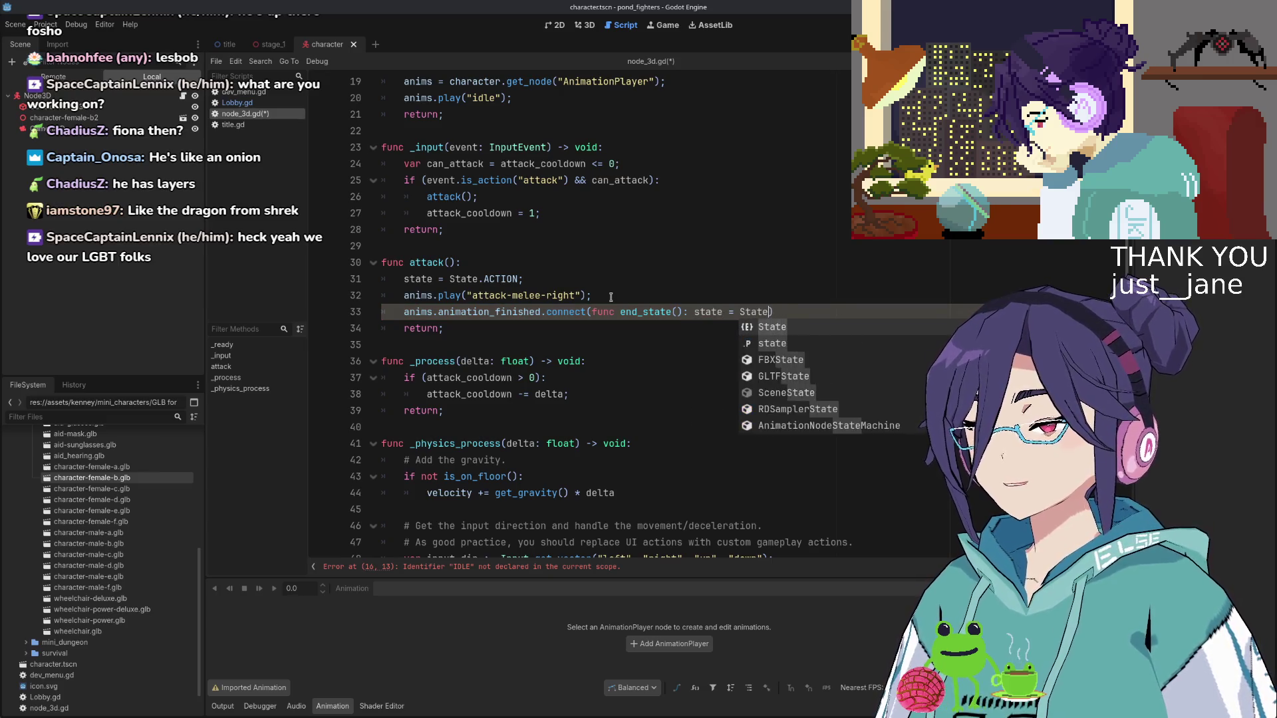
pyautogui.write('ID')
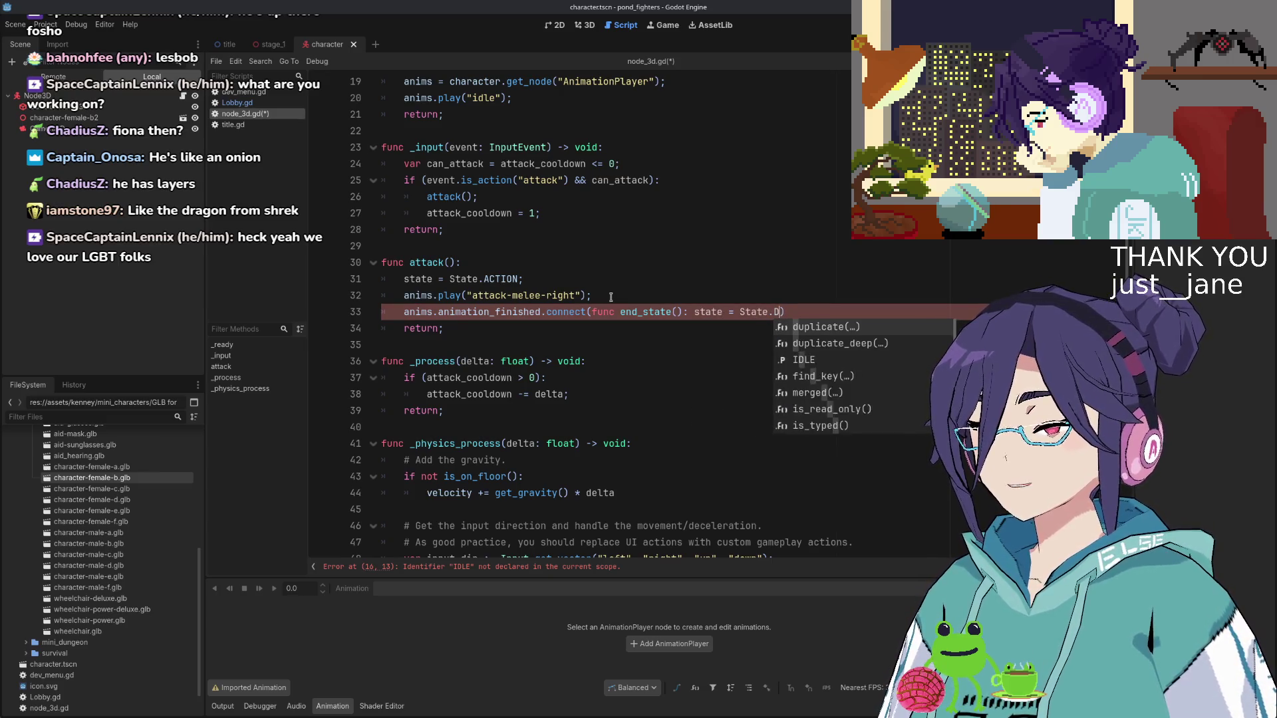
pyautogui.press('Return')
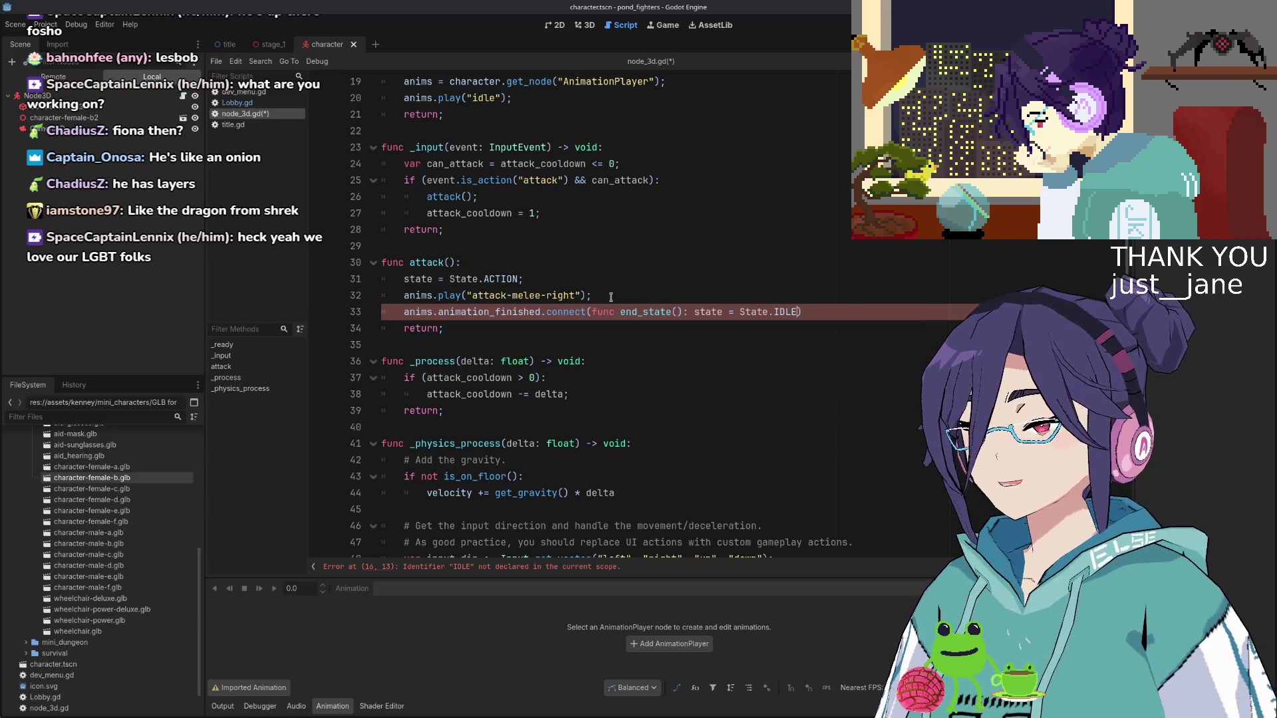
pyautogui.press('End')
pyautogui.write(';')
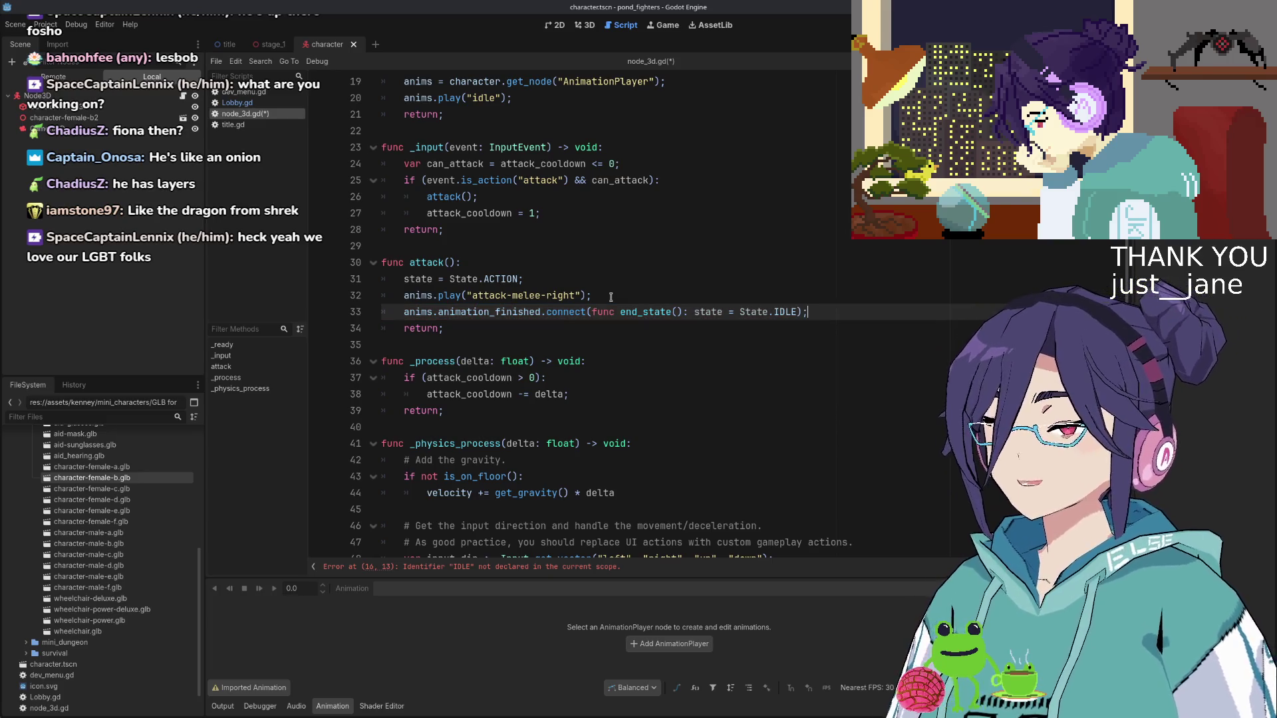
pyautogui.press('Down')
pyautogui.press('Down')
pyautogui.press('Down')
pyautogui.press('Down')
# Wrap anims.play("walk") in an if (state != State.ACTION): check in the movement branch
pyautogui.write(';')
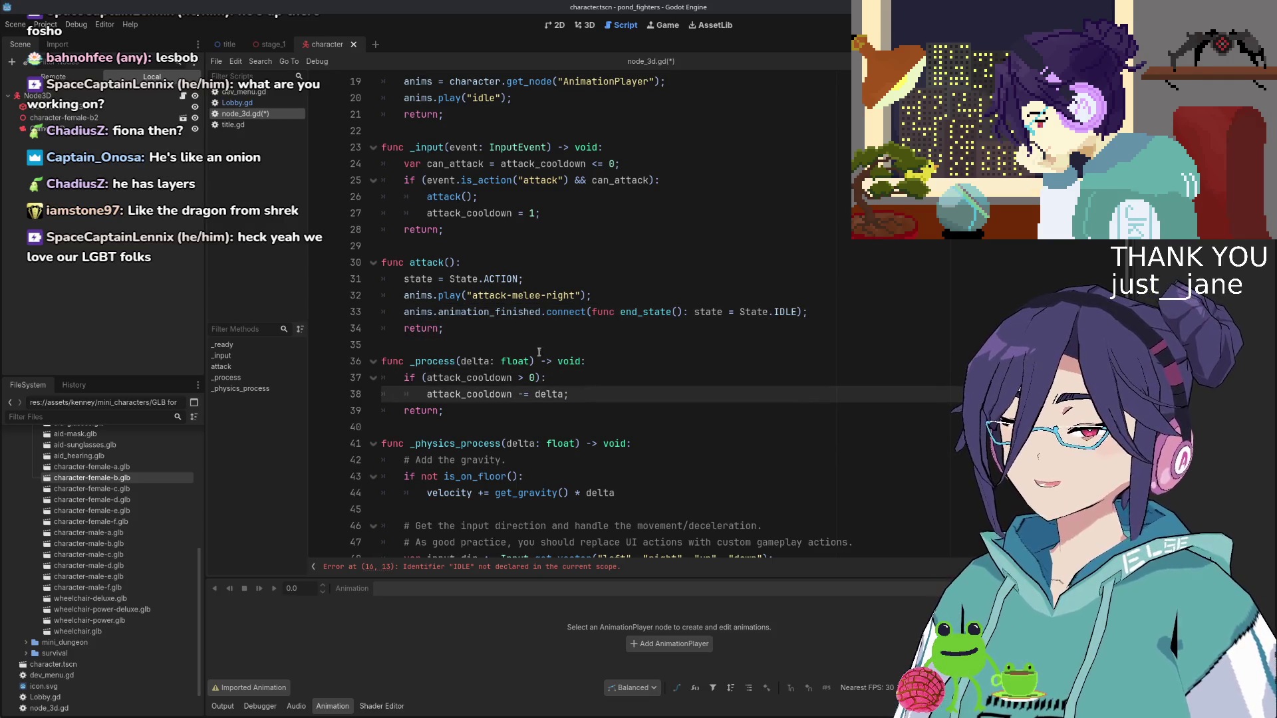
pyautogui.scroll(-2, 609, 372)
pyautogui.scroll(1, 610, 371)
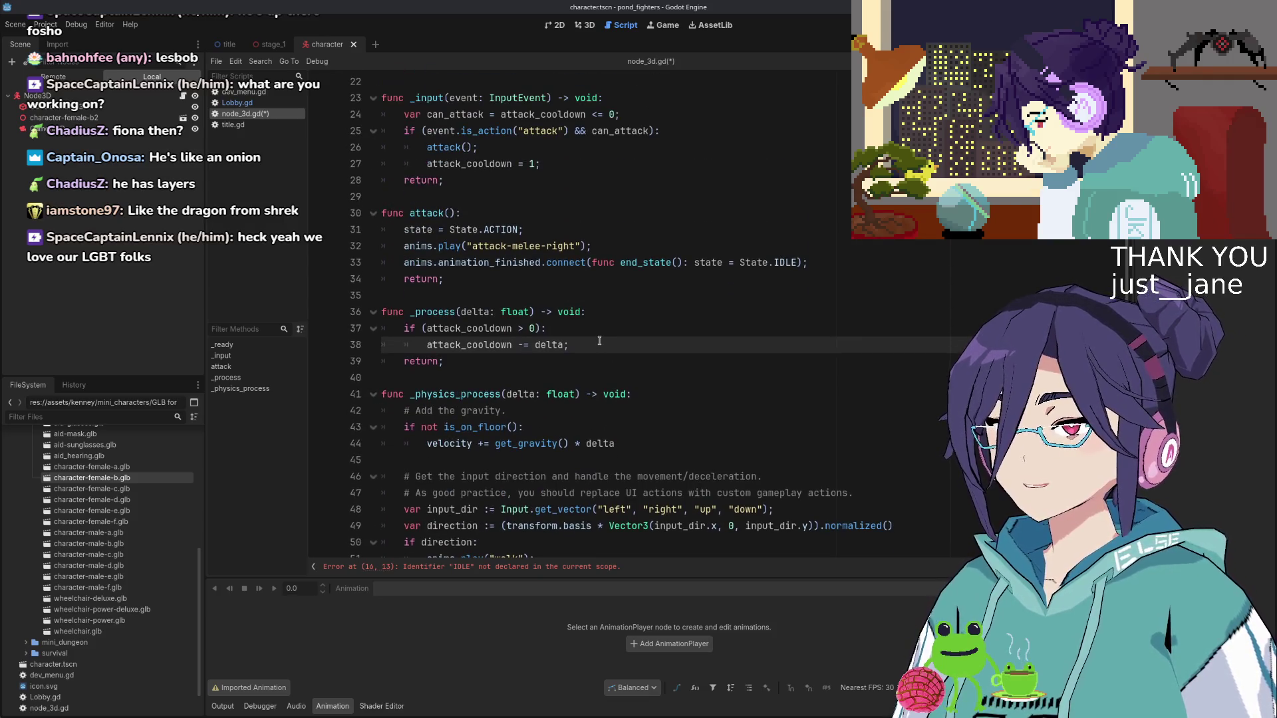
pyautogui.scroll(-1, 600, 399)
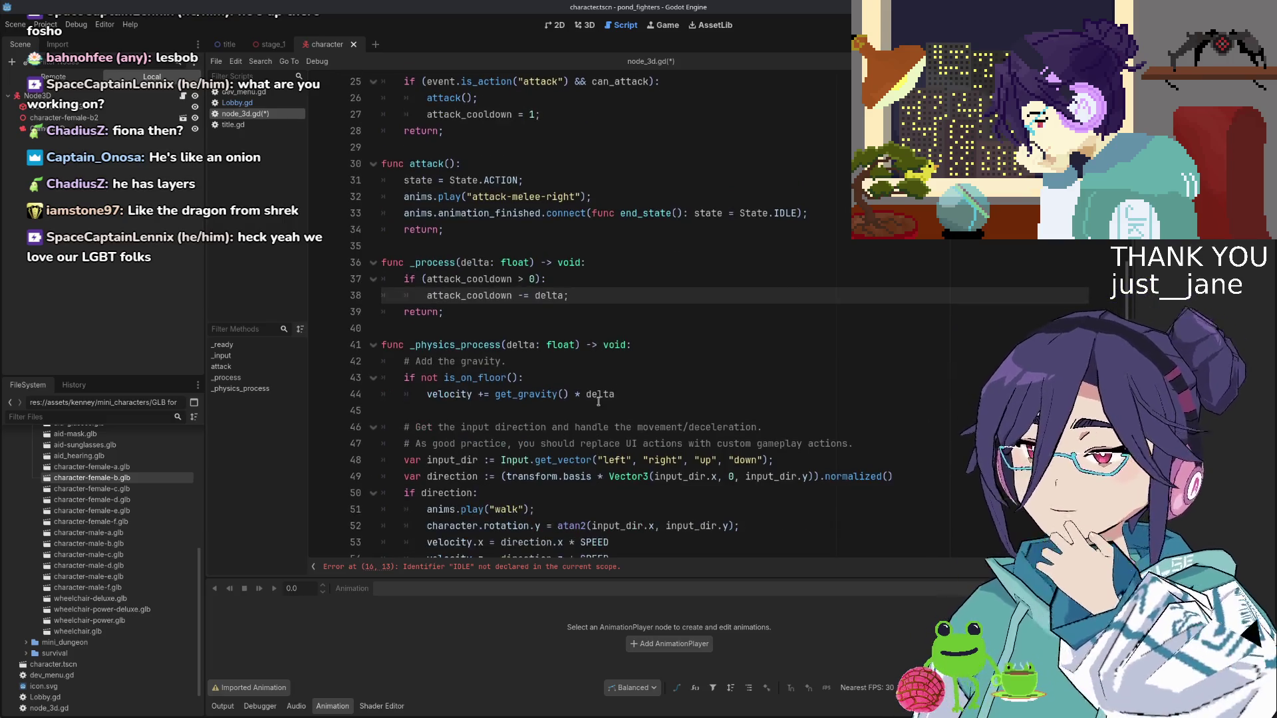
pyautogui.scroll(-2, 624, 476)
pyautogui.click(559, 411)
pyautogui.press('Up')
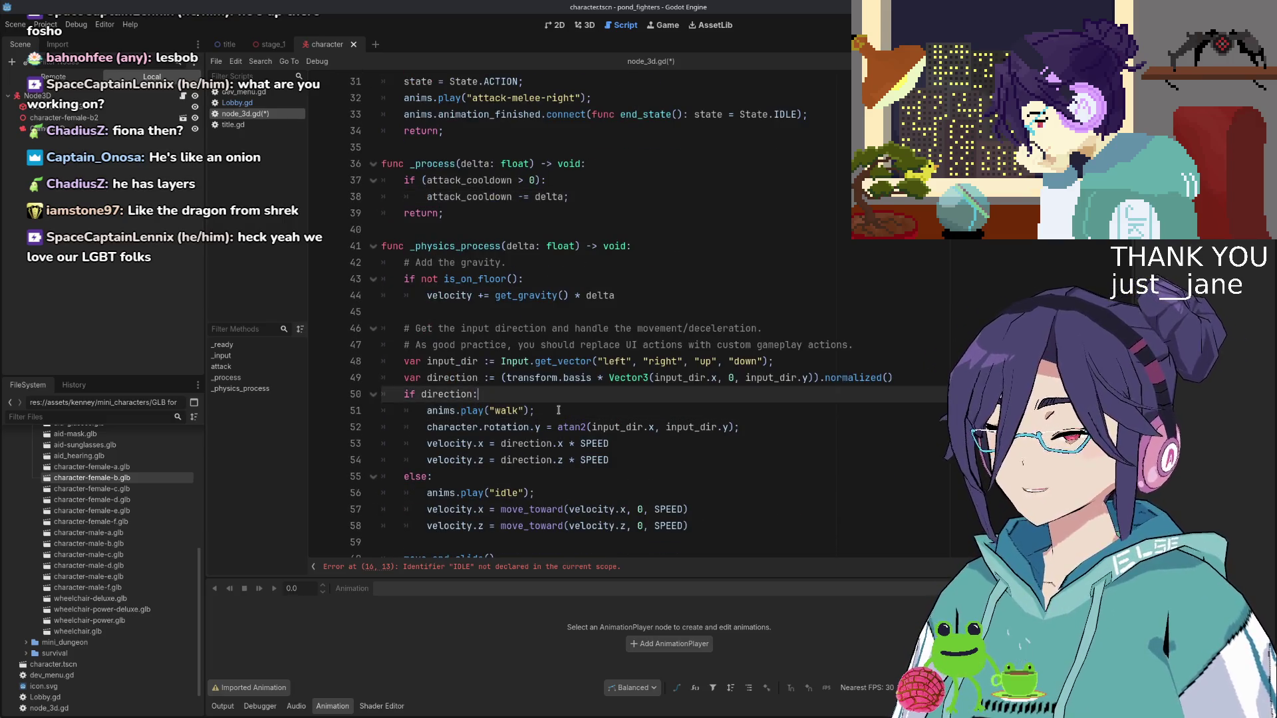
pyautogui.press('Return')
pyautogui.write('if (an')
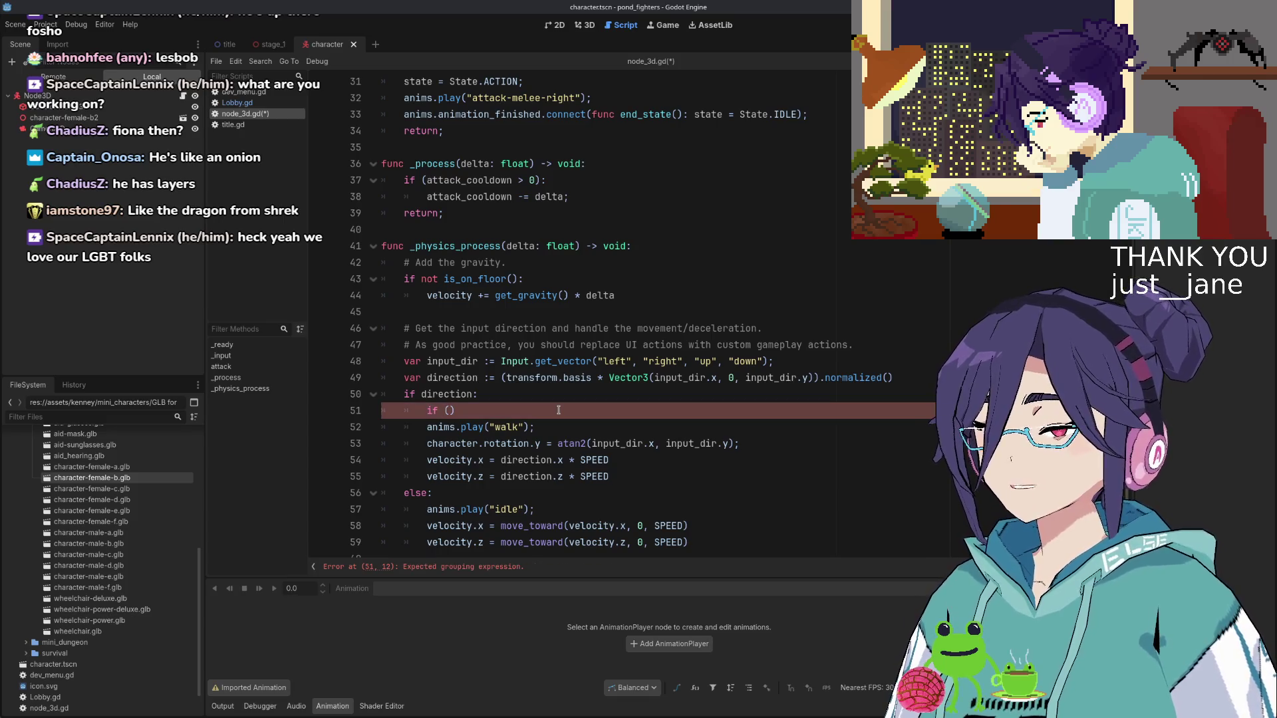
pyautogui.press('BackSpace')
pyautogui.press('BackSpace')
pyautogui.write('state ')
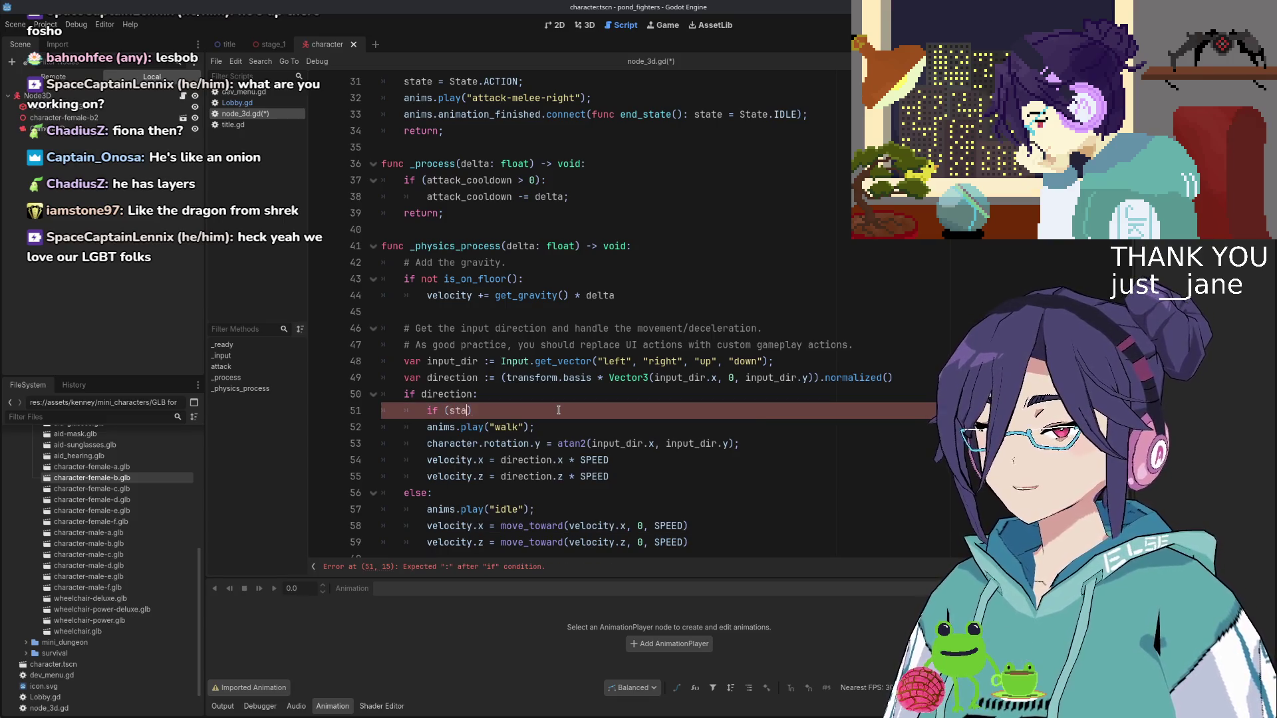
pyautogui.write('== Stat')
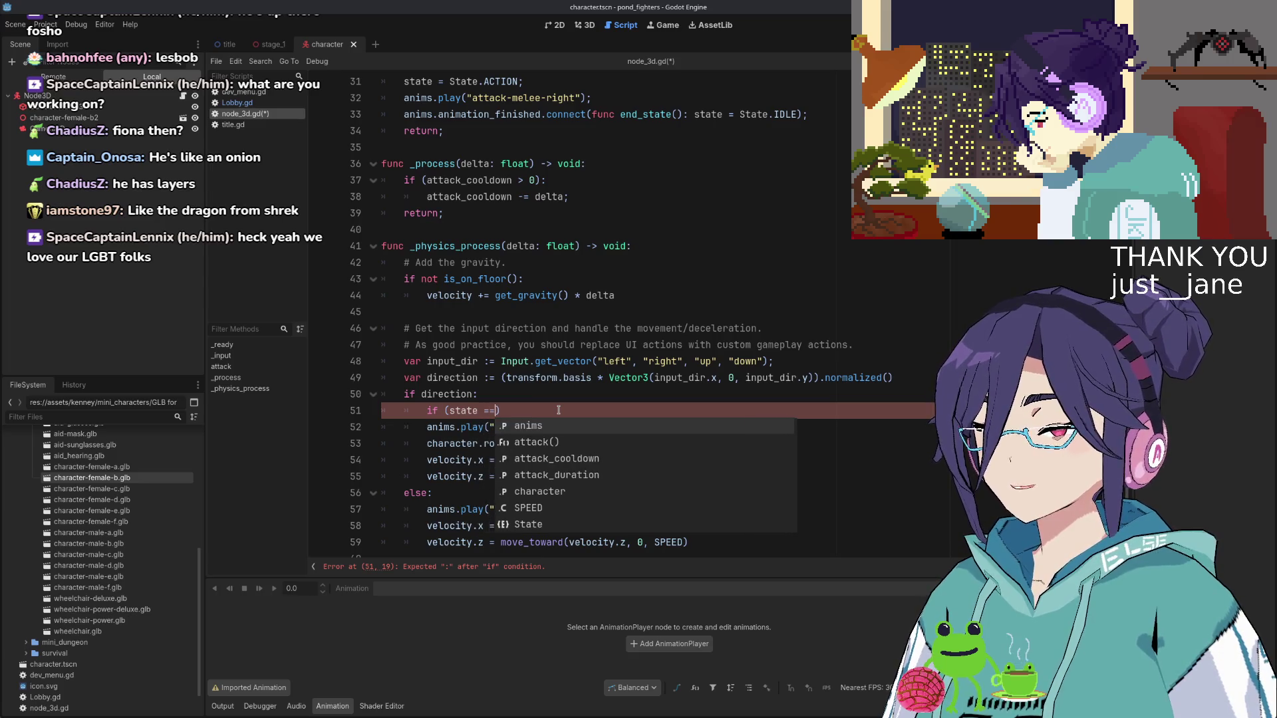
pyautogui.press('Return')
pyautogui.write('.A')
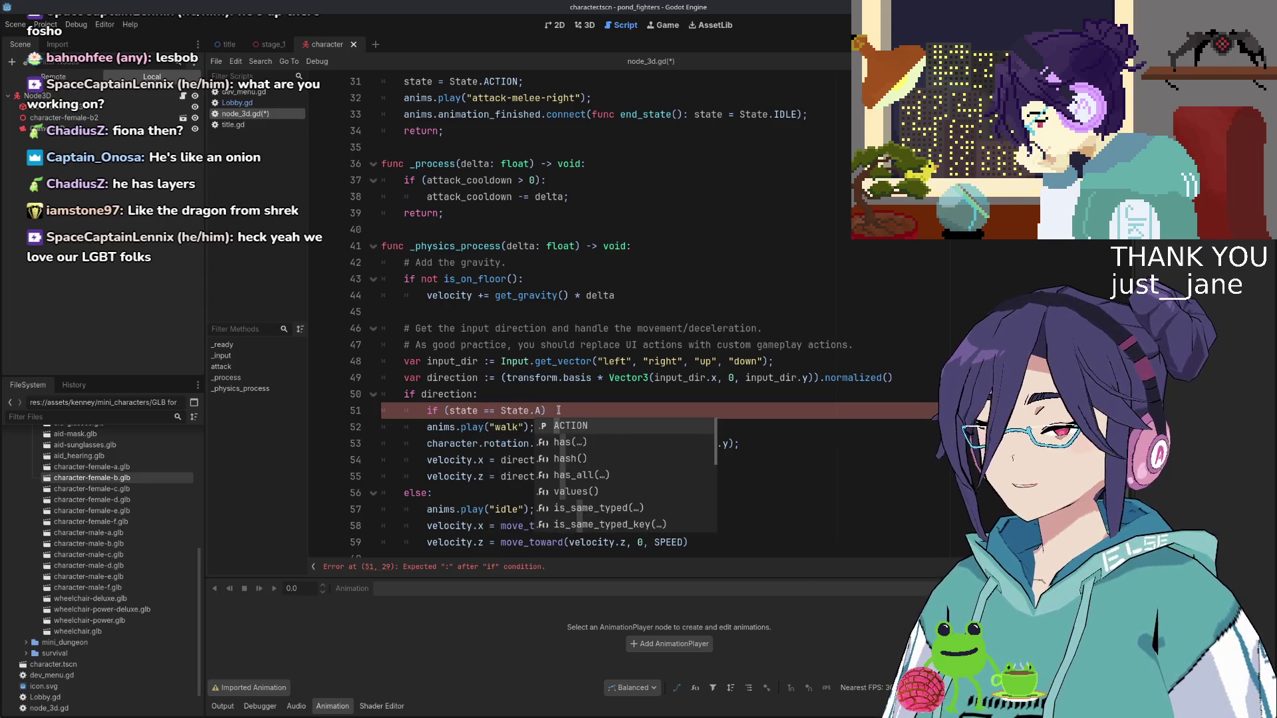
pyautogui.press('Return')
pyautogui.hotkey('ctrl', 'Left')
pyautogui.hotkey('ctrl', 'Left')
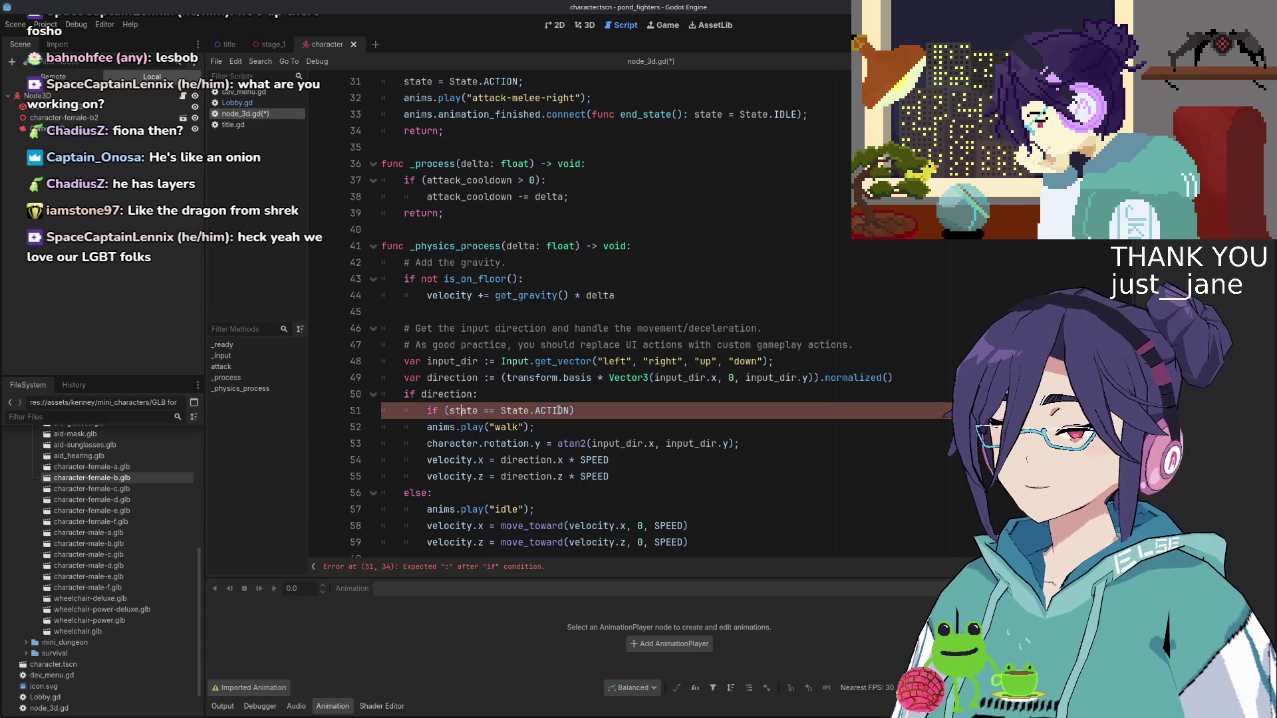
pyautogui.press('Delete')
pyautogui.write('!')
pyautogui.press('End')
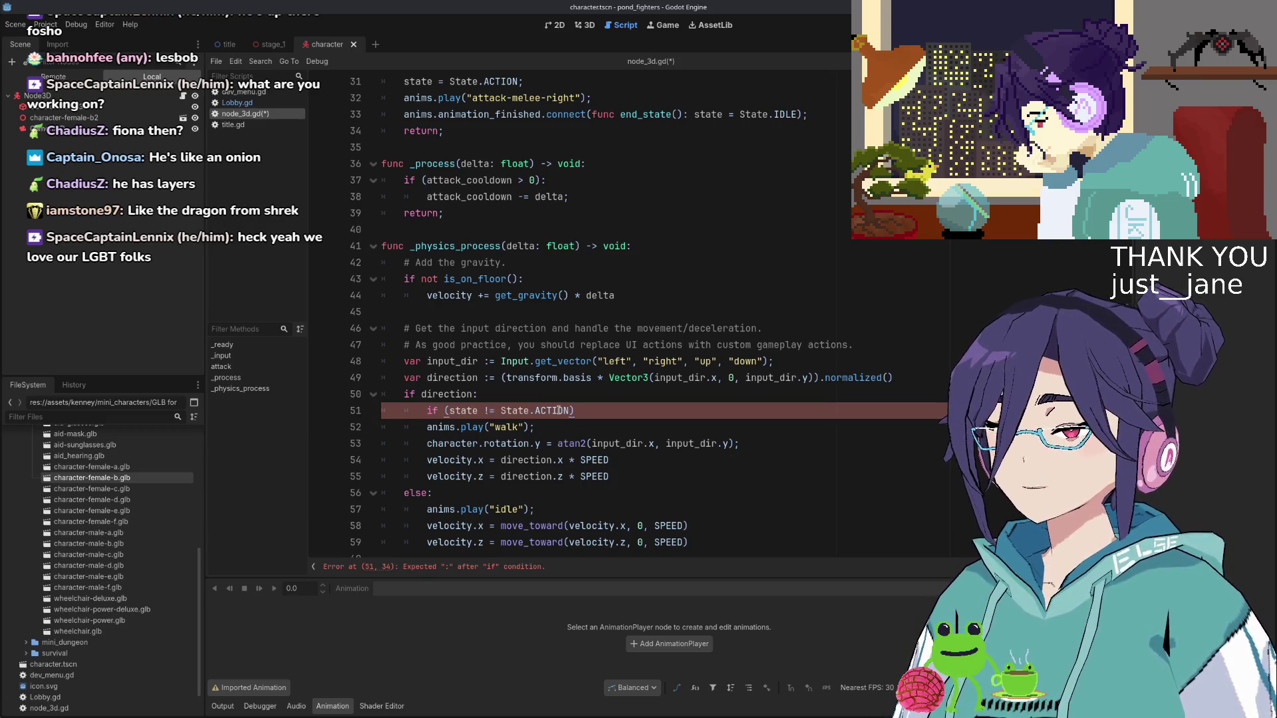
pyautogui.press('Down')
pyautogui.press('Home')
pyautogui.press('Tab')
# Copy the state check and walk call, ready to reuse in the else branch
pyautogui.press('End')
pyautogui.hotkey('shift', 'Up')
pyautogui.hotkey('shift', 'Up')
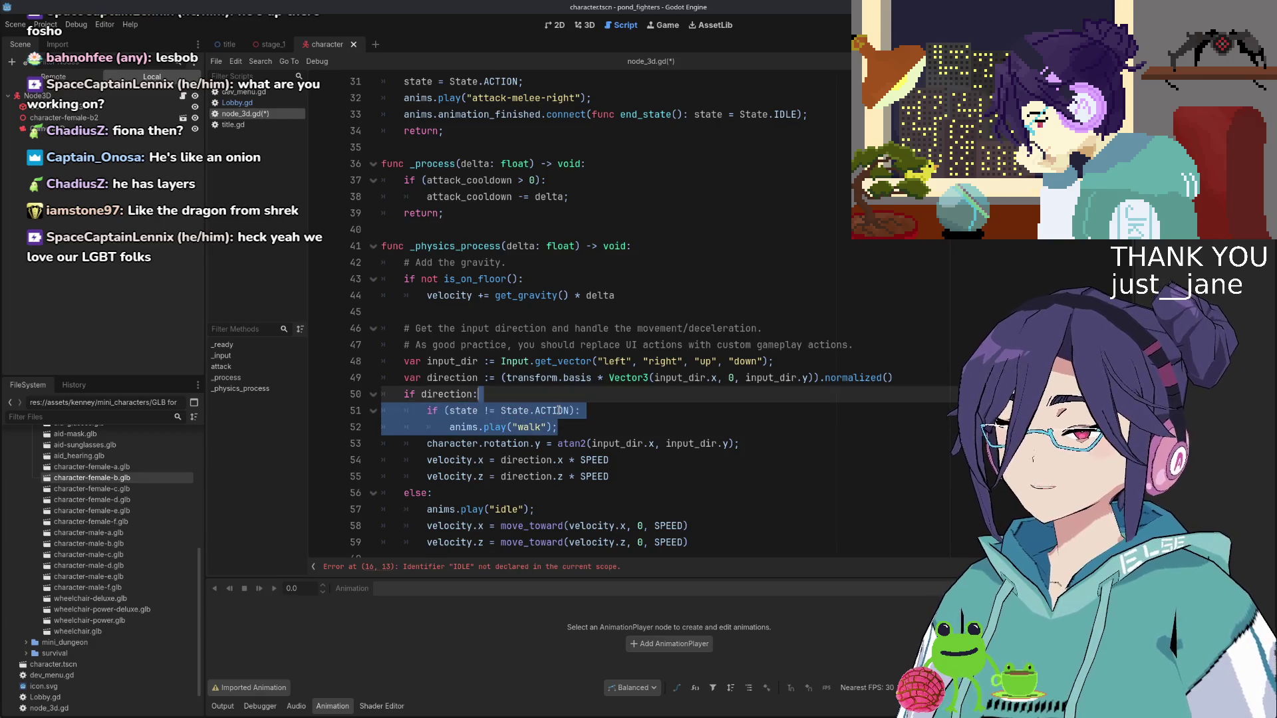
pyautogui.hotkey('ctrl', 'c')
pyautogui.press('Down')
pyautogui.press('Down')
pyautogui.press('Down')
pyautogui.press('End')
pyautogui.press('Return')
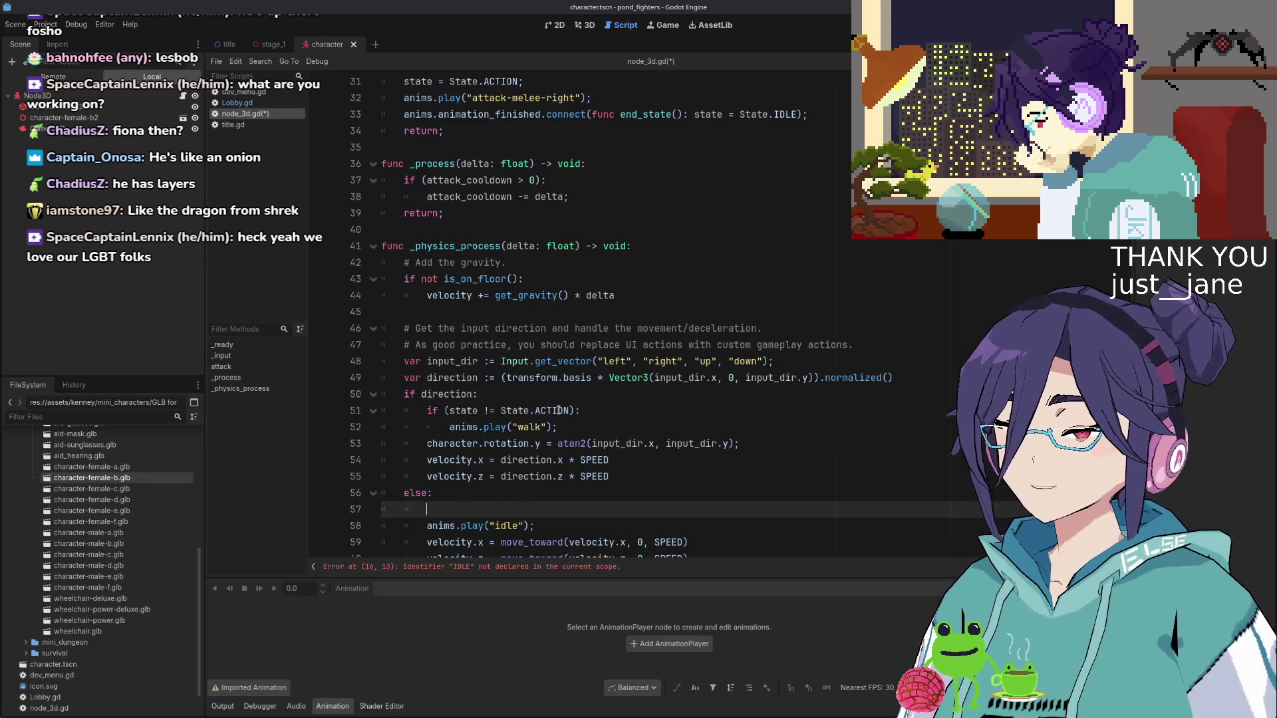
# Guard anims.play("idle") under else with the pasted state != State.ACTION check, tidy leftover lines, and save
pyautogui.hotkey('ctrl', 'v')
pyautogui.hotkey('shift', 'Down')
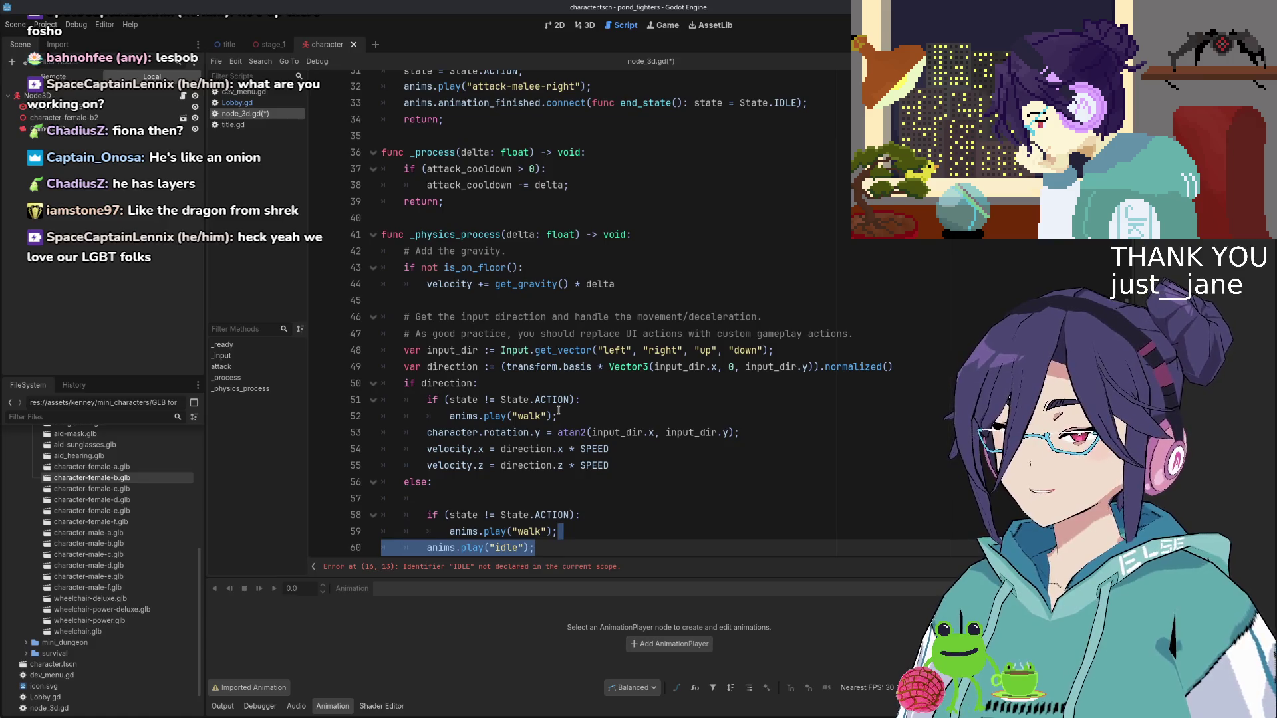
pyautogui.hotkey('alt', 'Up')
pyautogui.hotkey('alt', 'Up')
pyautogui.hotkey('alt', 'Down')
pyautogui.hotkey('alt', 'Down')
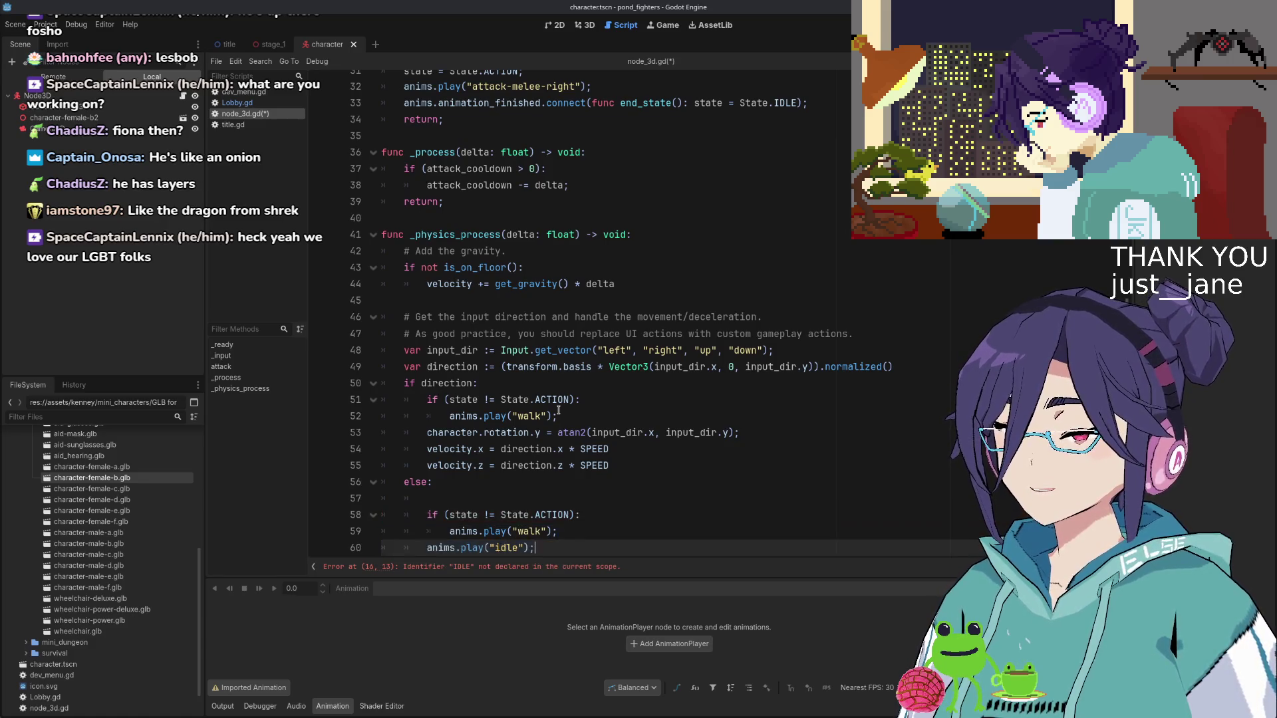
pyautogui.press('Up')
pyautogui.press('Home')
pyautogui.hotkey('alt', 'Down')
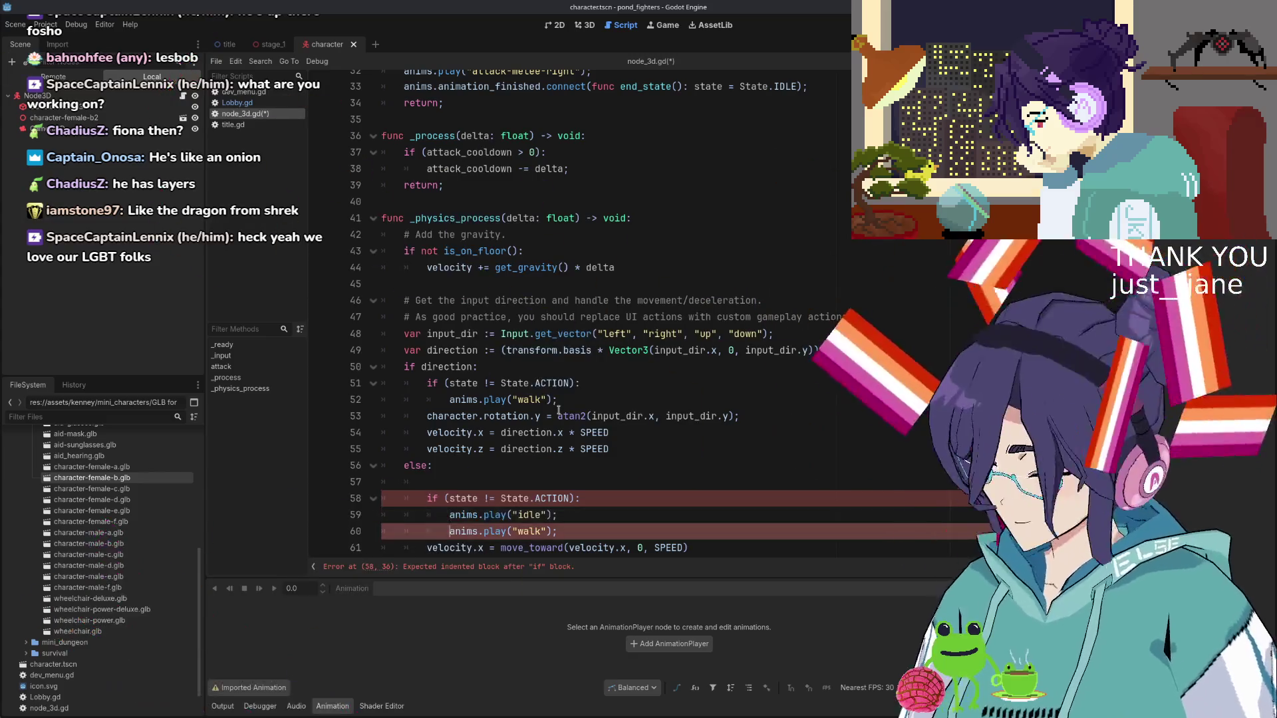
pyautogui.hotkey('ctrl', 'shift', 'k')
pyautogui.press('Up')
pyautogui.press('Up')
pyautogui.press('Up')
pyautogui.hotkey('shift', 'Home')
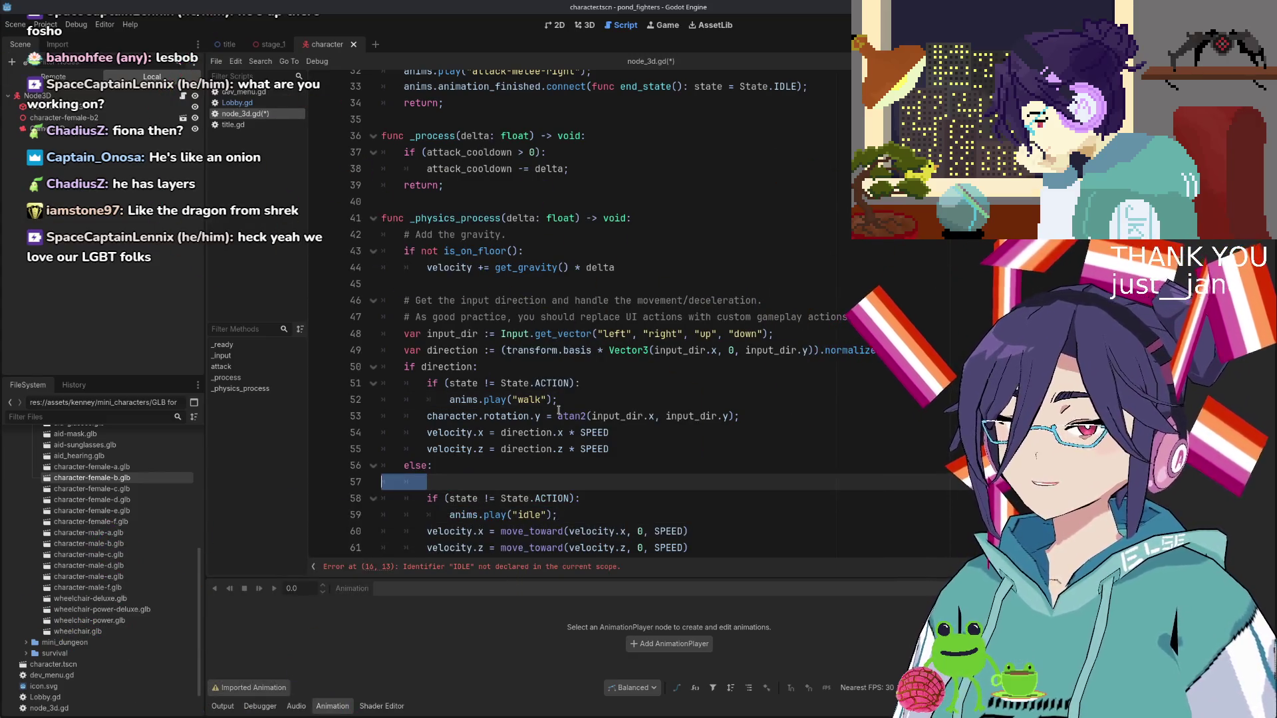
pyautogui.press('BackSpace')
pyautogui.press('BackSpace')
pyautogui.hotkey('ctrl', 's')
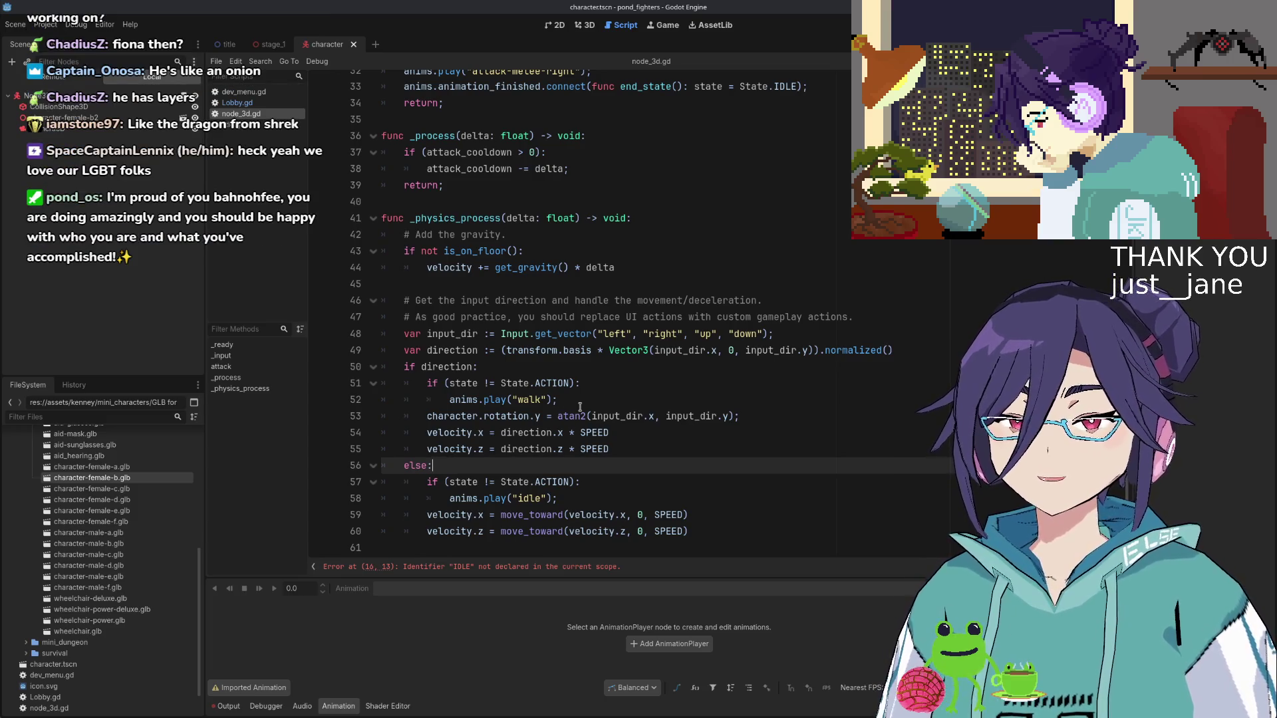
# Check the velocity.x and velocity.z lines, then view the stage_1 scene in 3D
pyautogui.scroll(-1, 663, 415)
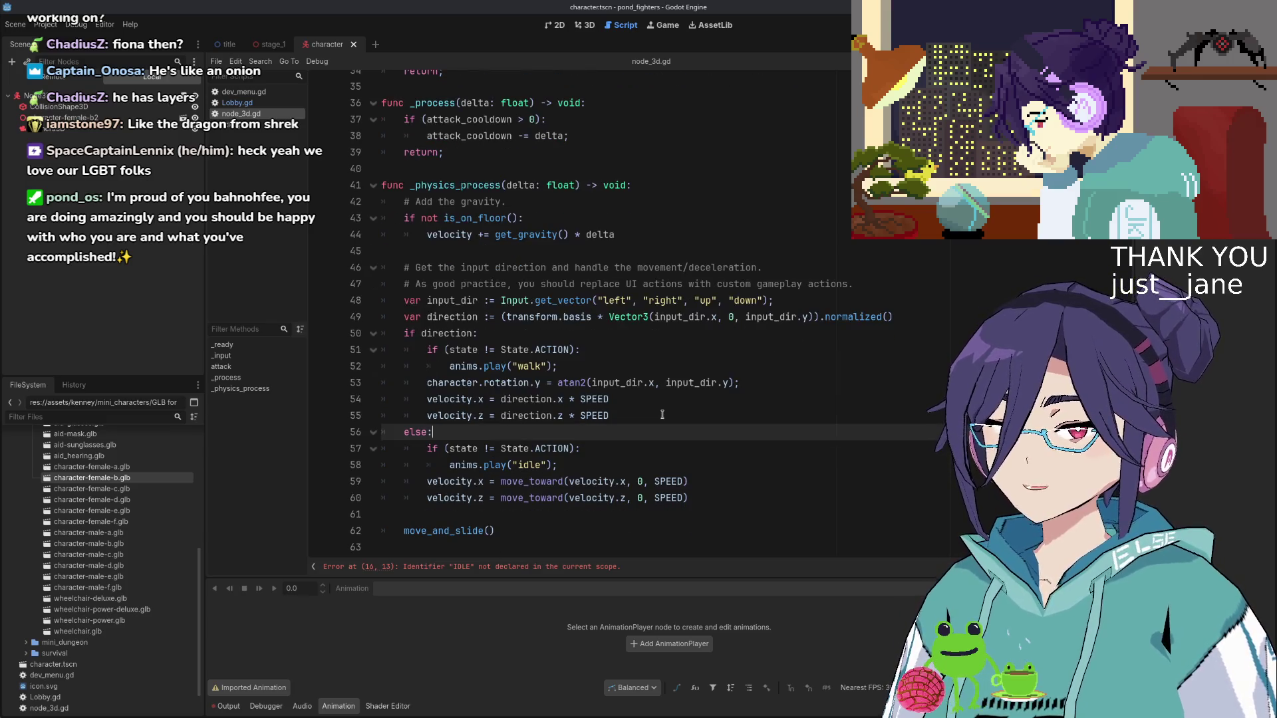
pyautogui.scroll(2, 636, 413)
pyautogui.scroll(-2, 637, 413)
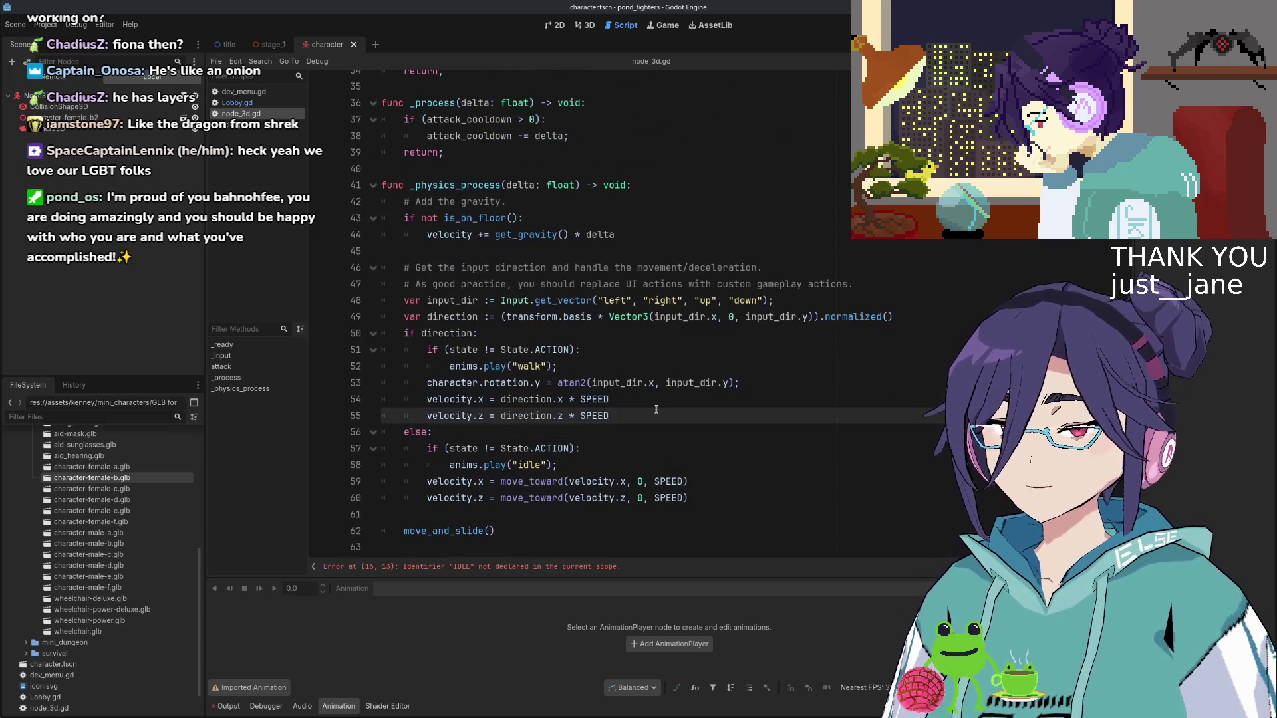
pyautogui.scroll(2, 638, 422)
pyautogui.scroll(-2, 640, 432)
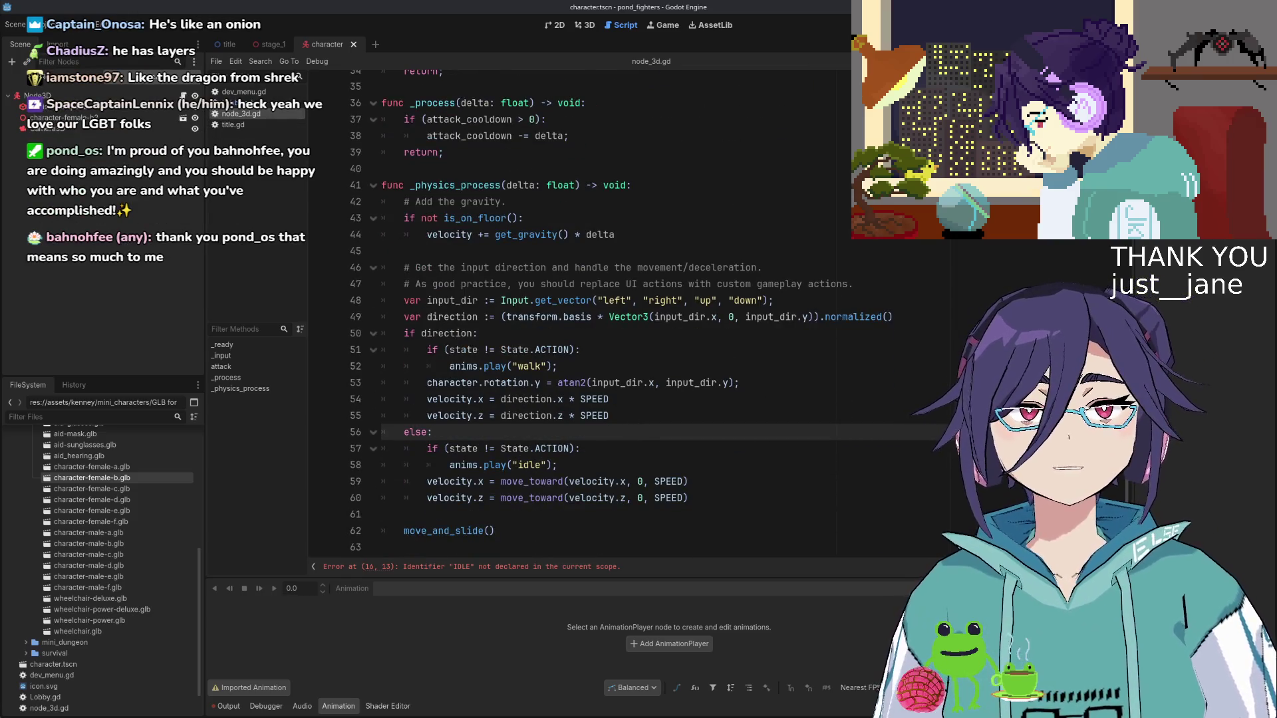
pyautogui.click(641, 404)
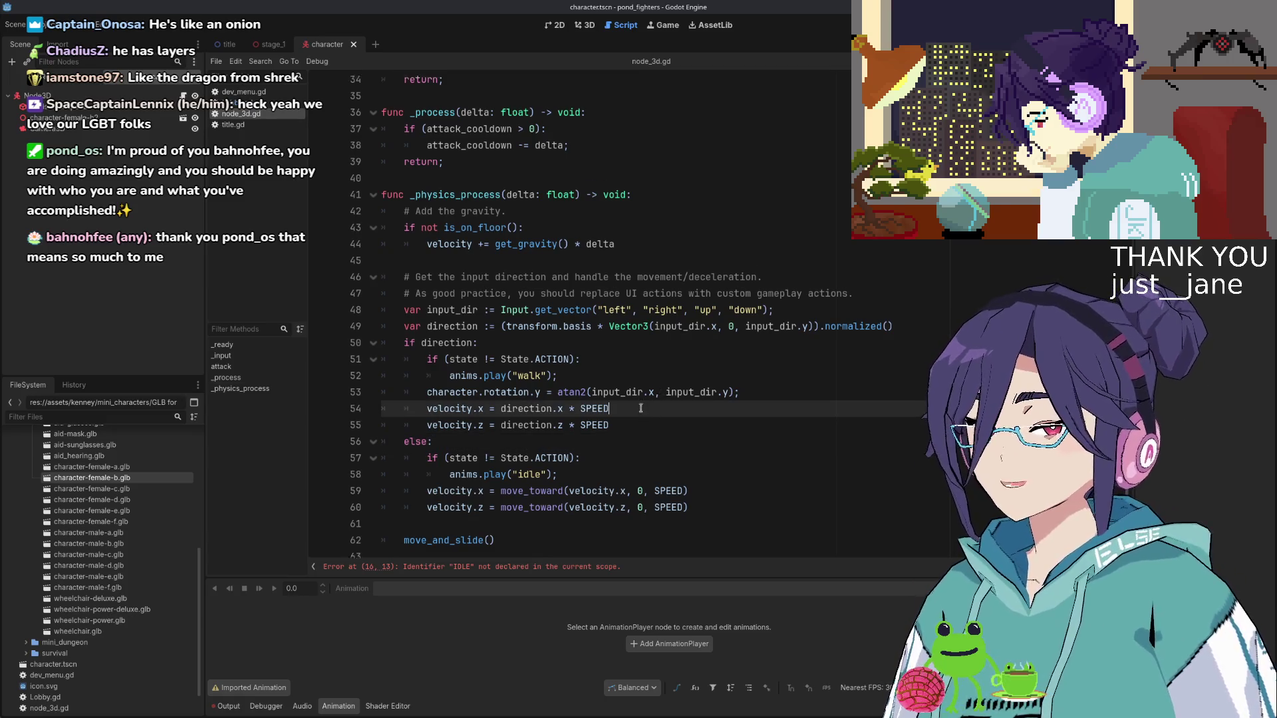
pyautogui.click(636, 419)
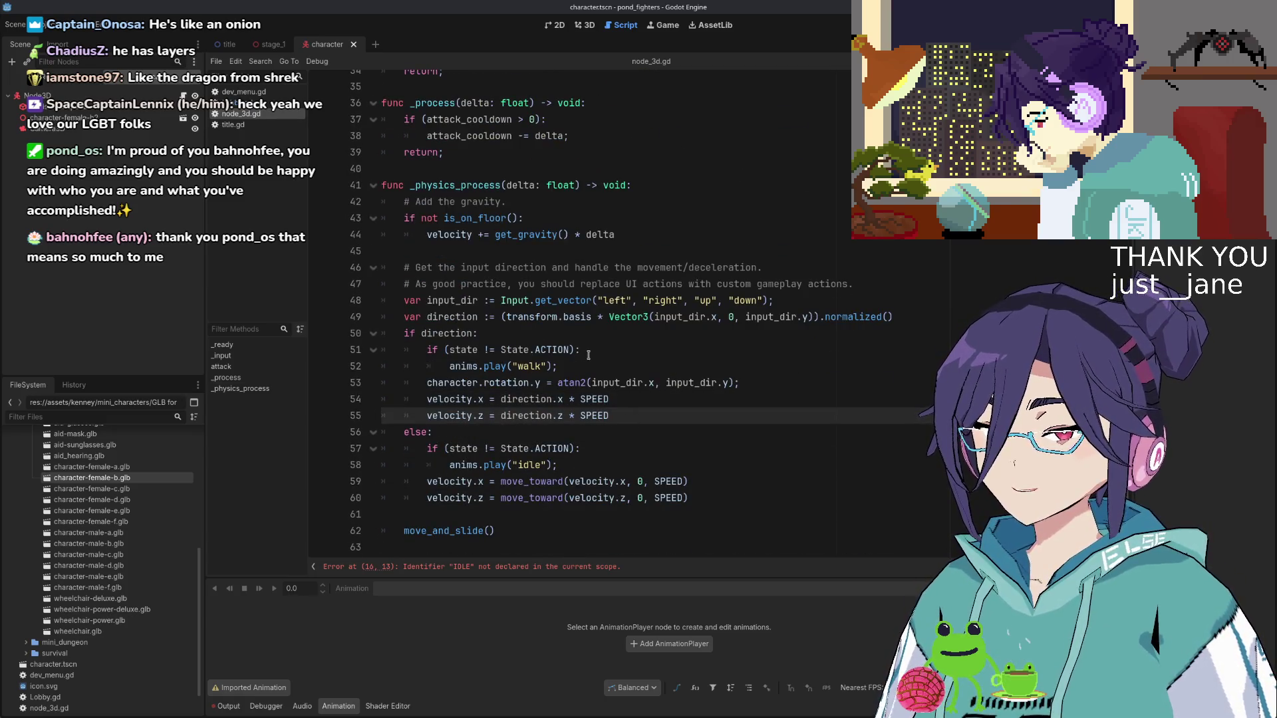
pyautogui.scroll(3, 594, 373)
pyautogui.scroll(-3, 602, 372)
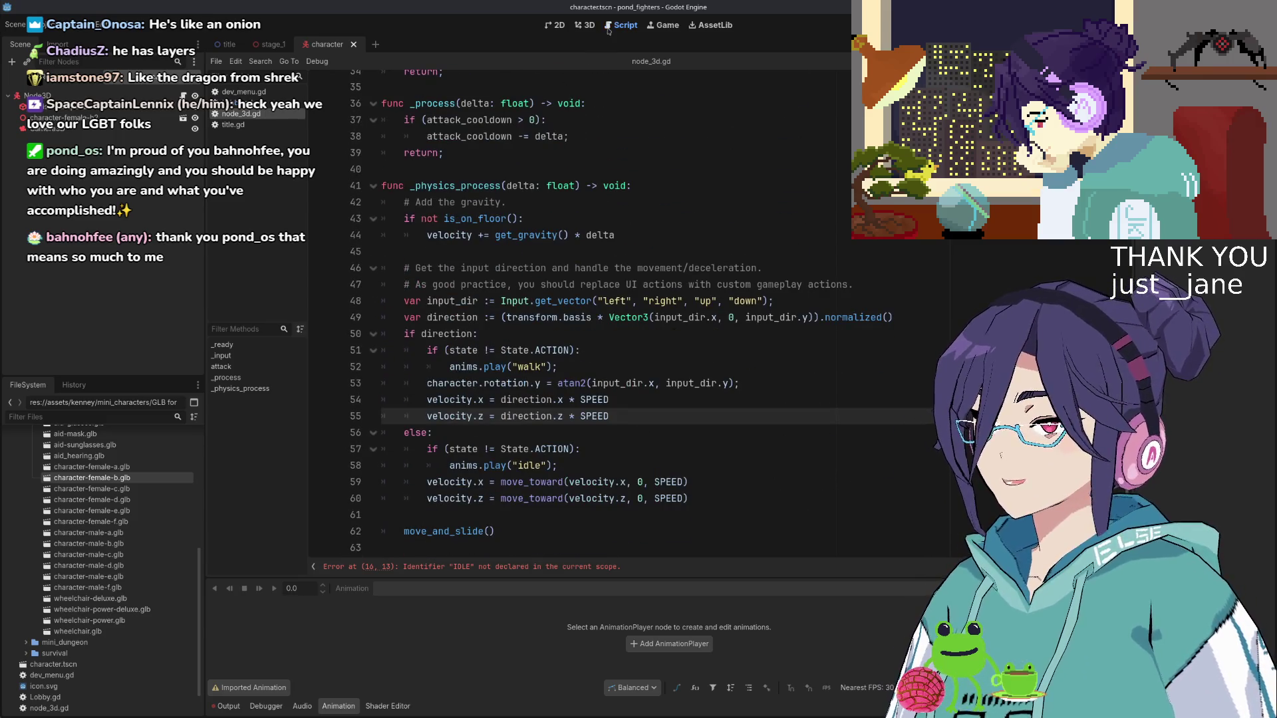
pyautogui.click(586, 24)
pyautogui.click(269, 44)
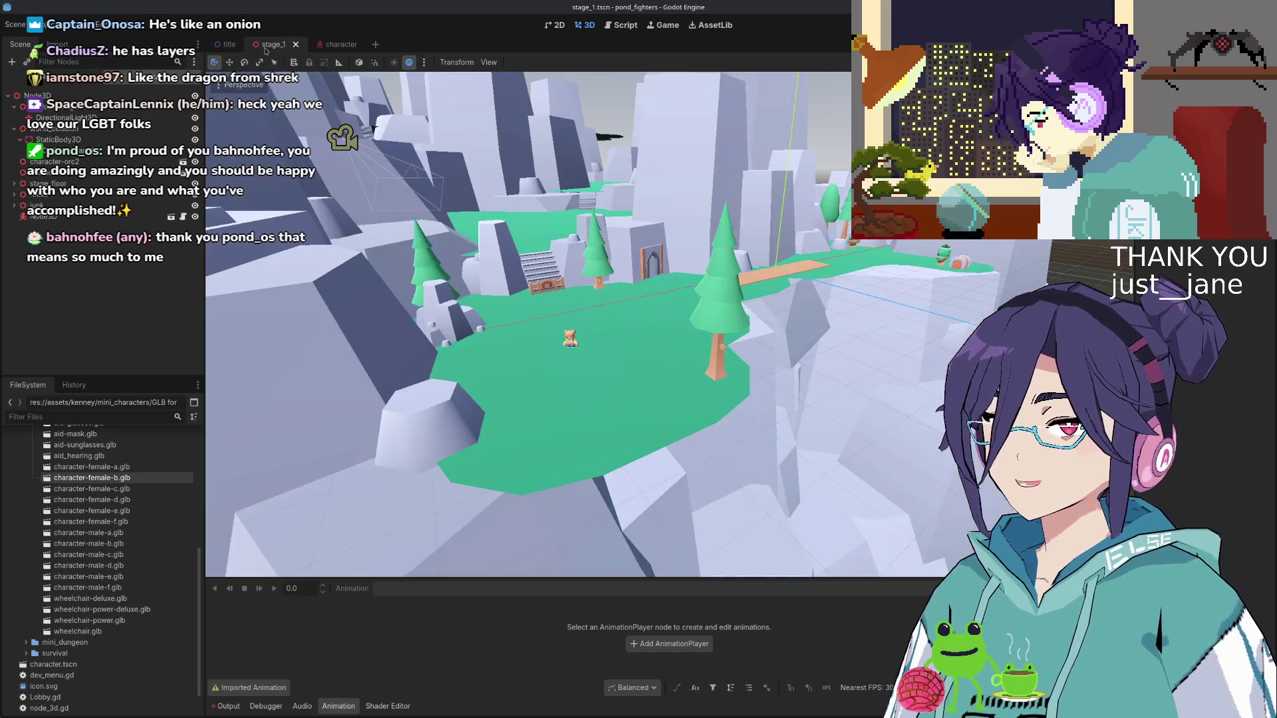
pyautogui.press('s')
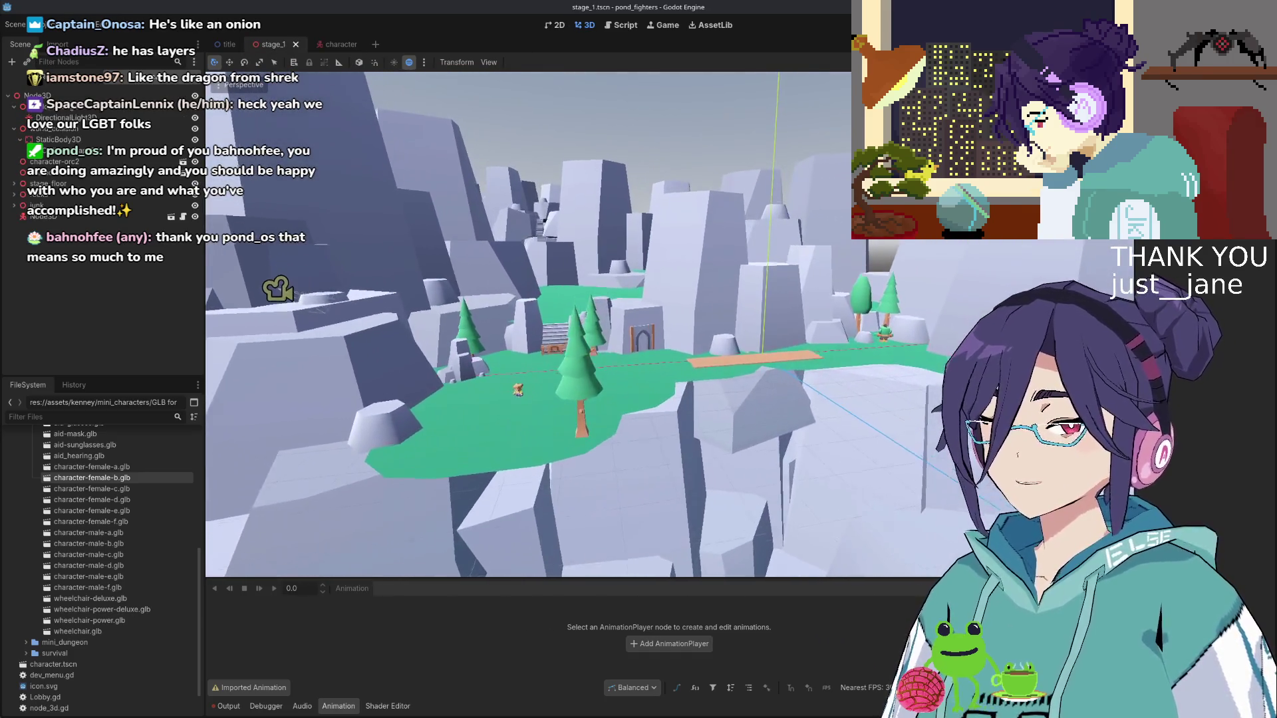
pyautogui.press('w')
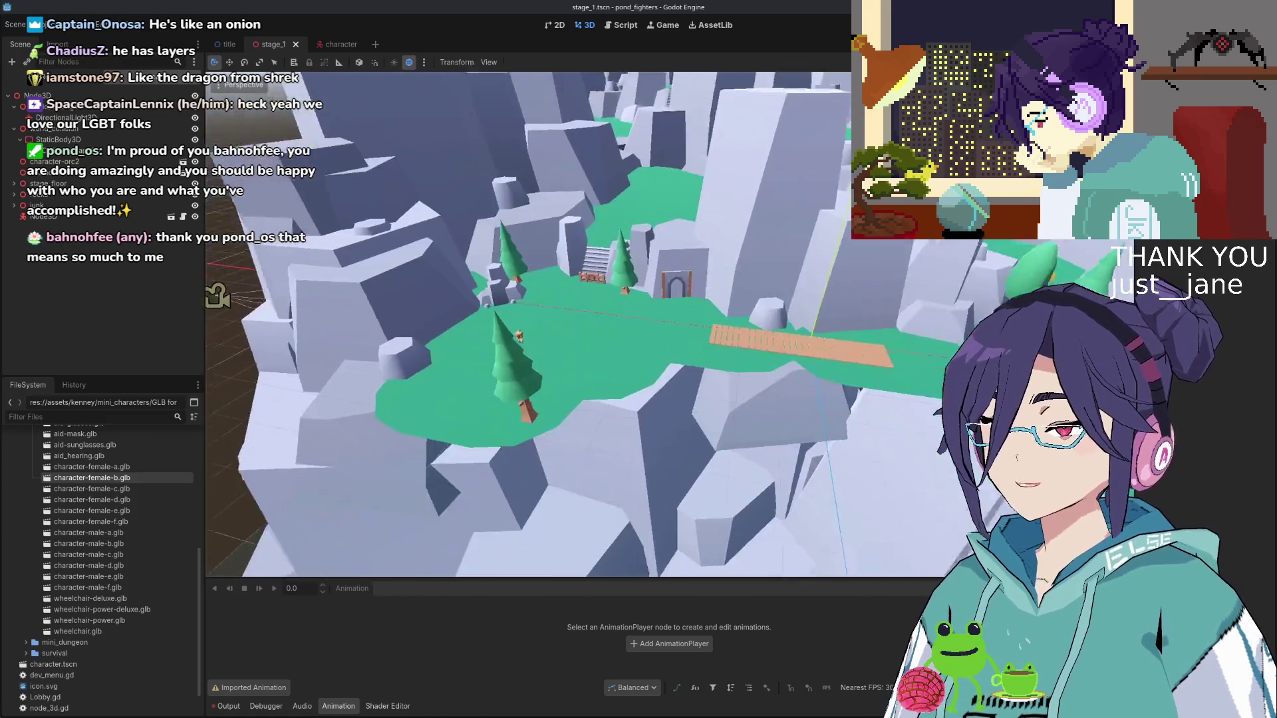
pyautogui.press('a')
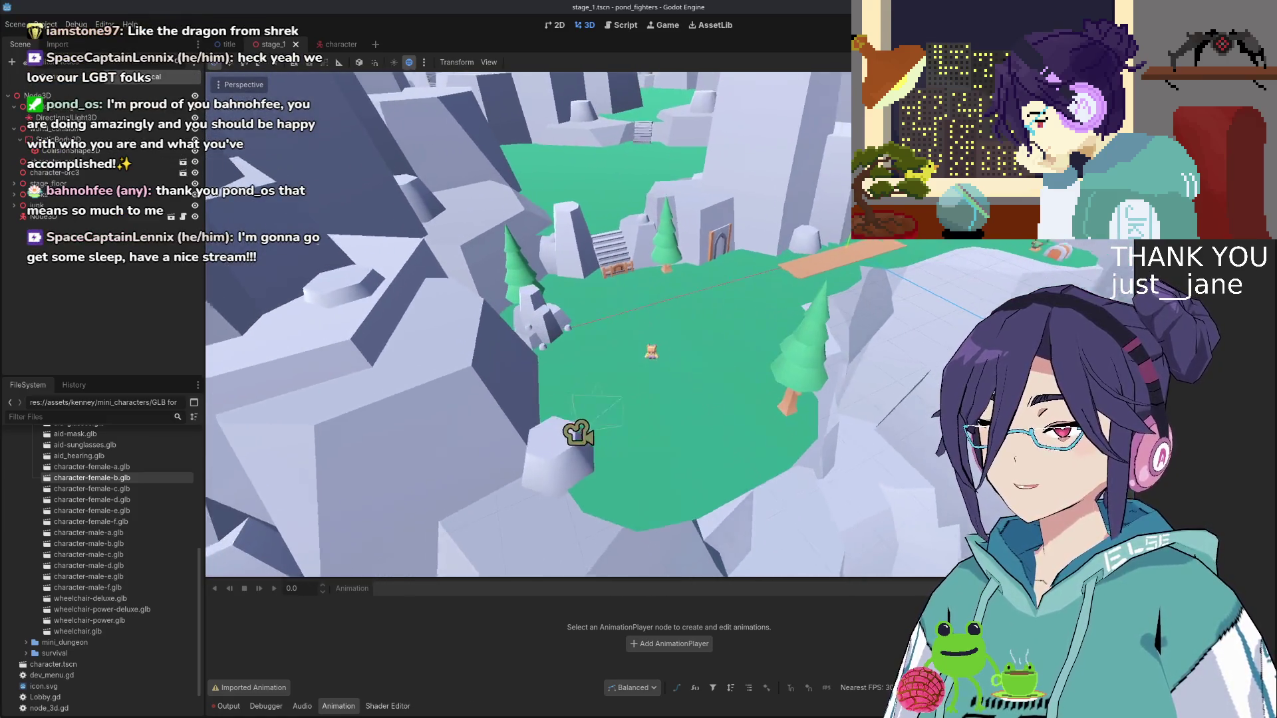
pyautogui.press('q')
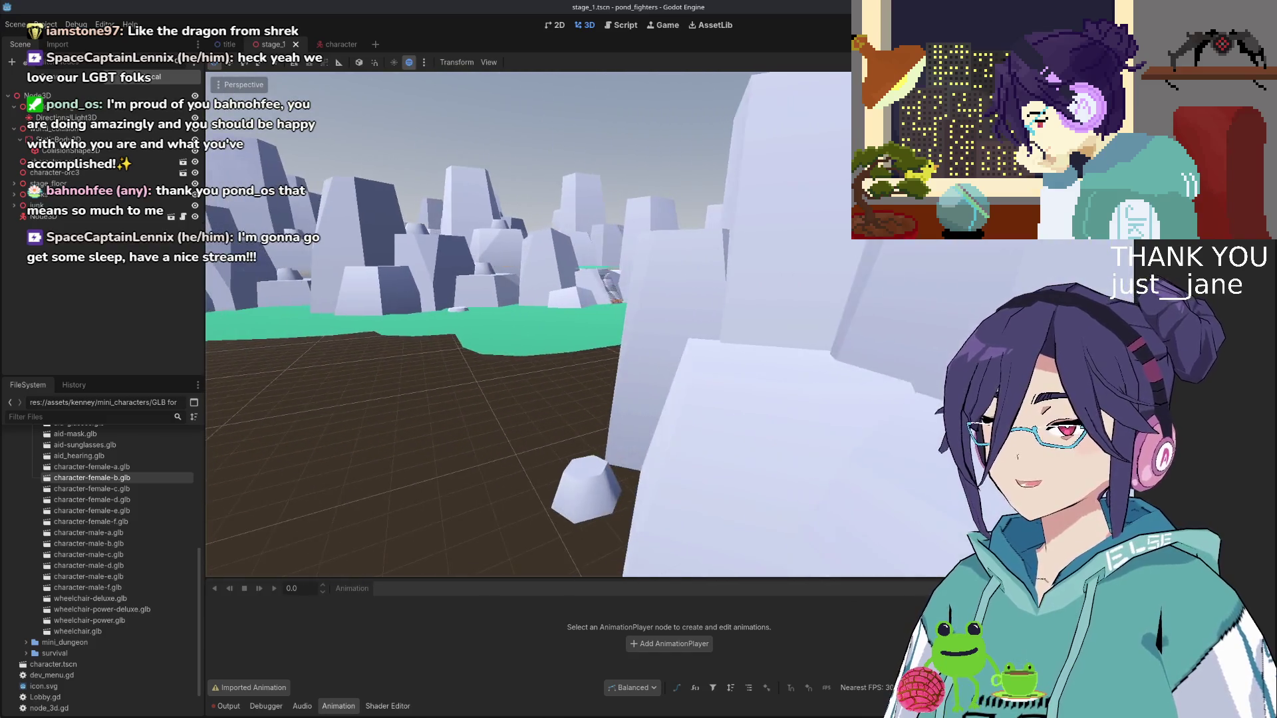
pyautogui.press('e')
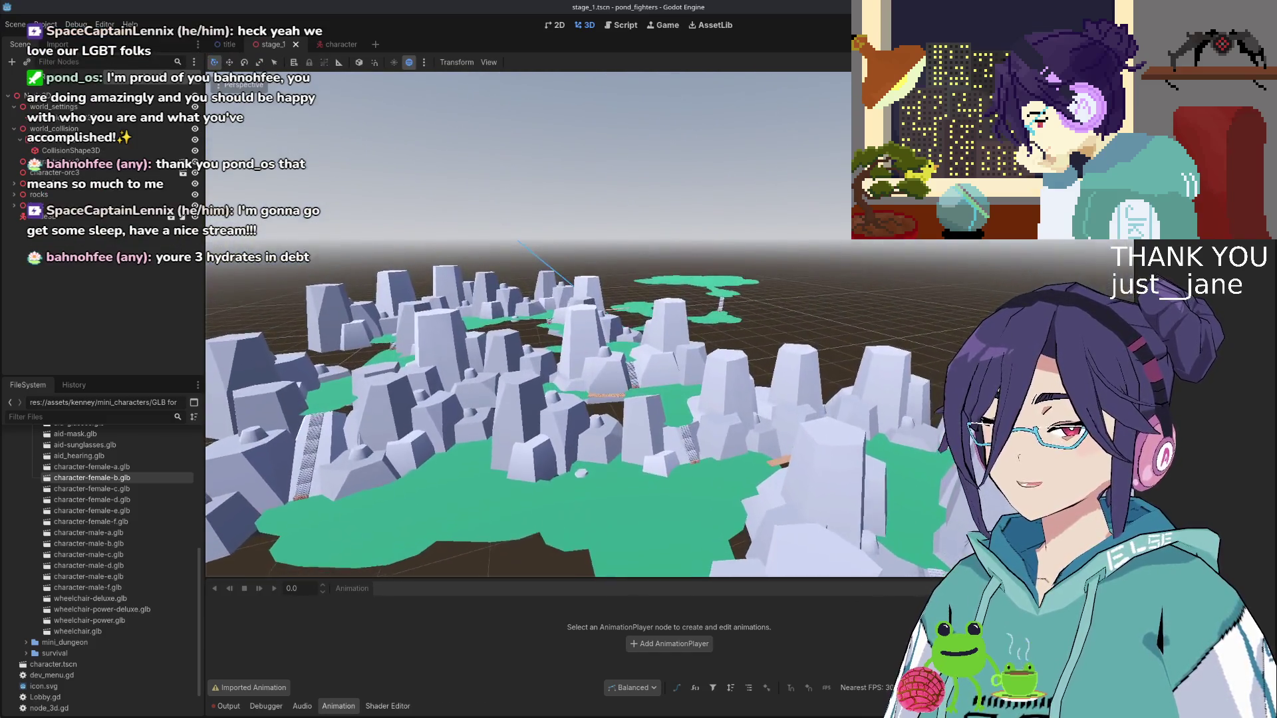
pyautogui.press('w')
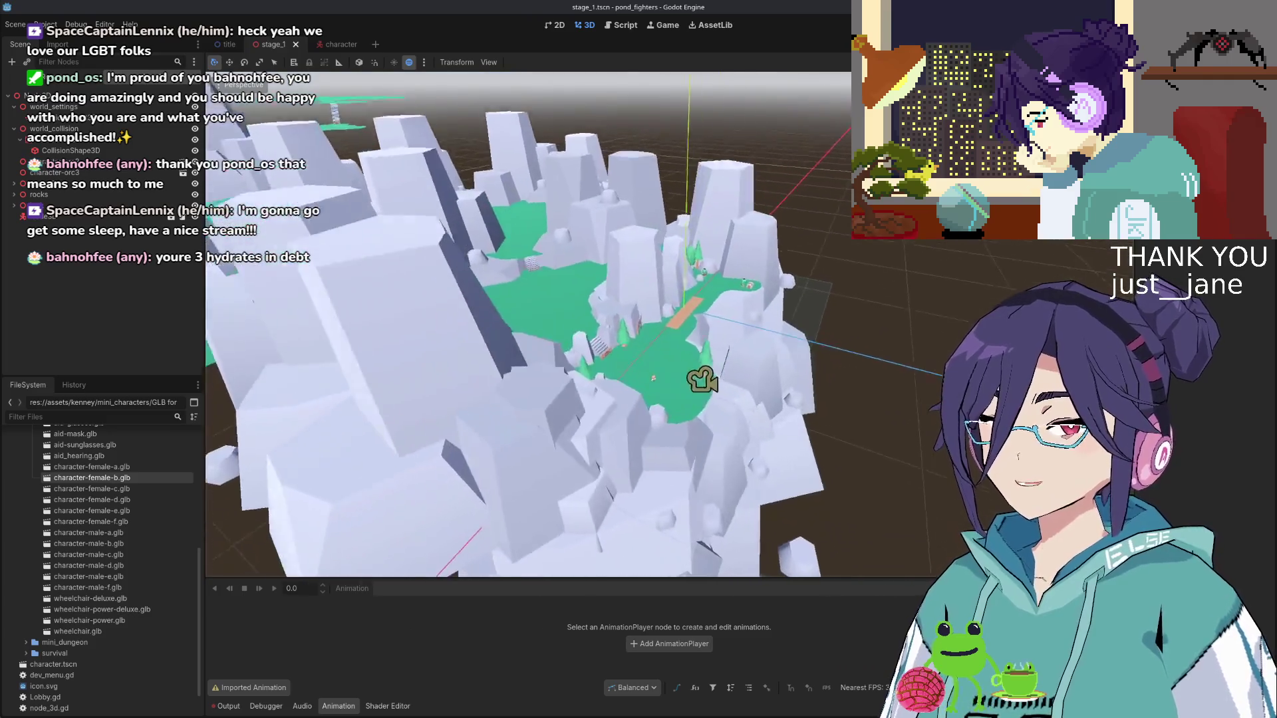
pyautogui.press('w')
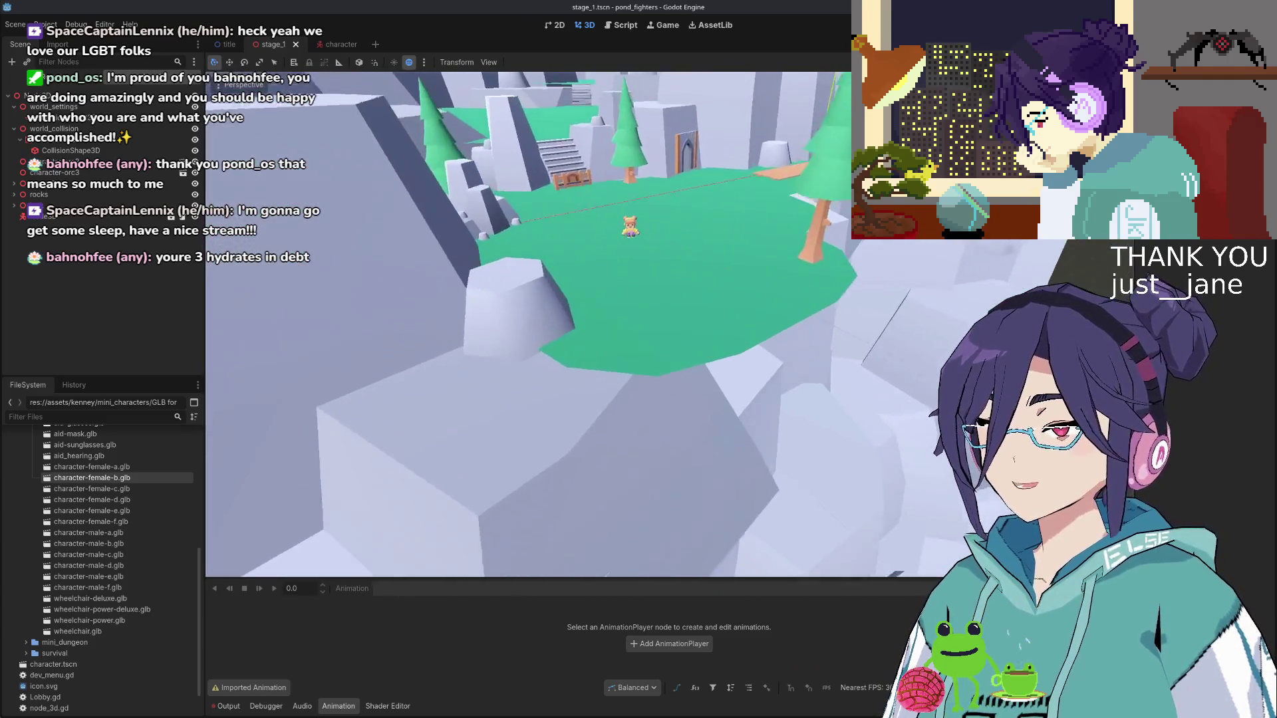
pyautogui.scroll(3, 532, 326)
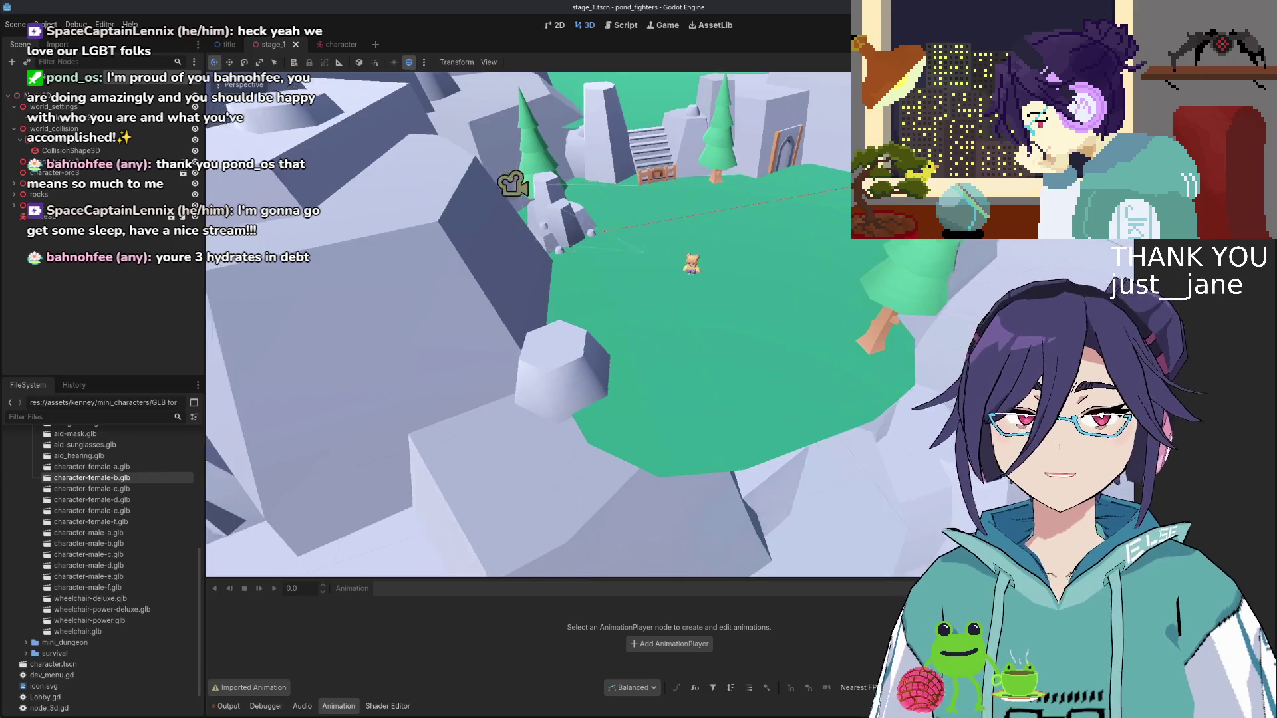
pyautogui.scroll(-5, 533, 326)
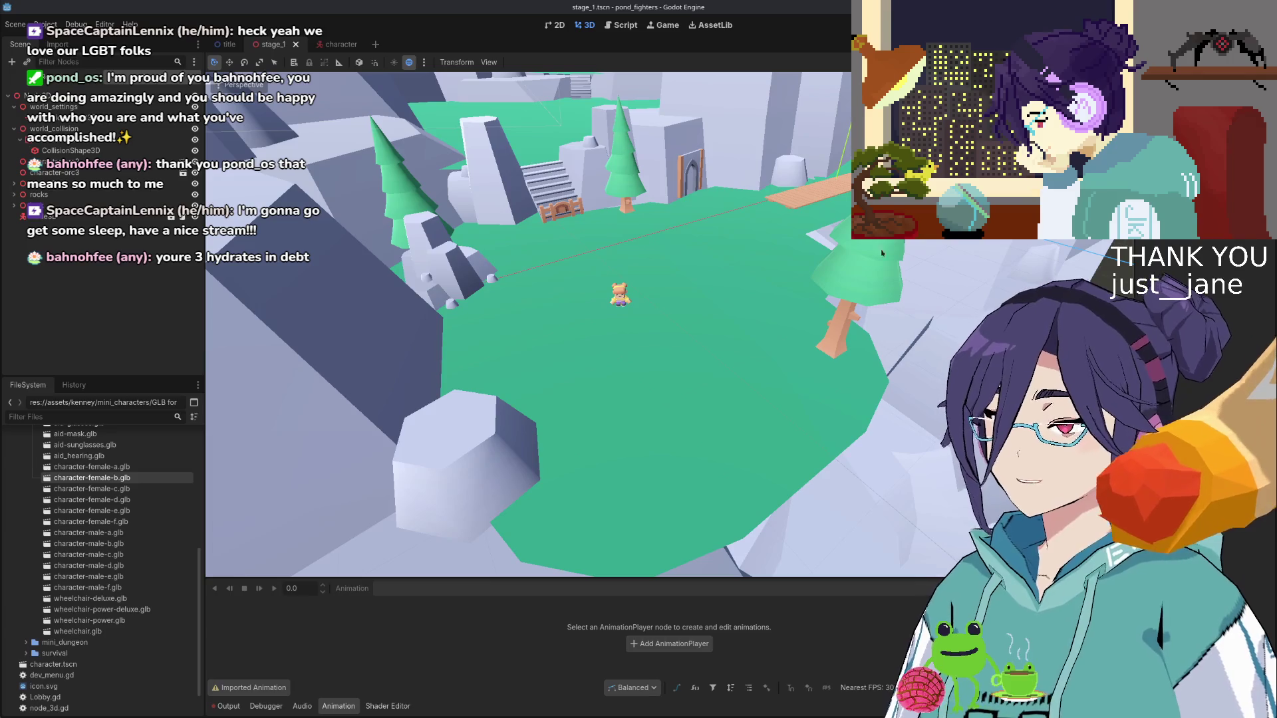
pyautogui.press('F5')
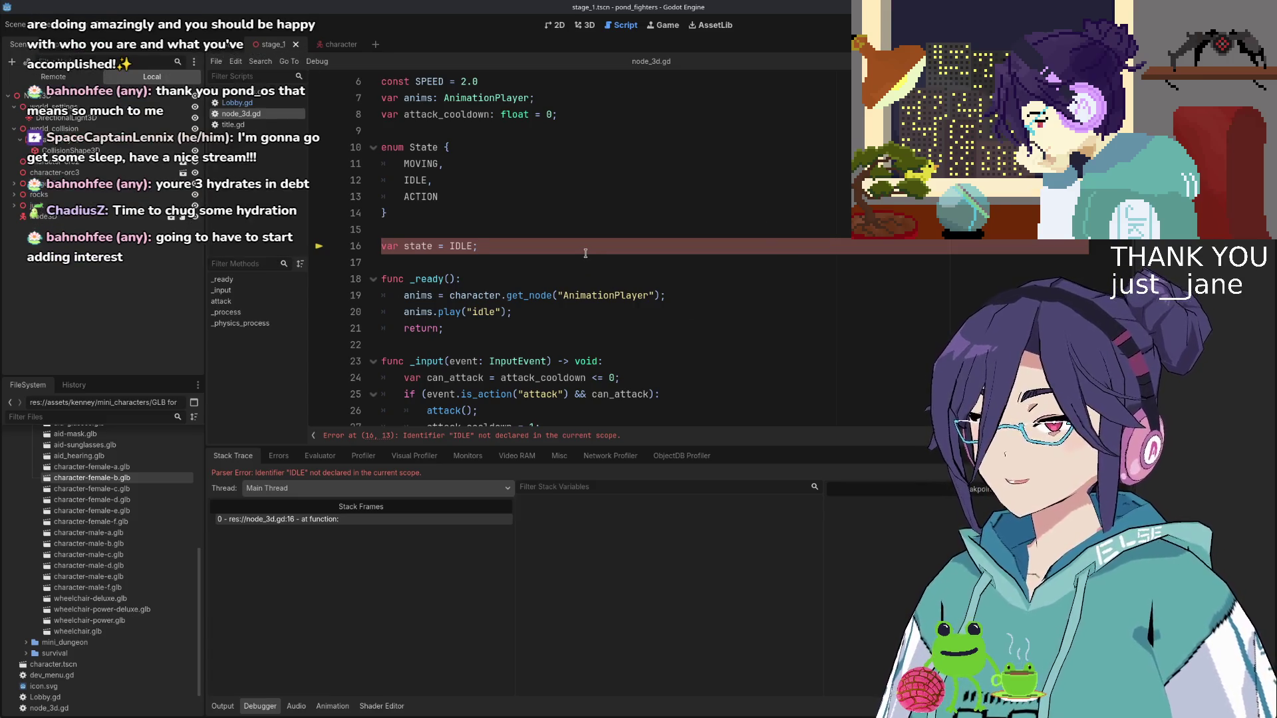
# Change the initialiser to var state = State.IDLE; and run the game again
pyautogui.write('State.')
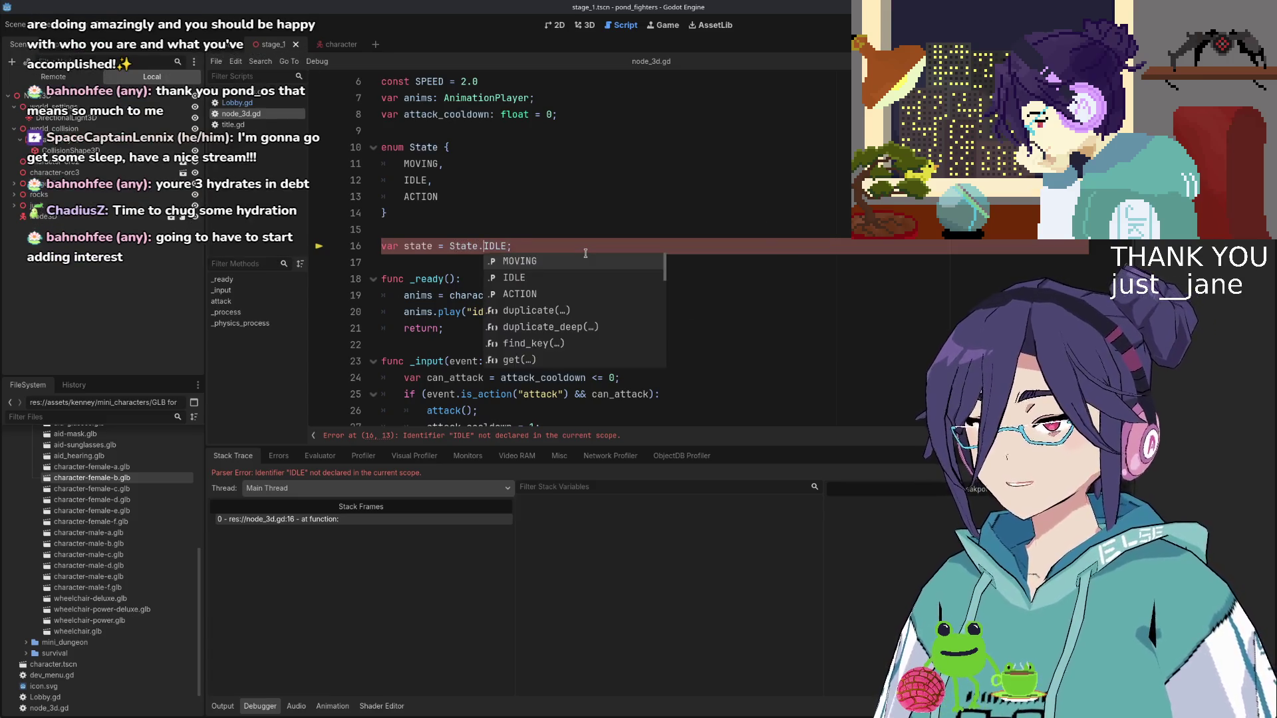
pyautogui.press('F5')
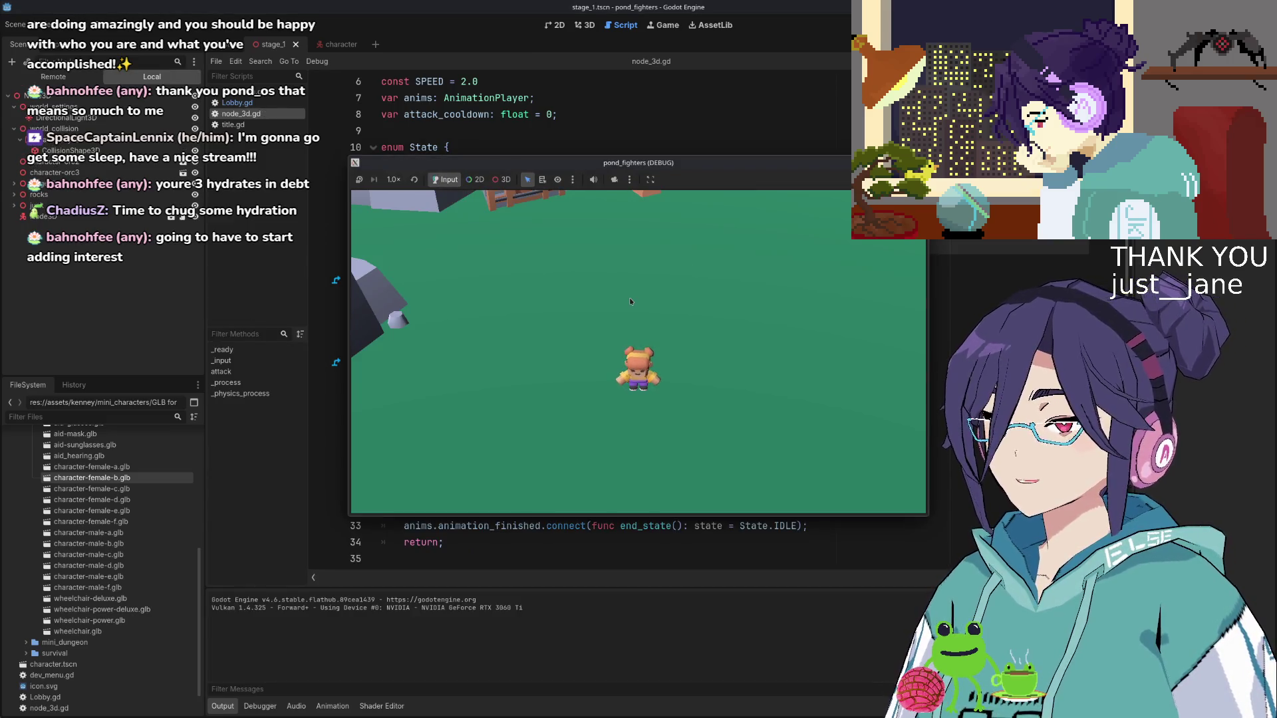
# Test walking the character back and forth with W and S, then stop the game
pyautogui.press('w')
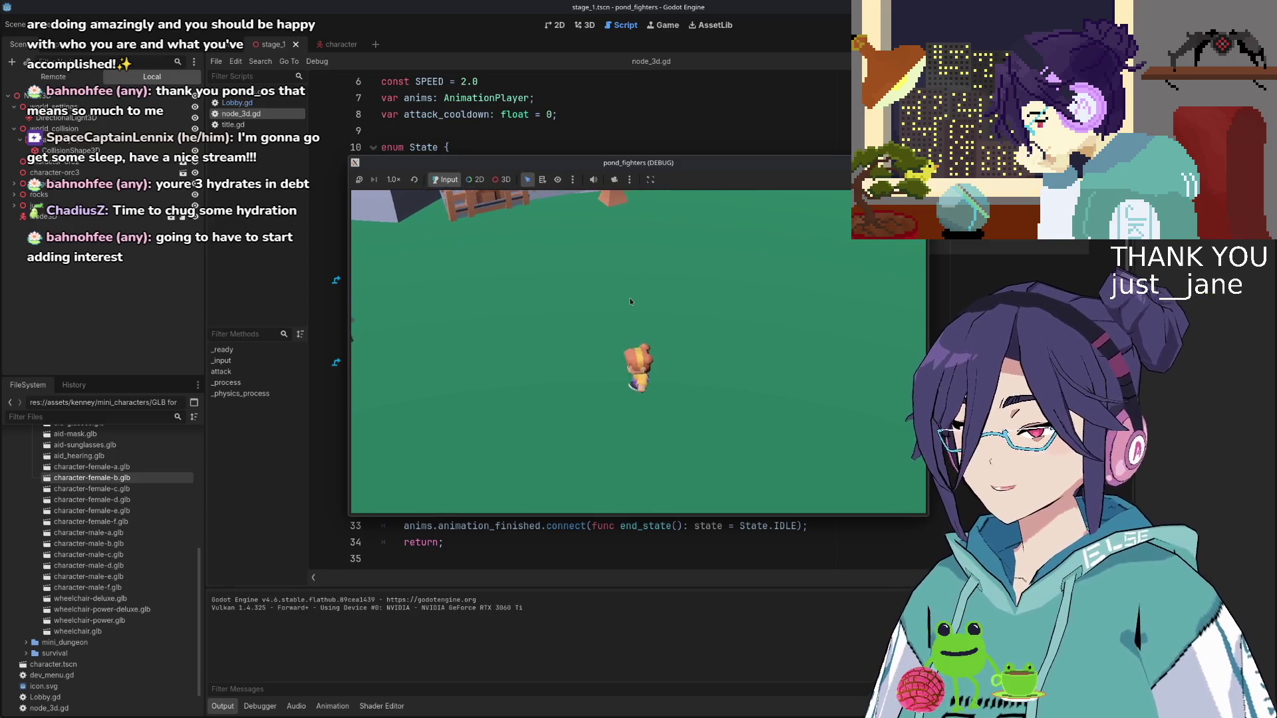
pyautogui.press('s')
pyautogui.press('w')
pyautogui.press('s')
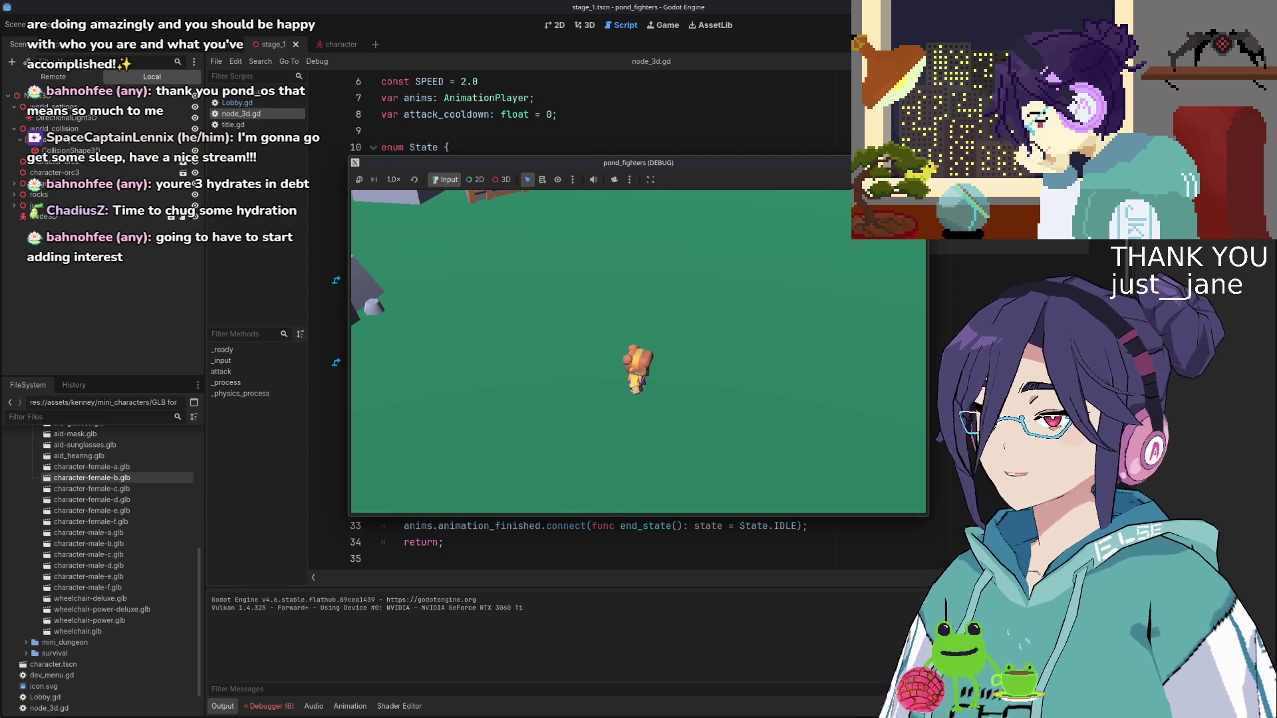
pyautogui.press('F8')
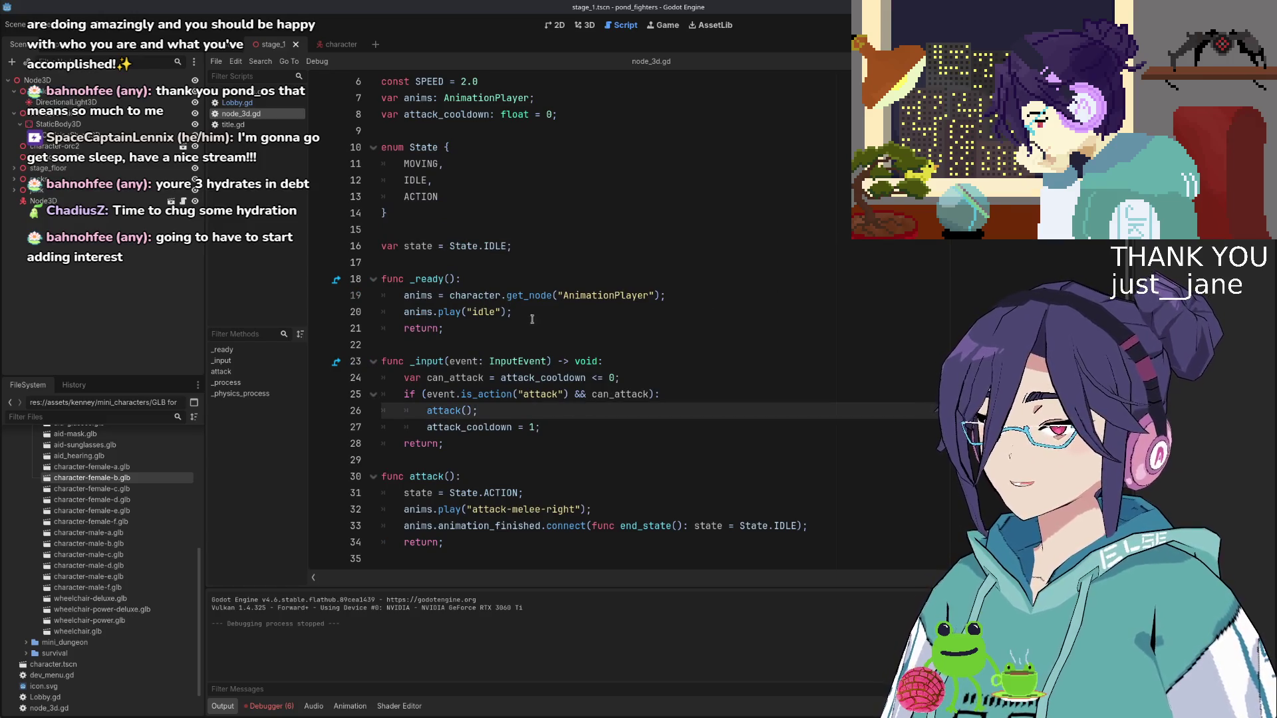
# Add CONNECT_ONE_SHOT to the animation_finished connect call and move it above anims.play
pyautogui.scroll(-3, 557, 480)
pyautogui.click(605, 377)
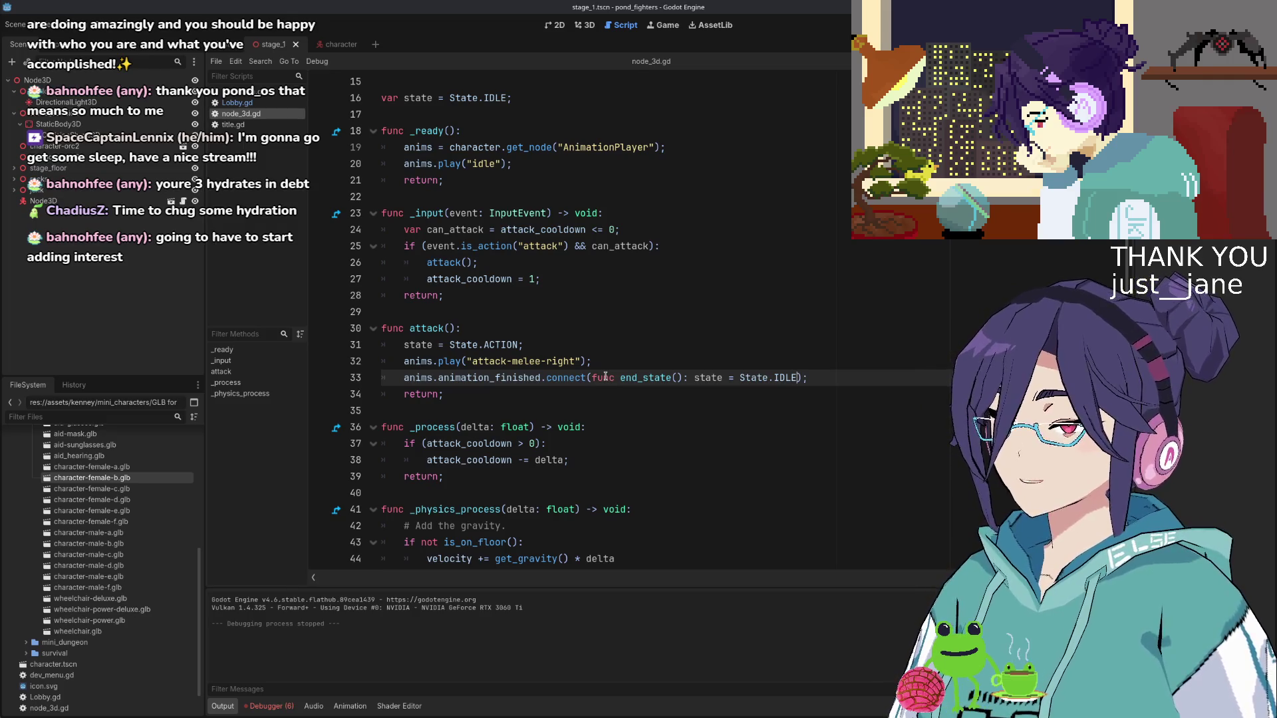
pyautogui.write(';, on')
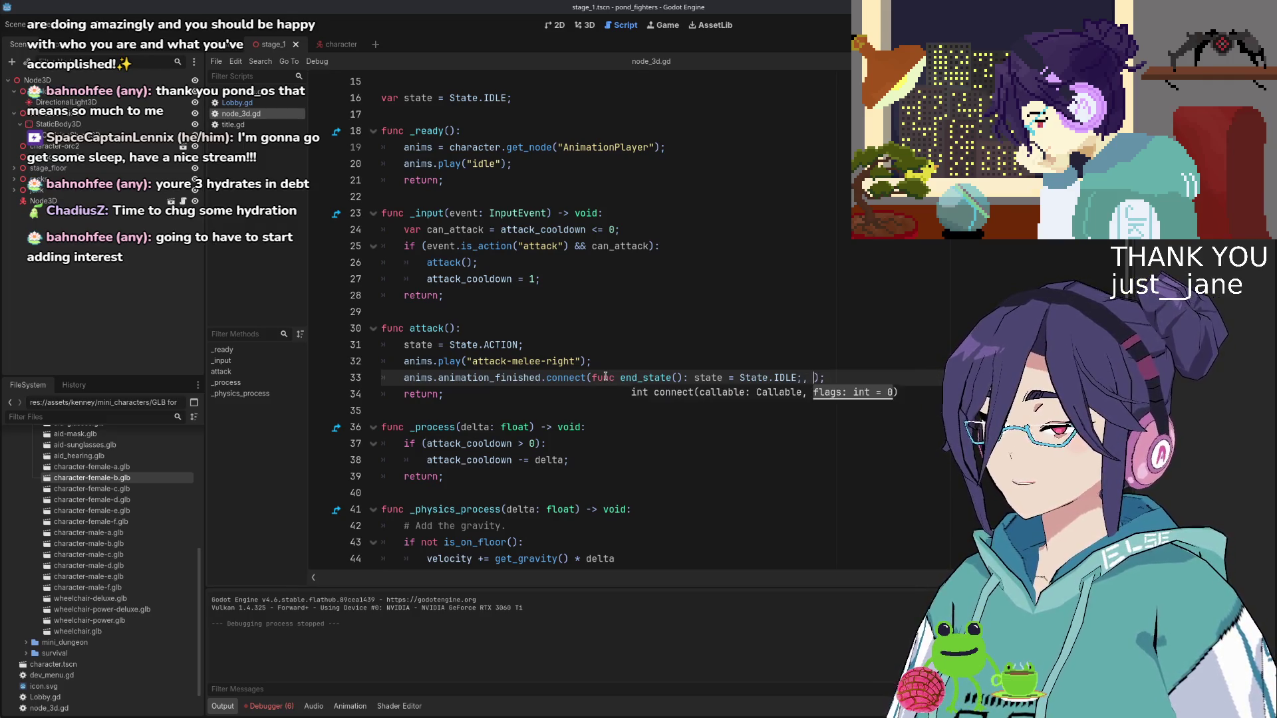
pyautogui.press('BackSpace')
pyautogui.press('BackSpace')
pyautogui.write('CONN')
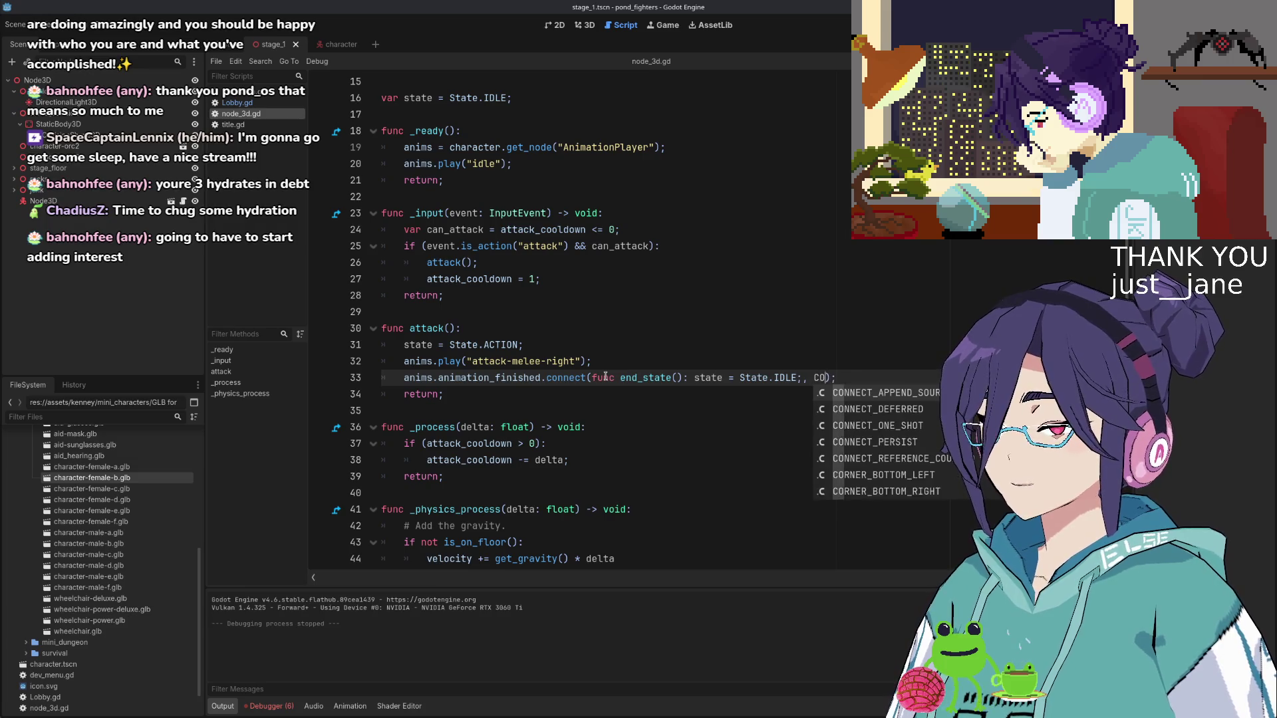
pyautogui.press('Down')
pyautogui.press('Down')
pyautogui.press('Return')
pyautogui.hotkey('alt', 'Up')
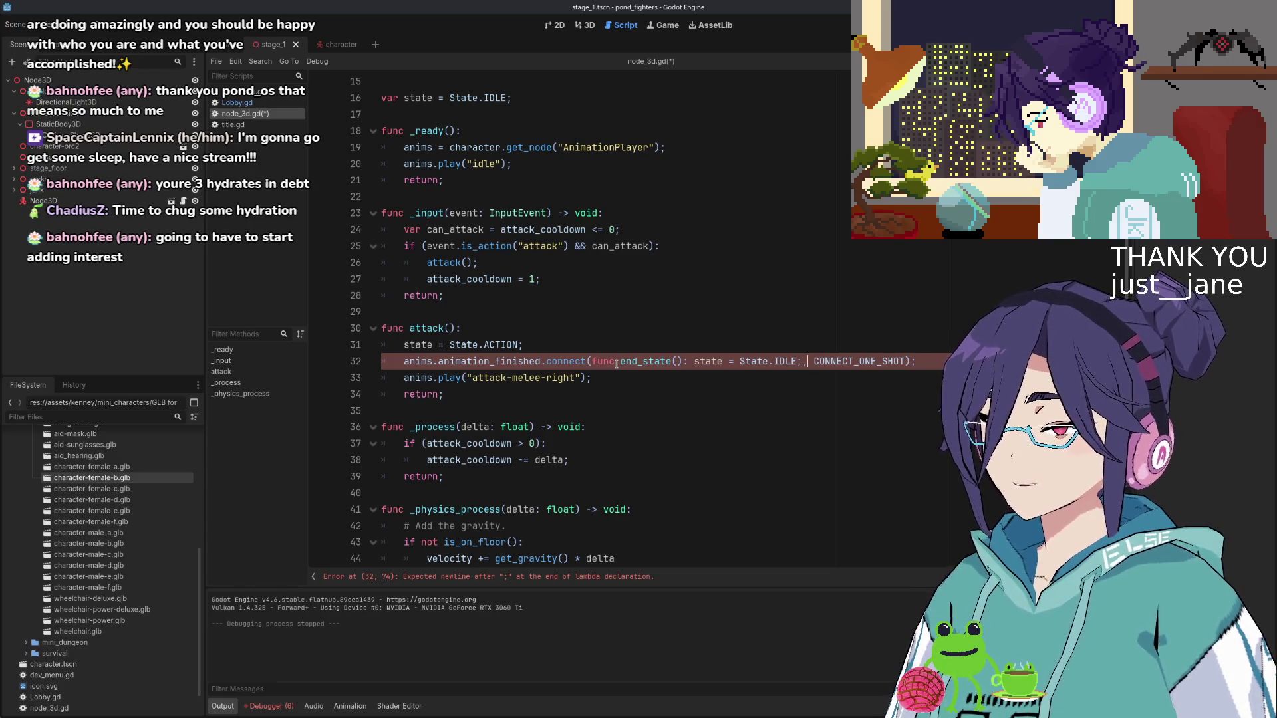
# Open blank lines after attack() for a new function before _process
pyautogui.press('Return')
pyautogui.press('BackSpace')
pyautogui.press('Down')
pyautogui.press('Down')
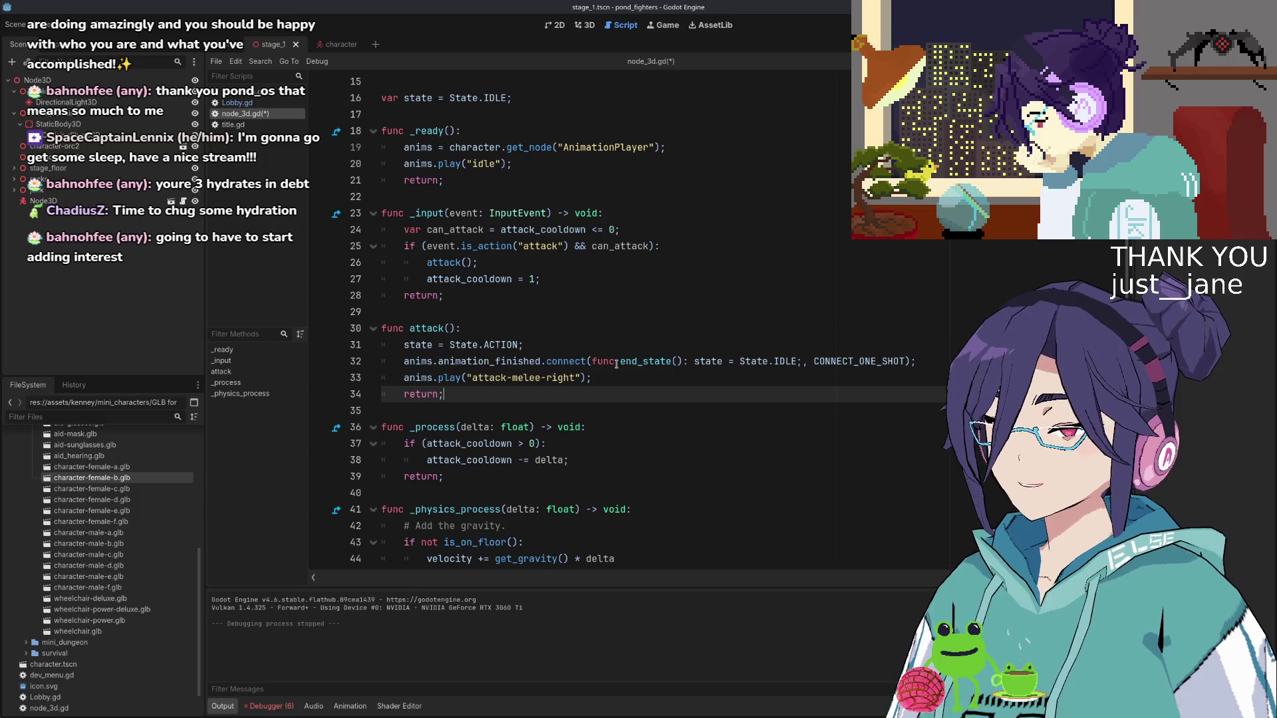
pyautogui.press('Down')
pyautogui.press('Return')
pyautogui.press('Return')
pyautogui.press('Up')
# Write handle_attack_anim_end() that sets state = State.IDLE and then returns
pyautogui.write('func ')
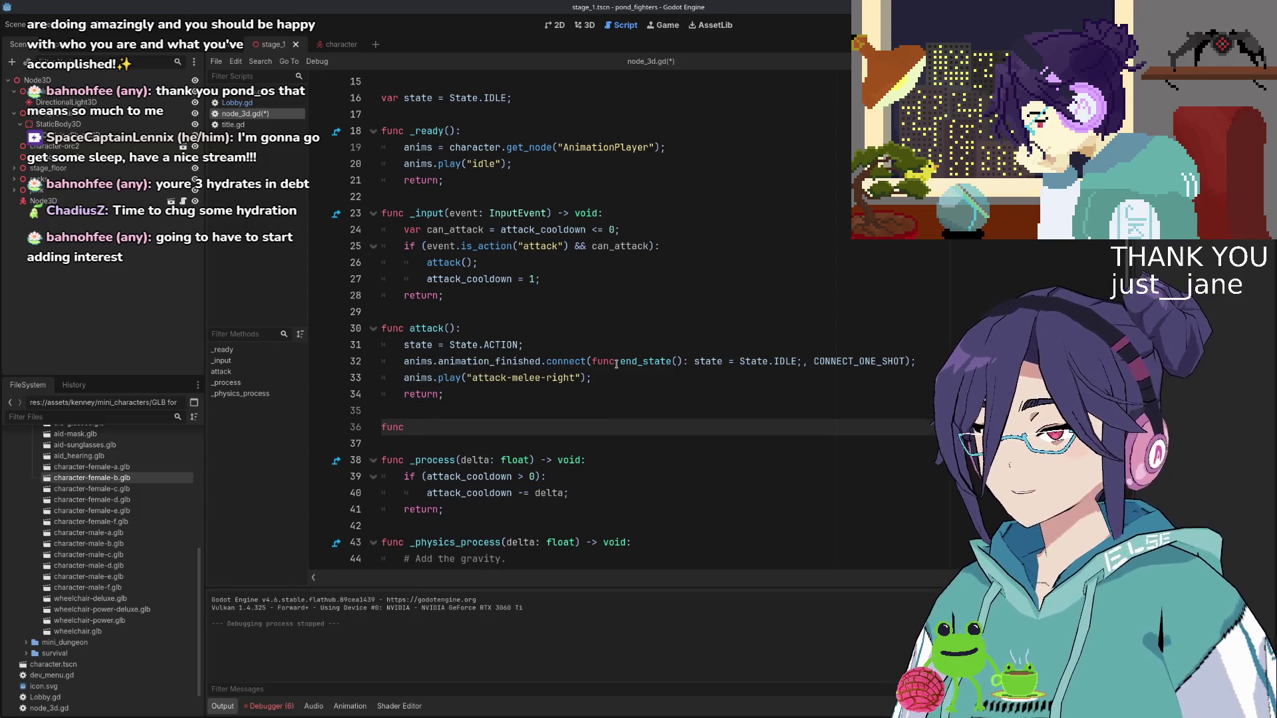
pyautogui.write('handle_')
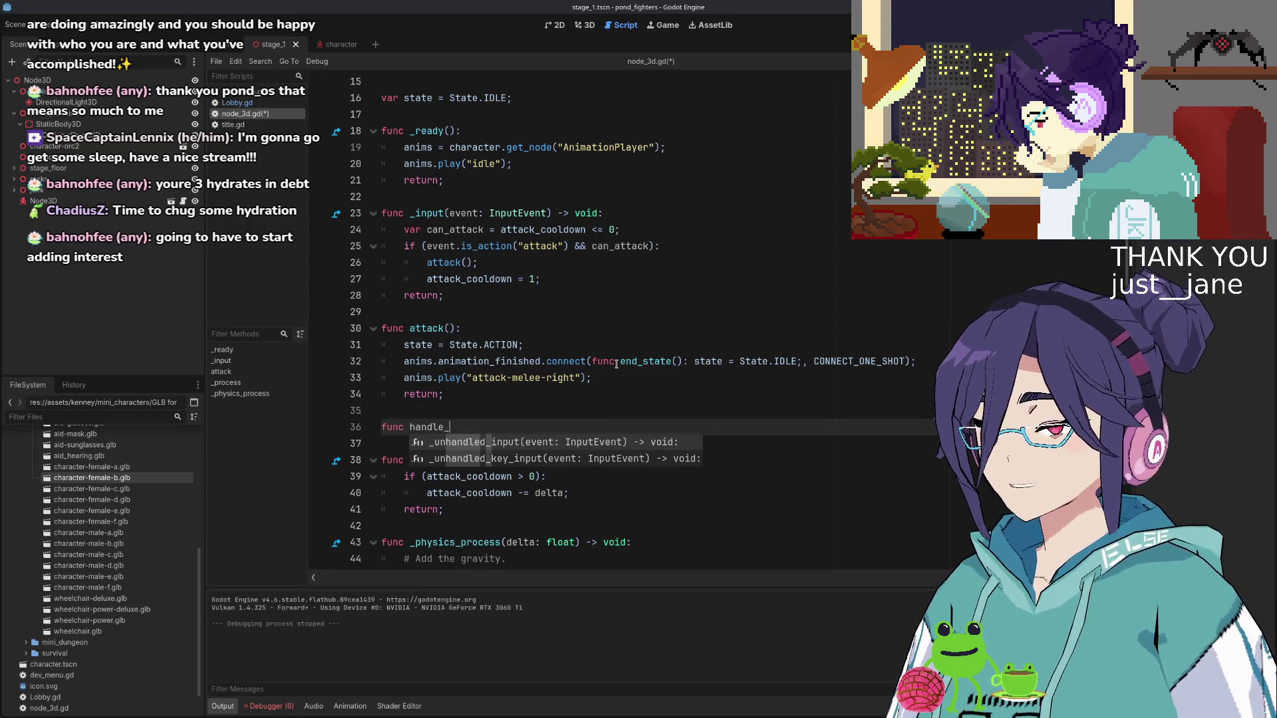
pyautogui.write('attack_anim')
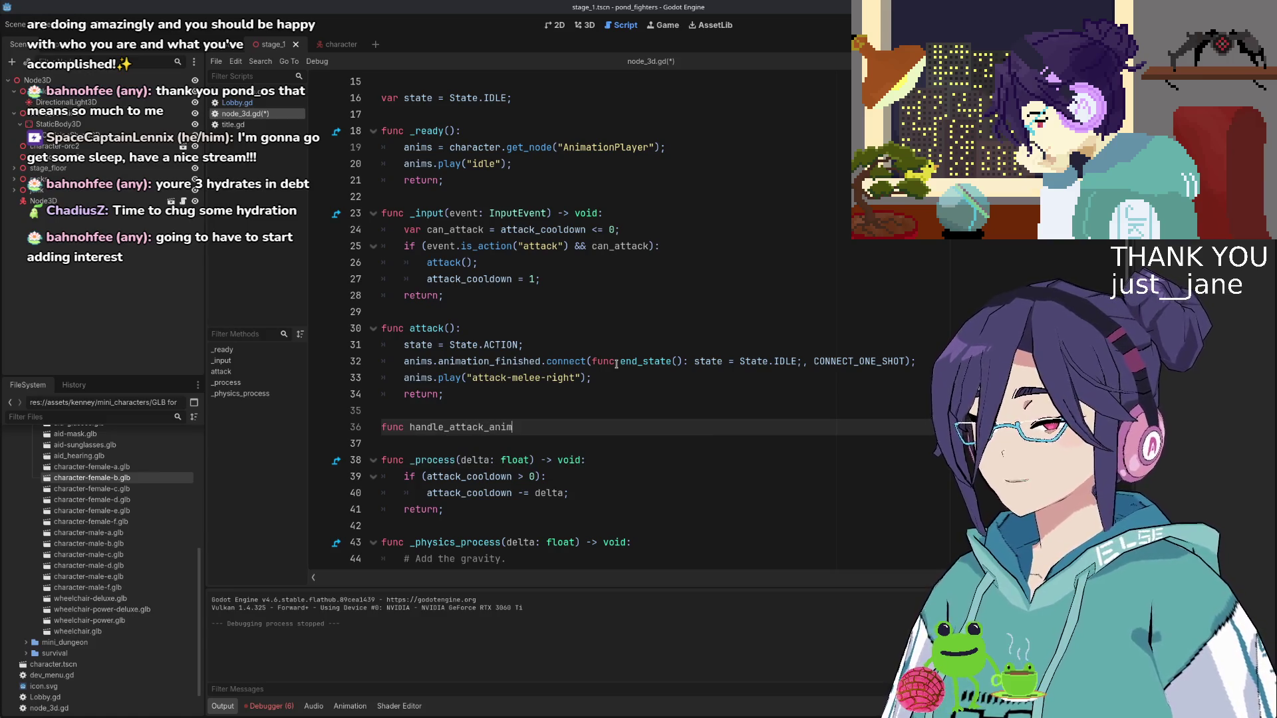
pyautogui.write('_end():')
pyautogui.press('Return')
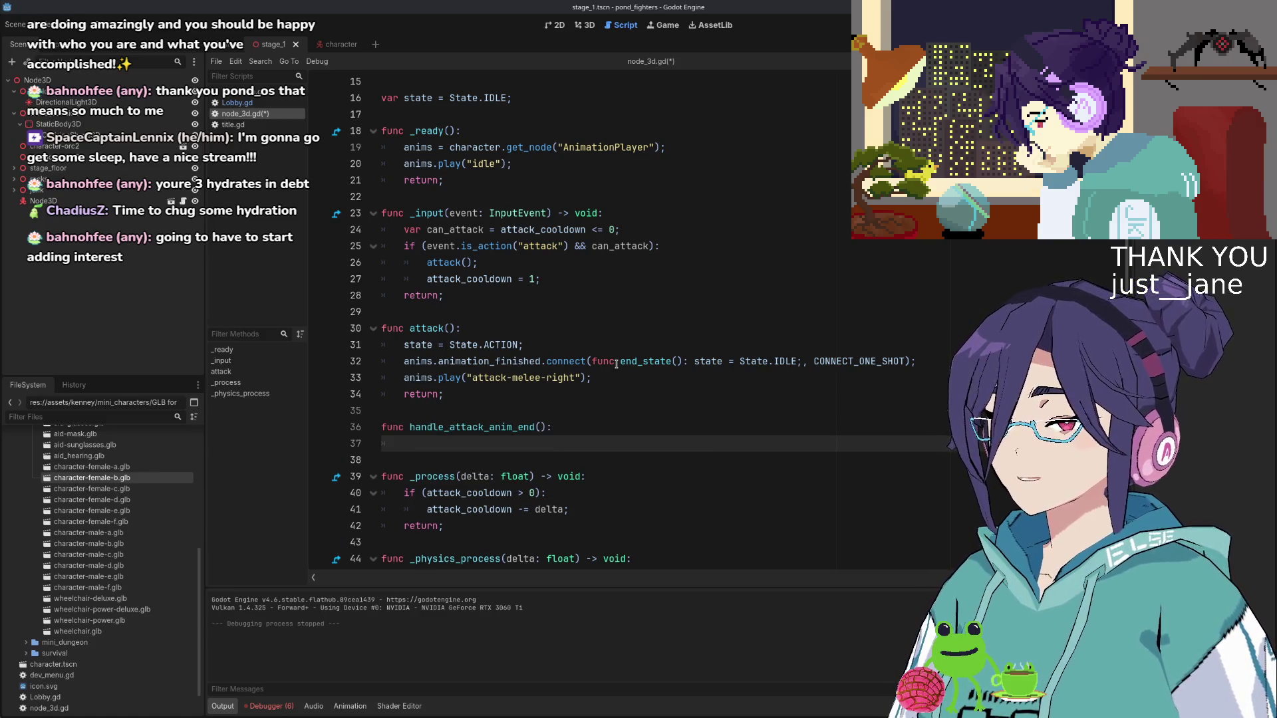
pyautogui.write('state = Stat.e')
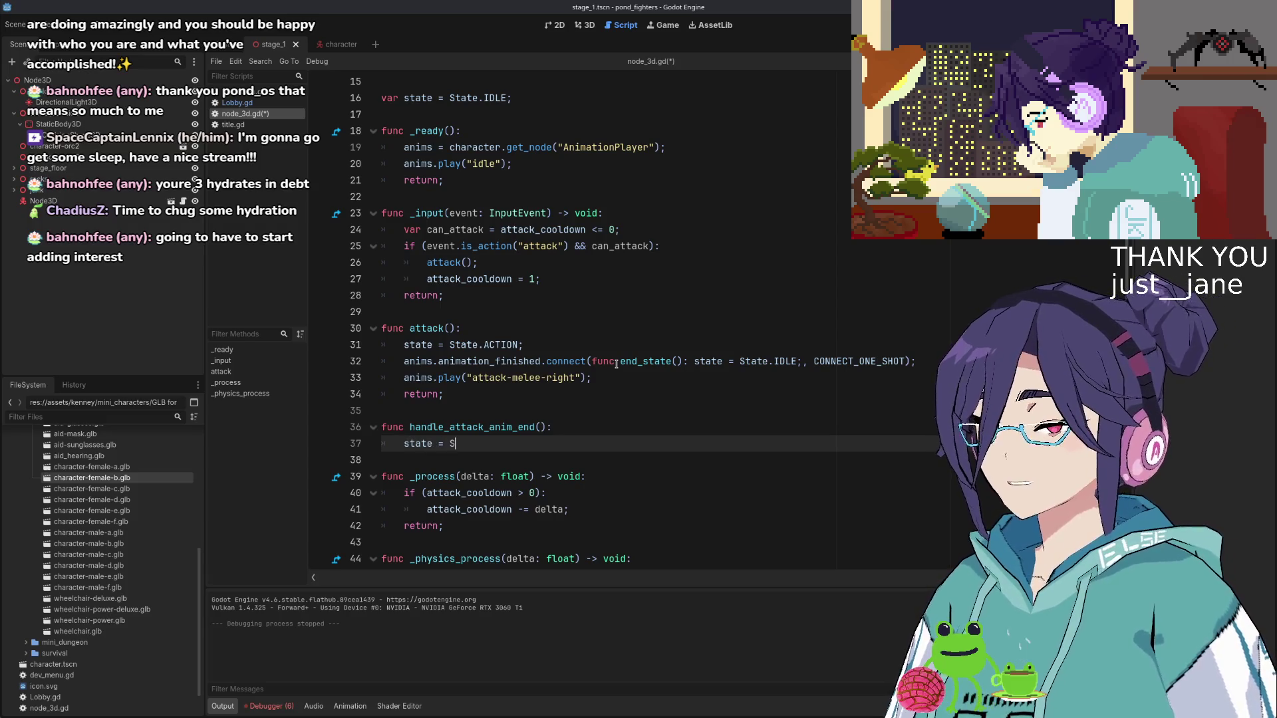
pyautogui.press('BackSpace')
pyautogui.press('BackSpace')
pyautogui.write('e.I')
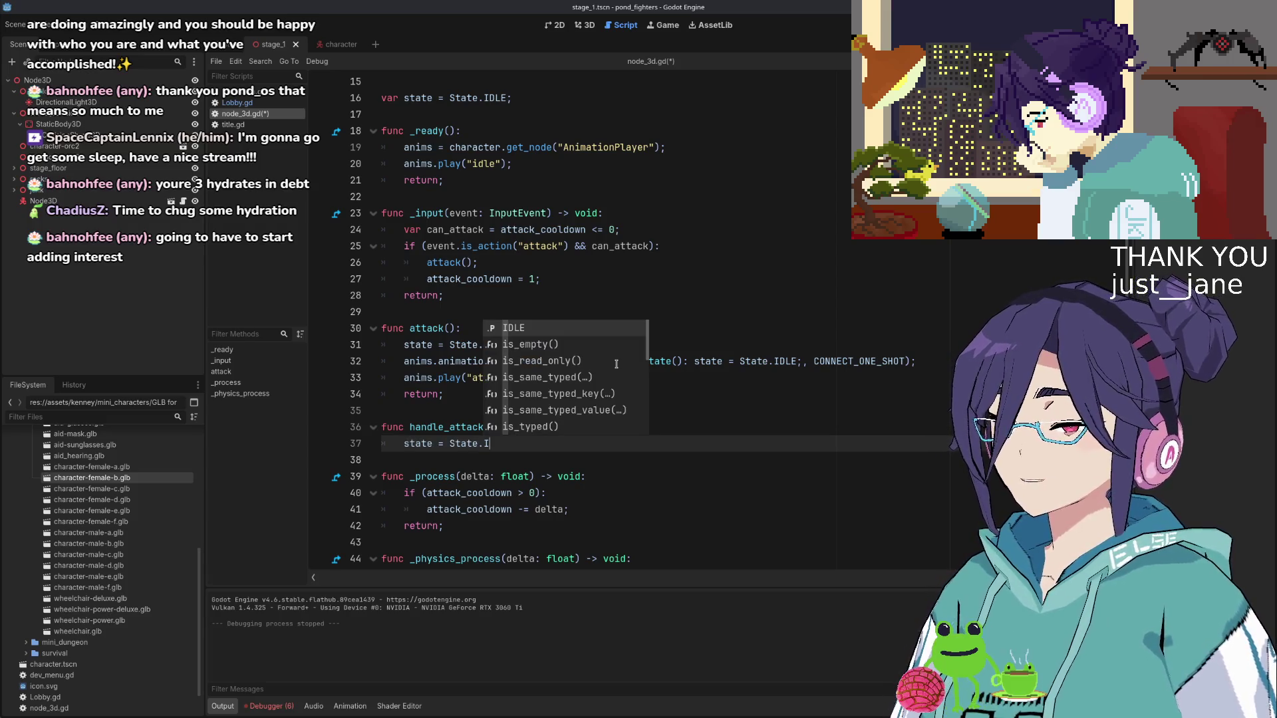
pyautogui.press('Return')
pyautogui.press('Return')
pyautogui.write('return;')
# Replace the inline lambda in connect() with handle_attack_anim_end and move that line below the play line
pyautogui.press('Up')
pyautogui.press('Up')
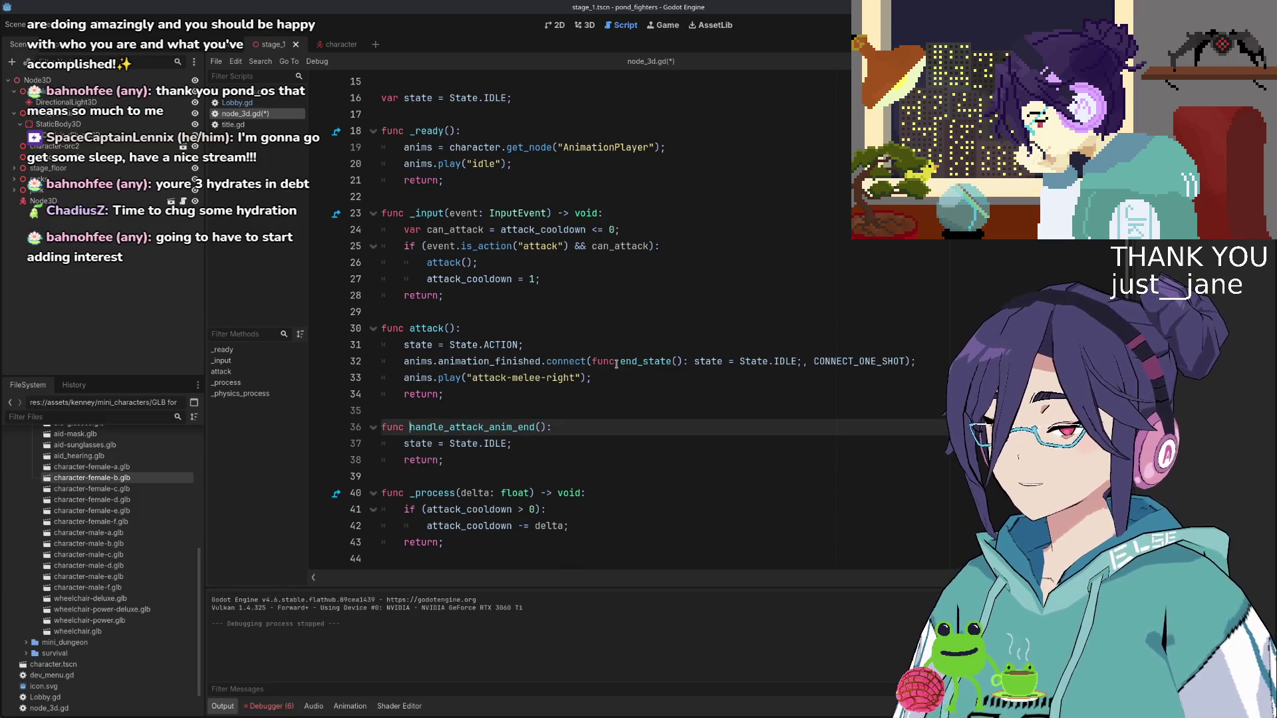
pyautogui.press('Up')
pyautogui.press('Up')
pyautogui.press('Up')
pyautogui.hotkey('ctrl', 'Right')
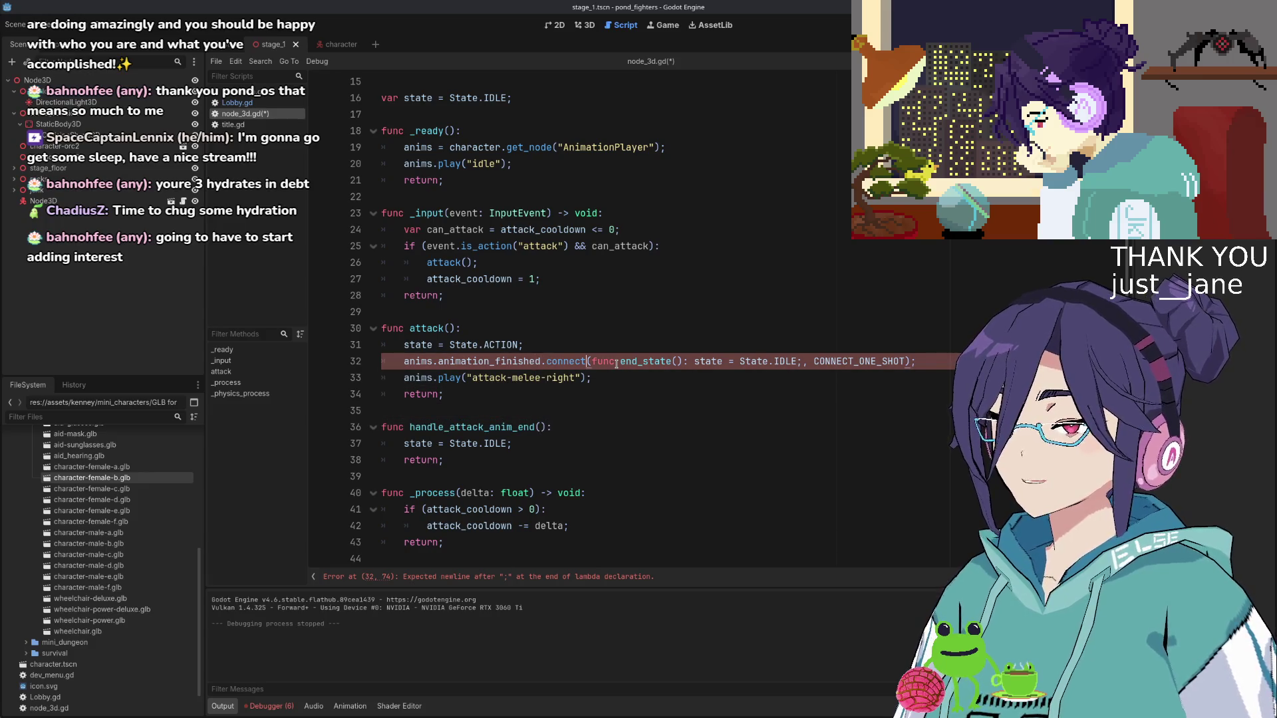
pyautogui.hotkey('shift', 'End')
pyautogui.hotkey('ctrl', 'shift', 'Left')
pyautogui.hotkey('ctrl', 'shift', 'Left')
pyautogui.hotkey('ctrl', 'shift', 'Left')
pyautogui.hotkey('ctrl', 'shift', 'Left')
pyautogui.hotkey('ctrl', 'shift', 'Right')
pyautogui.hotkey('shift', 'Right')
pyautogui.write('handle_attack_anim_end')
pyautogui.hotkey('alt', 'Down')
# Save the script and insert an empty line after the play line
pyautogui.press('Up')
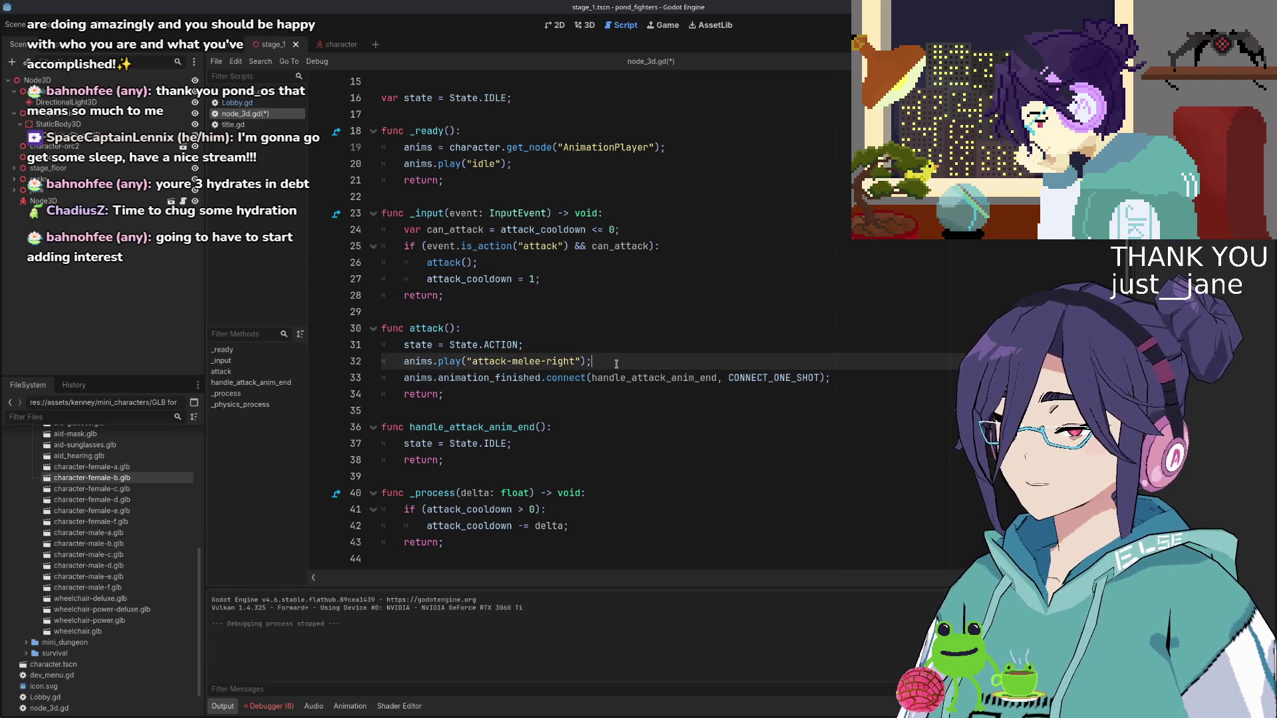
pyautogui.press('Down')
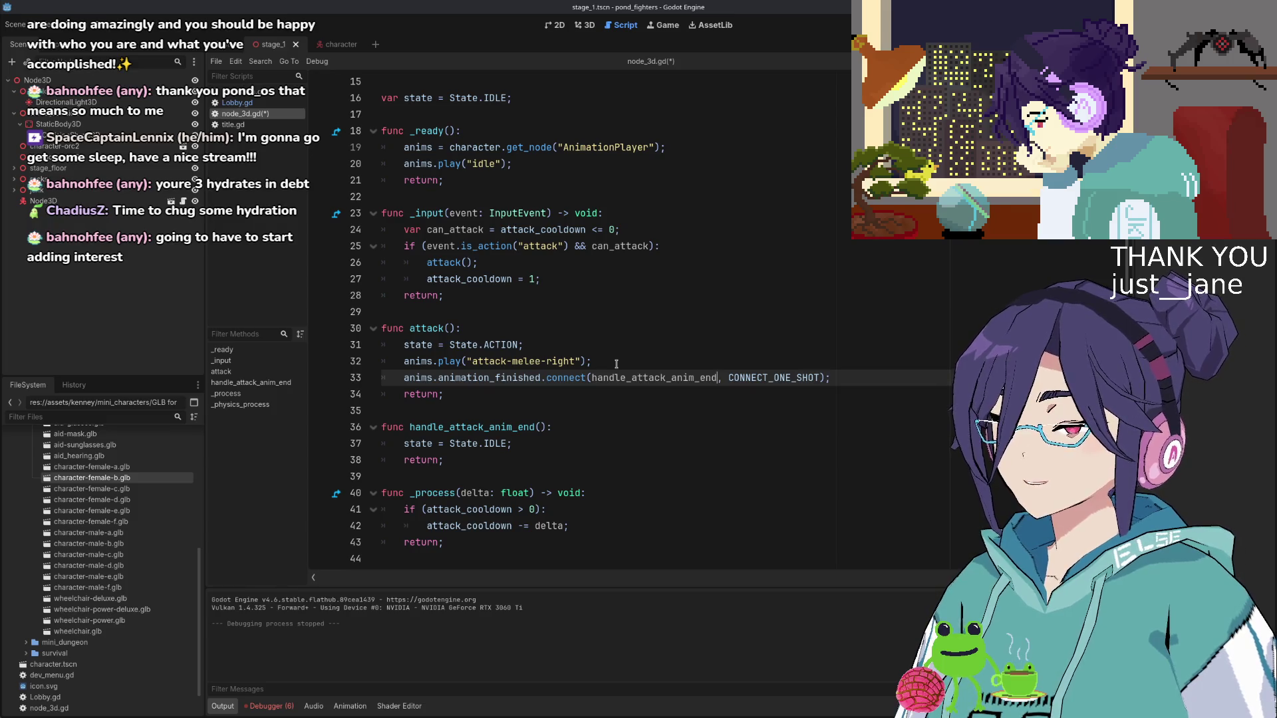
pyautogui.press('Down')
pyautogui.press('Down')
pyautogui.press('Down')
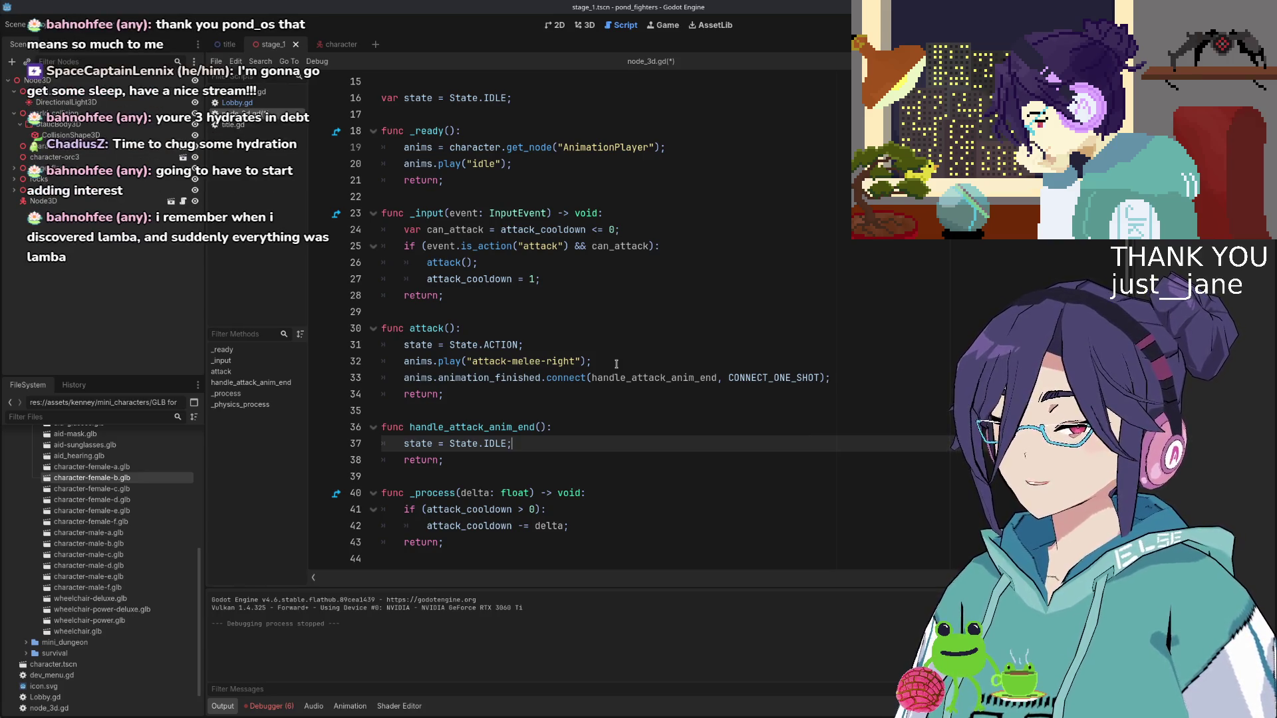
pyautogui.hotkey('ctrl', 's')
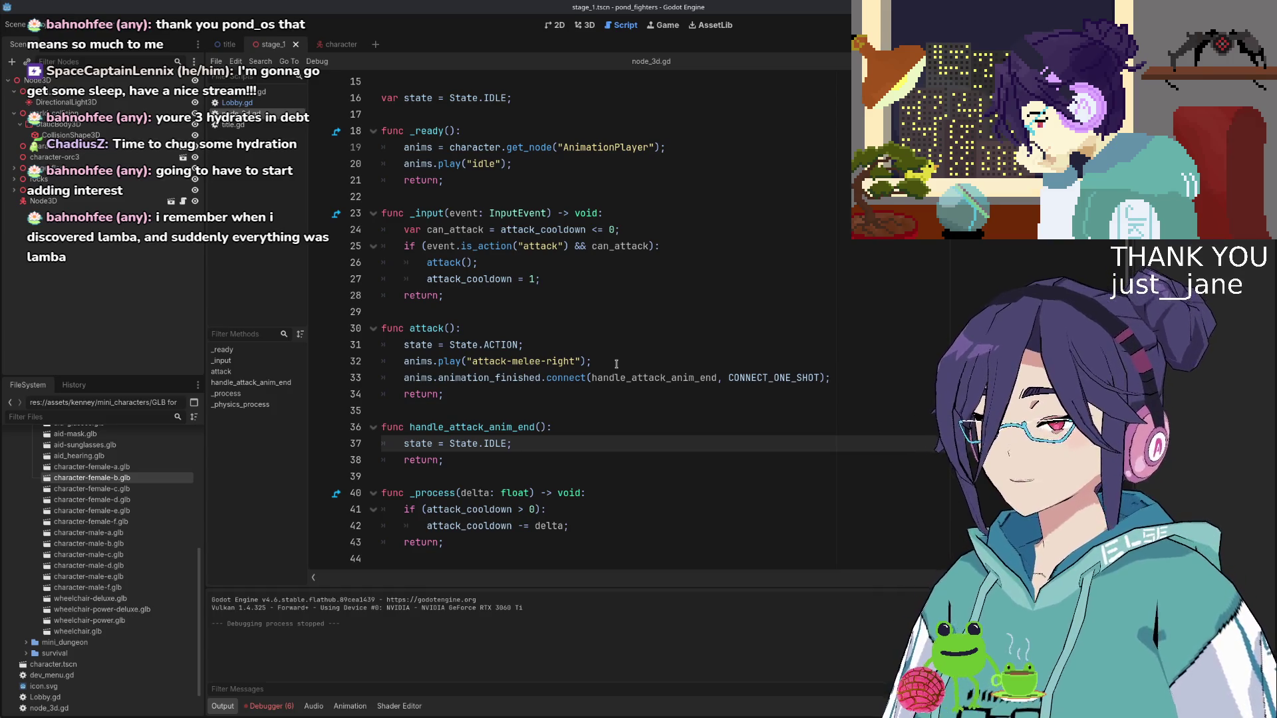
pyautogui.press('Up')
pyautogui.press('Up')
pyautogui.press('Up')
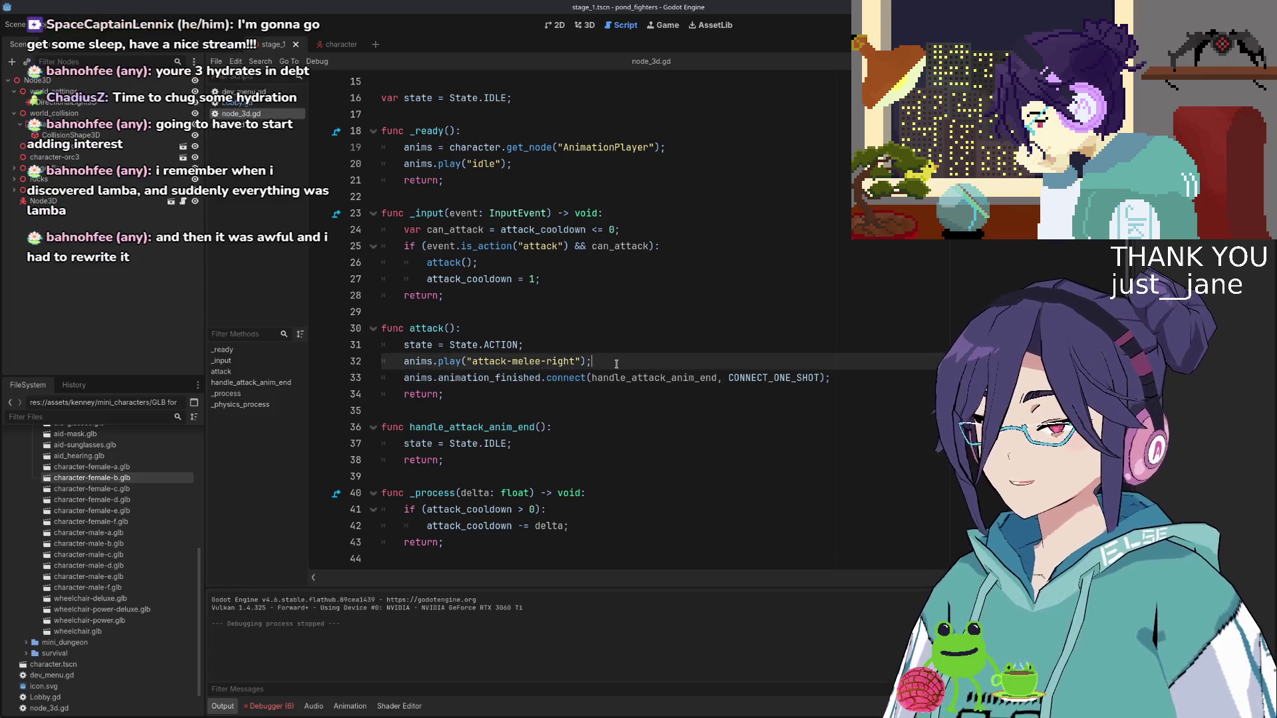
pyautogui.press('Return')
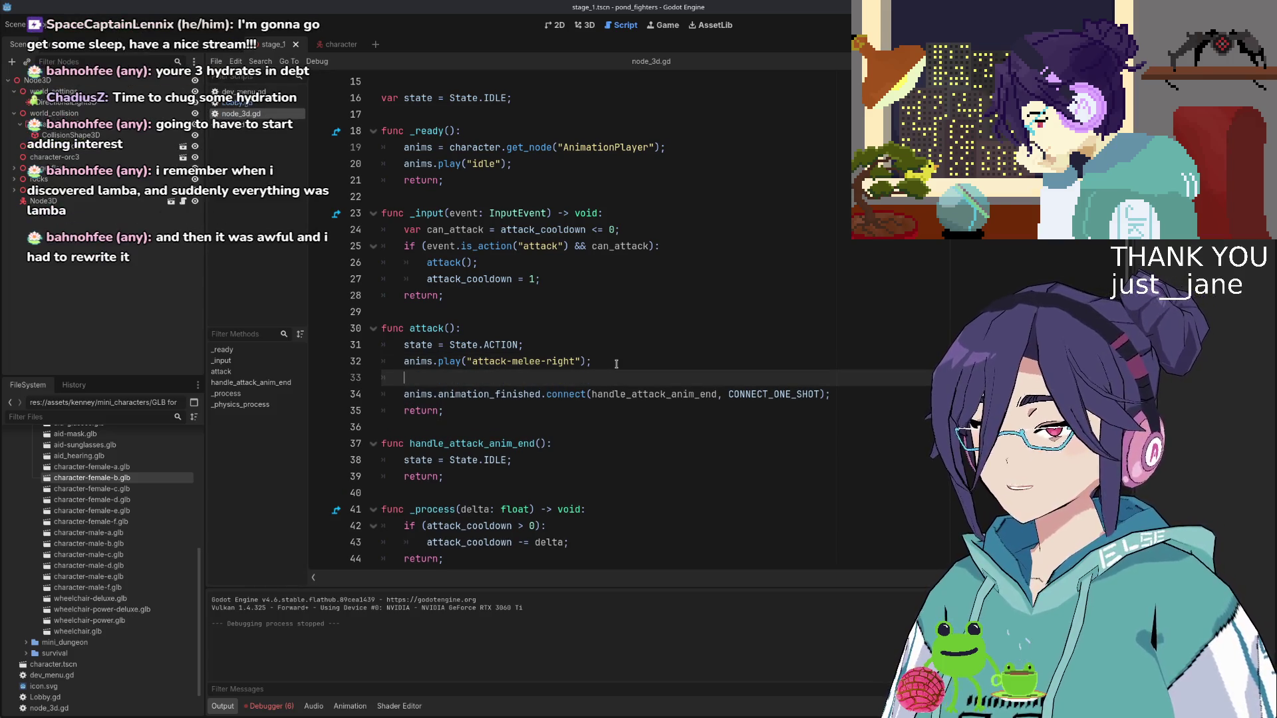
# Try writing an anim.on arrow-function line that sets state = State.IDLE in attack()
pyautogui.write('anim.on')
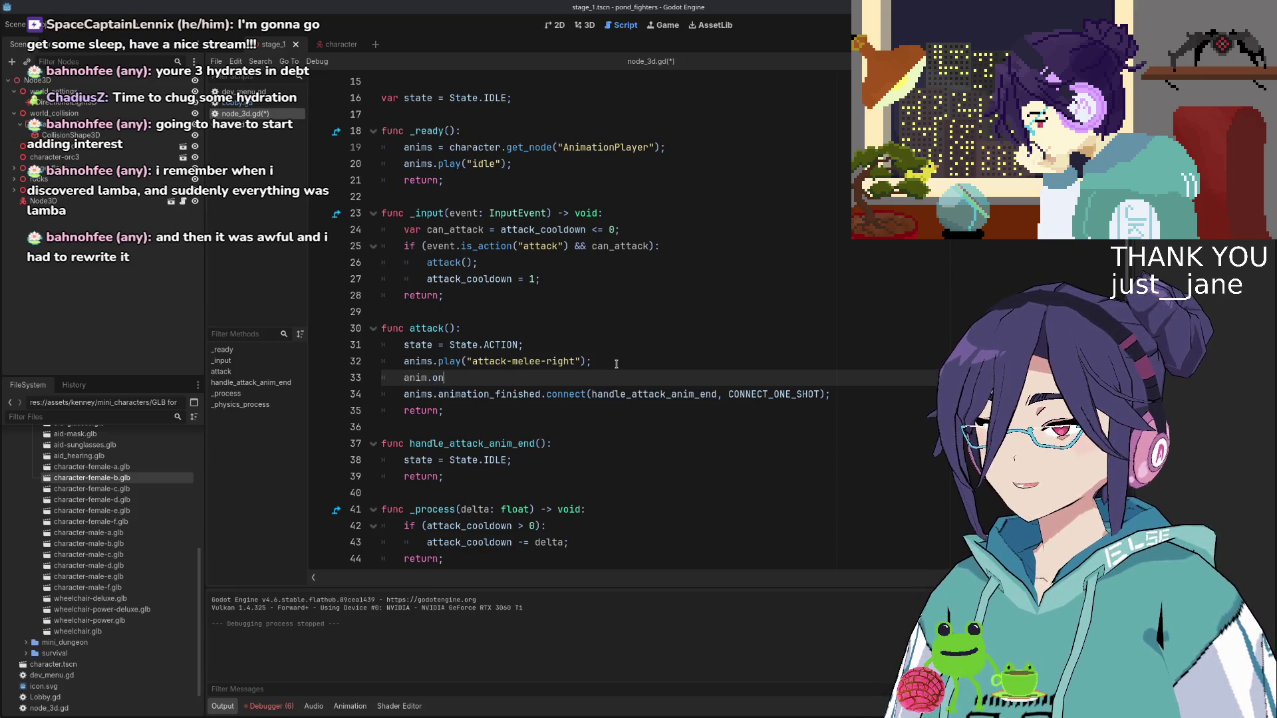
pyautogui.write('(() _')
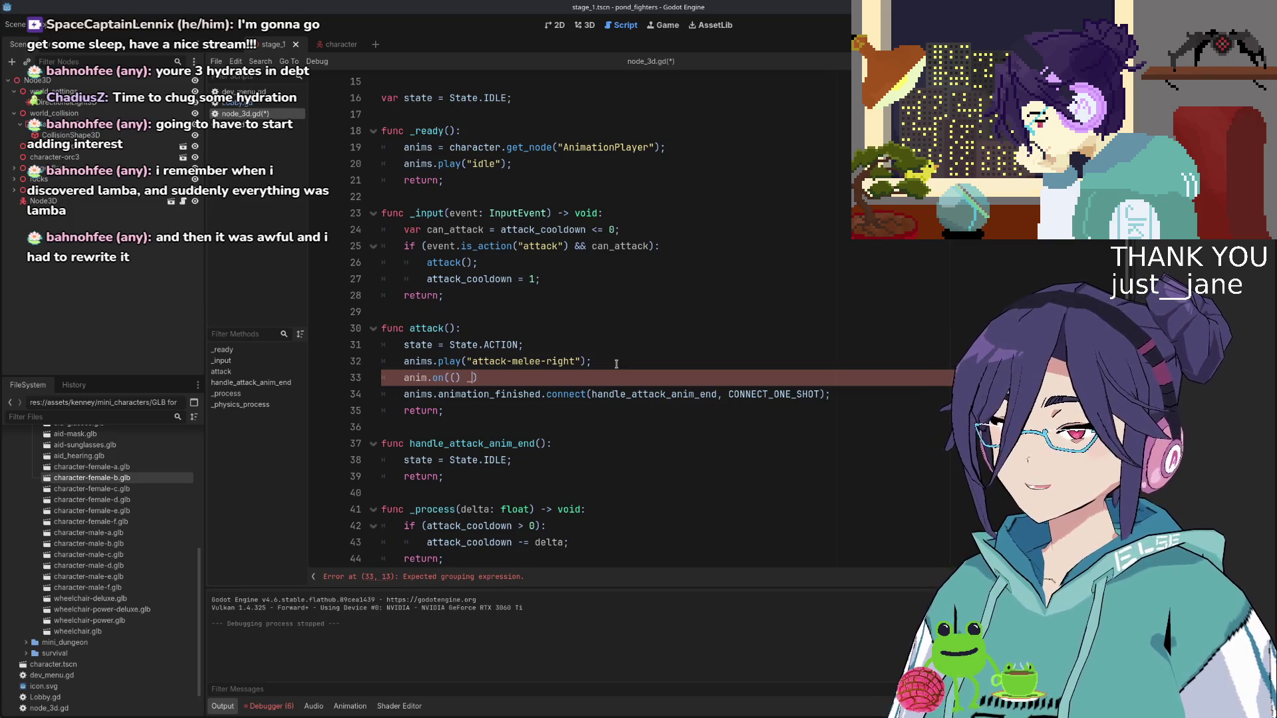
pyautogui.write('=> ')
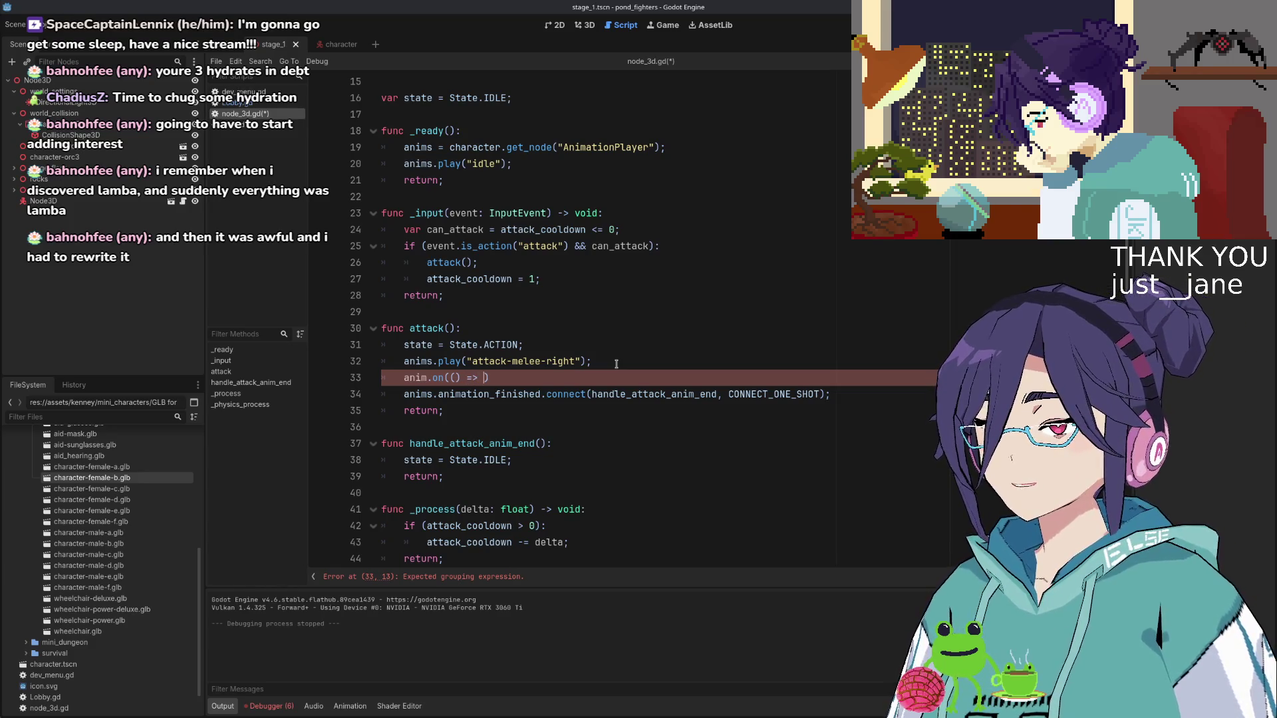
pyautogui.write('do thin')
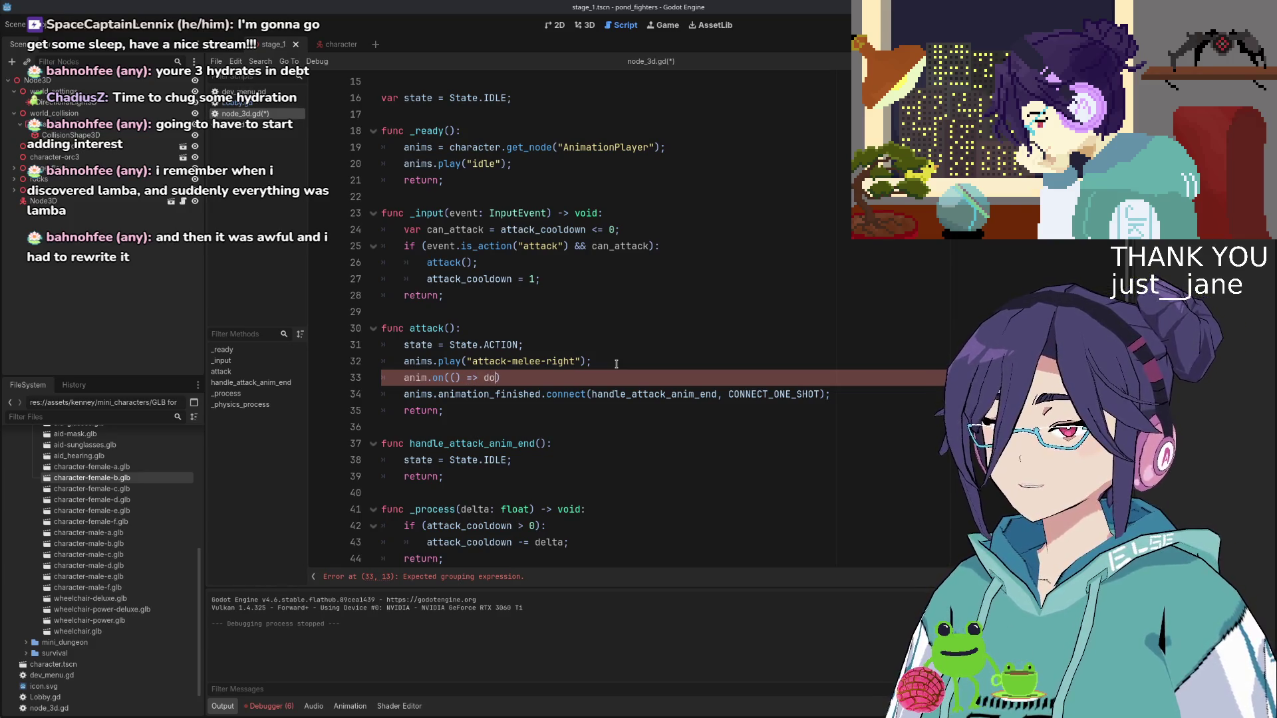
pyautogui.press('BackSpace')
pyautogui.press('BackSpace')
pyautogui.press('BackSpace')
pyautogui.write('Thing()')
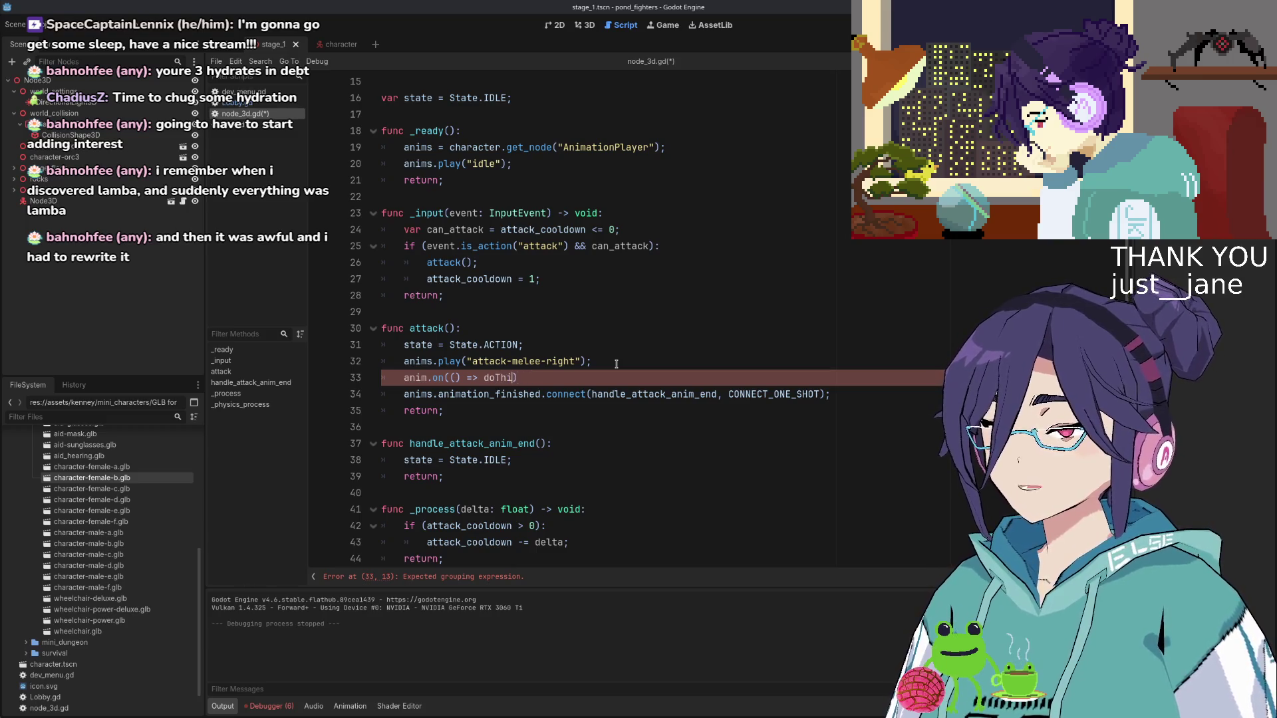
pyautogui.press('BackSpace')
pyautogui.press('BackSpace')
pyautogui.press('BackSpace')
pyautogui.press('BackSpace')
pyautogui.press('BackSpace')
pyautogui.press('BackSpace')
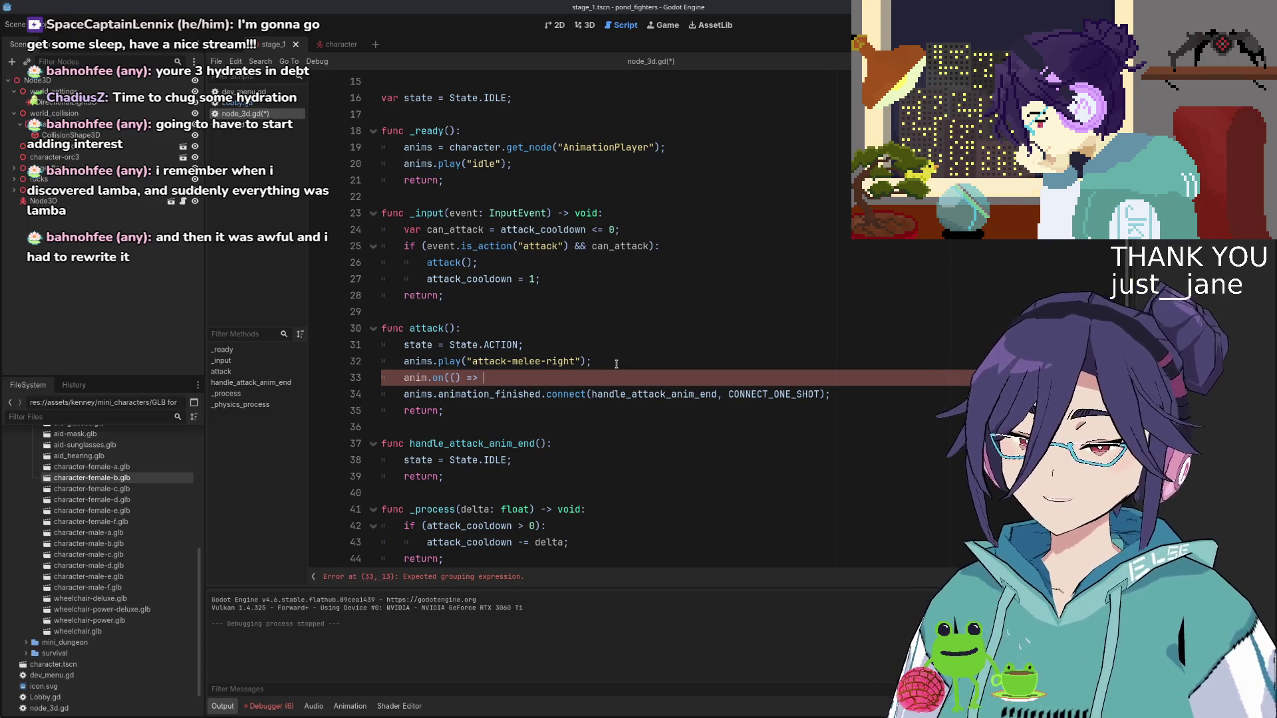
pyautogui.write('state =')
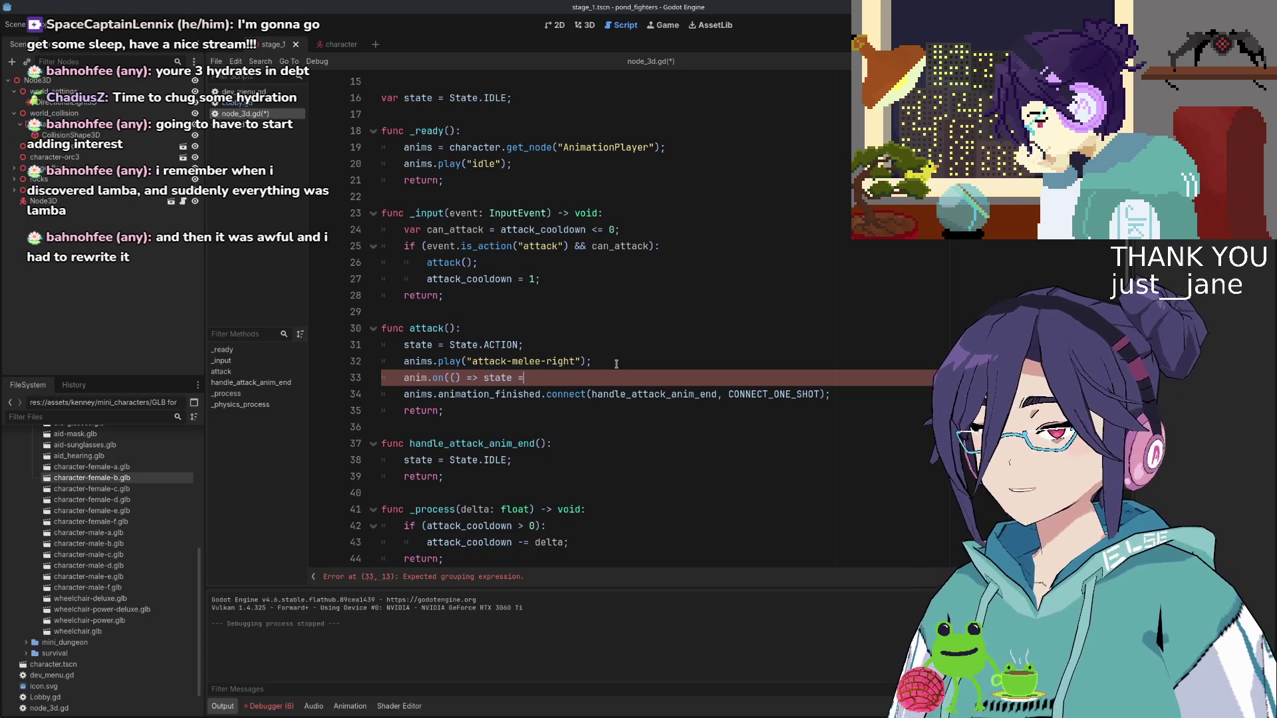
pyautogui.write(' State.IDe')
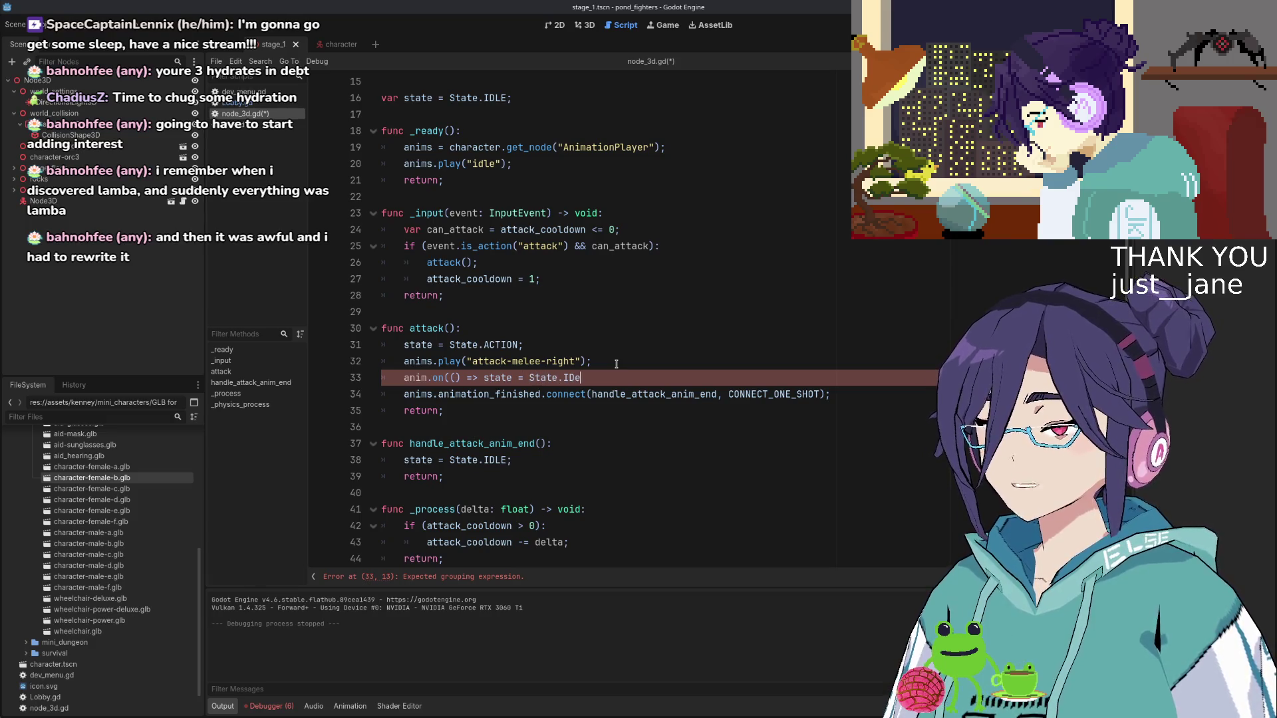
pyautogui.press('BackSpace')
pyautogui.write('LE,')
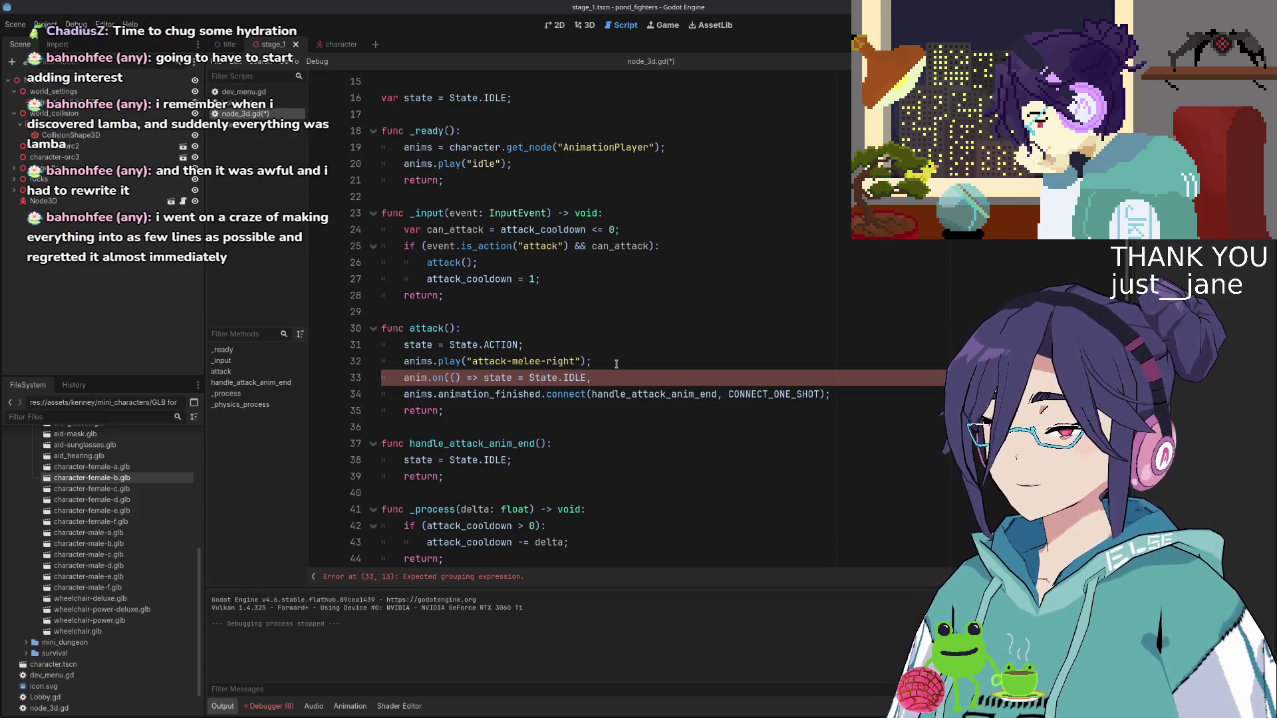
pyautogui.write(')')
pyautogui.press('Left')
pyautogui.hotkey('shift', 'Left')
pyautogui.hotkey('shift', 'Left')
pyautogui.hotkey('shift', 'Left')
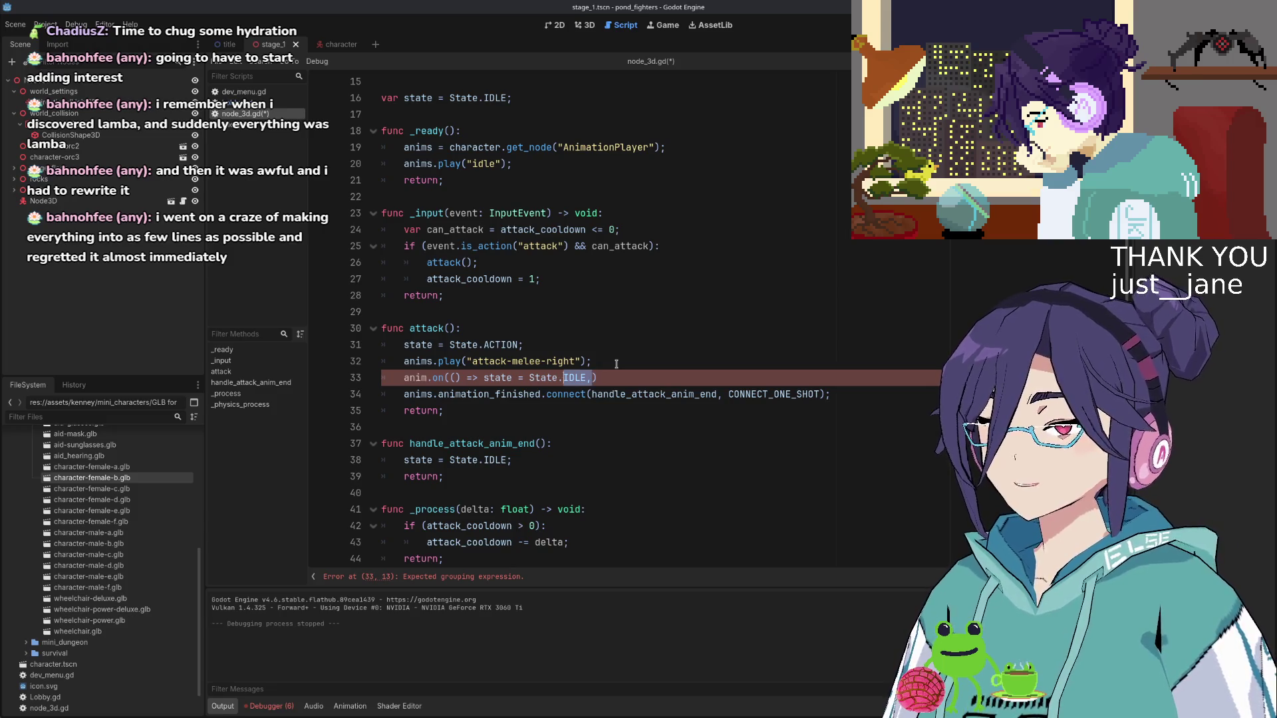
pyautogui.write('{')
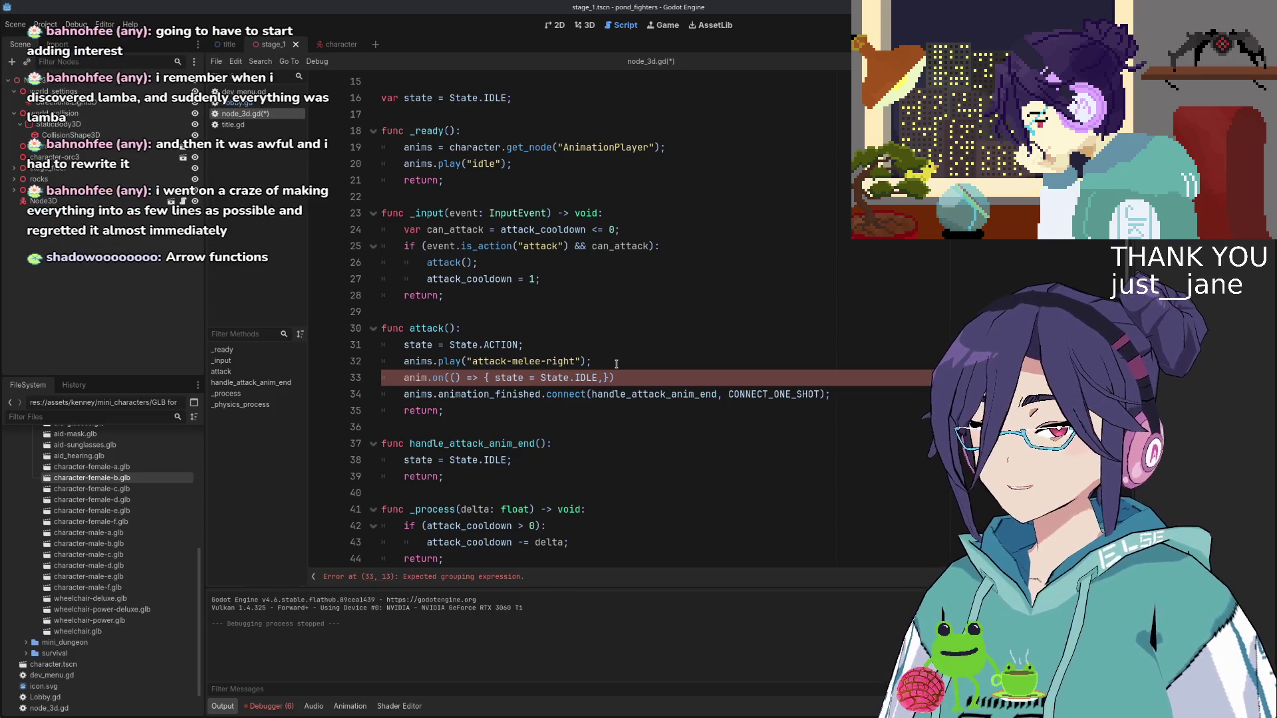
pyautogui.press('BackSpace')
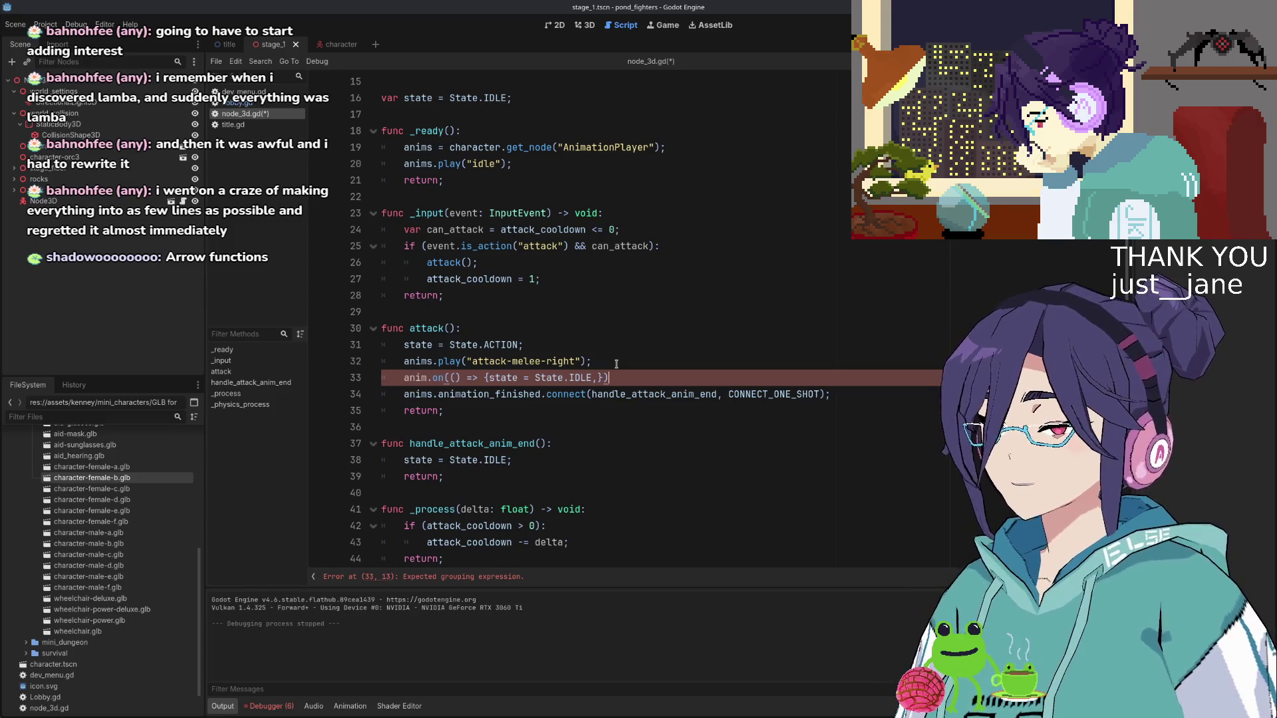
# Delete the anim.on line and the empty line, then save node_3d.gd
pyautogui.hotkey('shift', 'Home')
pyautogui.press('BackSpace')
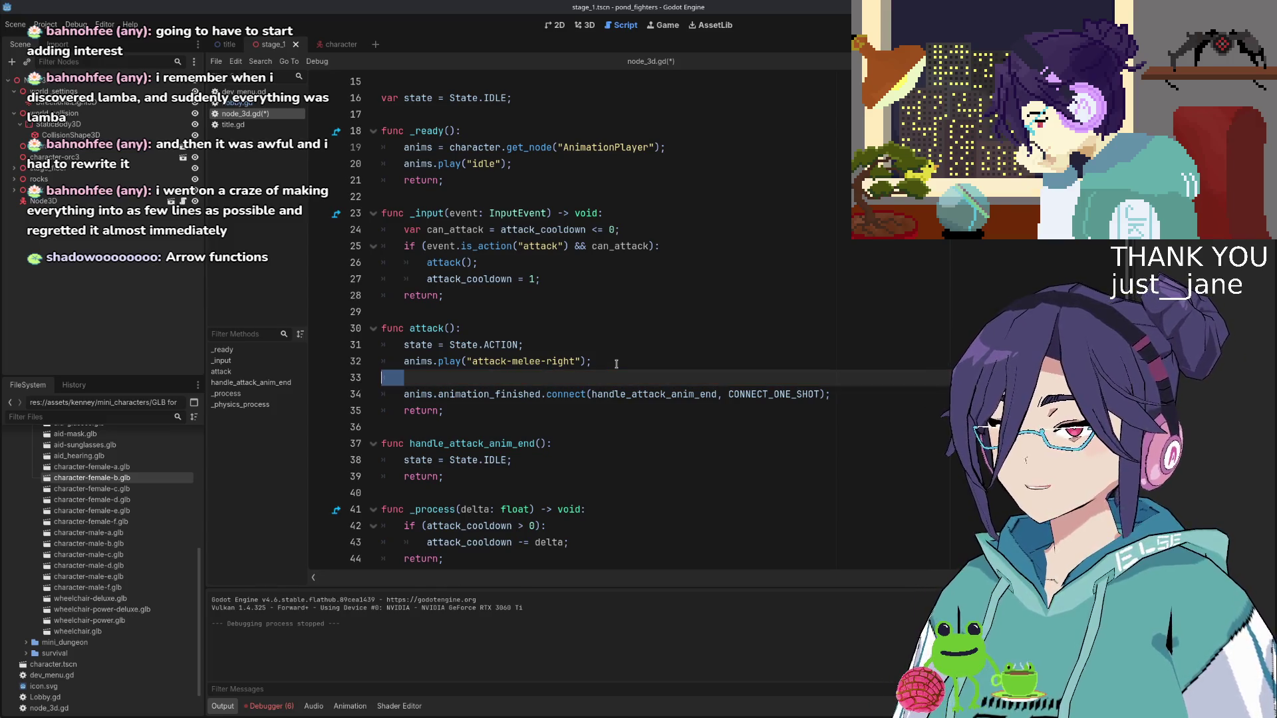
pyautogui.press('BackSpace')
pyautogui.press('Down')
pyautogui.press('Down')
pyautogui.hotkey('ctrl', 's')
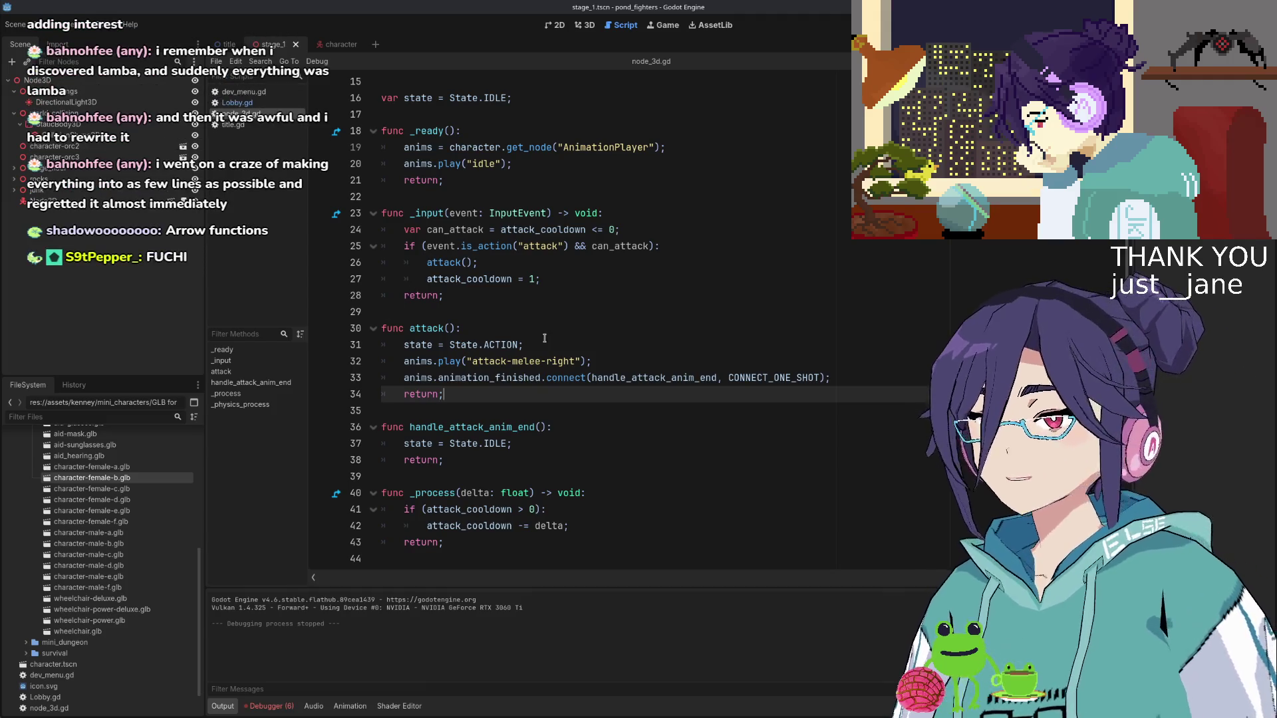
pyautogui.click(592, 362)
pyautogui.click(631, 378)
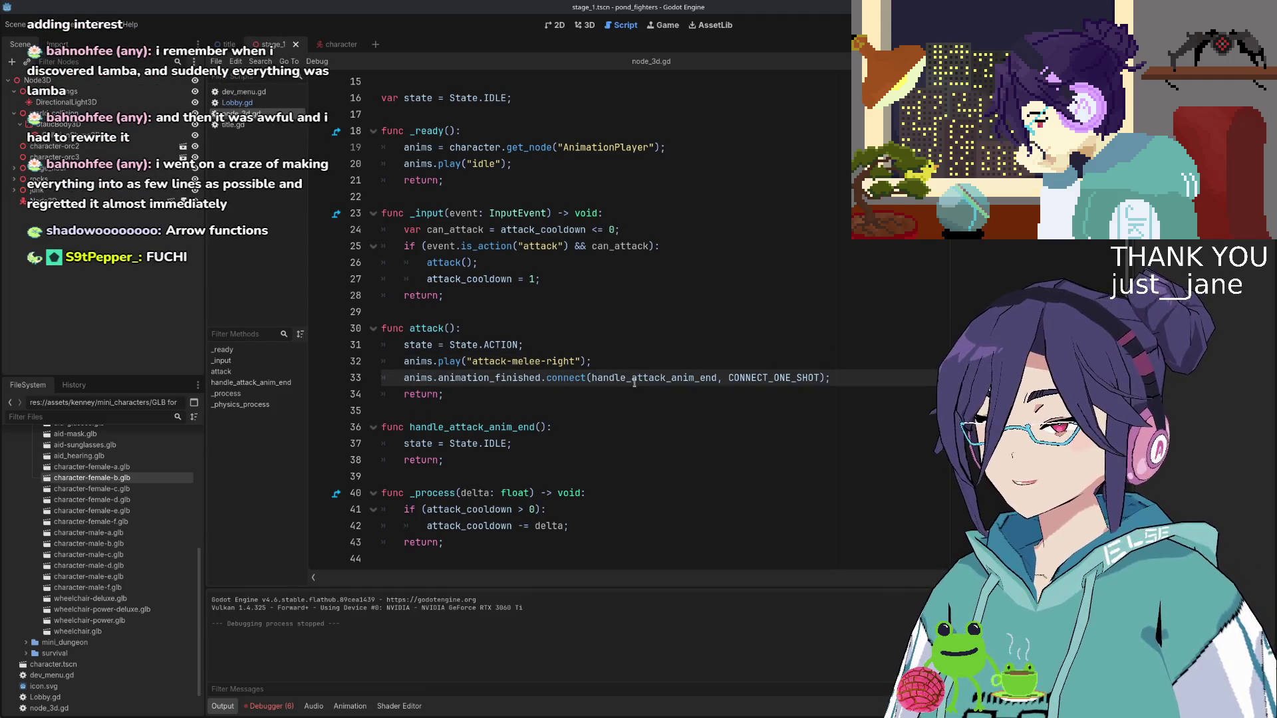
pyautogui.click(636, 363)
pyautogui.moveTo(633, 377)
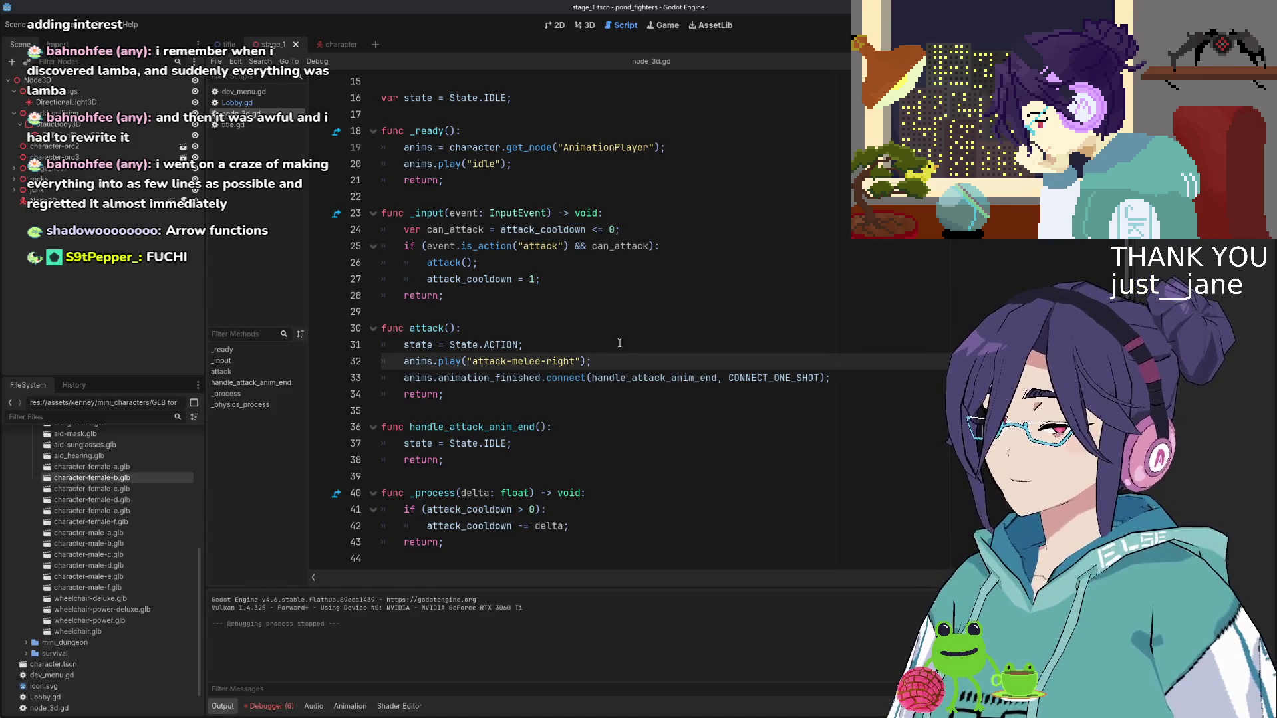
pyautogui.press('Down')
pyautogui.press('Up')
pyautogui.press('Up')
pyautogui.press('Down')
pyautogui.press('Down')
pyautogui.press('Up')
pyautogui.press('Up')
pyautogui.click(614, 364)
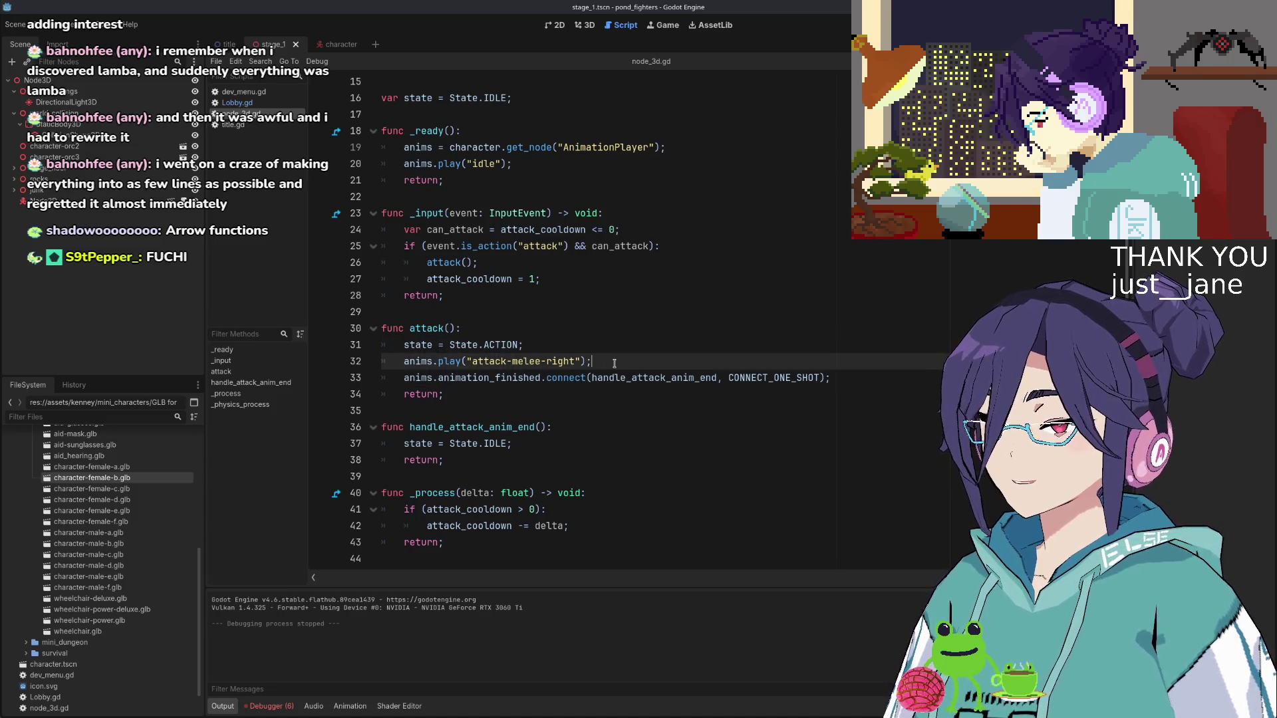
pyautogui.moveTo(591, 378); pyautogui.dragTo(718, 378)
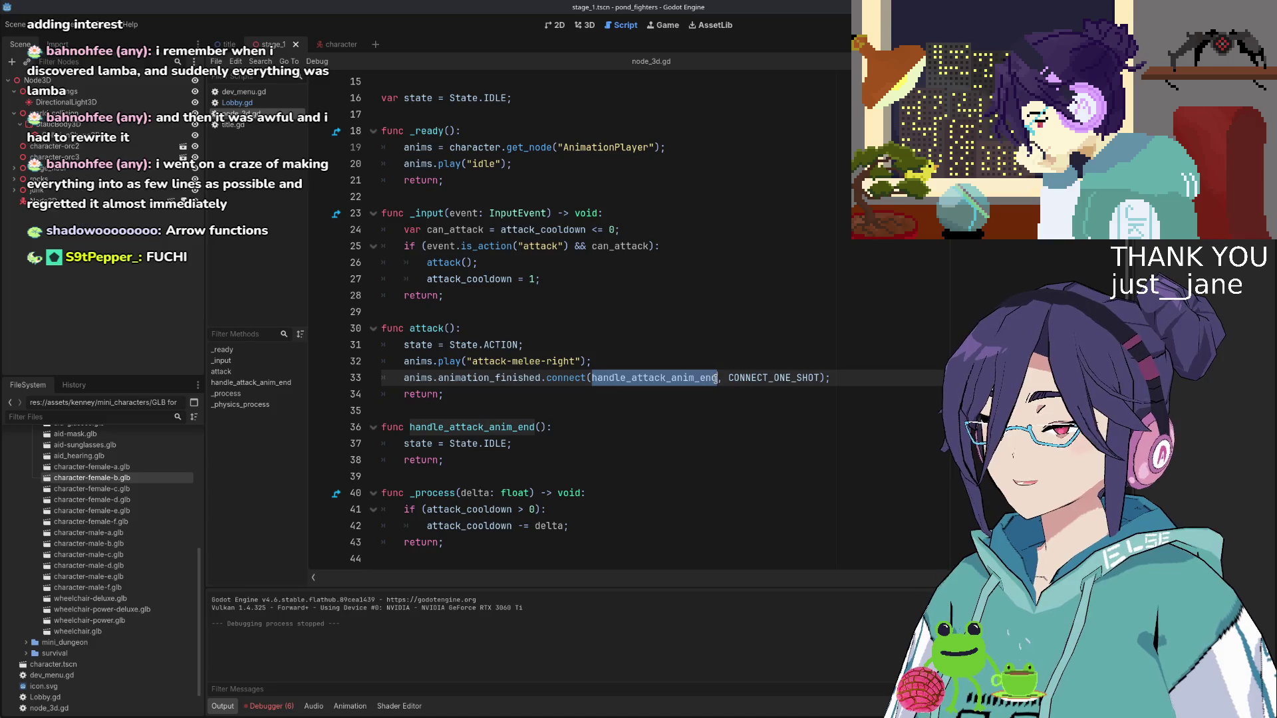
pyautogui.click(598, 361)
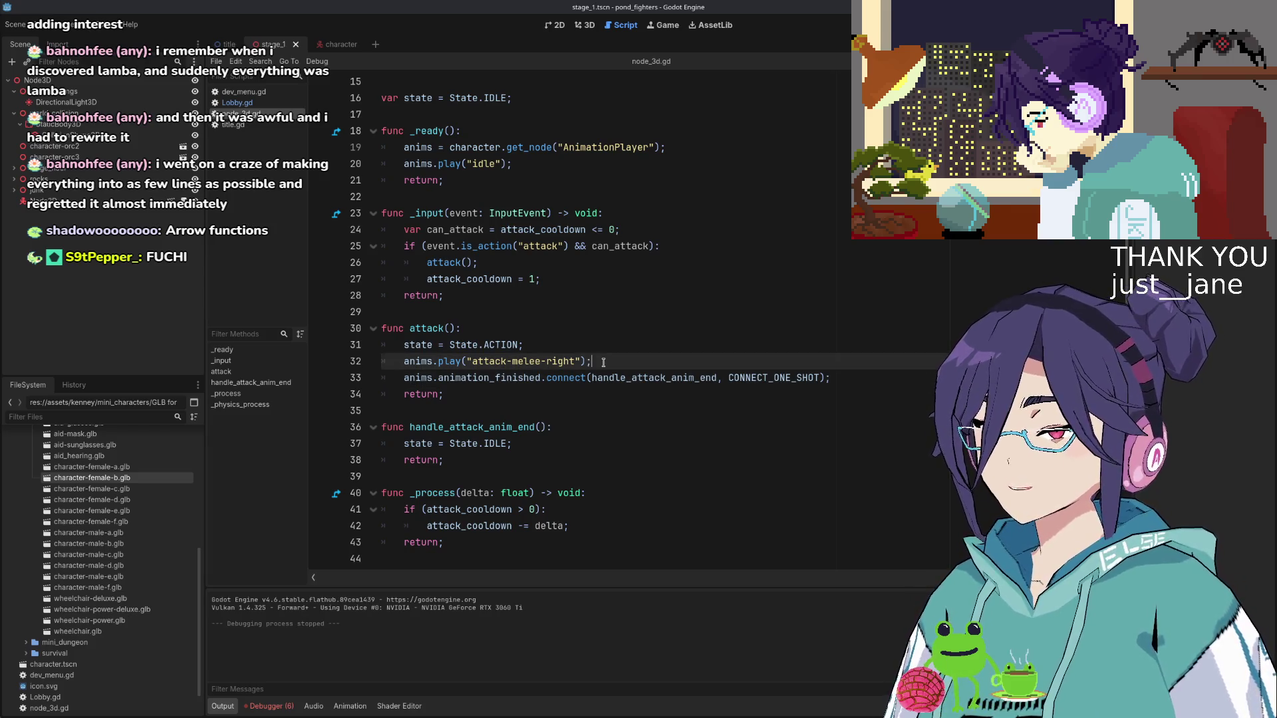
pyautogui.press('Up')
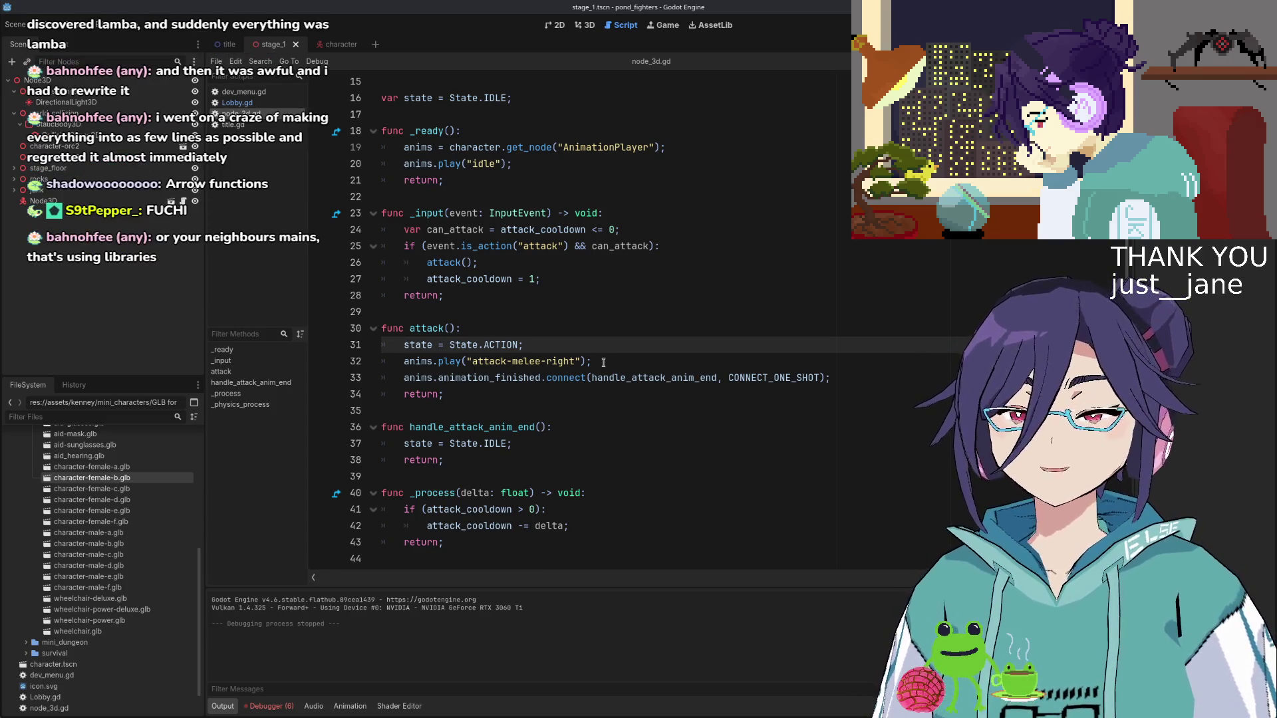
pyautogui.press('Down')
pyautogui.press('Down')
pyautogui.press('Up')
pyautogui.press('Up')
pyautogui.press('Up')
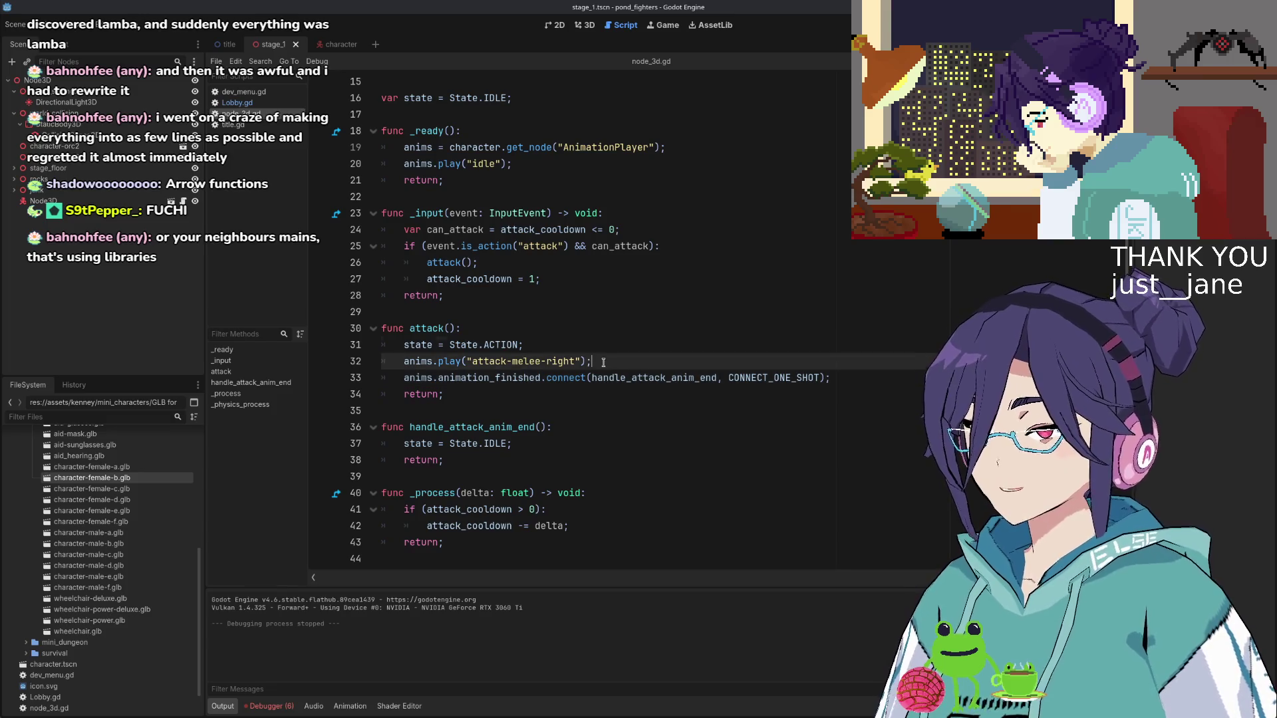
pyautogui.press('Down')
pyautogui.press('Down')
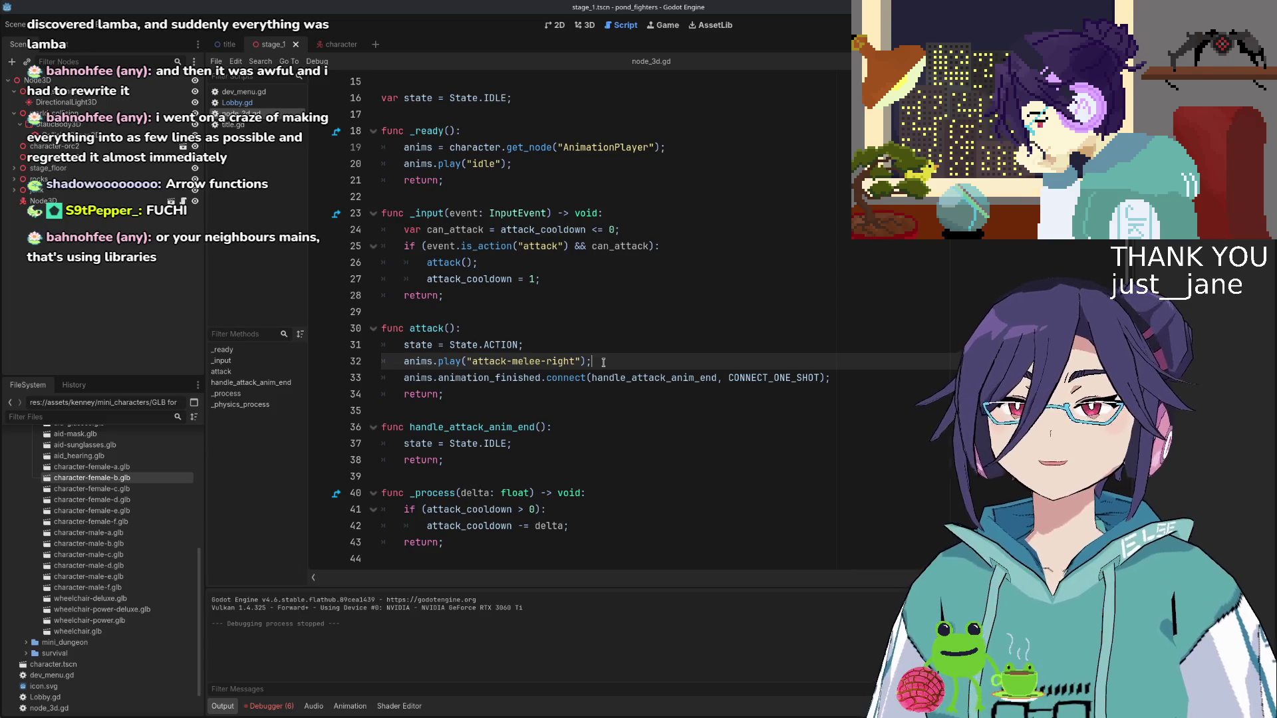
pyautogui.press('Down')
pyautogui.press('End')
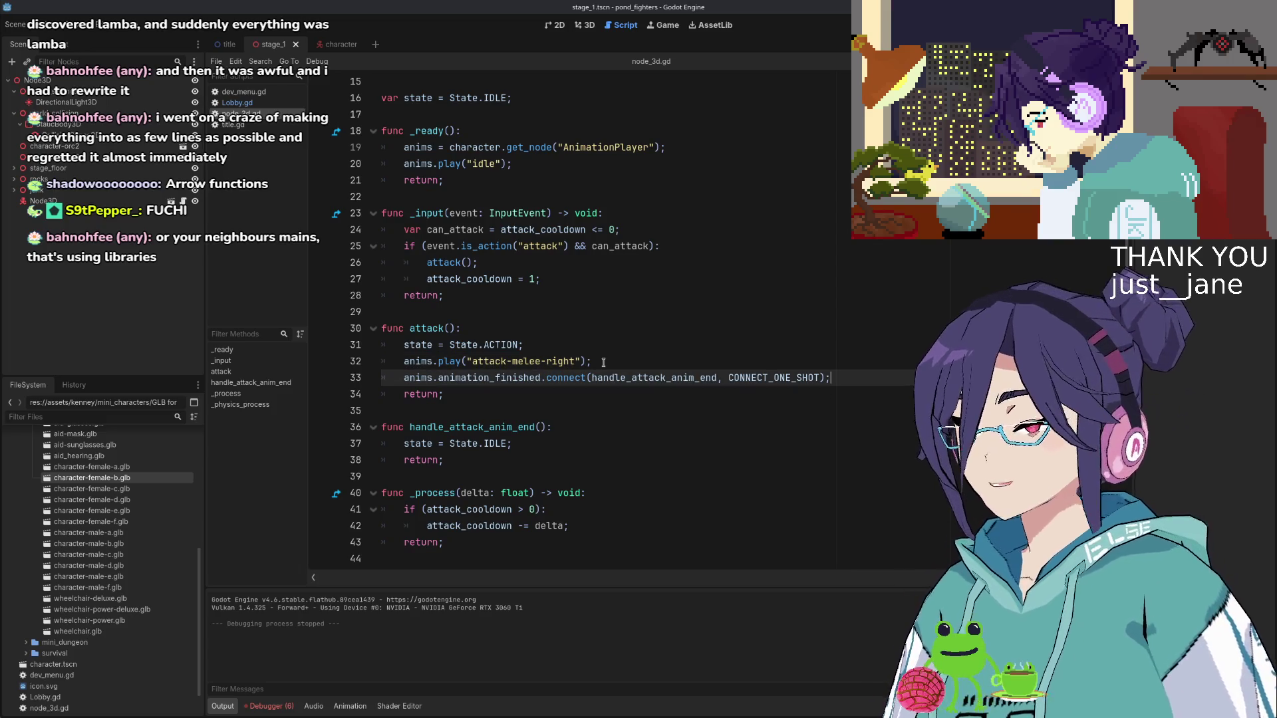
pyautogui.press('Up')
pyautogui.press('Up')
pyautogui.press('Down')
pyautogui.press('Down')
pyautogui.press('Up')
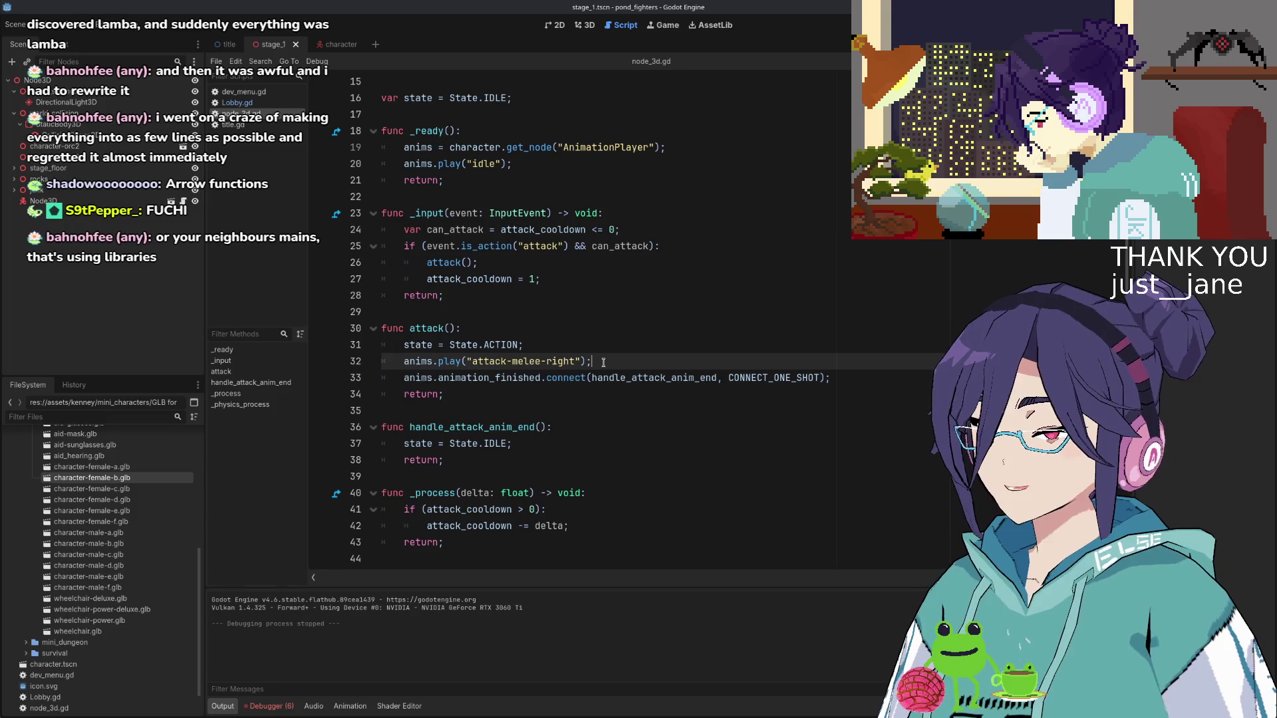
pyautogui.press('Up')
pyautogui.press('Down')
pyautogui.press('Down')
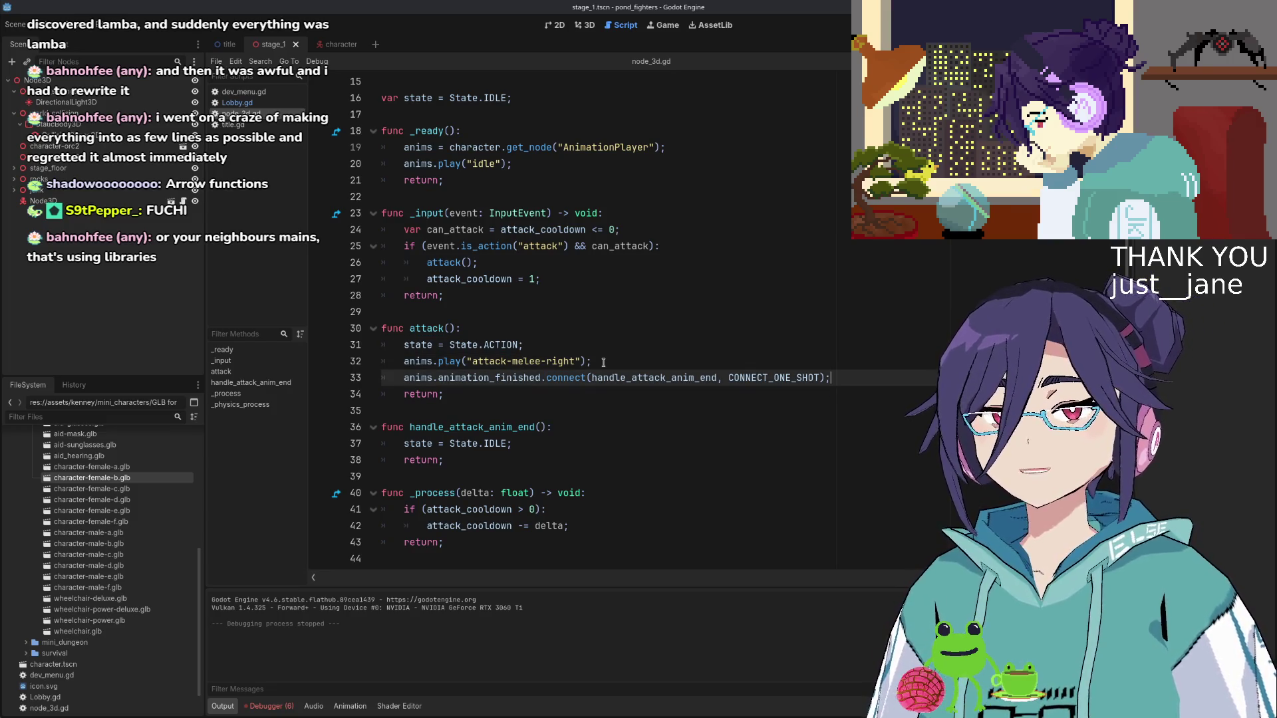
pyautogui.press('Down')
pyautogui.press('Up')
pyautogui.press('Up')
pyautogui.press('Up')
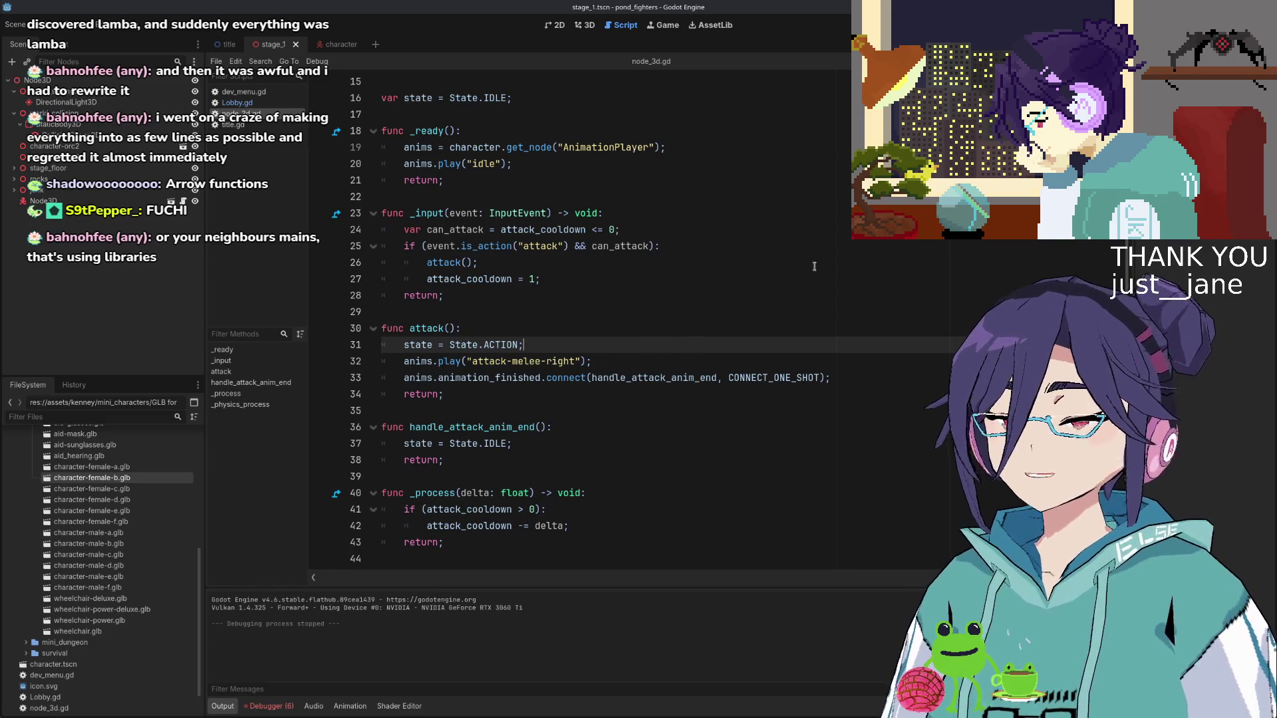
pyautogui.press('F5')
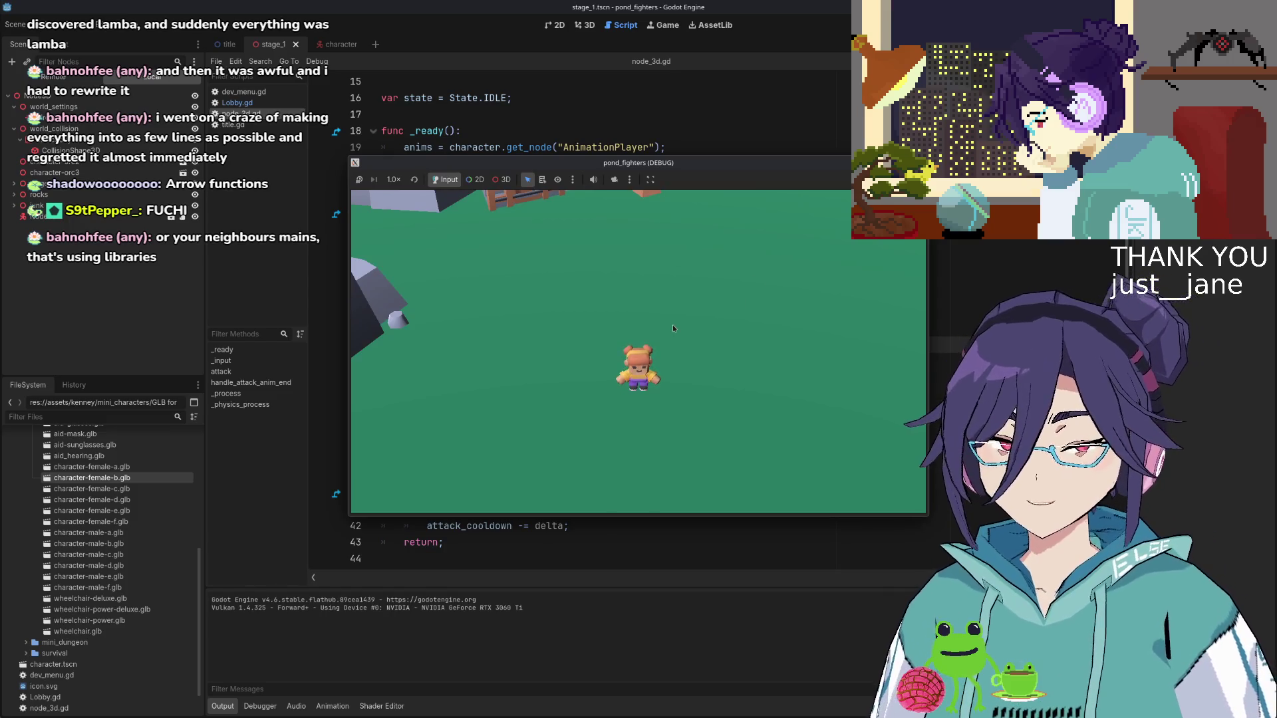
pyautogui.press('d')
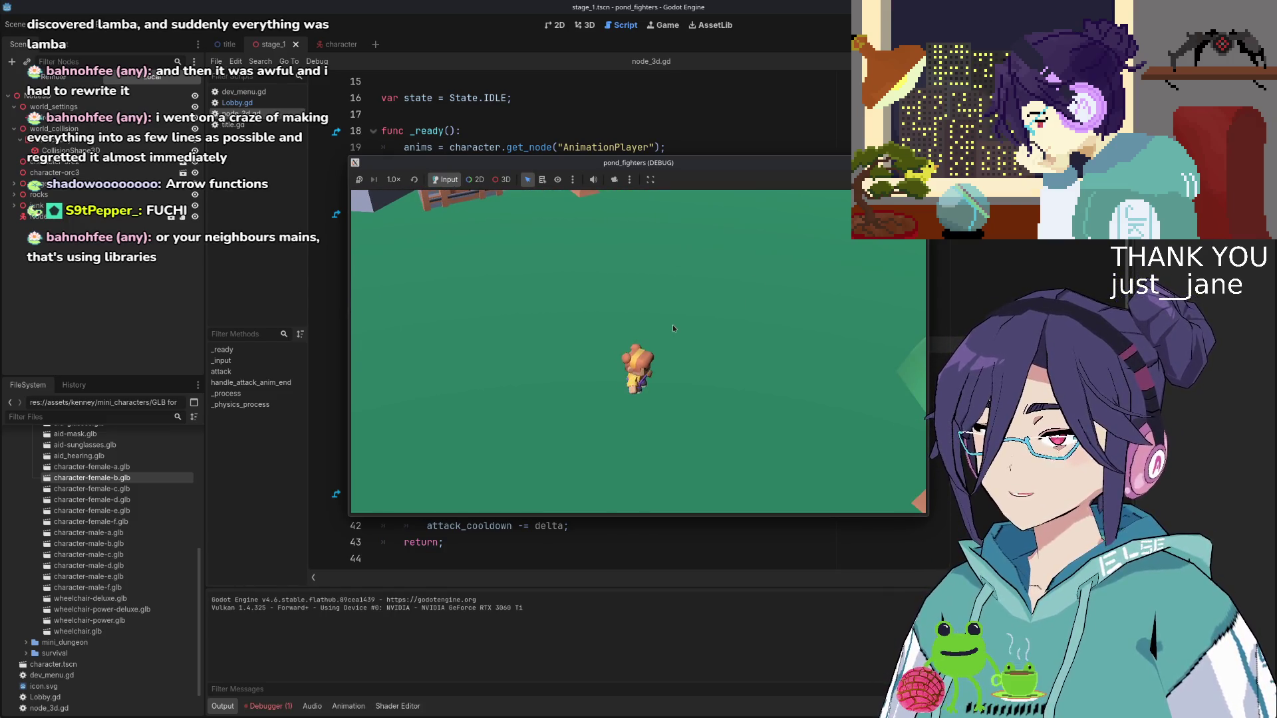
pyautogui.press('a')
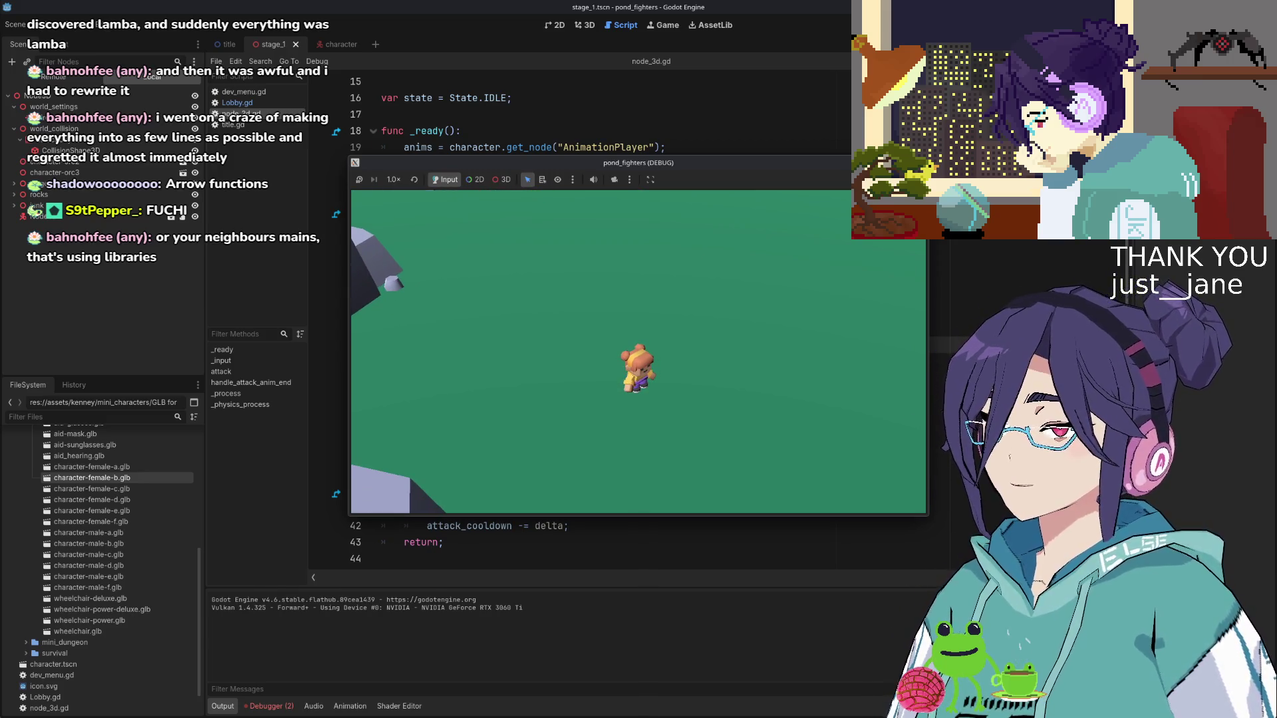
pyautogui.press('F8')
pyautogui.doubleClick(552, 377)
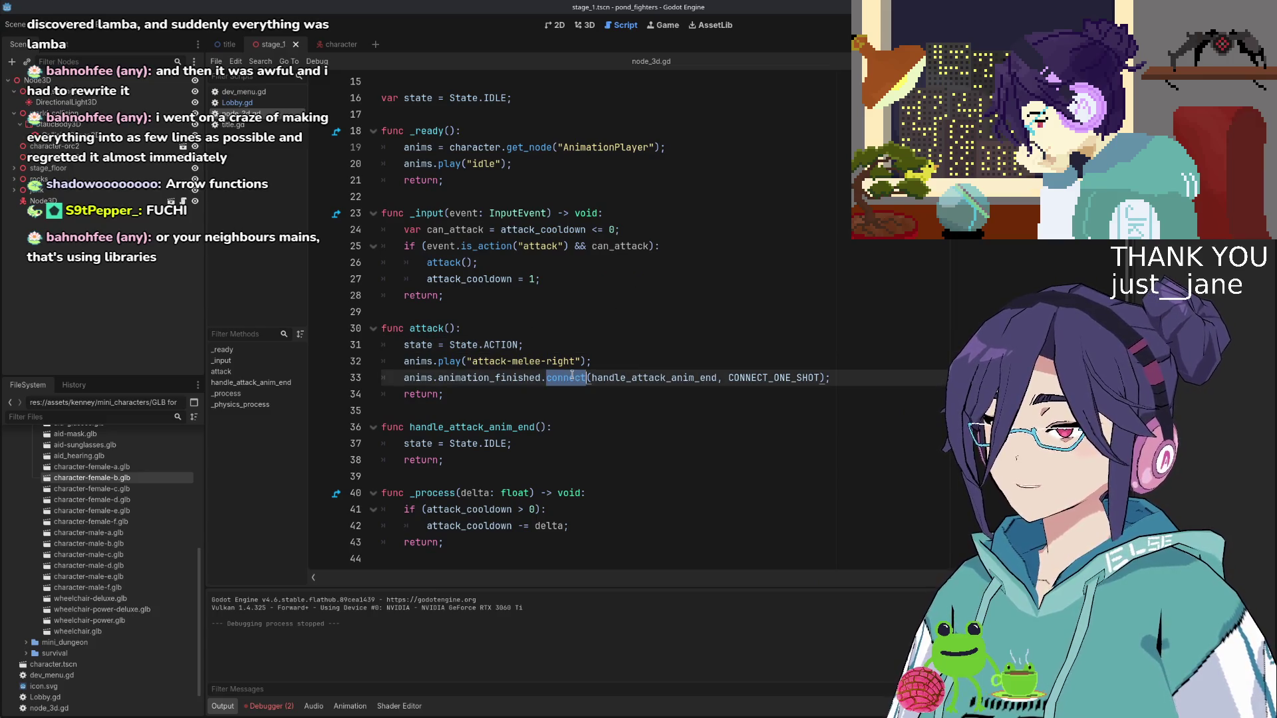
# Move the animation_finished.connect line above the anims.play call
pyautogui.doubleClick(529, 378)
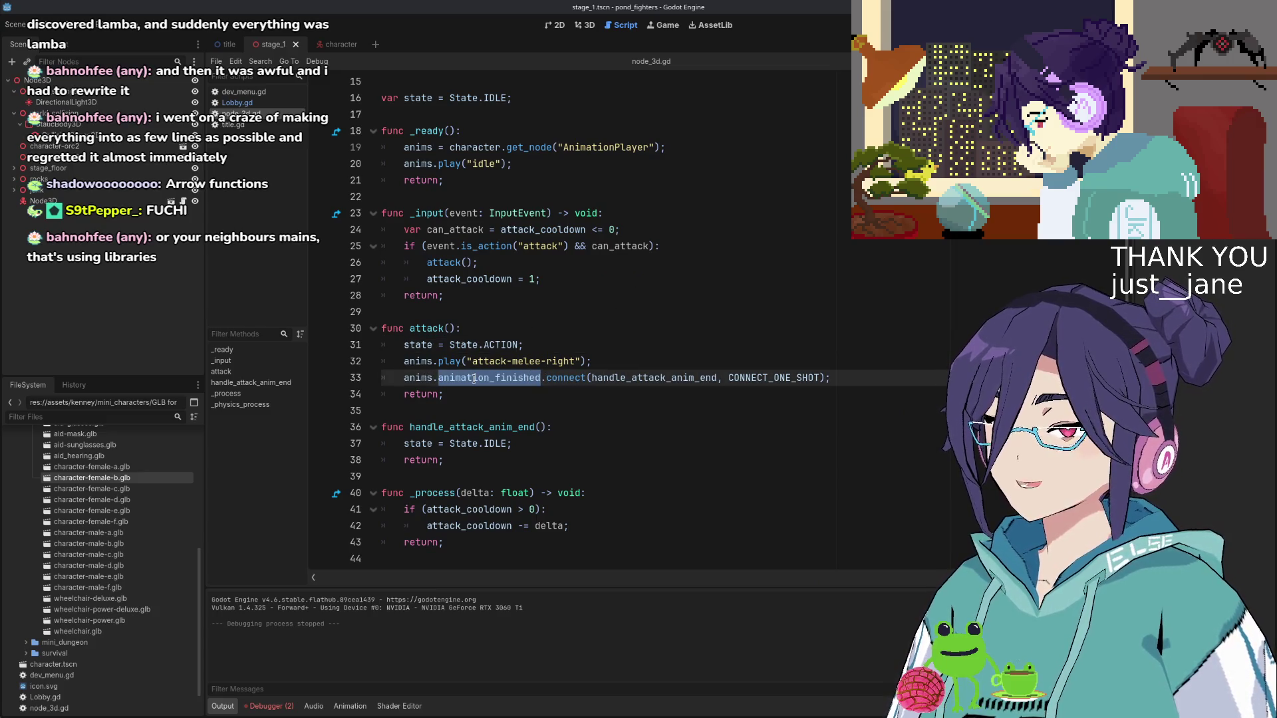
pyautogui.moveTo(503, 377)
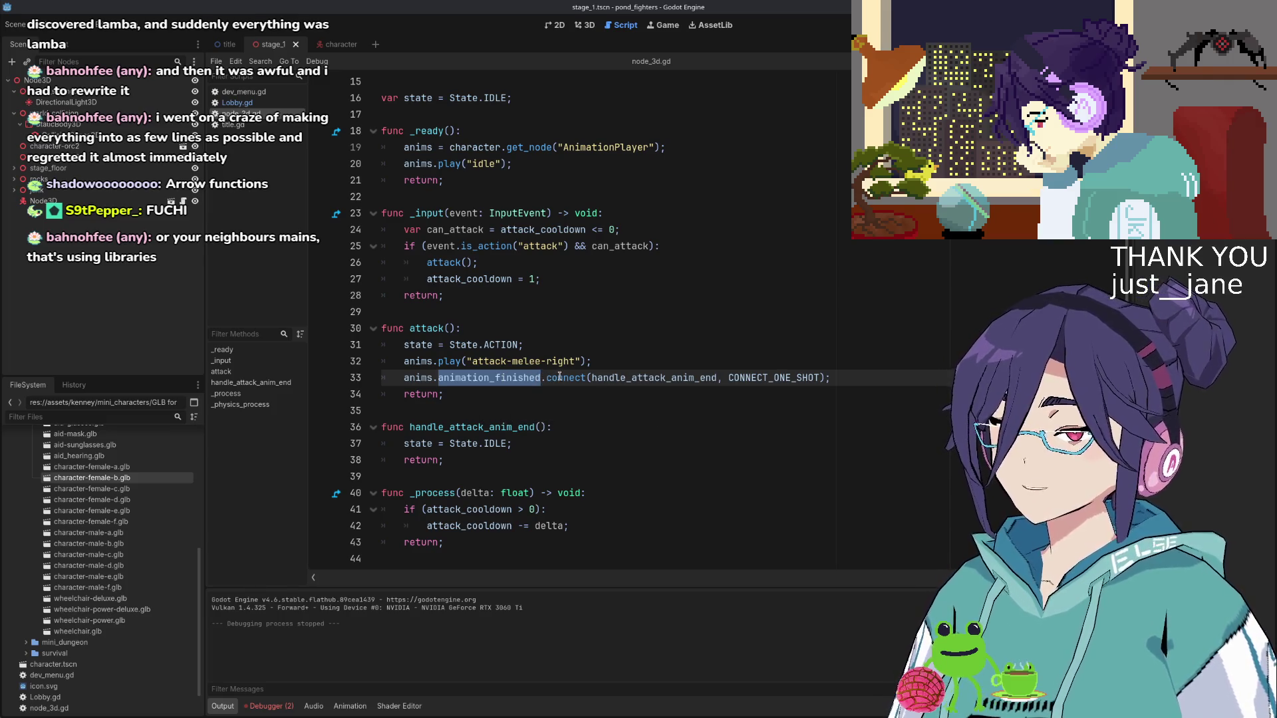
pyautogui.hotkey('alt', 'Up')
# Add print("it happened") as the first line of handle_attack_anim_end
pyautogui.click(569, 427)
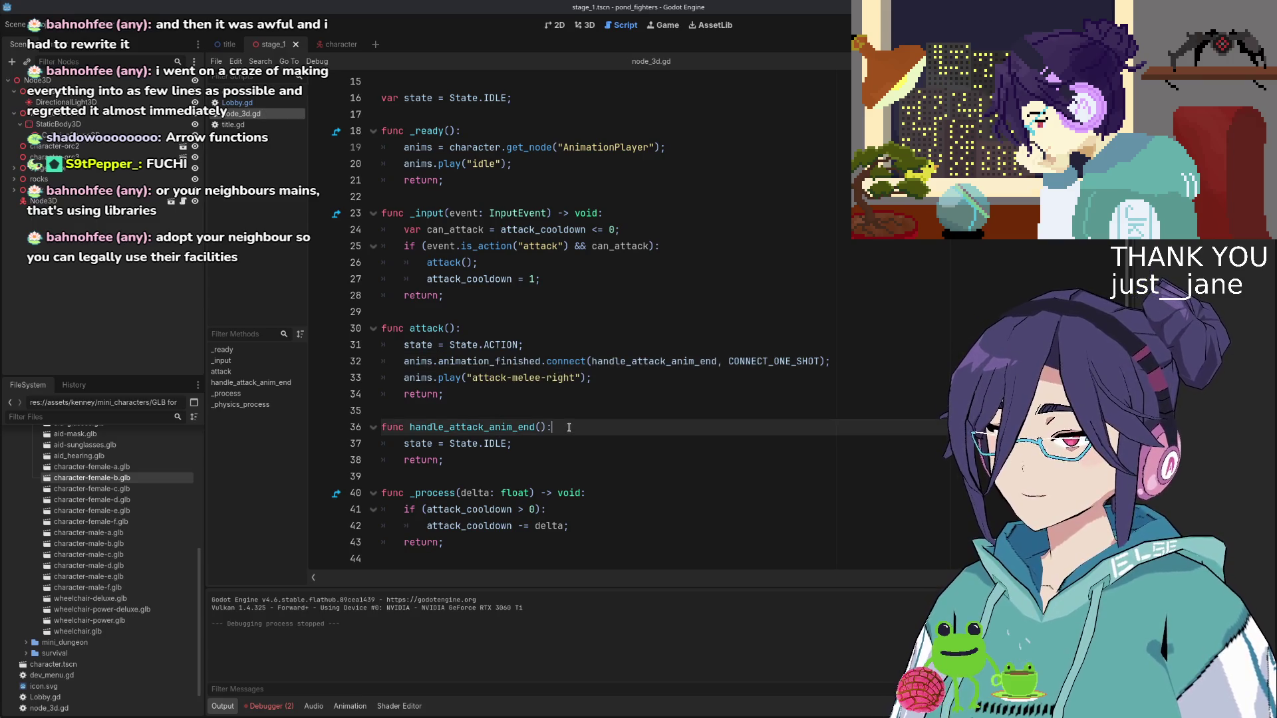
pyautogui.press('Return')
pyautogui.write('print()"')
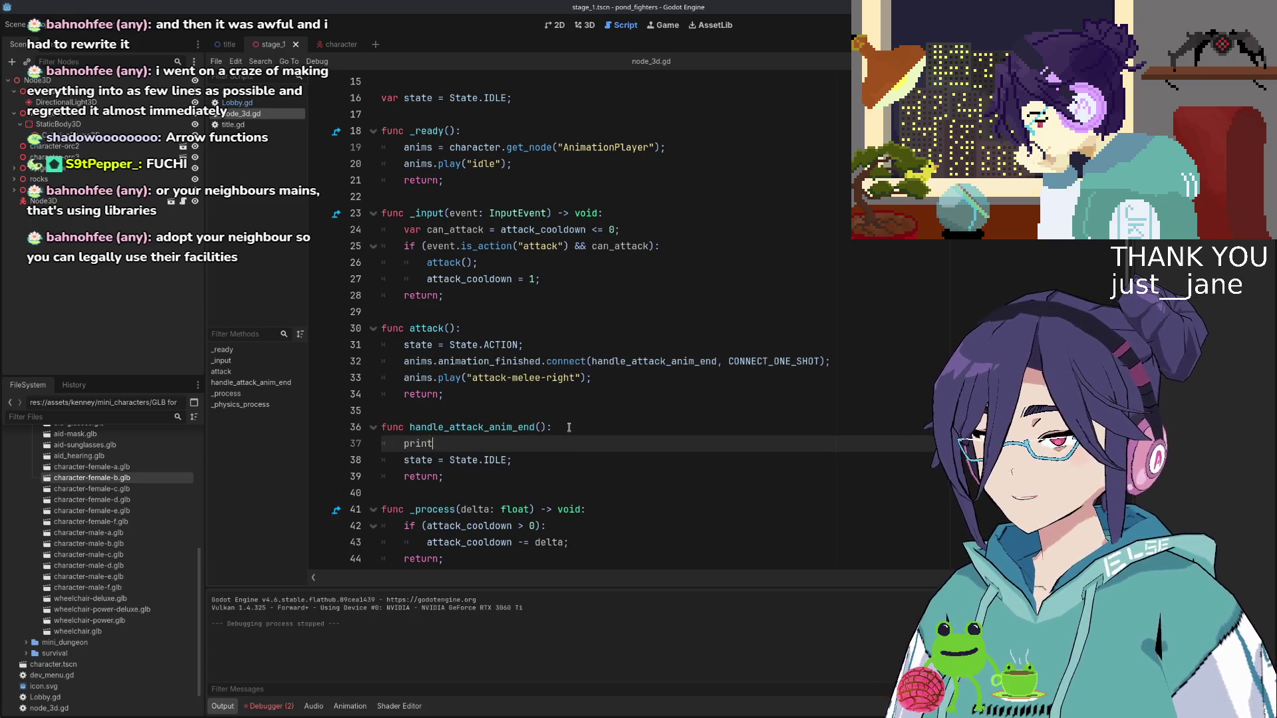
pyautogui.press('BackSpace')
pyautogui.press('Left')
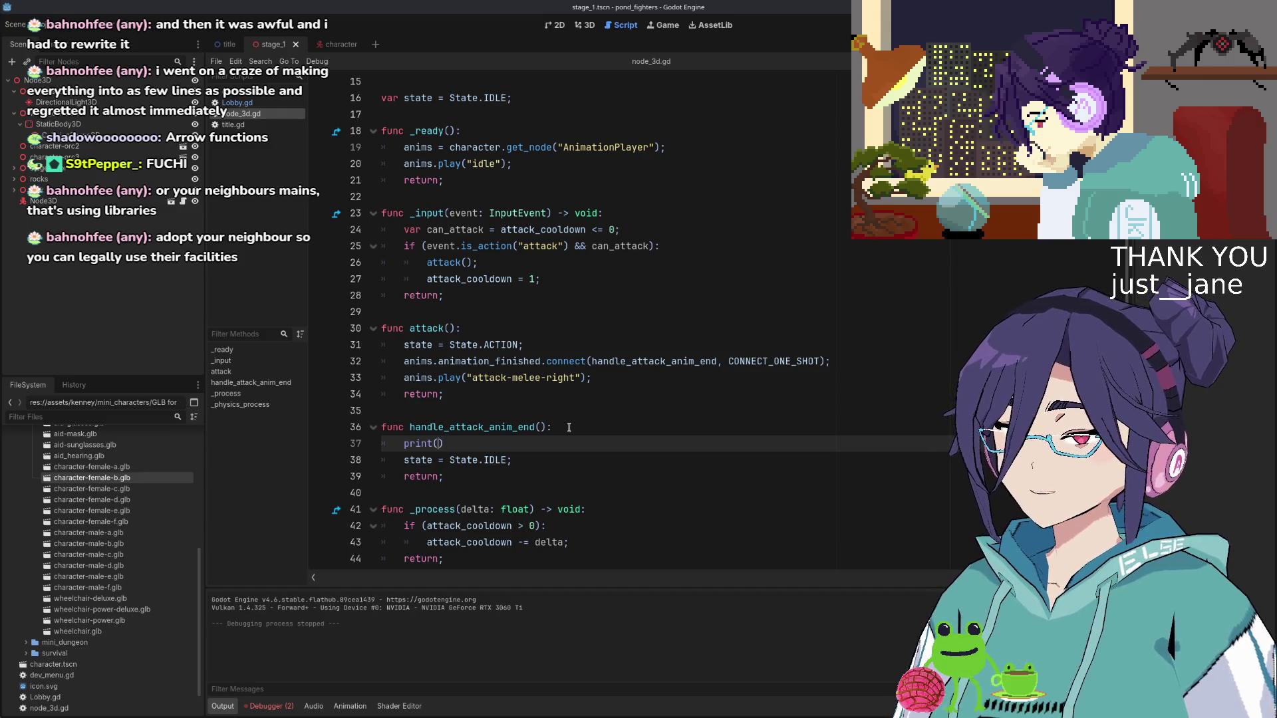
pyautogui.write('"it happened')
pyautogui.click(576, 378)
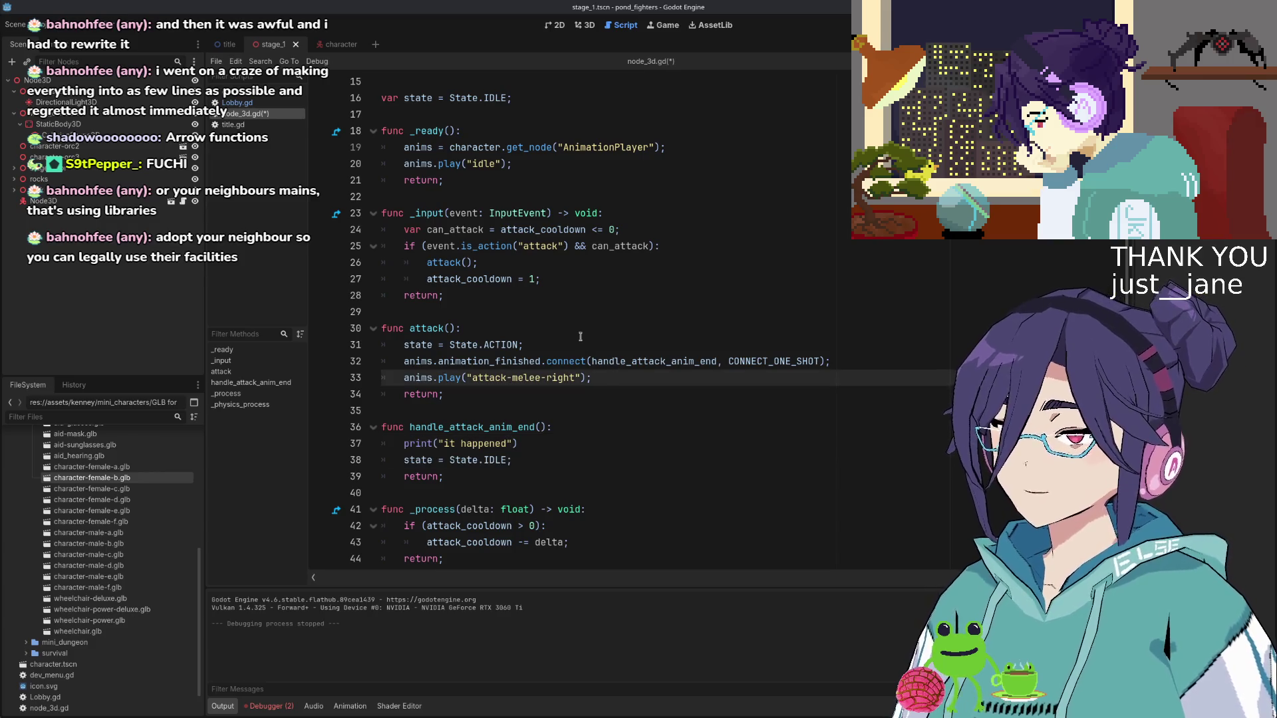
pyautogui.click(553, 278)
pyautogui.scroll(4, 553, 278)
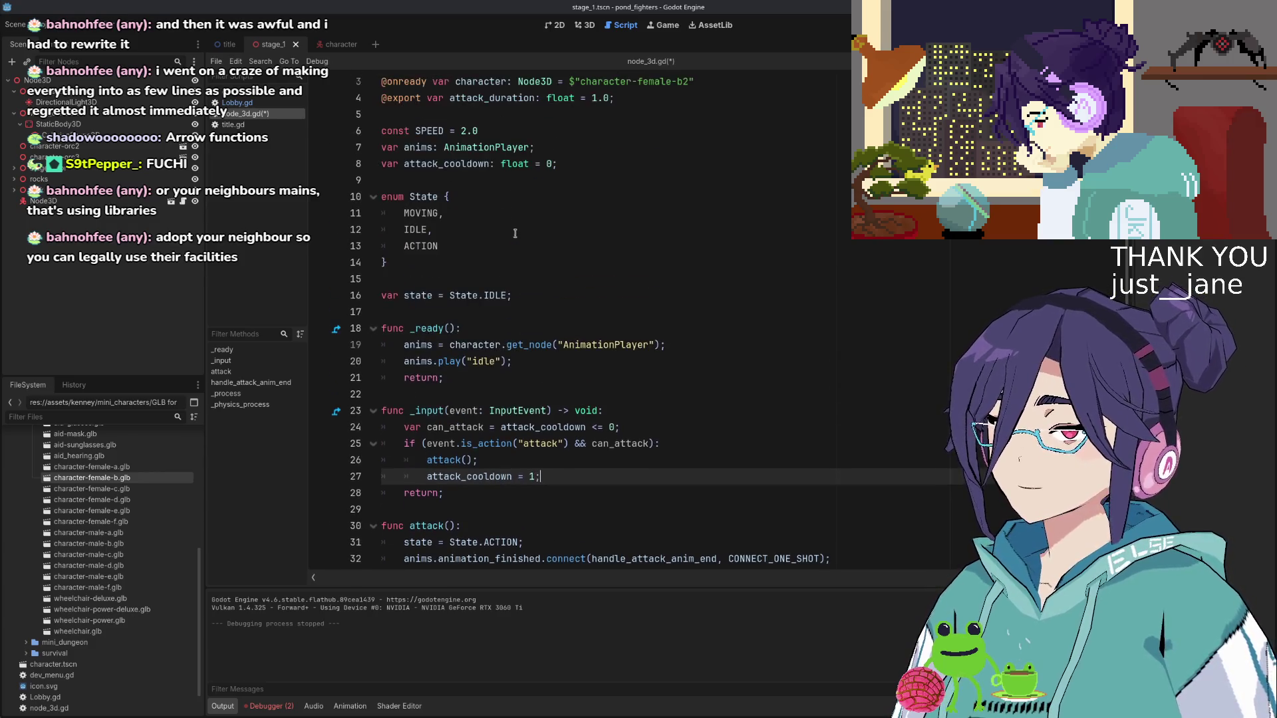
# Change attack_cooldown's starting value from 1 to 0
pyautogui.click(550, 163)
pyautogui.write('1')
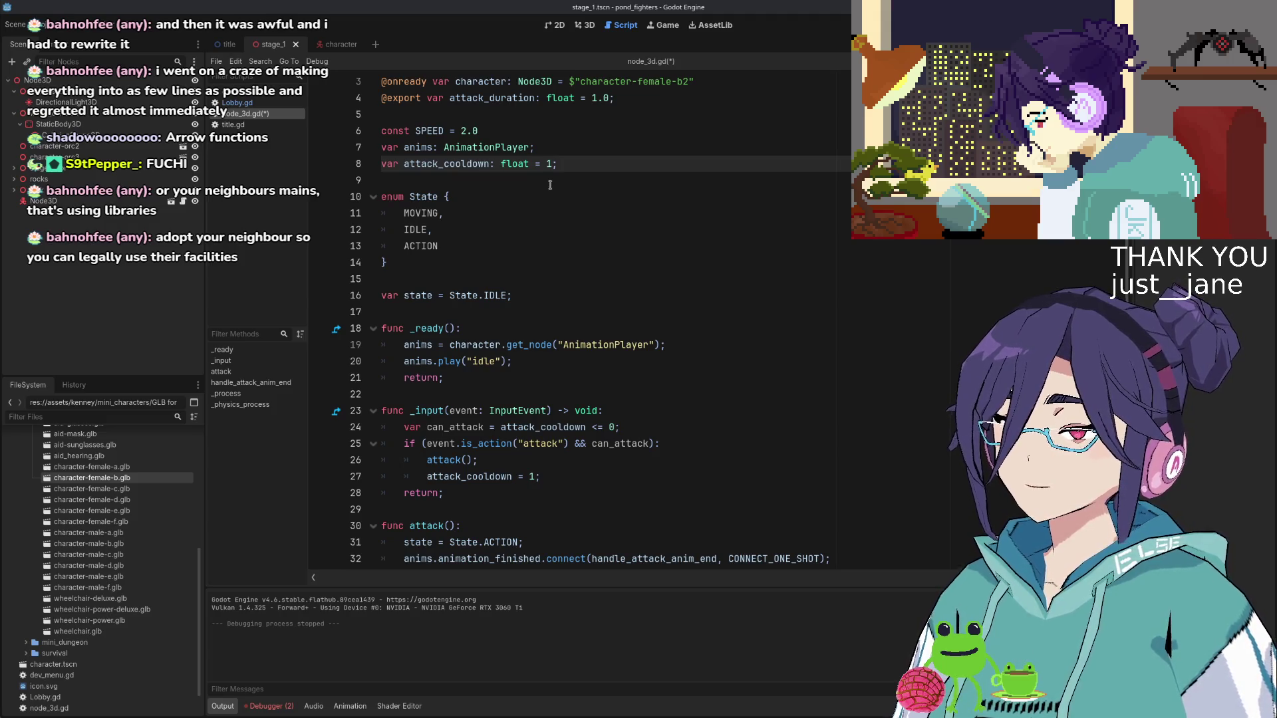
pyautogui.press('BackSpace')
pyautogui.write('0')
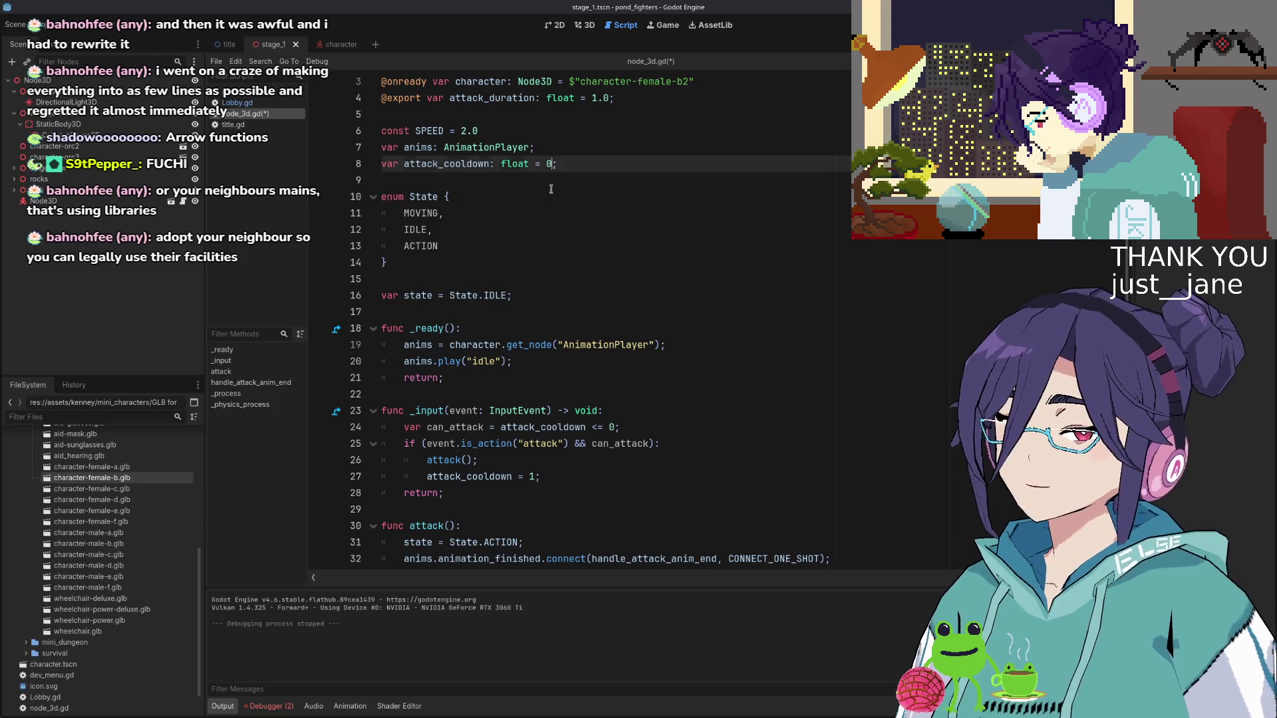
pyautogui.click(550, 191)
# Look over the script, then save and run the game with F5
pyautogui.scroll(-2, 554, 200)
pyautogui.scroll(1, 555, 205)
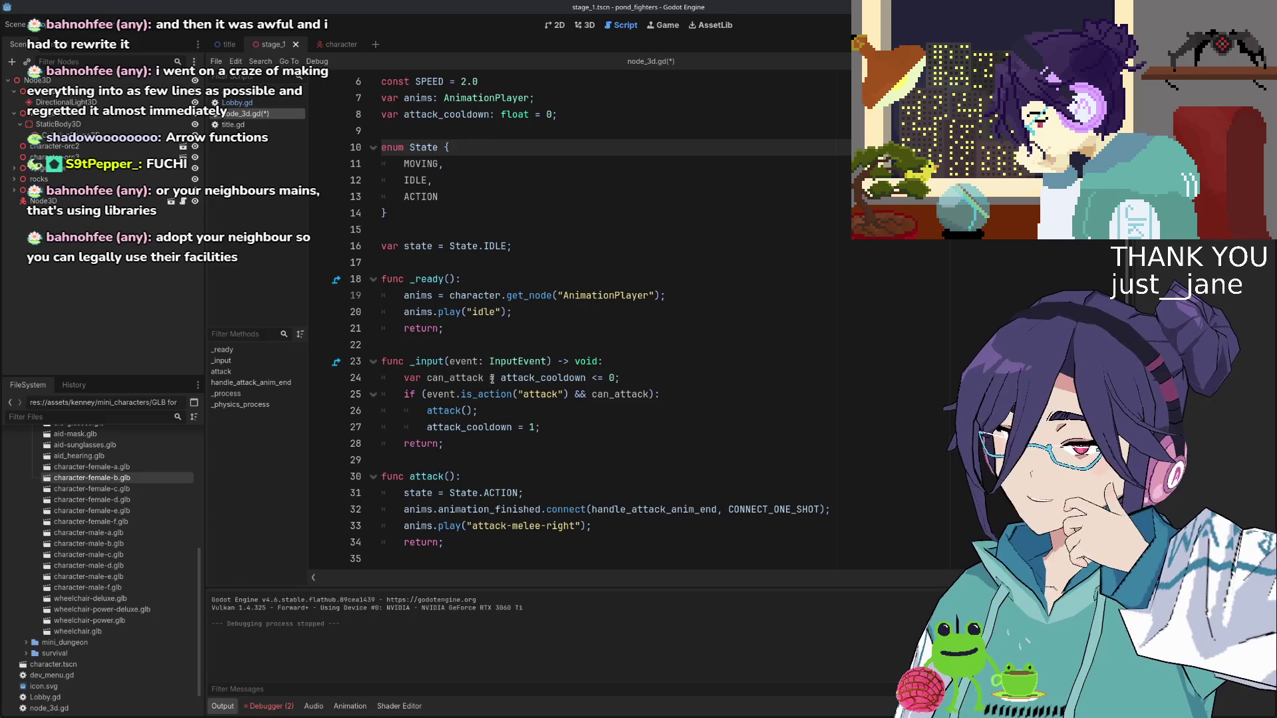
pyautogui.scroll(-2, 530, 379)
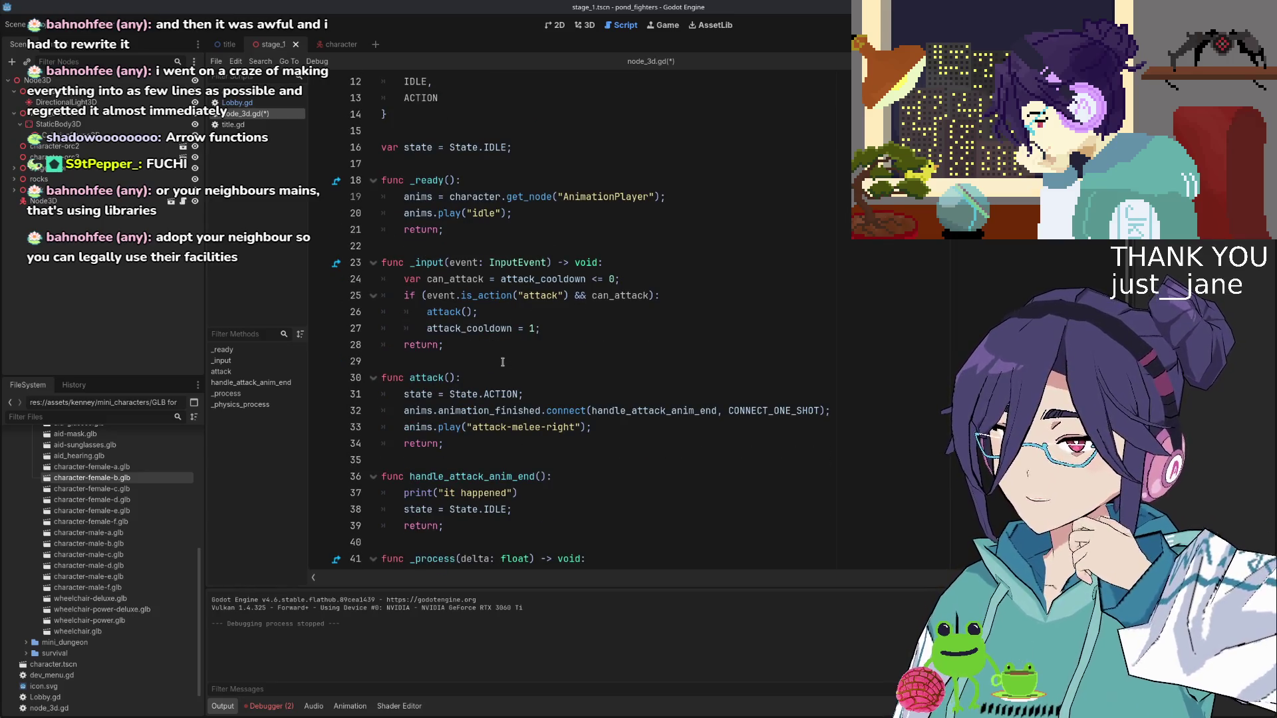
pyautogui.scroll(-1, 502, 362)
pyautogui.scroll(-2, 464, 409)
pyautogui.scroll(-6, 463, 409)
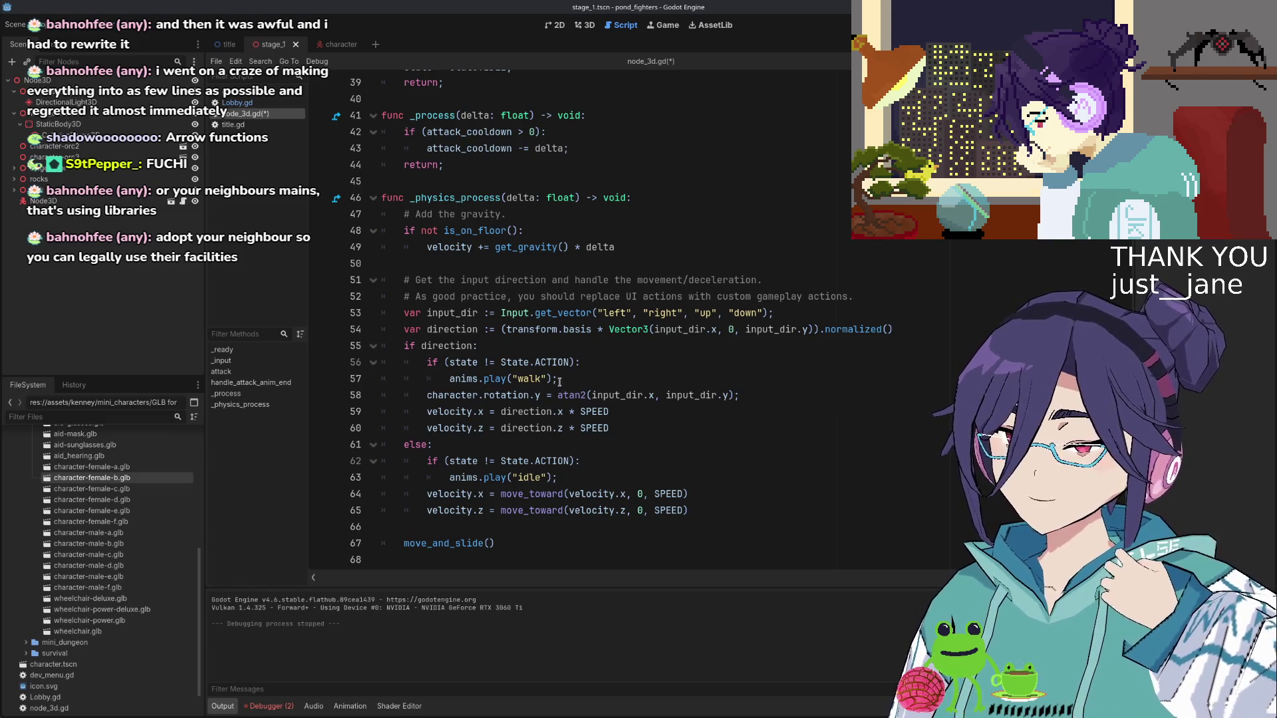
pyautogui.scroll(6, 560, 382)
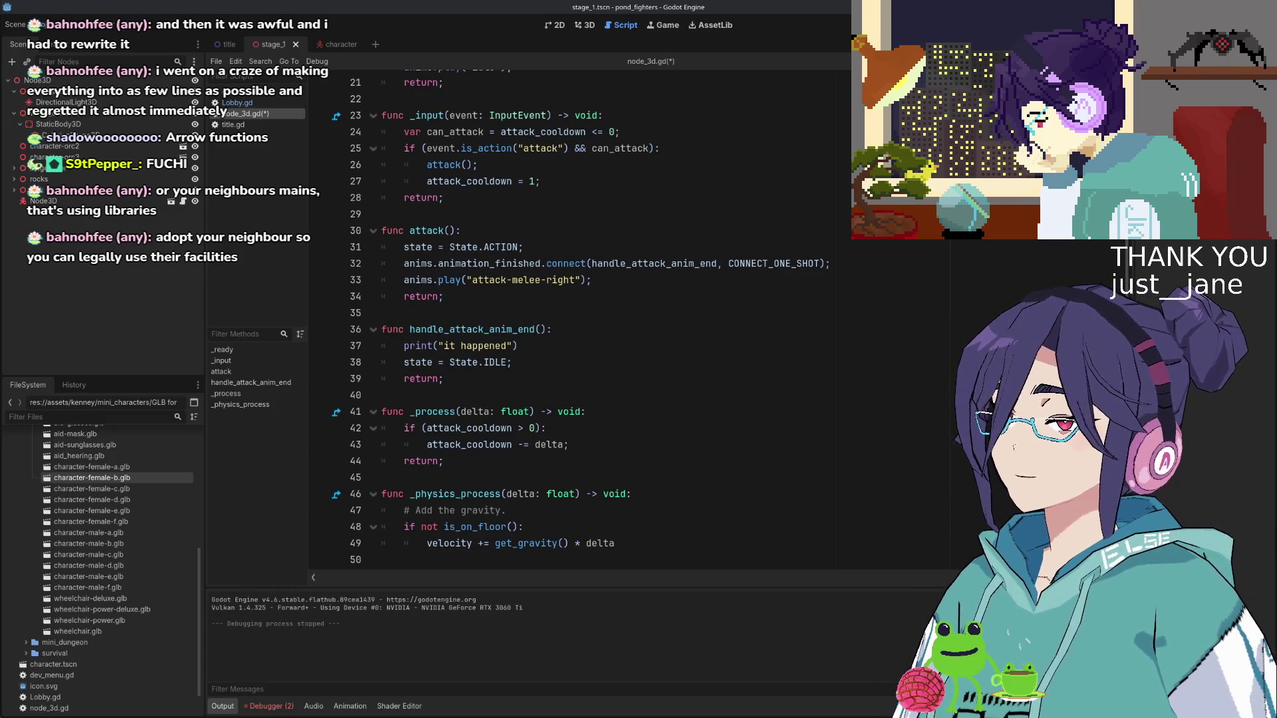
pyautogui.press('F5')
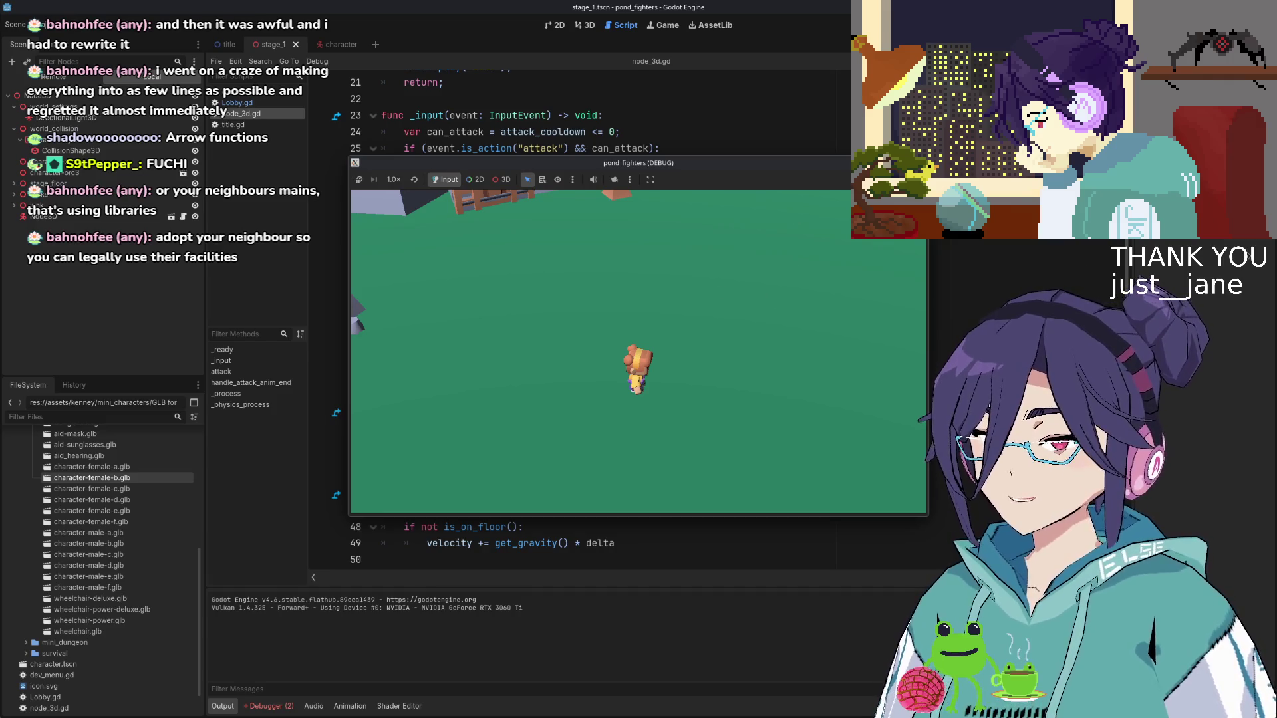
# Show the Debugger errors saying handle_attack_anim_end expected 0 arguments but got 1, then go to that function
pyautogui.click(290, 704)
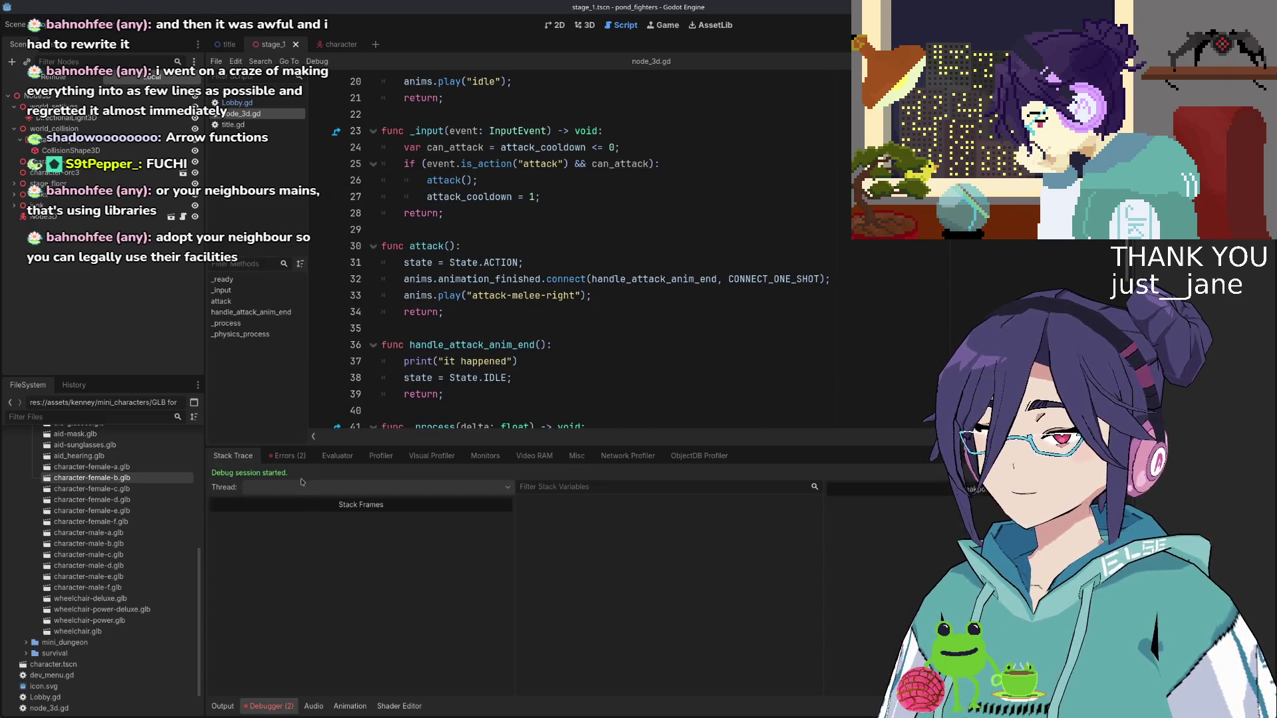
pyautogui.click(293, 456)
pyautogui.moveTo(322, 505)
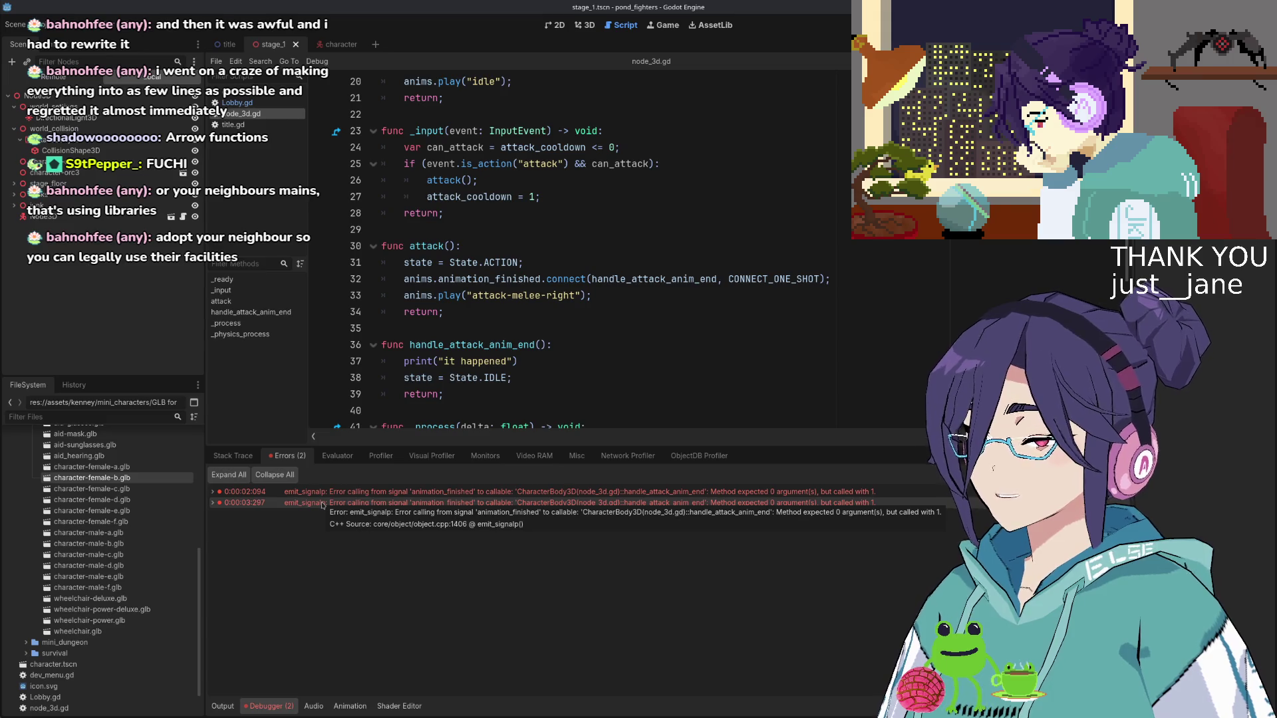
pyautogui.scroll(-2, 569, 266)
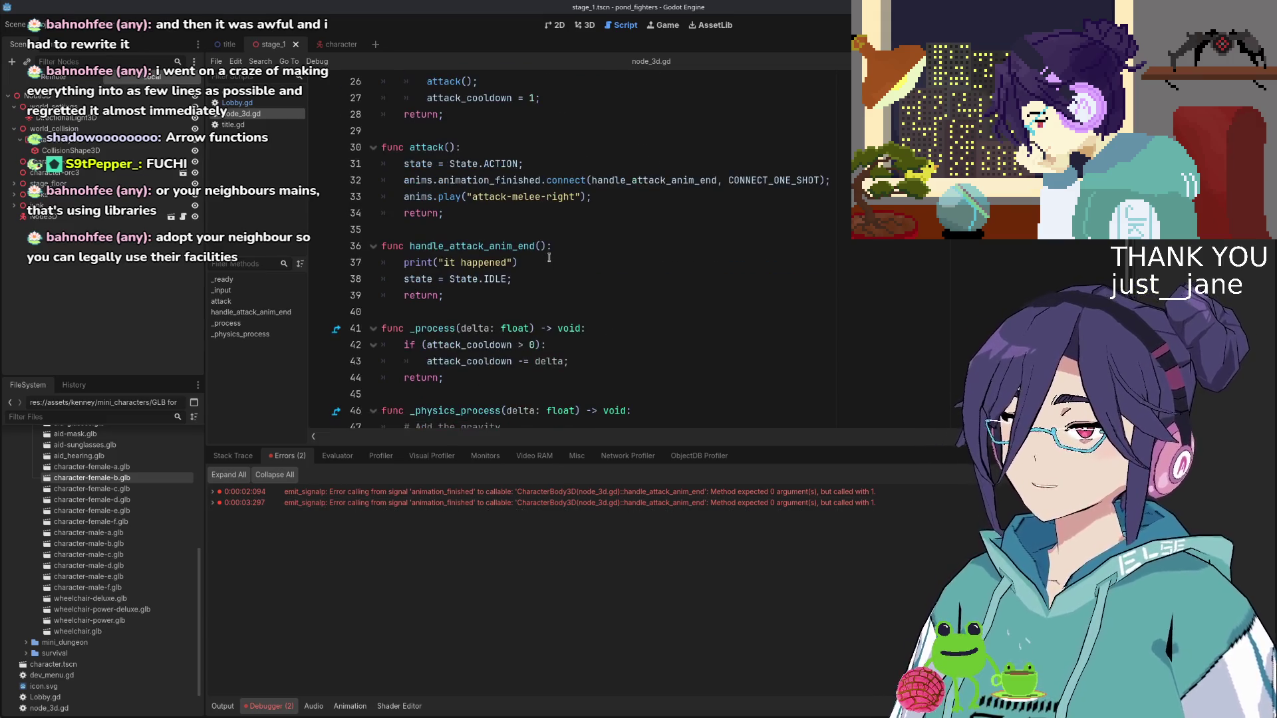
pyautogui.click(539, 246)
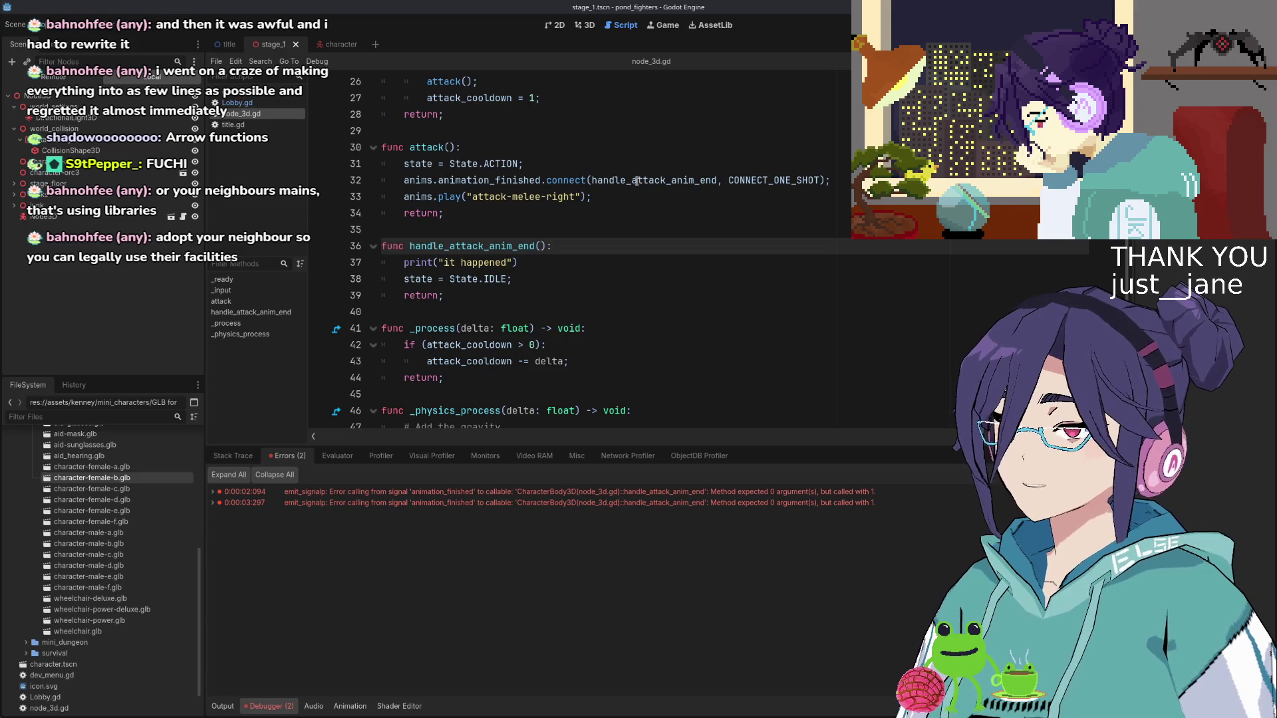
pyautogui.moveTo(535, 181)
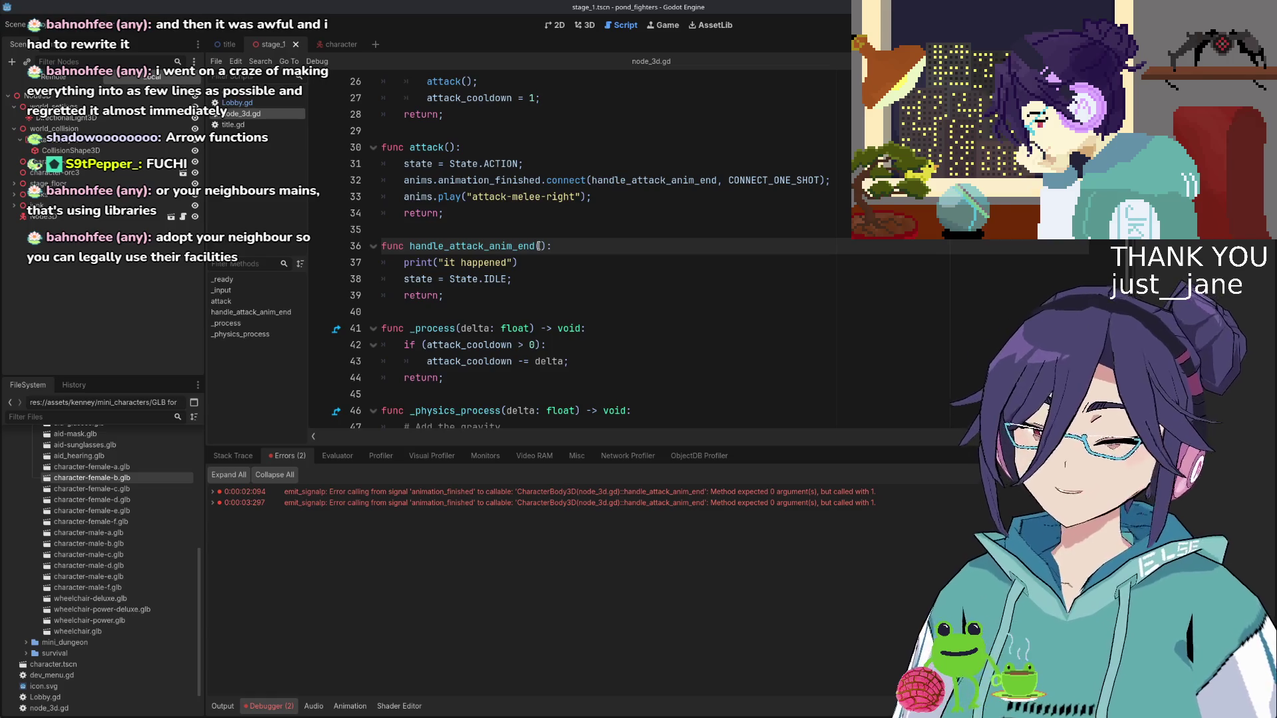
# Add the parameter _anim_name: String to handle_attack_anim_end and rerun the game with F5
pyautogui.write('anim_name: String')
pyautogui.press('Escape')
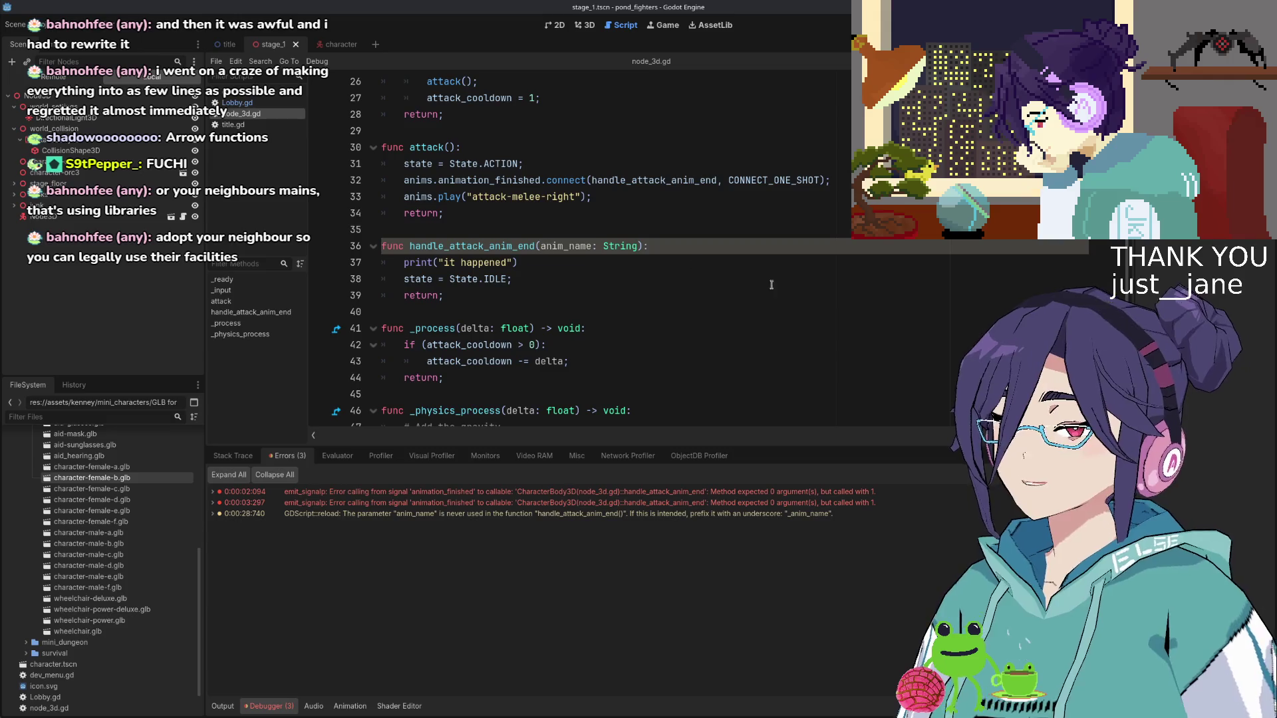
pyautogui.click(881, 244)
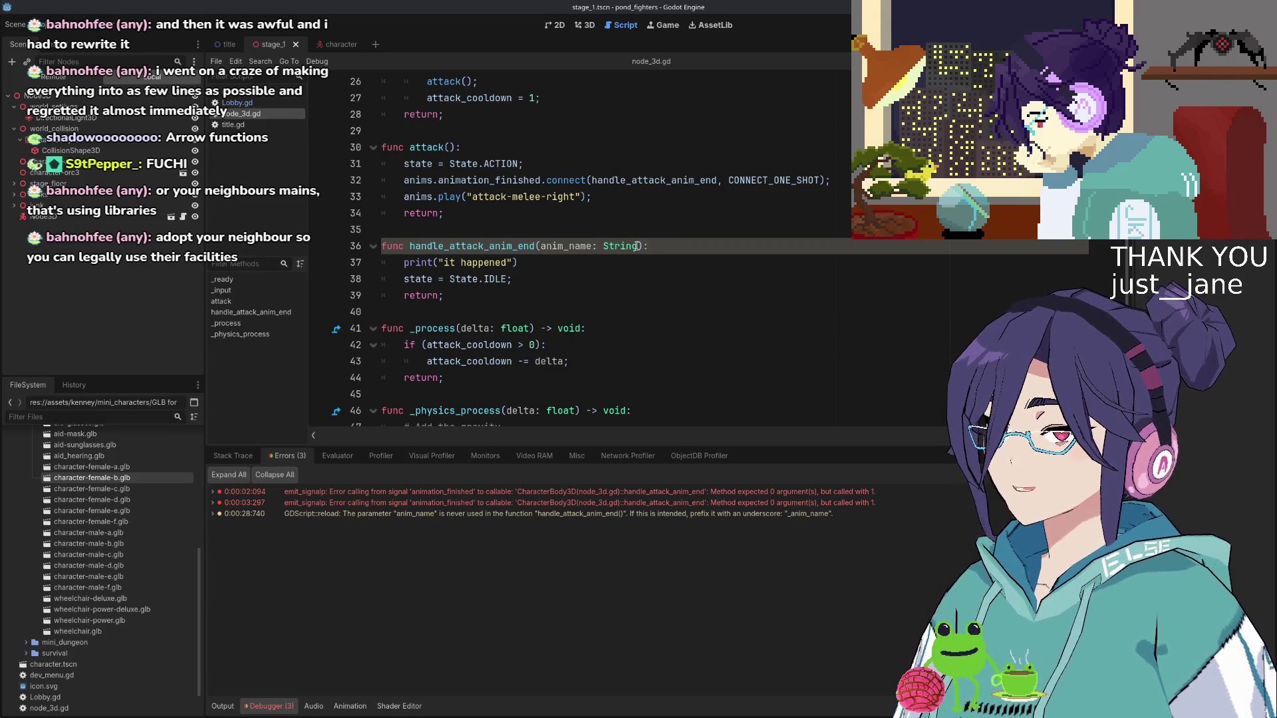
pyautogui.moveTo(632, 247)
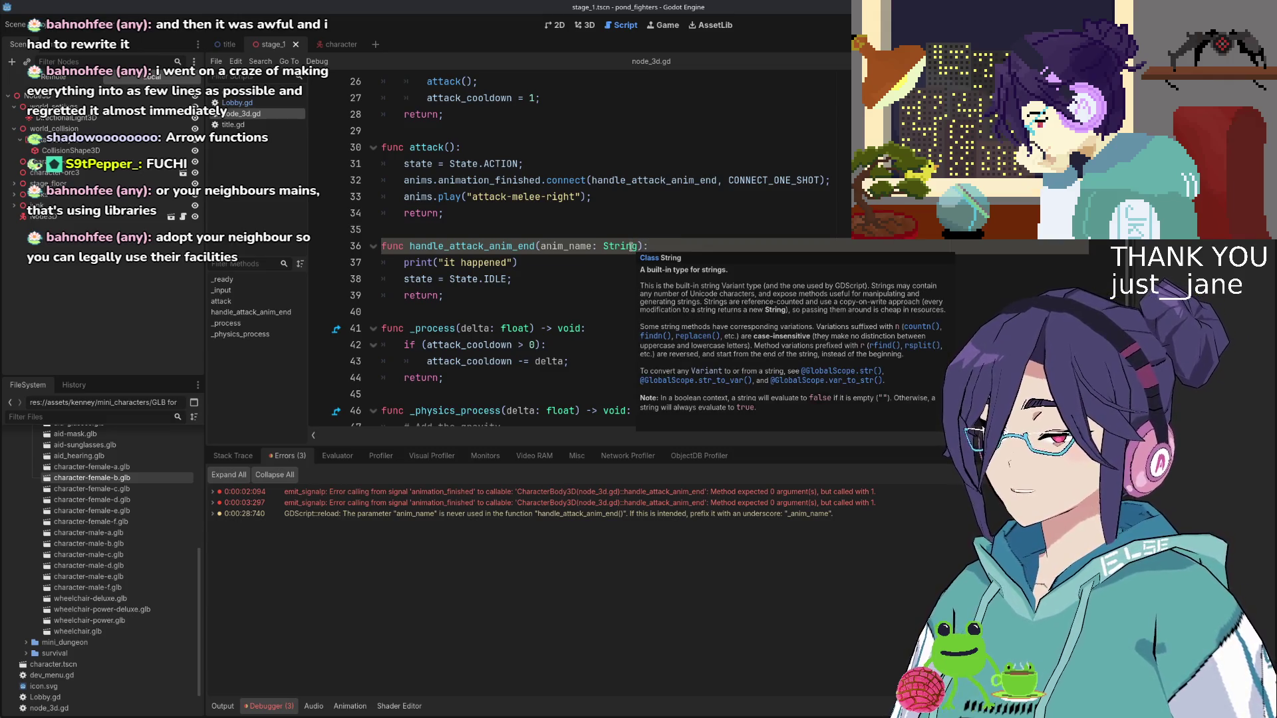
pyautogui.click(544, 246)
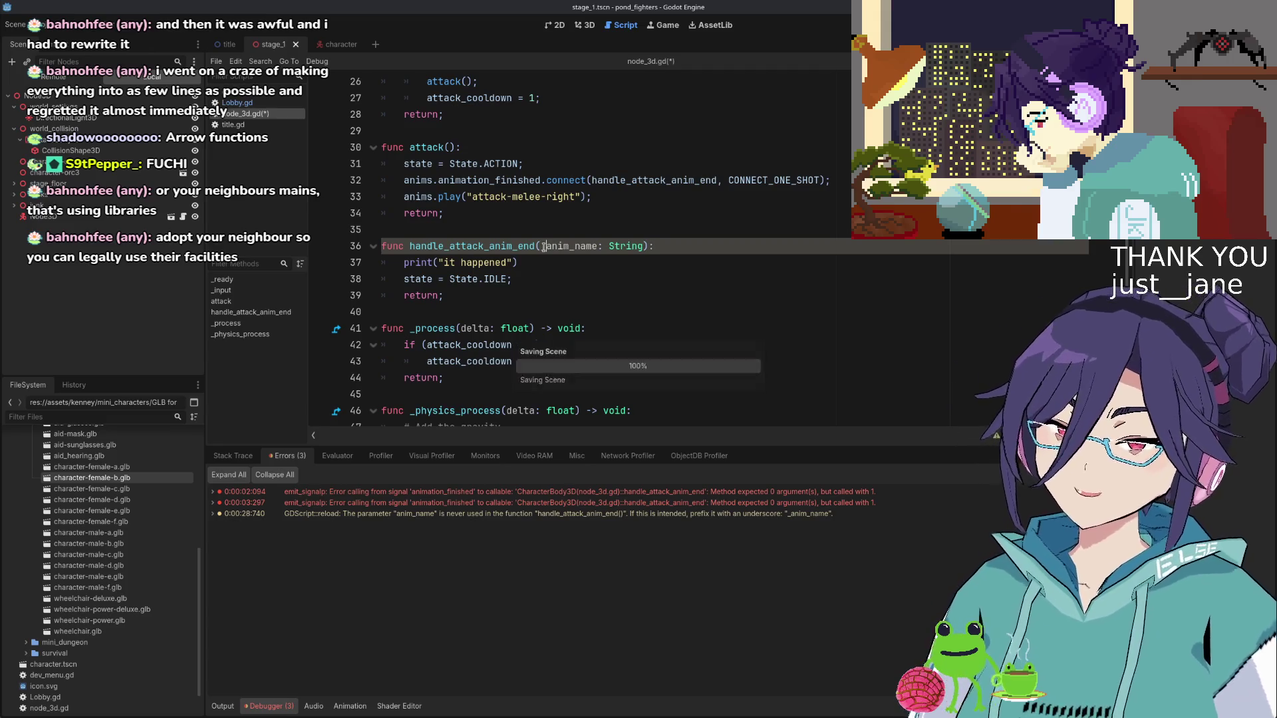
pyautogui.write('_')
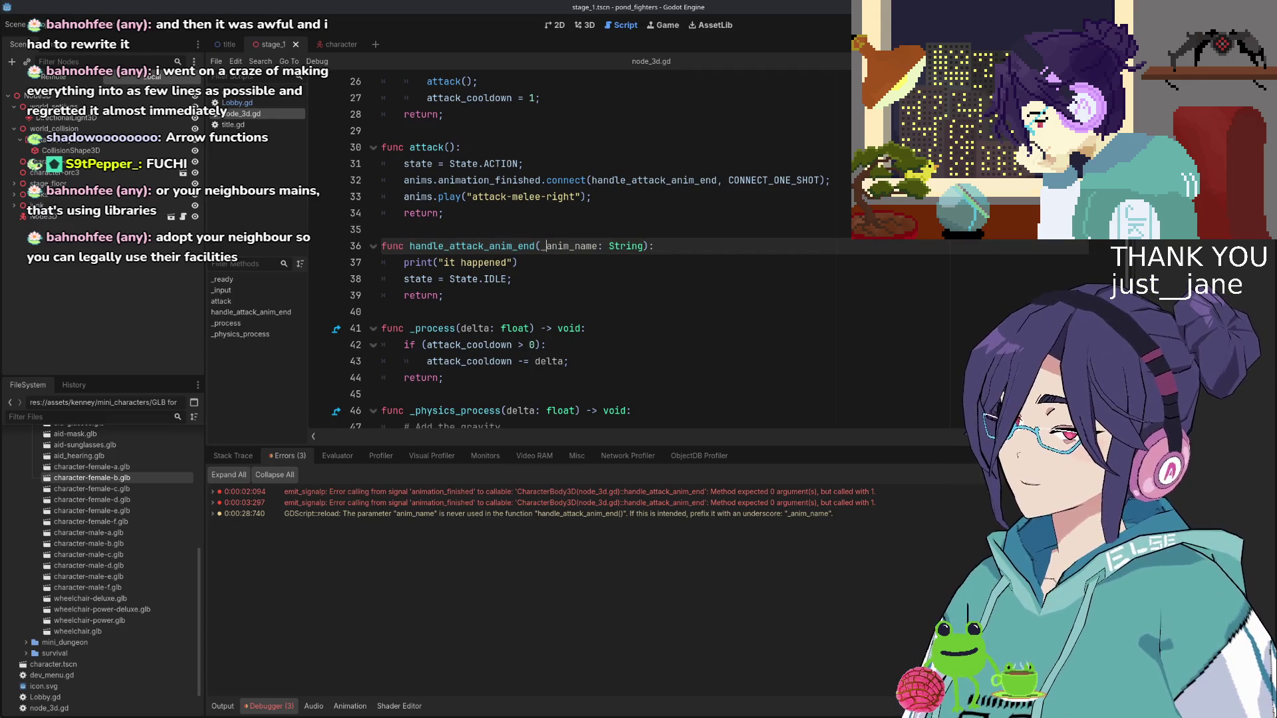
pyautogui.press('F5')
# Walk the character over the plank bridge to the orc, then stop the game with F8
pyautogui.press('a')
pyautogui.press('w')
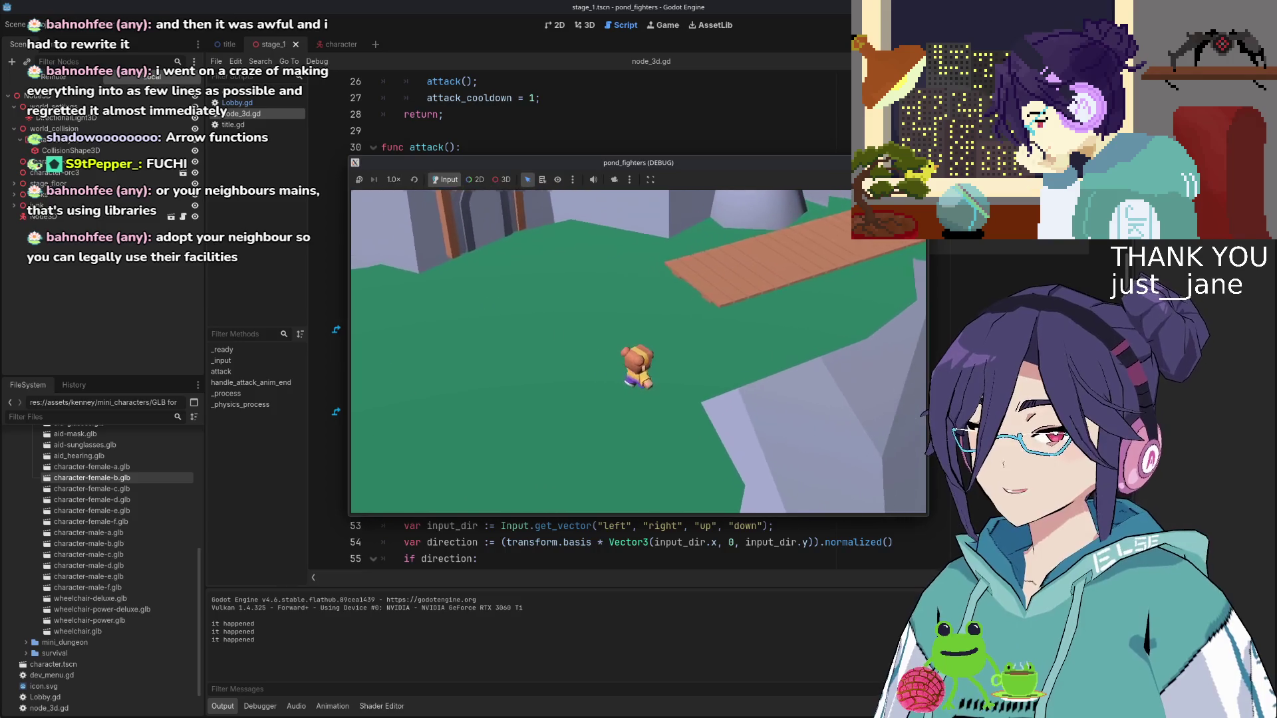
pyautogui.press('w')
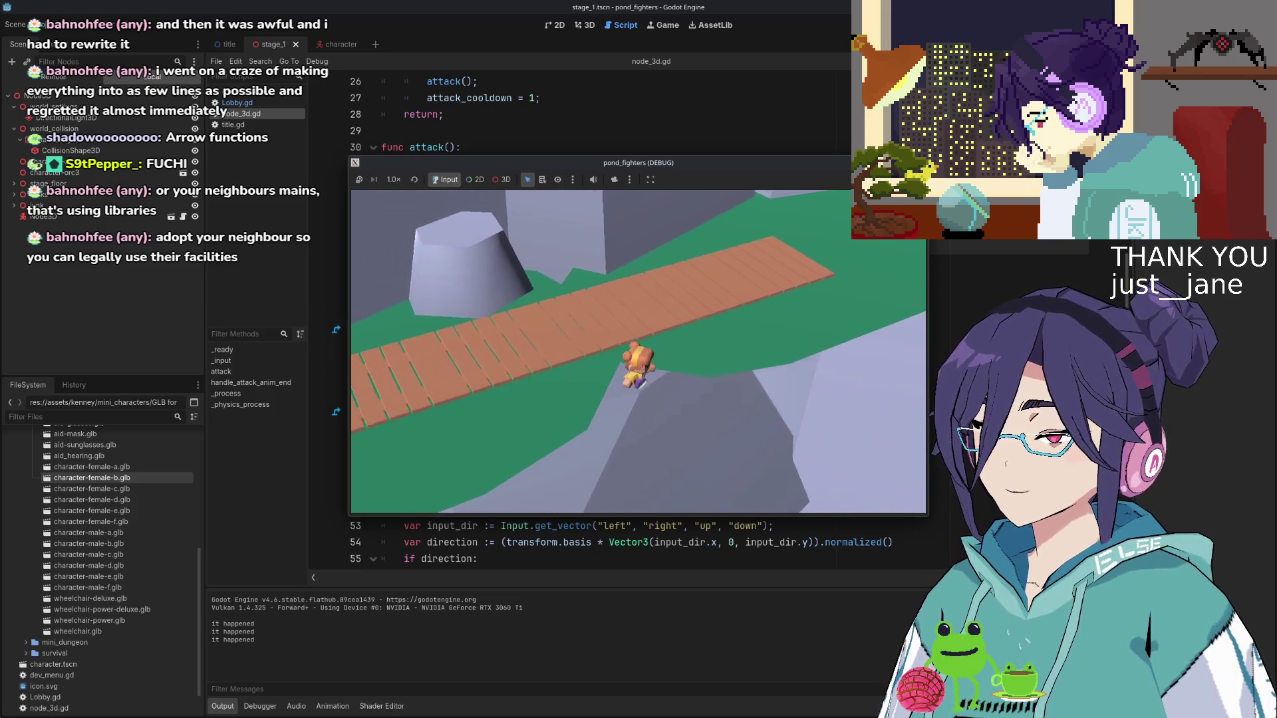
pyautogui.press('w')
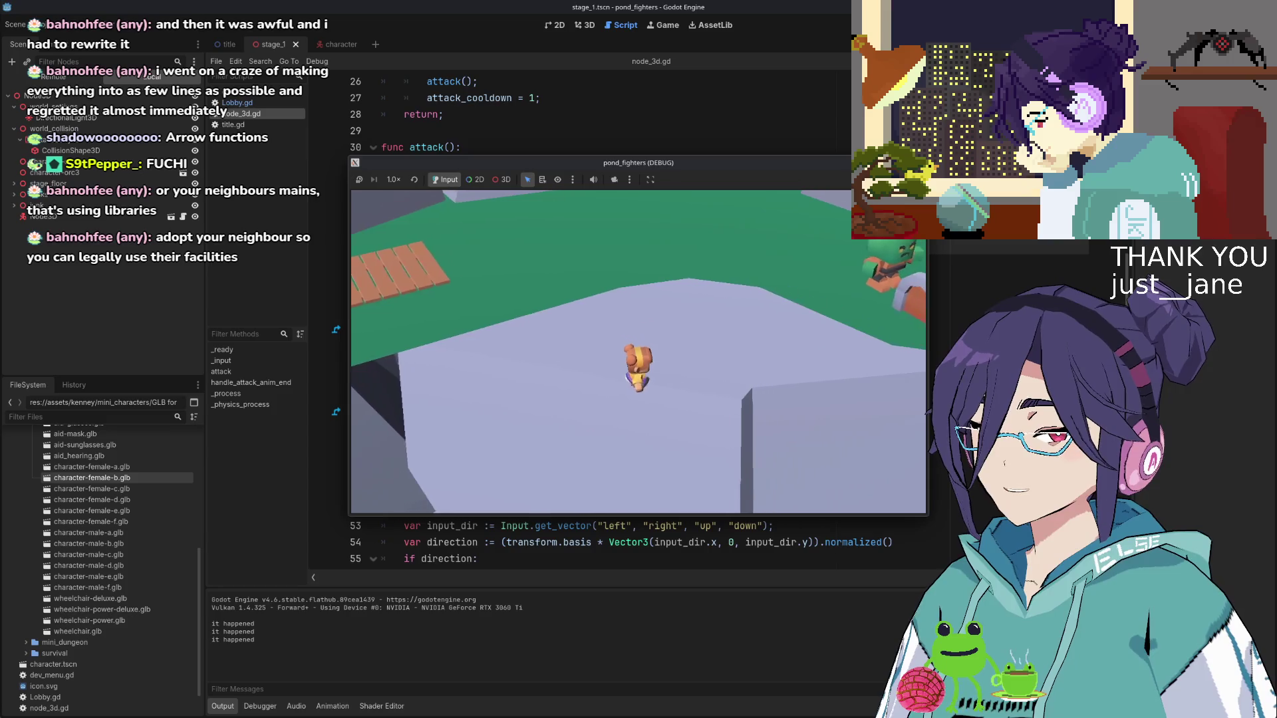
pyautogui.press('w')
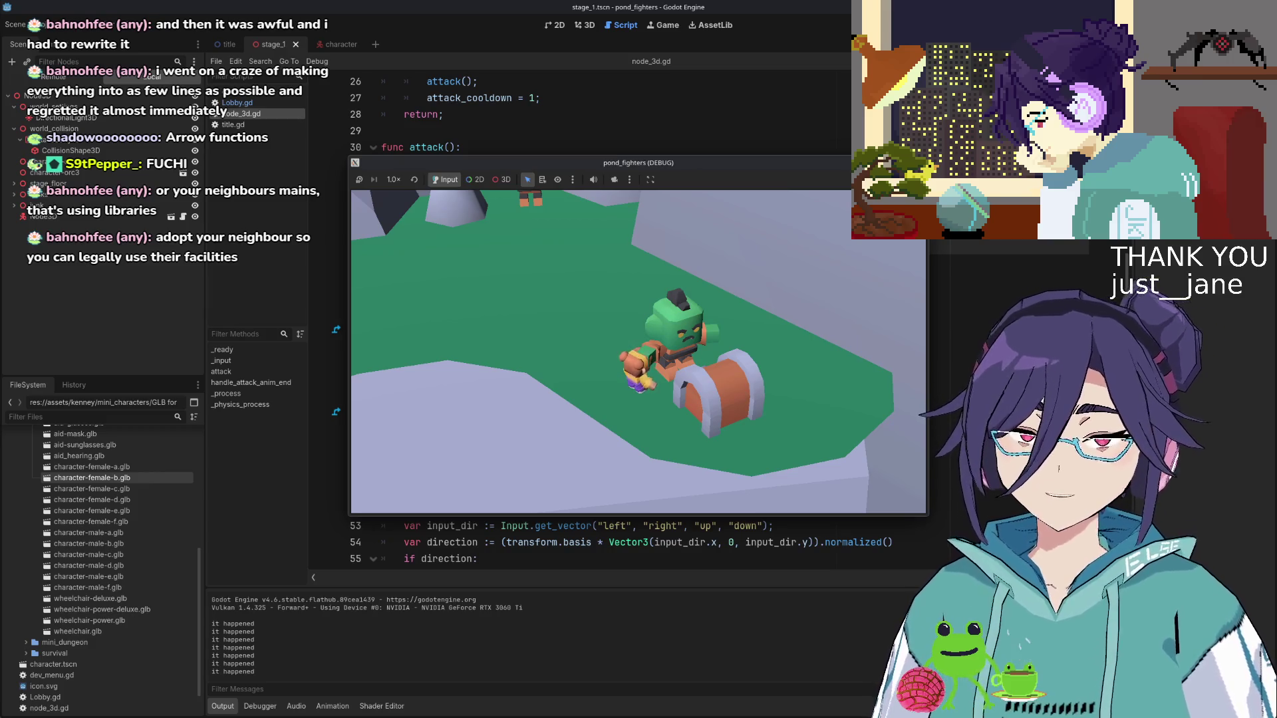
pyautogui.press('F8')
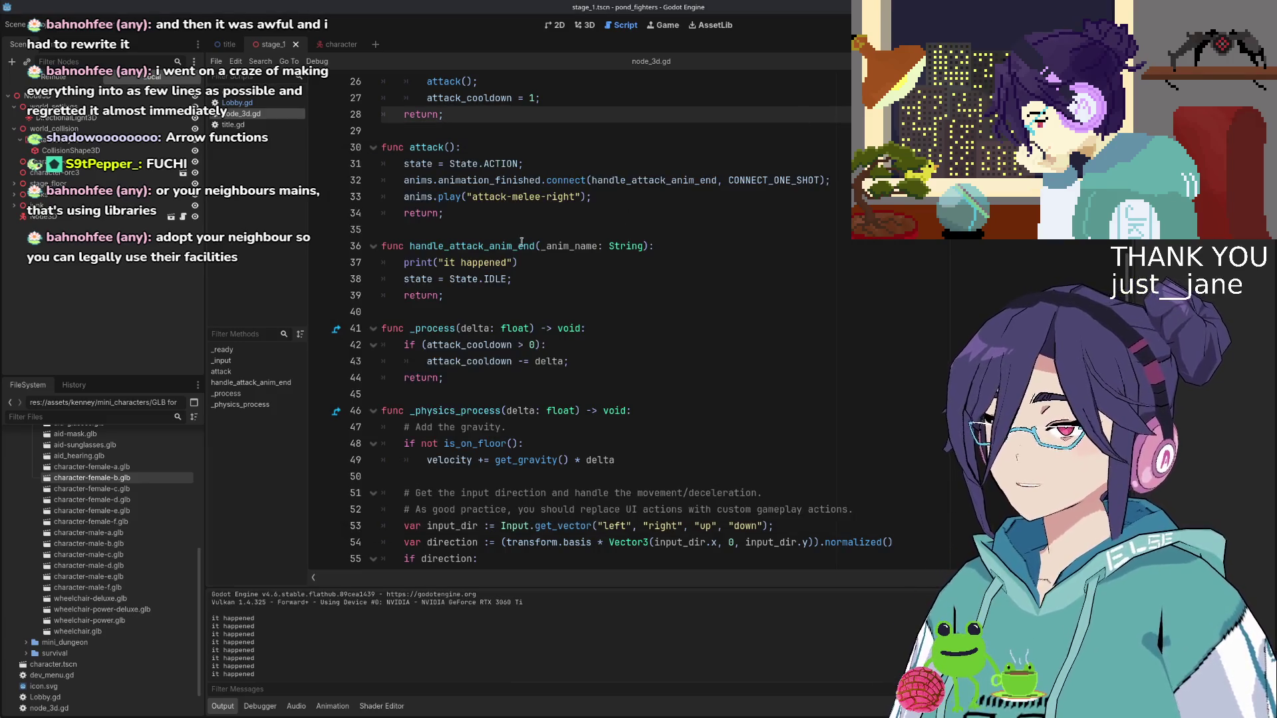
# Check the is_action documentation, then add a blank line after attack_cooldown -= delta
pyautogui.scroll(4, 513, 352)
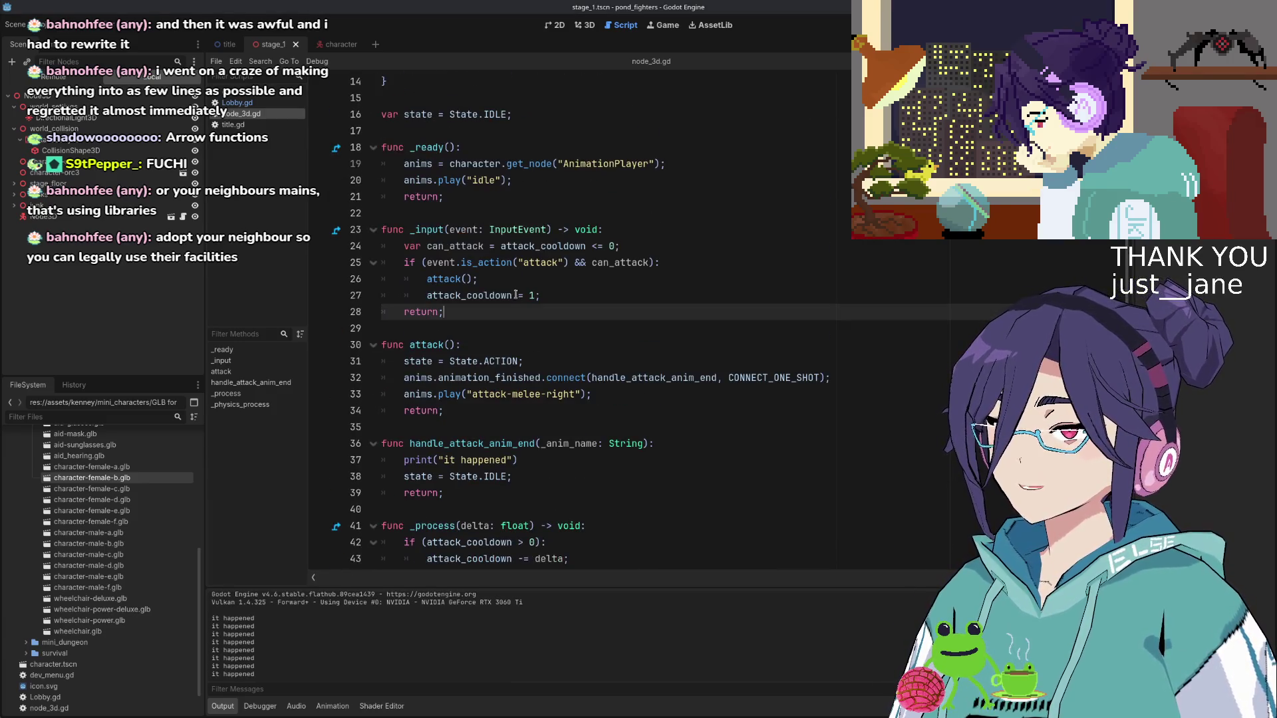
pyautogui.doubleClick(504, 264)
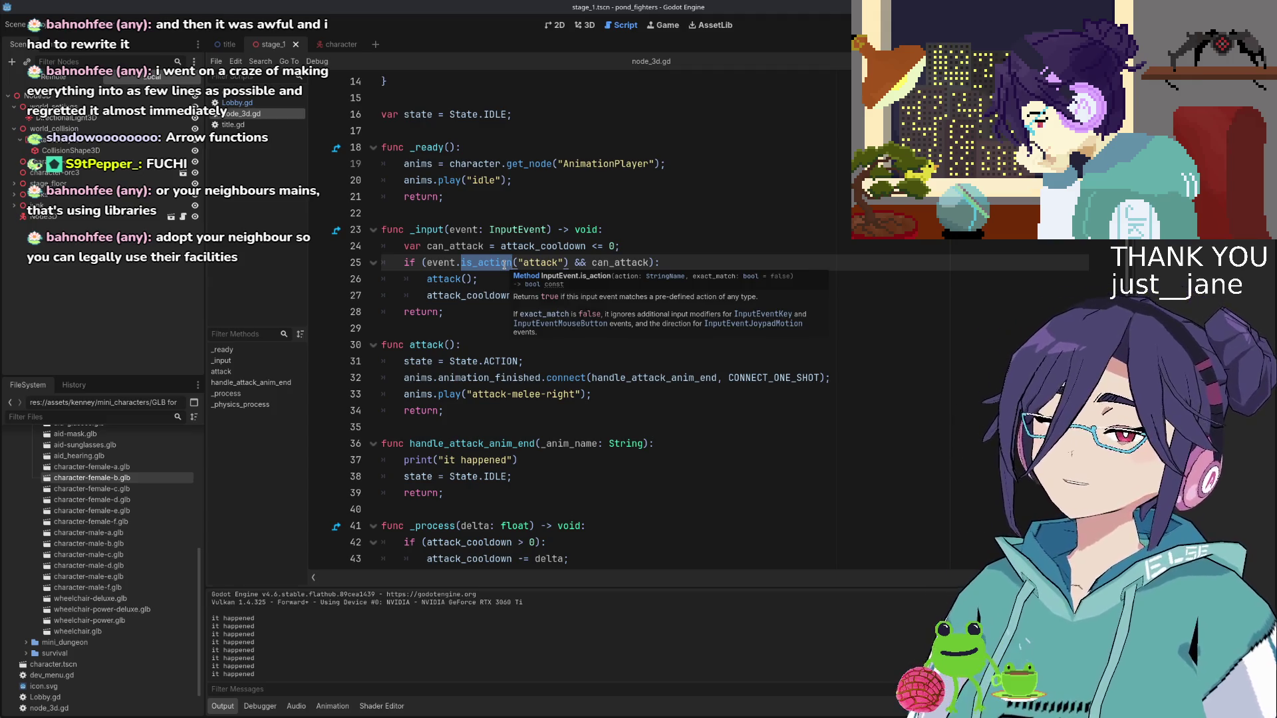
pyautogui.scroll(-3, 504, 264)
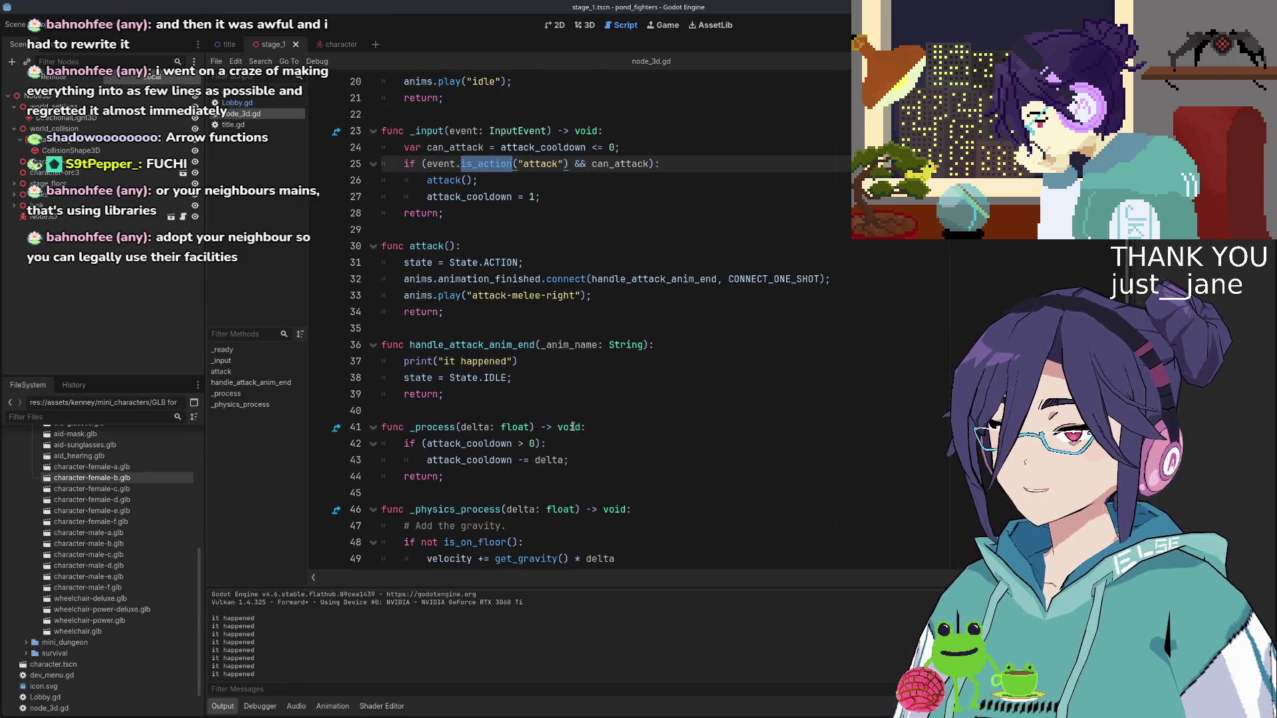
pyautogui.click(578, 461)
pyautogui.press('Return')
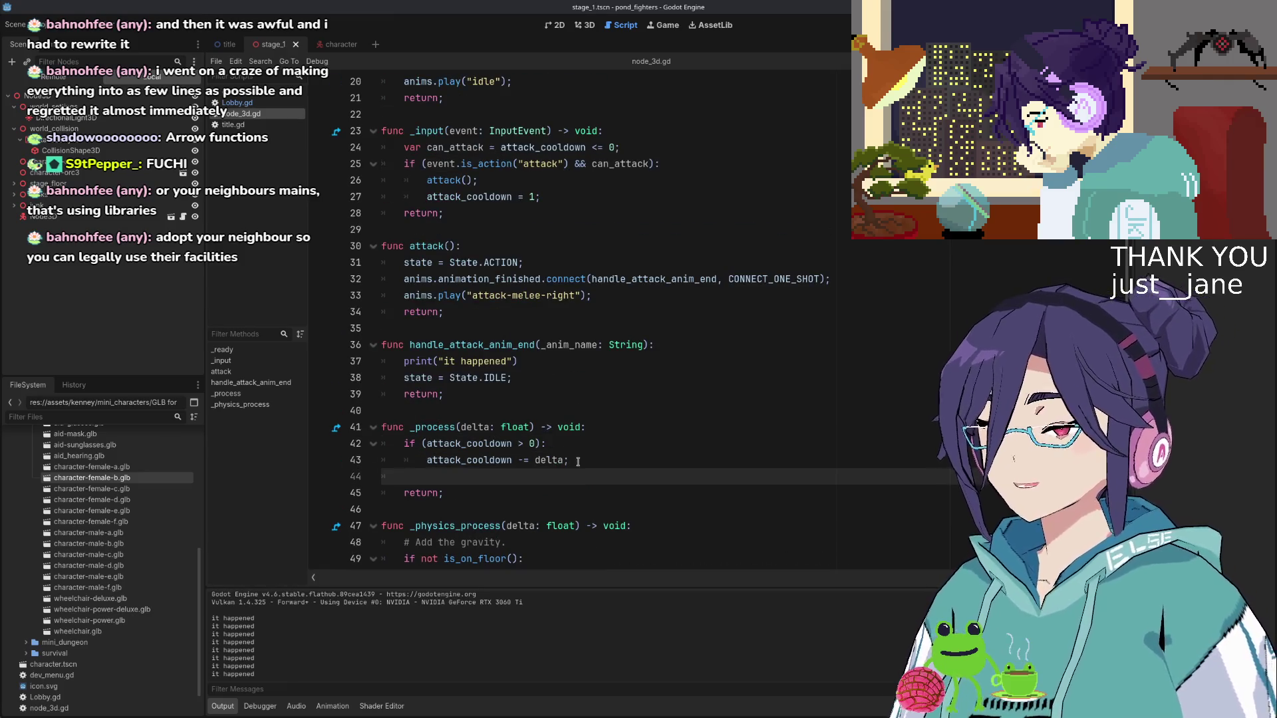
# Write the condition if (Input.is_action_pressed("attack") && can_attack):
pyautogui.write('if ')
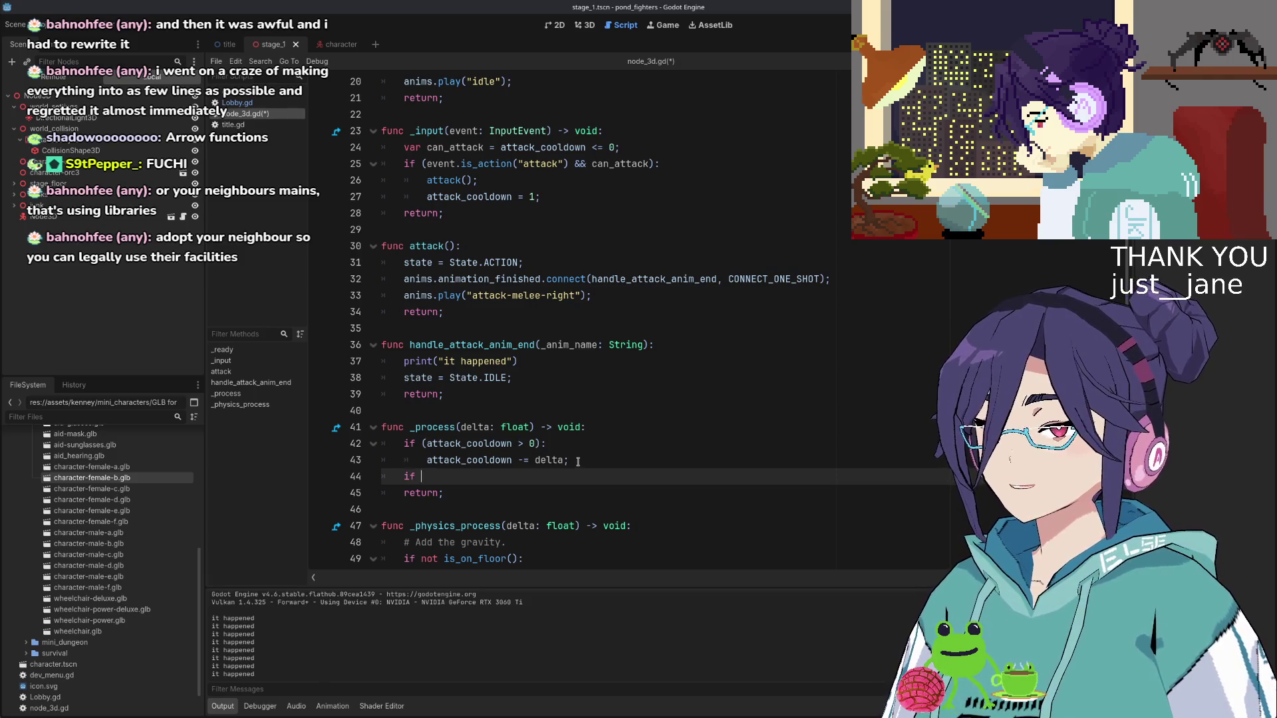
pyautogui.write('(Input.a')
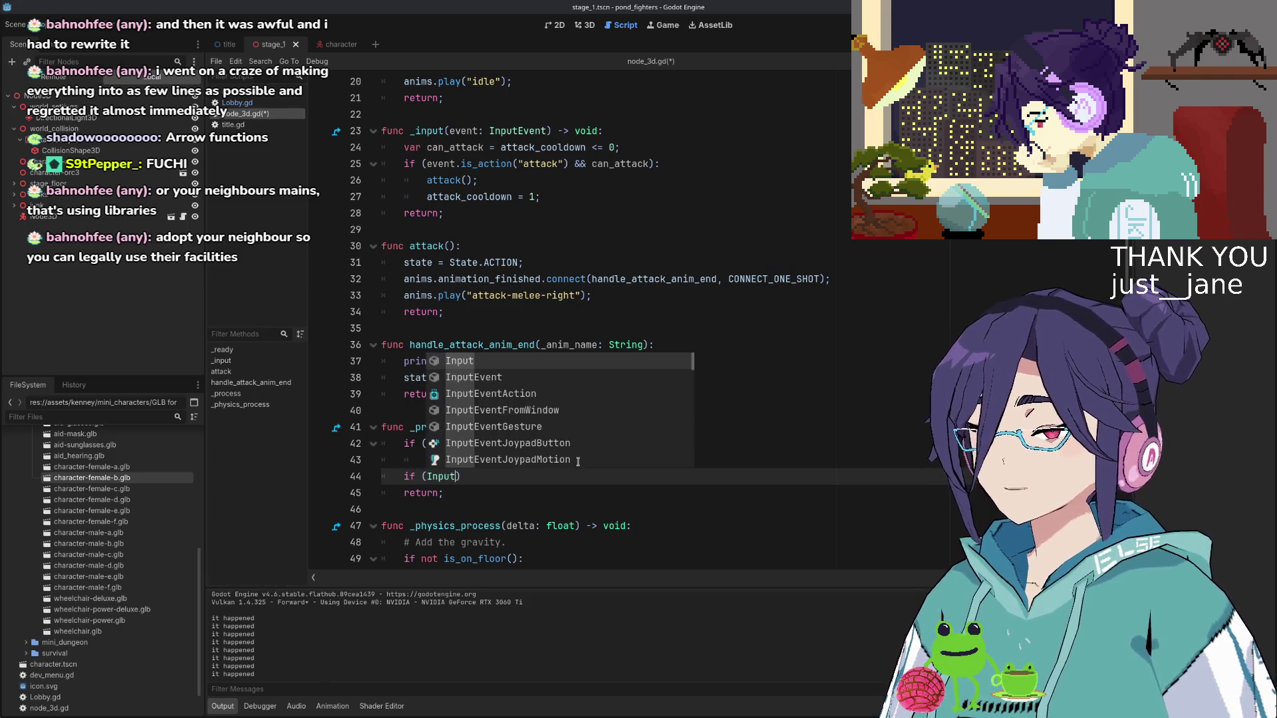
pyautogui.write('cti')
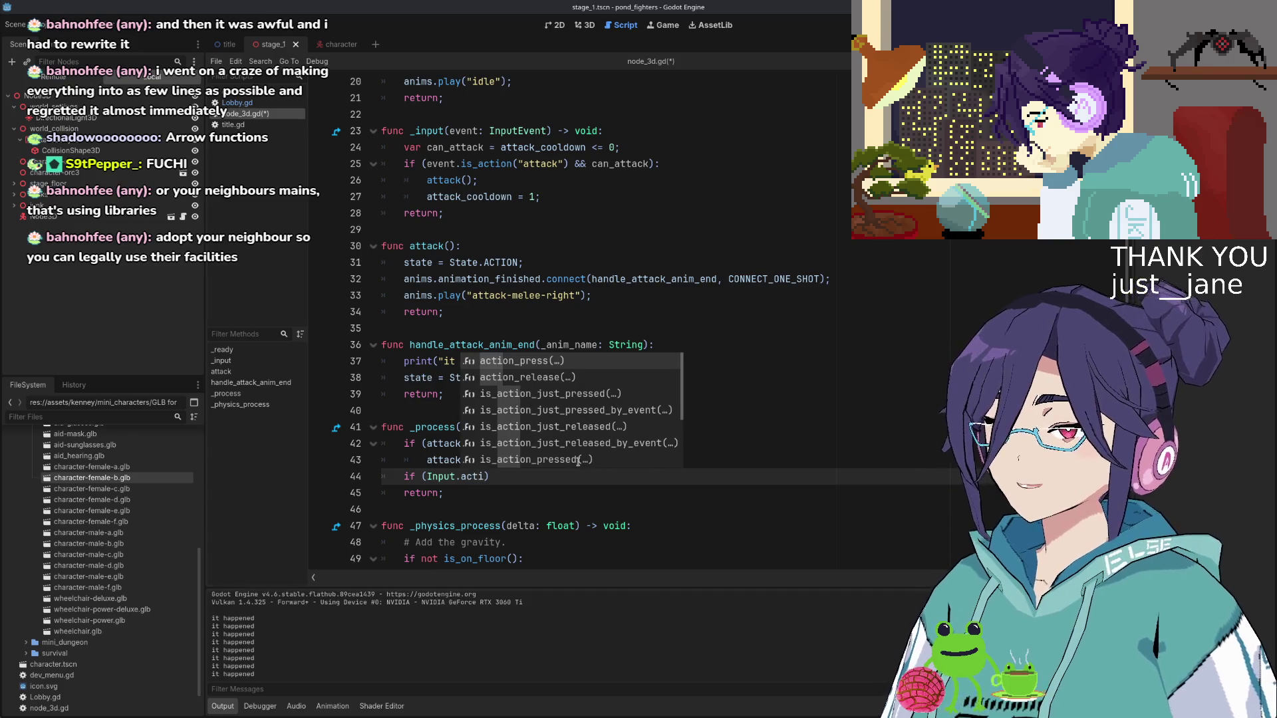
pyautogui.press('Down')
pyautogui.press('Down')
pyautogui.press('Down')
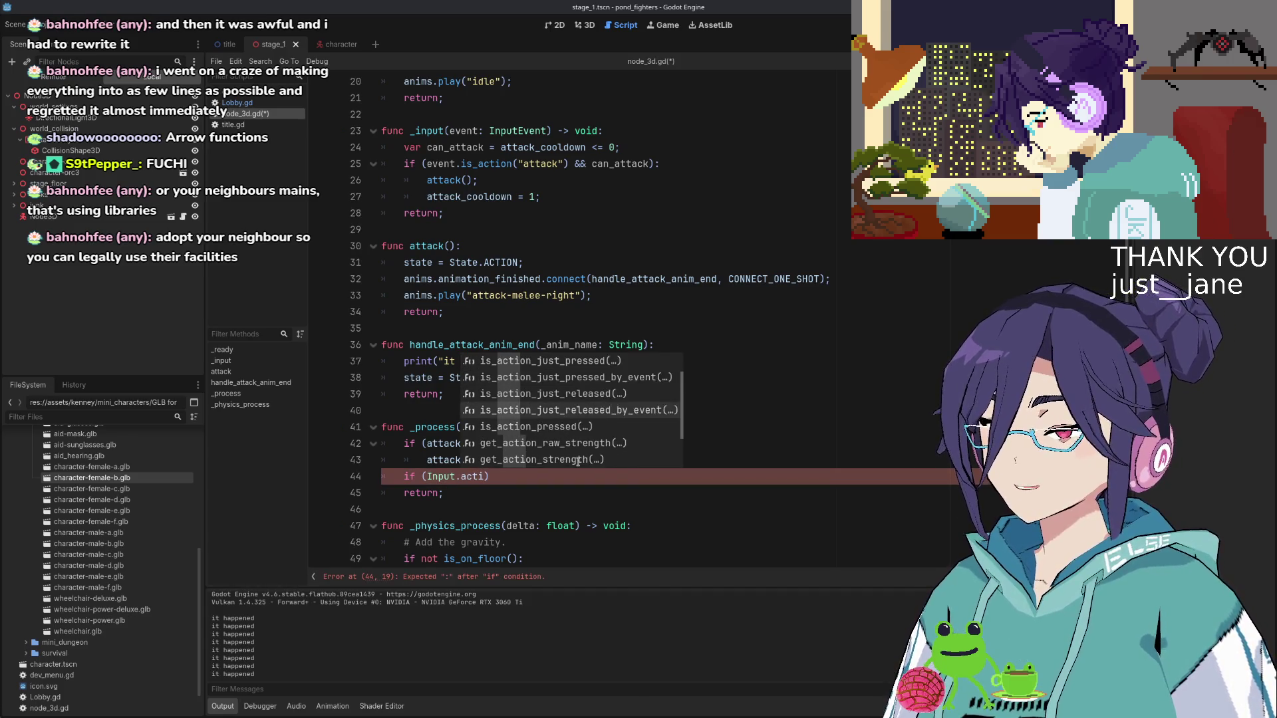
pyautogui.press('Return')
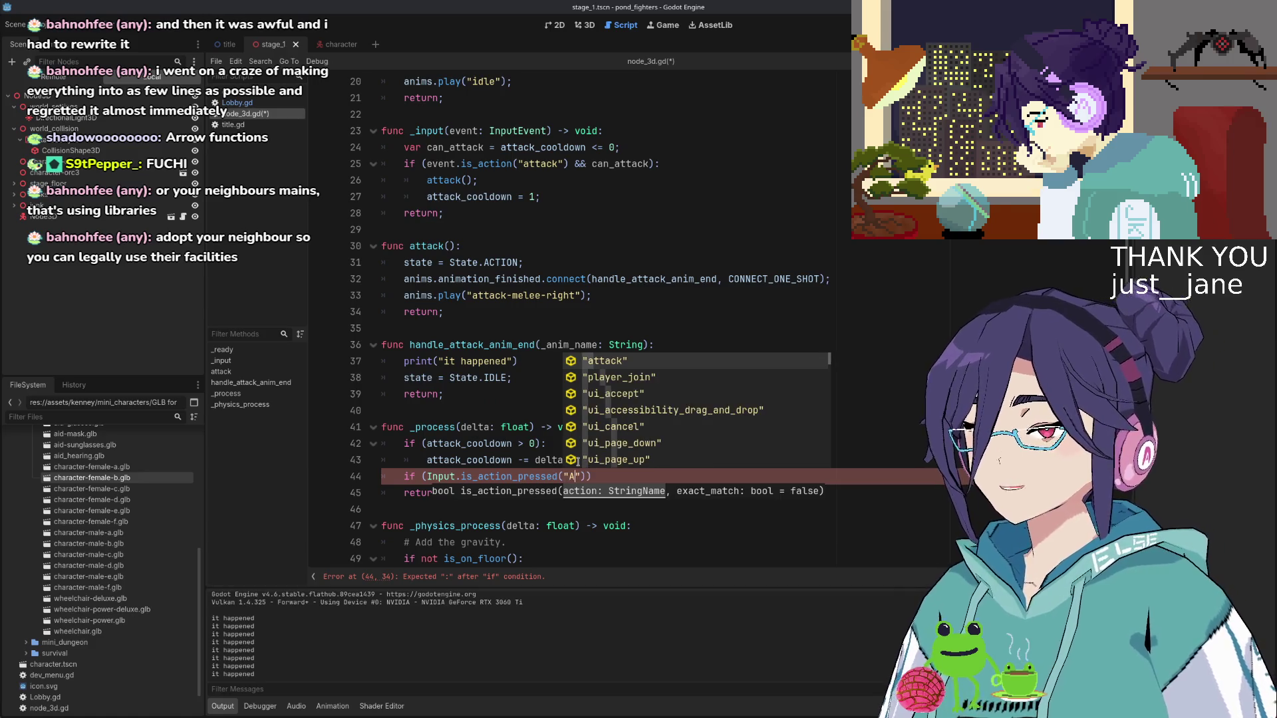
pyautogui.press('Return')
pyautogui.press('End')
pyautogui.press('Left')
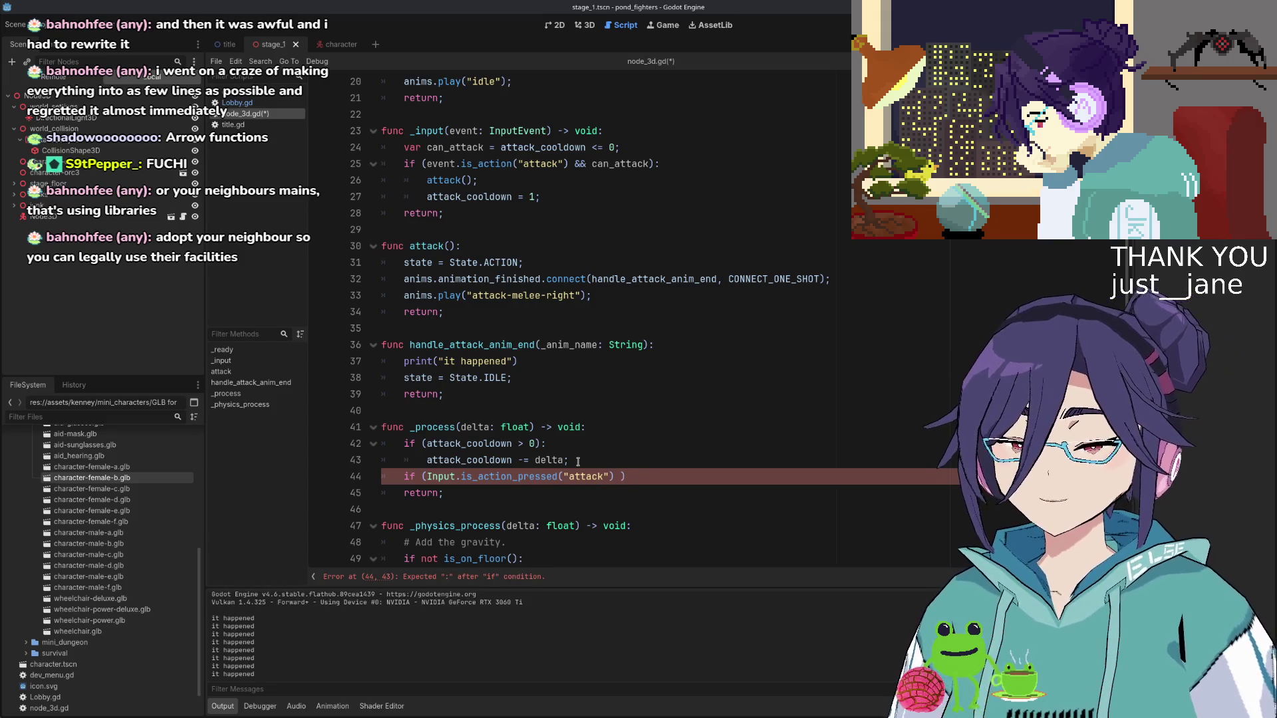
pyautogui.write('&& can_atta')
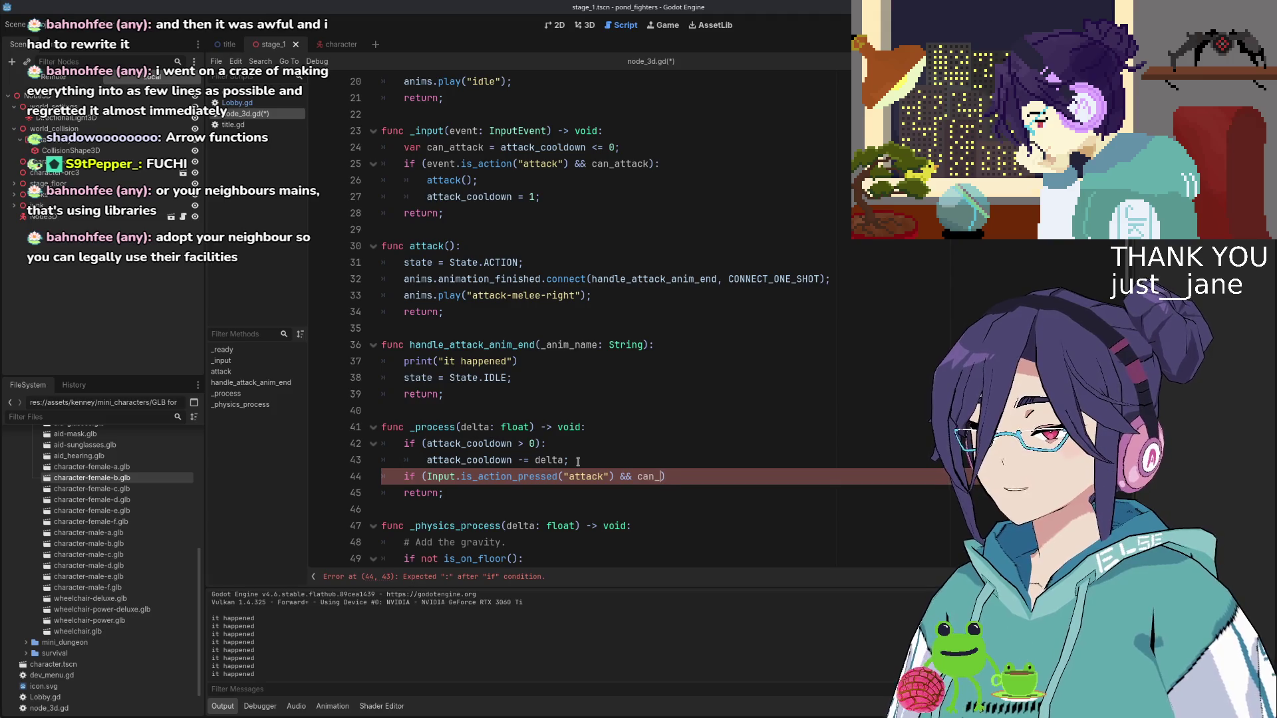
pyautogui.write('ck):')
pyautogui.press('Return')
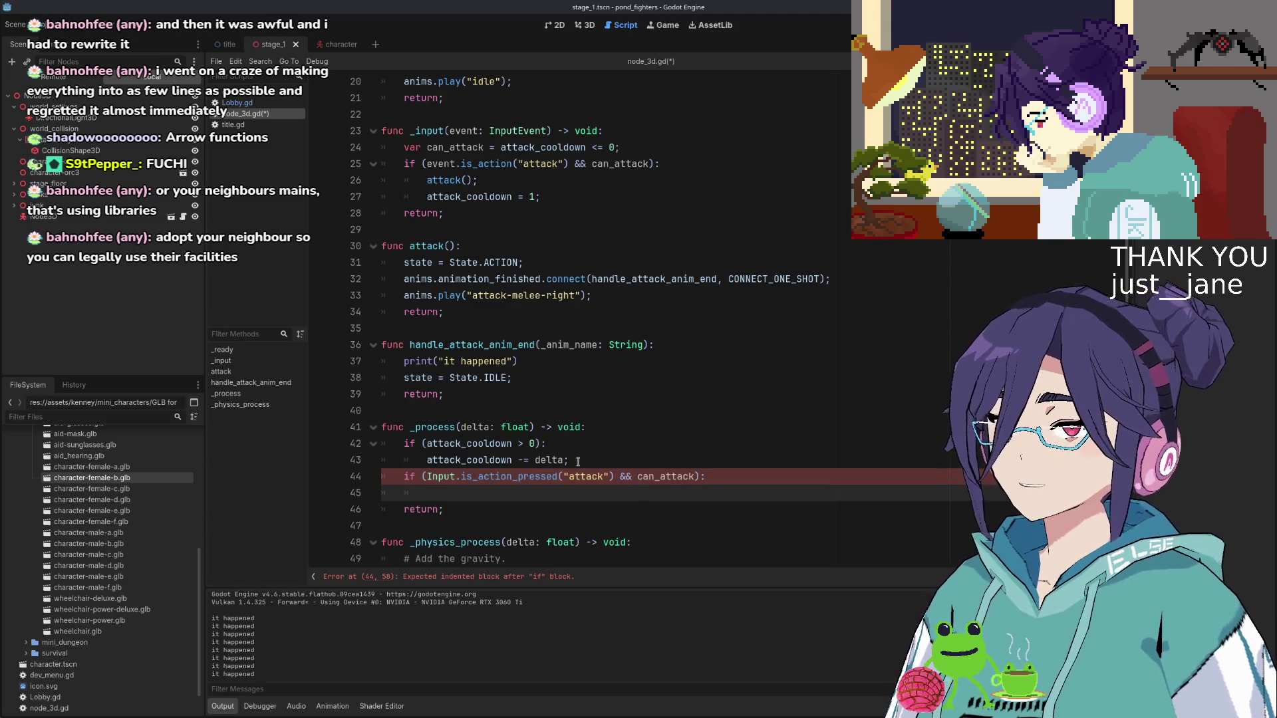
# Fill the if body with attack(); and attack_cooldown = 1
pyautogui.write('attack();')
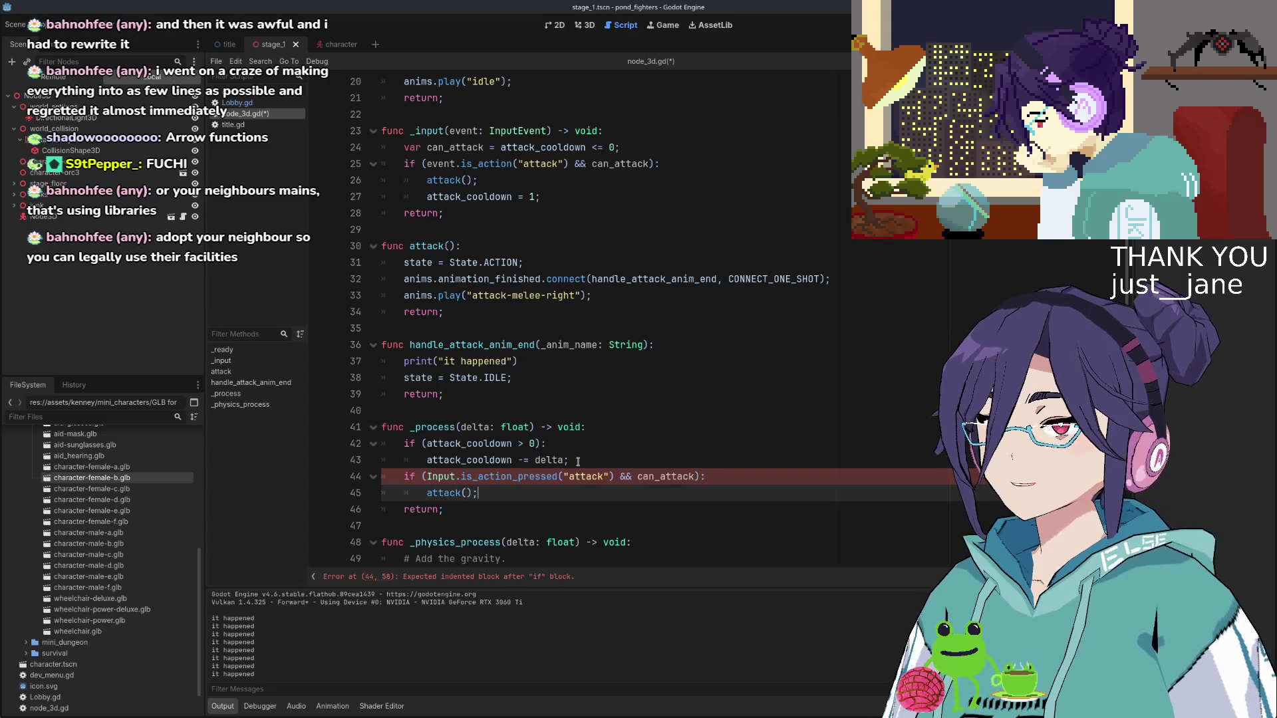
pyautogui.press('Return')
pyautogui.write('attack')
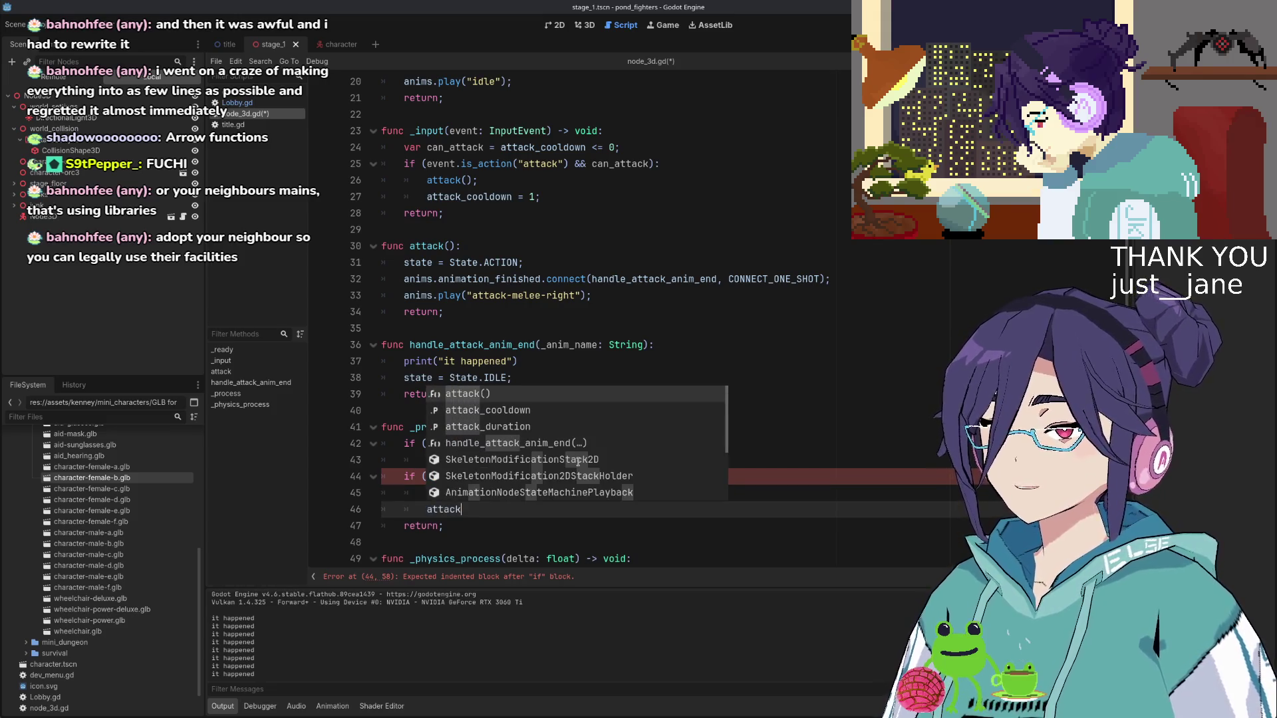
pyautogui.press('Return')
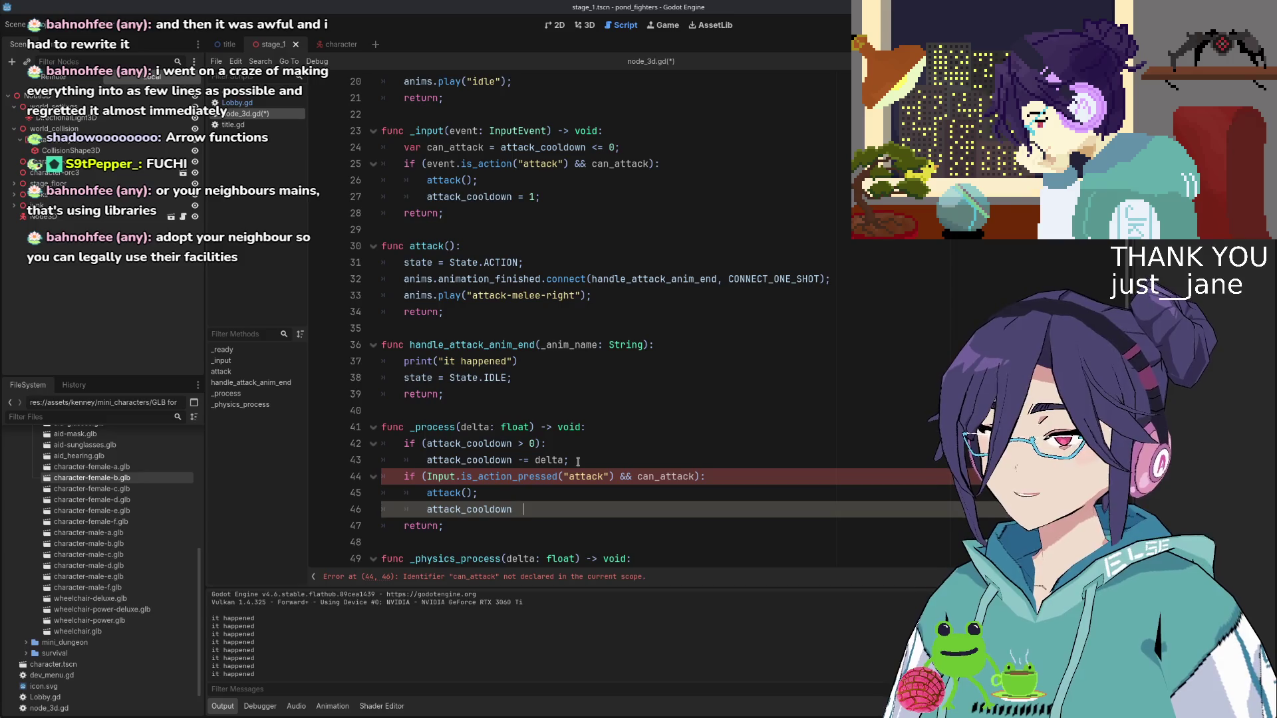
pyautogui.write('=1')
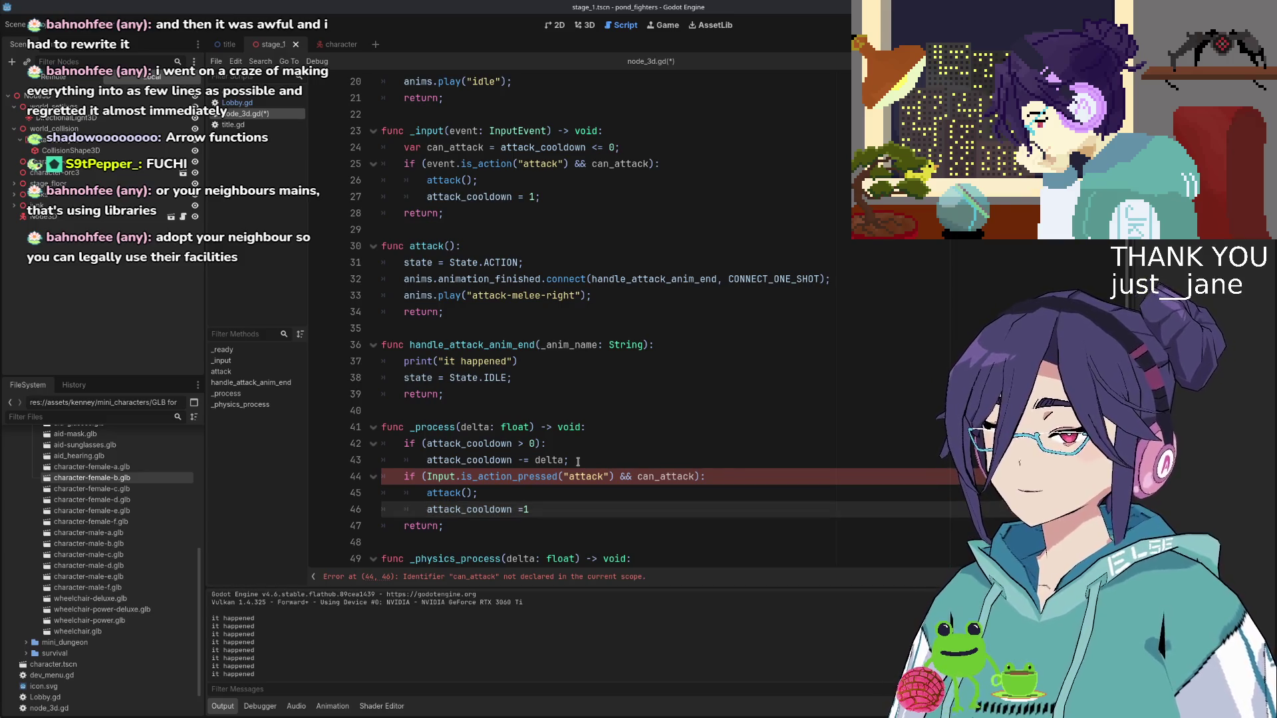
pyautogui.press('Left')
# Start a var can_attack = attack... line at the top of _process
pyautogui.press('Escape')
pyautogui.press('Up')
pyautogui.press('Up')
pyautogui.press('Up')
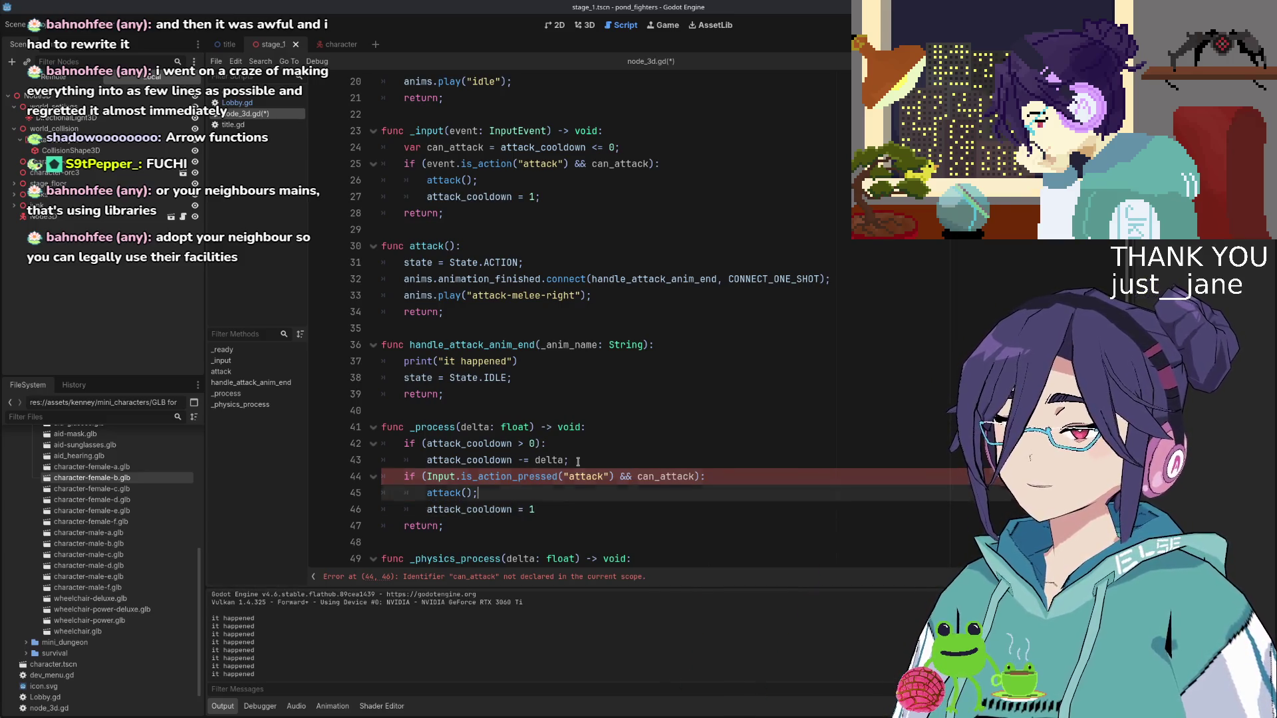
pyautogui.press('Up')
pyautogui.press('End')
pyautogui.press('Return')
pyautogui.write('var ')
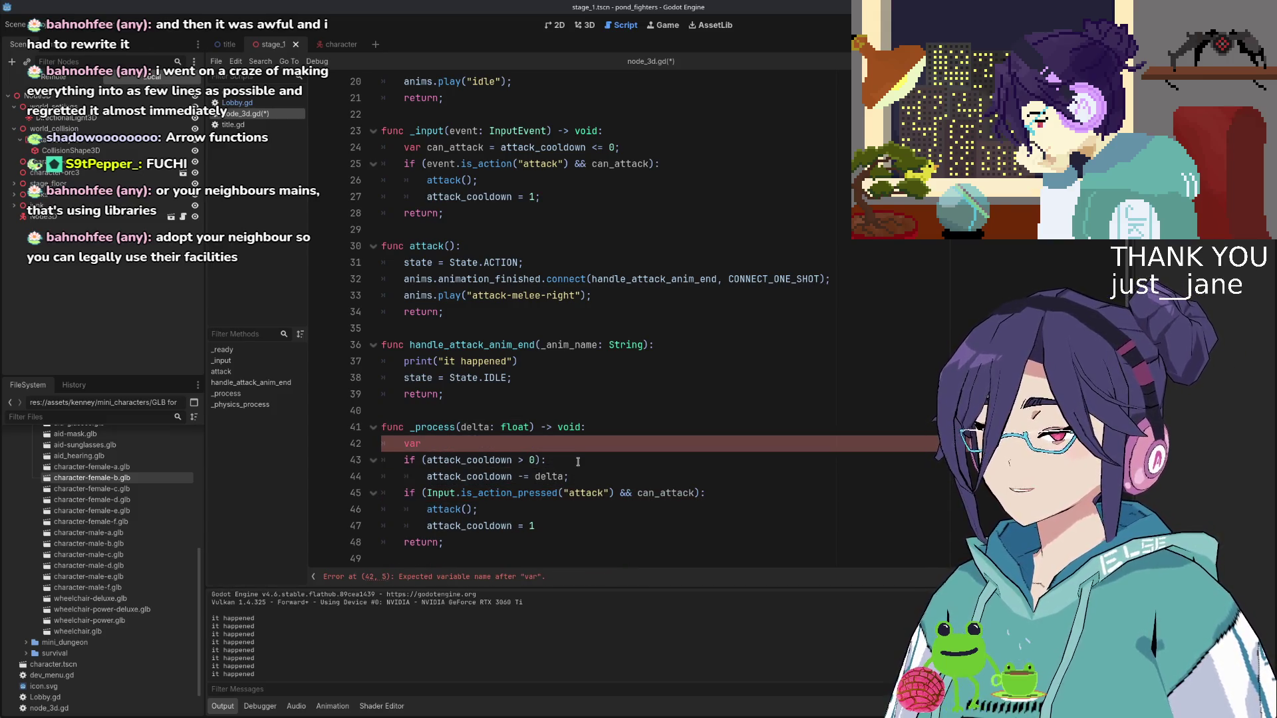
pyautogui.write('can_attac')
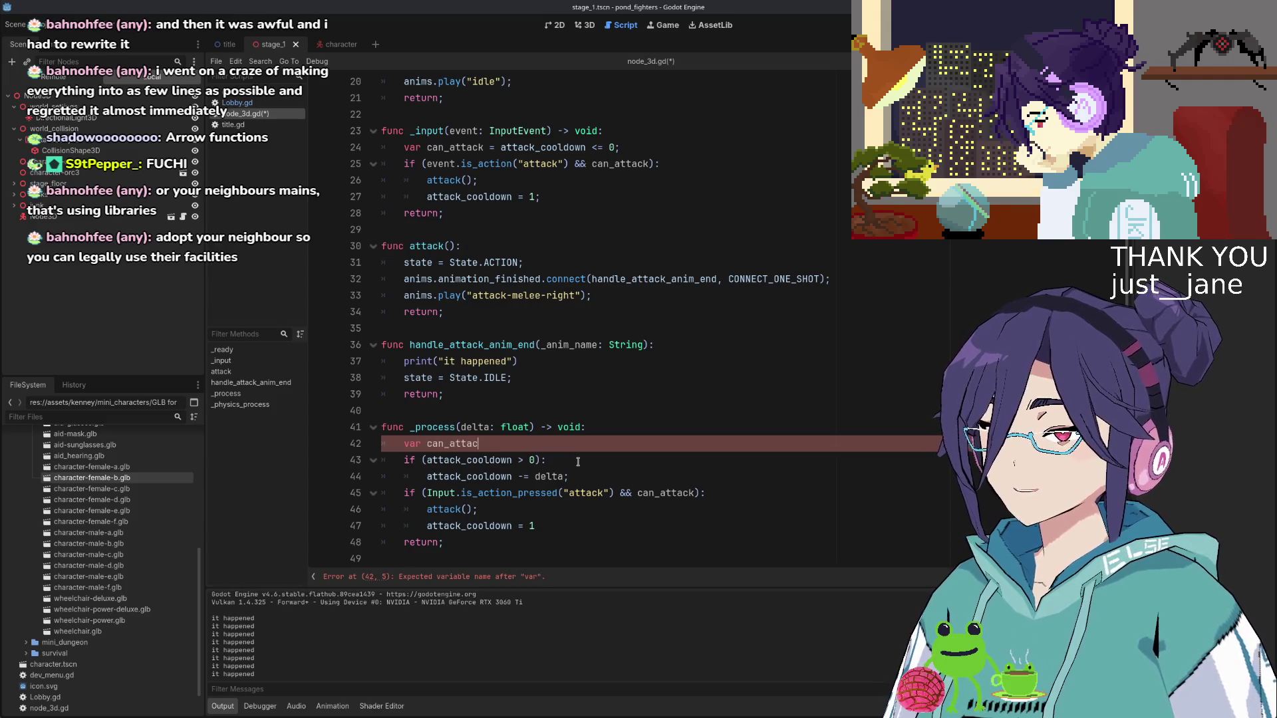
pyautogui.write('k =')
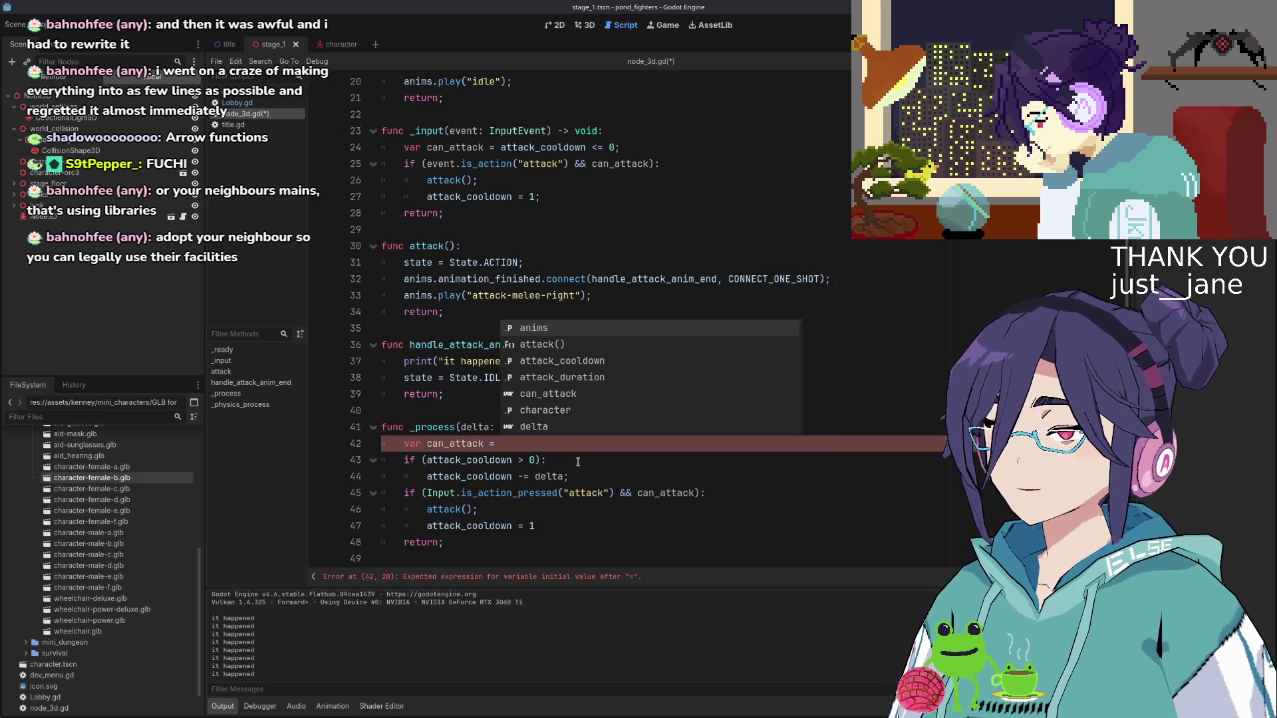
pyautogui.write(' attack')
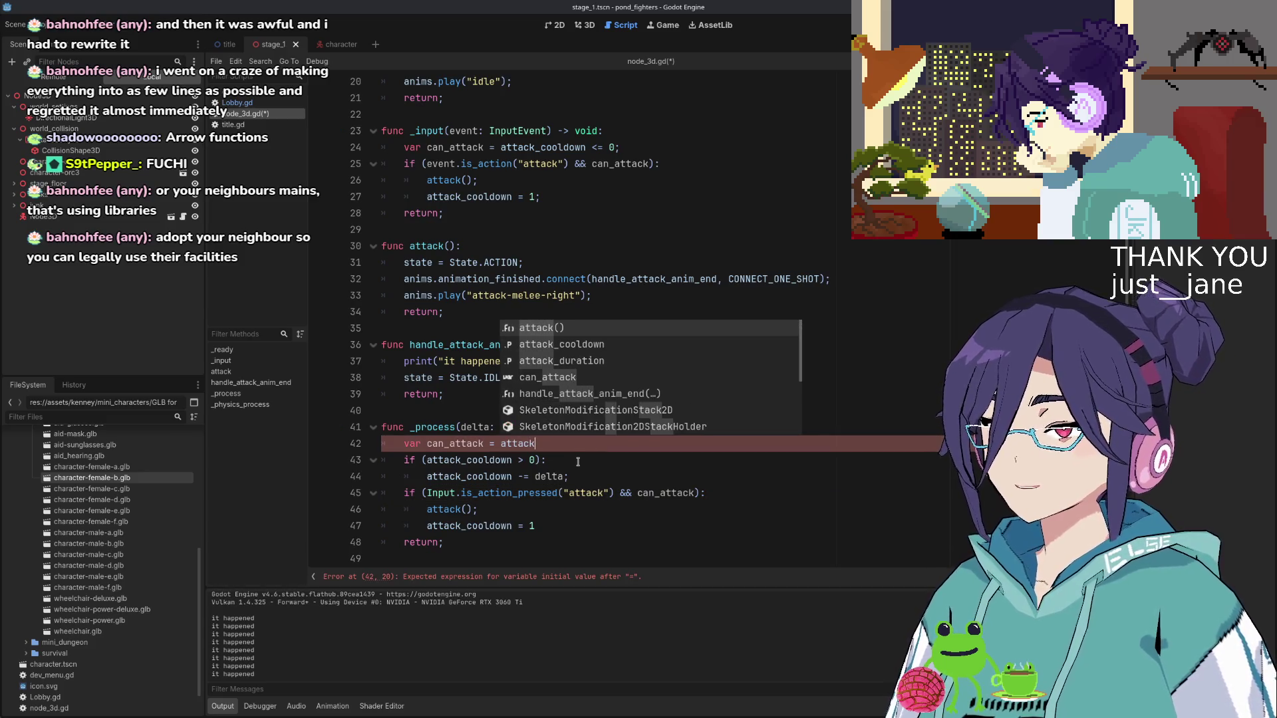
# Complete the first _process line as var can_attack = attack_cooldown <= 0;
pyautogui.press('Down')
pyautogui.press('Return')
pyautogui.write('<')
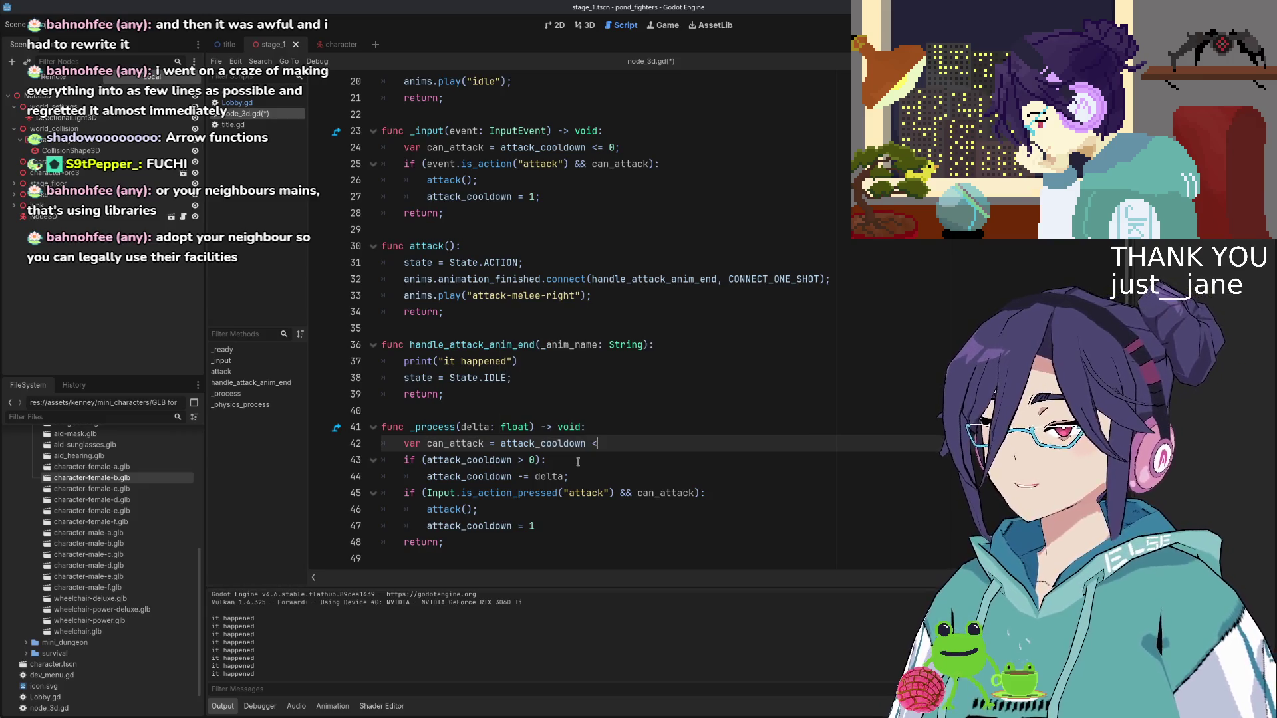
pyautogui.write('= 0;')
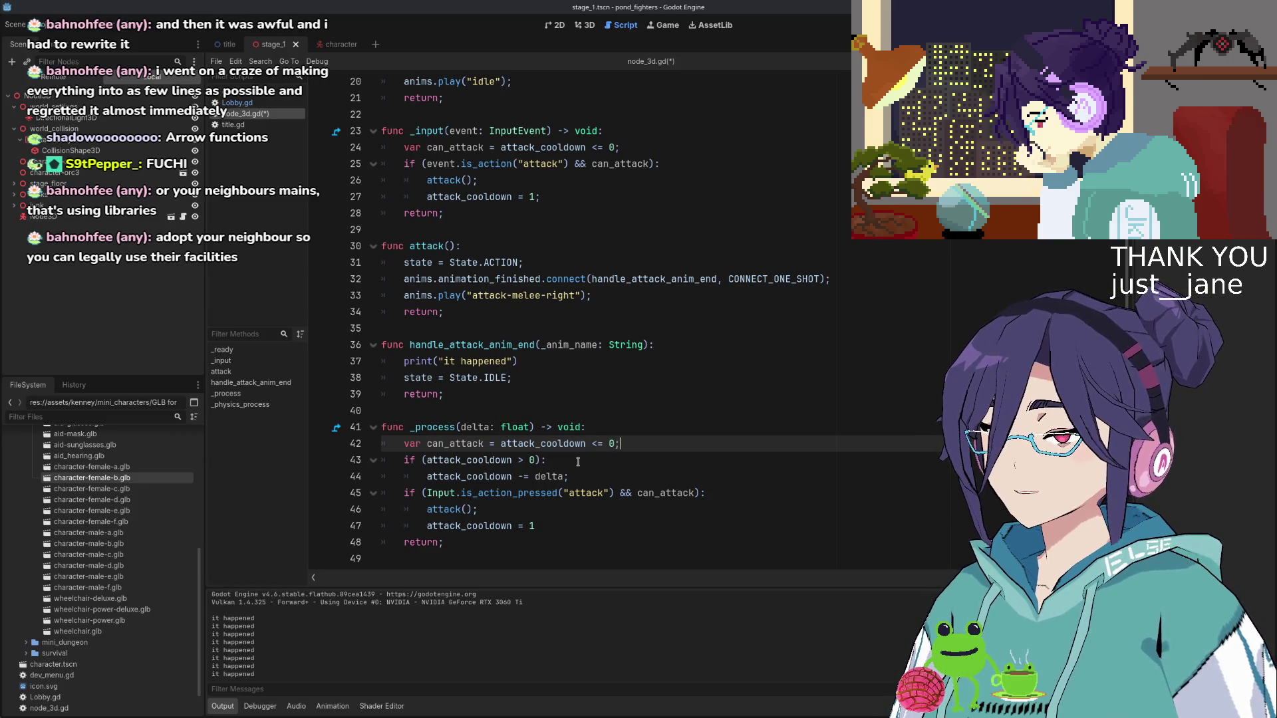
pyautogui.hotkey('ctrl', 'Right')
pyautogui.press('Down')
# Replace the attack_cooldown > 0 check with !can_attack
pyautogui.hotkey('ctrl', 'shift', 'Right')
pyautogui.write('can_attack')
pyautogui.write('!')
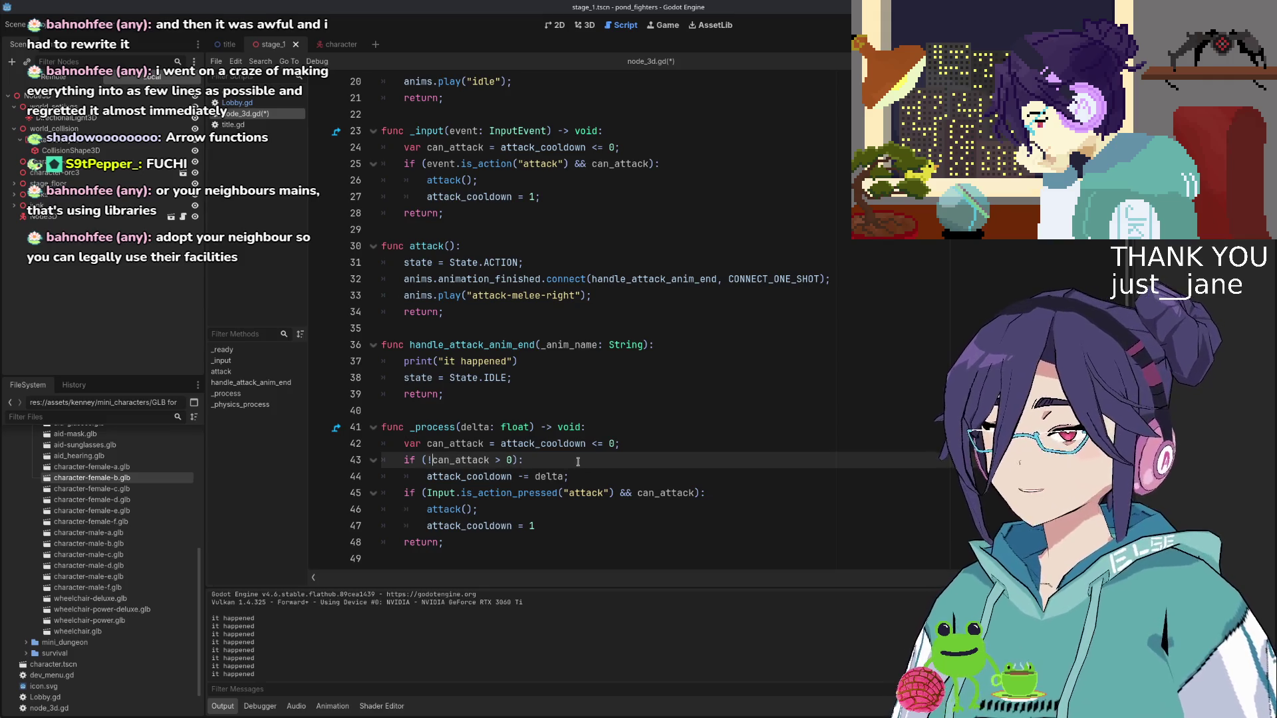
pyautogui.press('Down')
pyautogui.press('Up')
pyautogui.hotkey('shift', 'Right')
pyautogui.hotkey('shift', 'Right')
pyautogui.hotkey('shift', 'Right')
pyautogui.press('BackSpace')
pyautogui.press('Down')
pyautogui.press('Down')
pyautogui.press('Home')
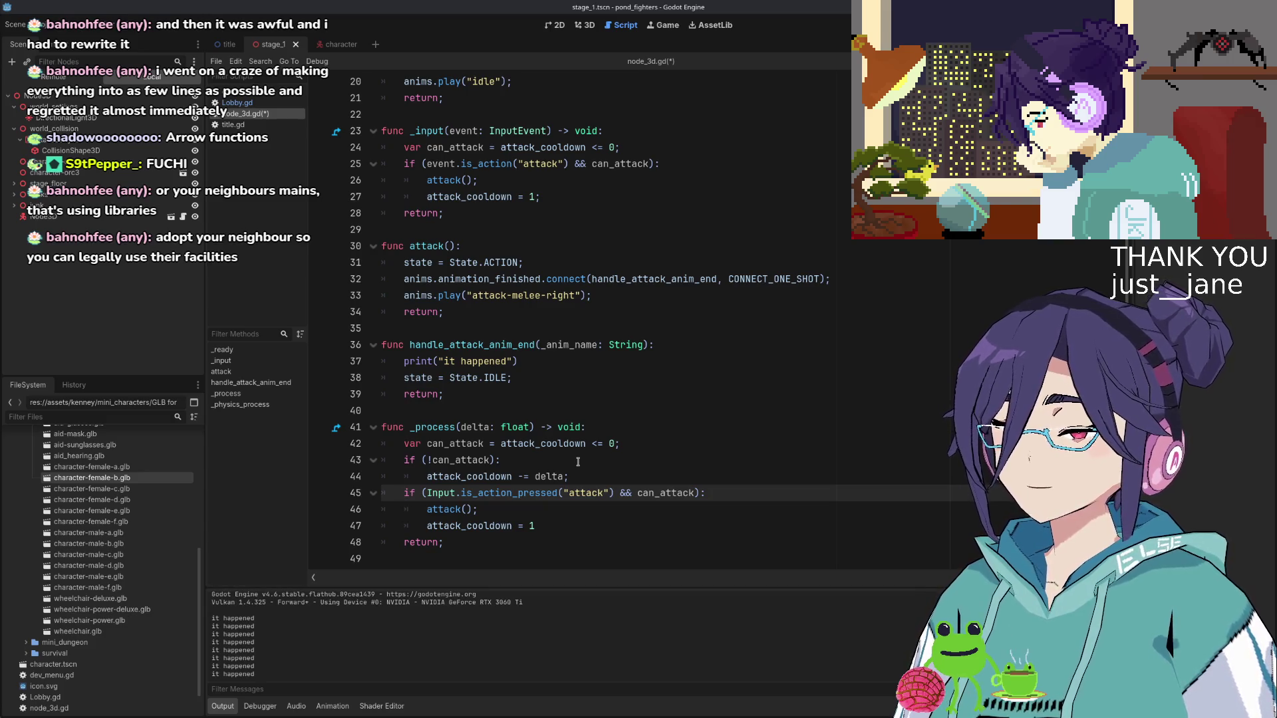
# Try turning the attack input check into an elif without && can_attack, then undo it
pyautogui.write('else')
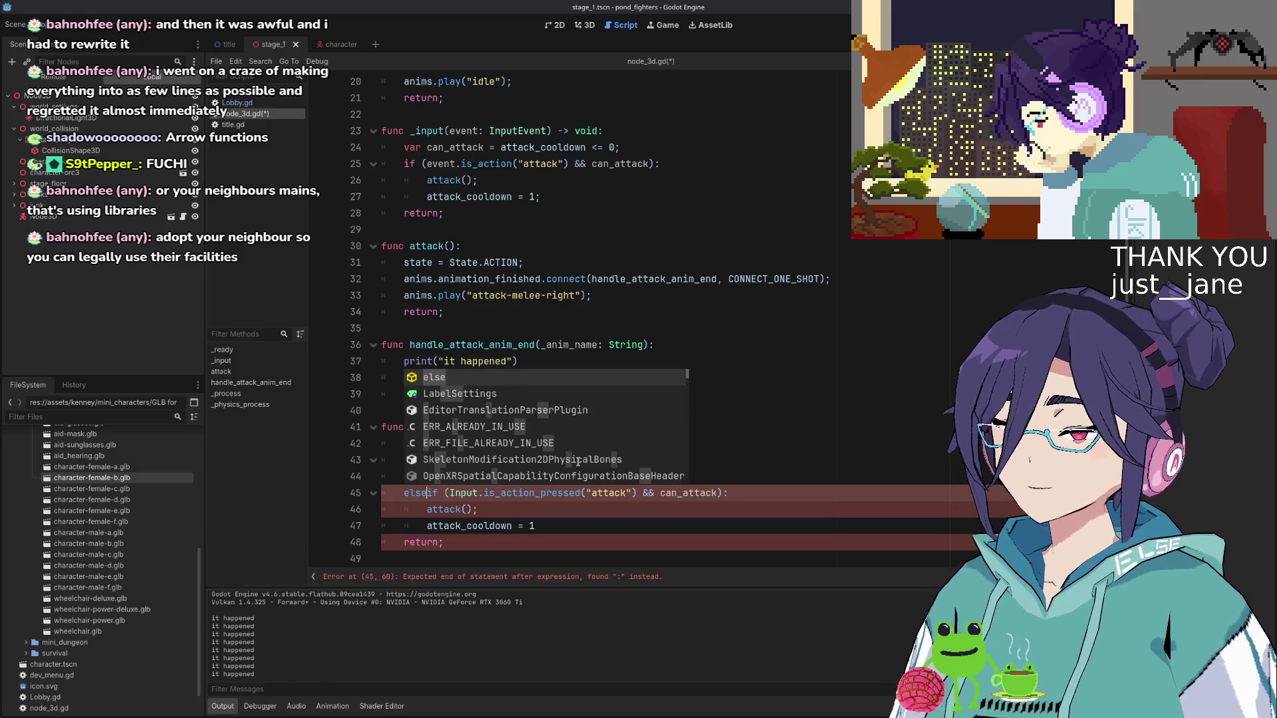
pyautogui.press('Escape')
pyautogui.press('BackSpace')
pyautogui.press('BackSpace')
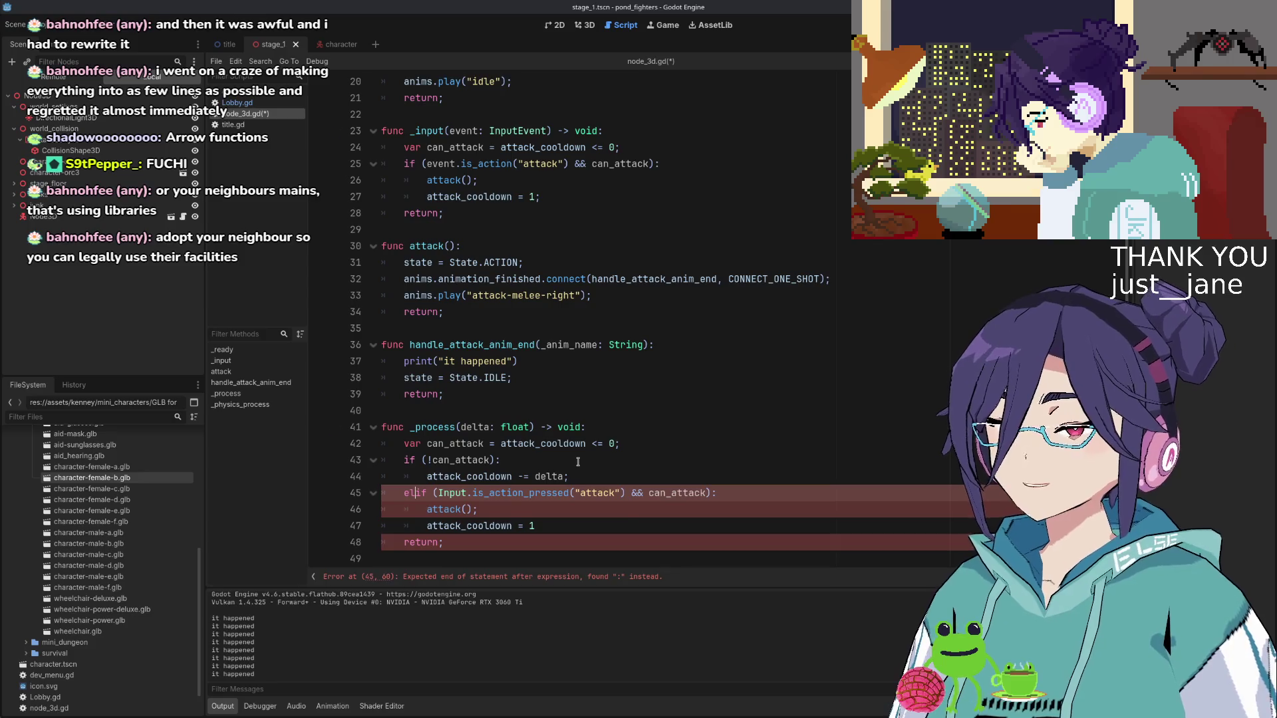
pyautogui.press('Right')
pyautogui.press('Right')
pyautogui.press('Right')
pyautogui.hotkey('ctrl', 'shift', 'Right')
pyautogui.hotkey('ctrl', 'shift', 'Right')
pyautogui.hotkey('ctrl', 'shift', 'Right')
pyautogui.hotkey('ctrl', 'shift', 'Right')
pyautogui.press('Left')
pyautogui.hotkey('ctrl', 'shift', 'Right')
pyautogui.hotkey('ctrl', 'shift', 'Right')
pyautogui.hotkey('ctrl', 'shift', 'Right')
pyautogui.hotkey('ctrl', 'shift', 'Right')
pyautogui.hotkey('ctrl', 'shift', 'Left')
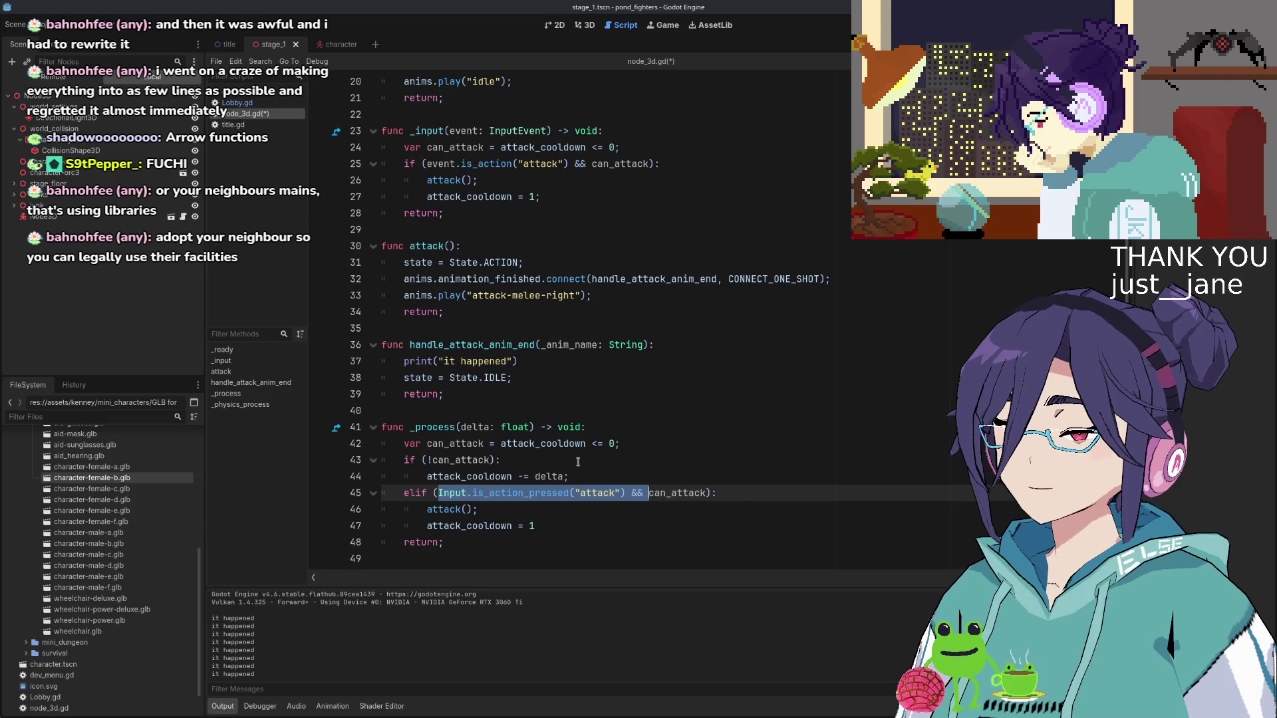
pyautogui.hotkey('shift', 'Left')
pyautogui.hotkey('shift', 'Left')
pyautogui.hotkey('shift', 'Left')
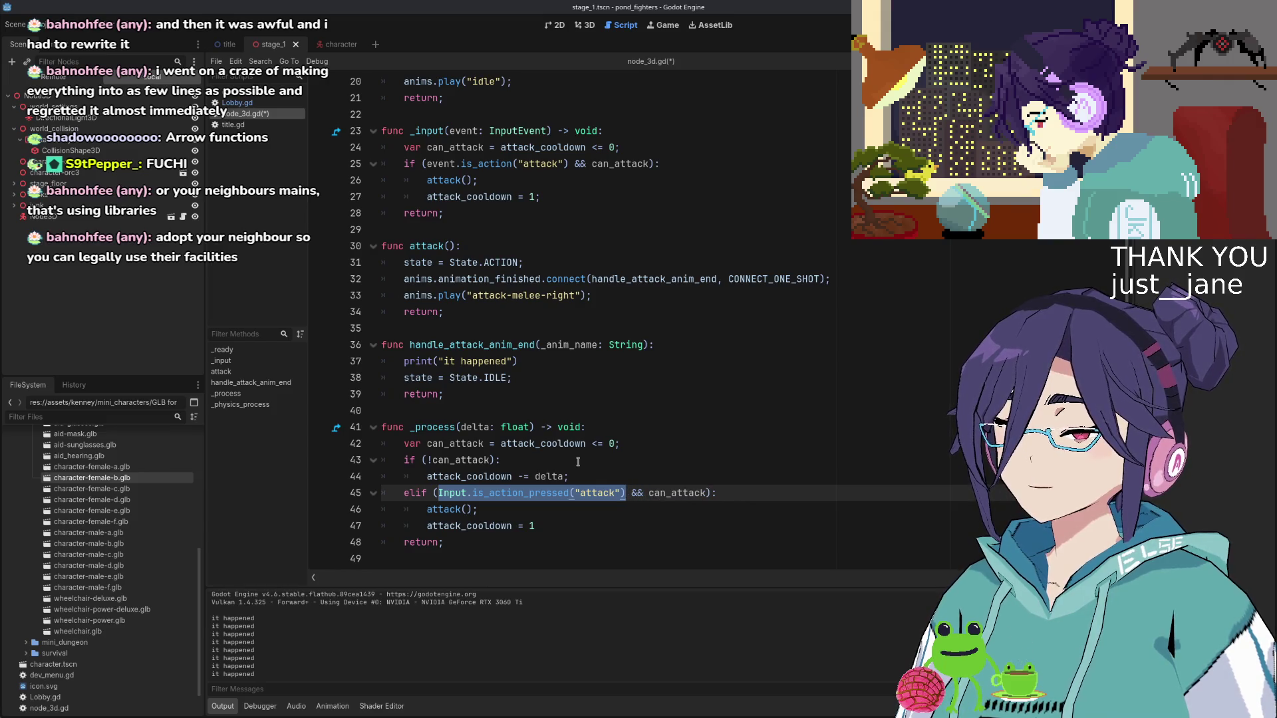
pyautogui.press('Right')
pyautogui.hotkey('ctrl', 'shift', 'Right')
pyautogui.hotkey('ctrl', 'shift', 'Right')
pyautogui.press('BackSpace')
pyautogui.press('Down')
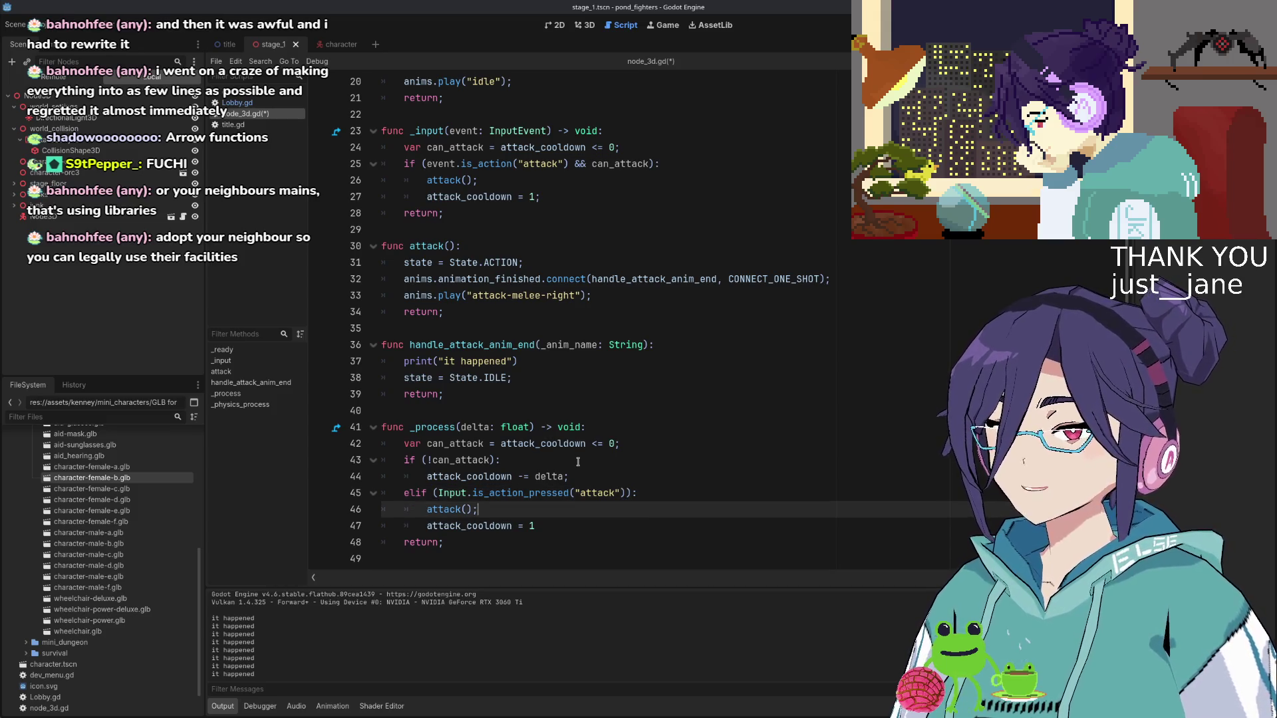
pyautogui.hotkey('ctrl', 'z')
pyautogui.hotkey('ctrl', 'z')
pyautogui.hotkey('ctrl', 'z')
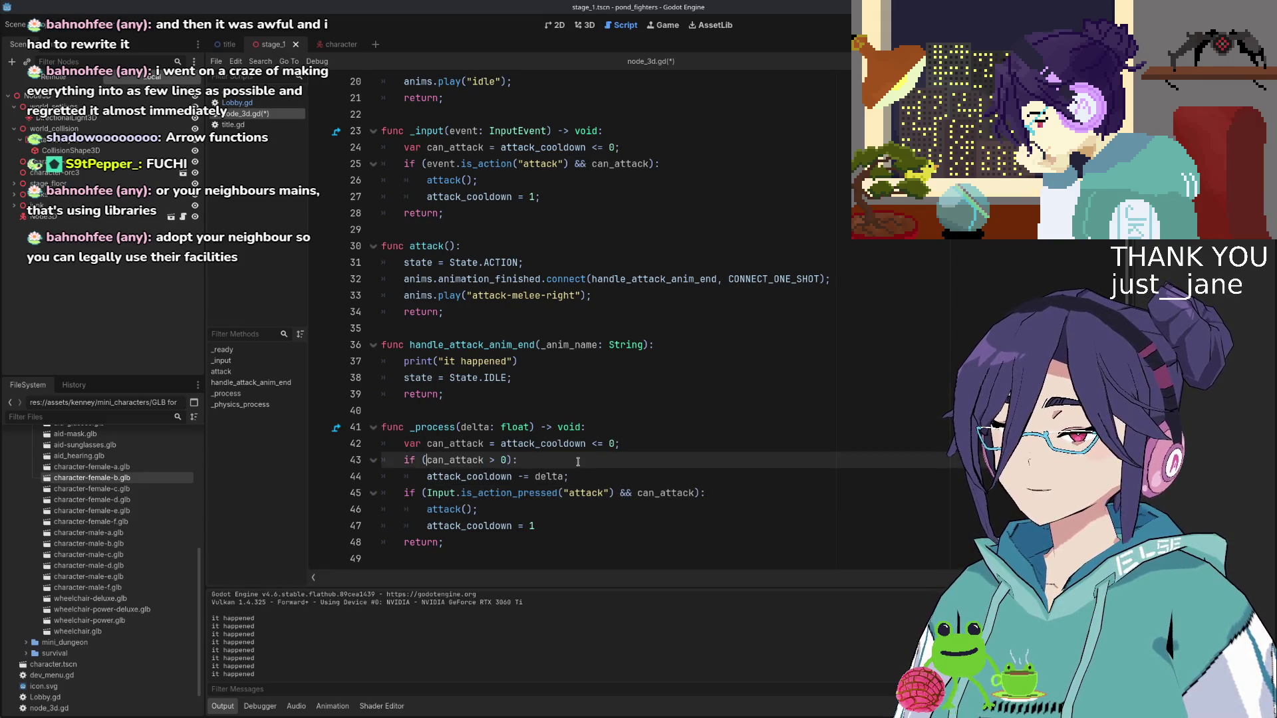
pyautogui.hotkey('ctrl', 'shift', 'z')
pyautogui.hotkey('ctrl', 'shift', 'z')
# Insert a blank line after the cooldown decrement, then select Input in the attack check
pyautogui.press('Down')
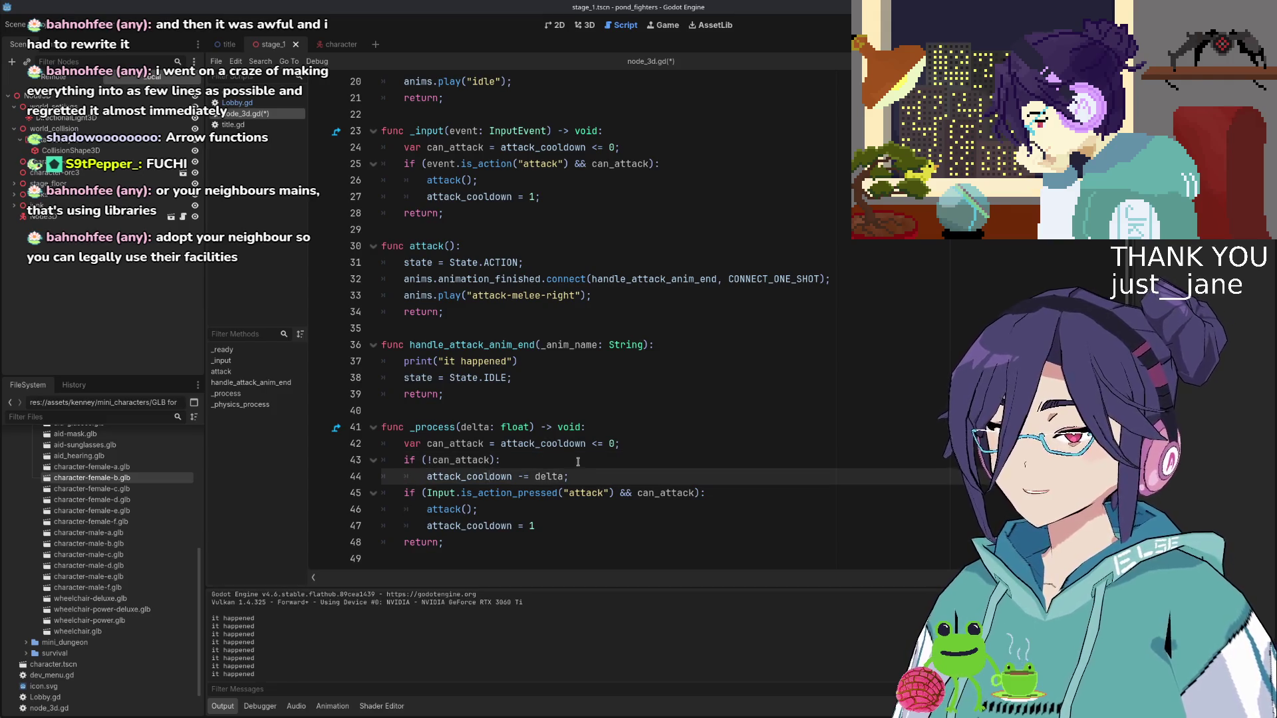
pyautogui.press('Return')
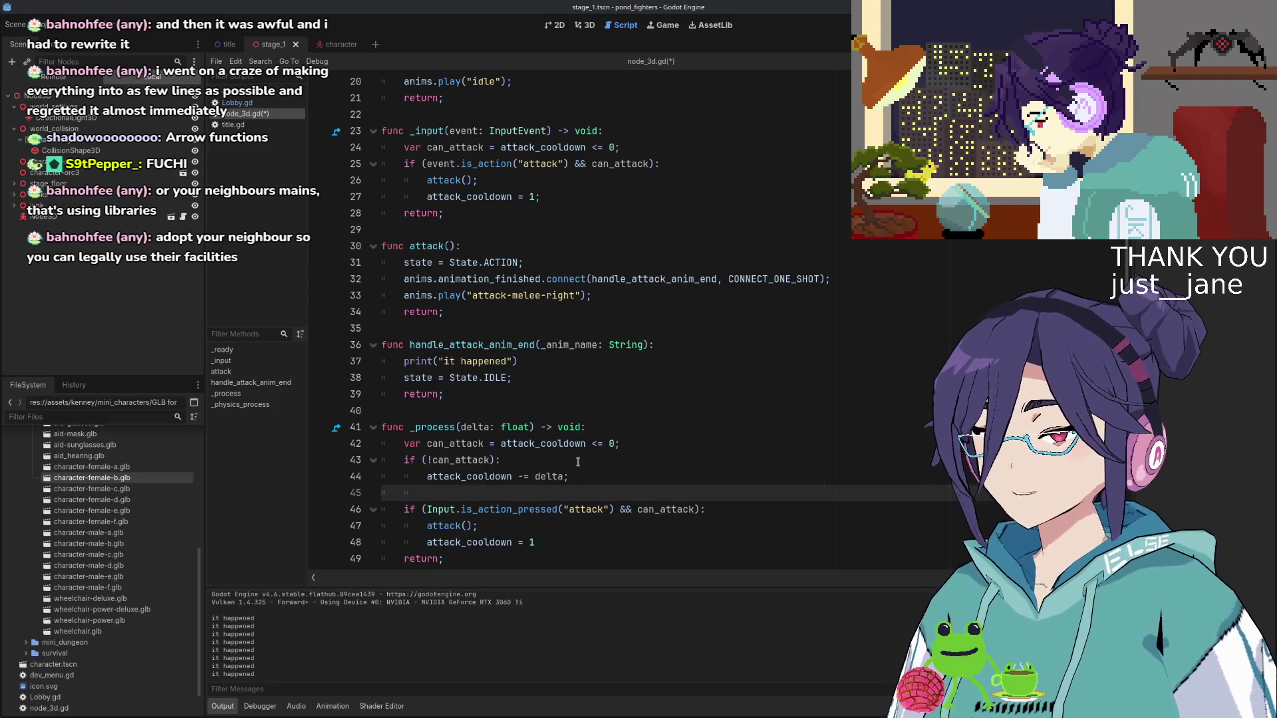
pyautogui.scroll(-1, 550, 496)
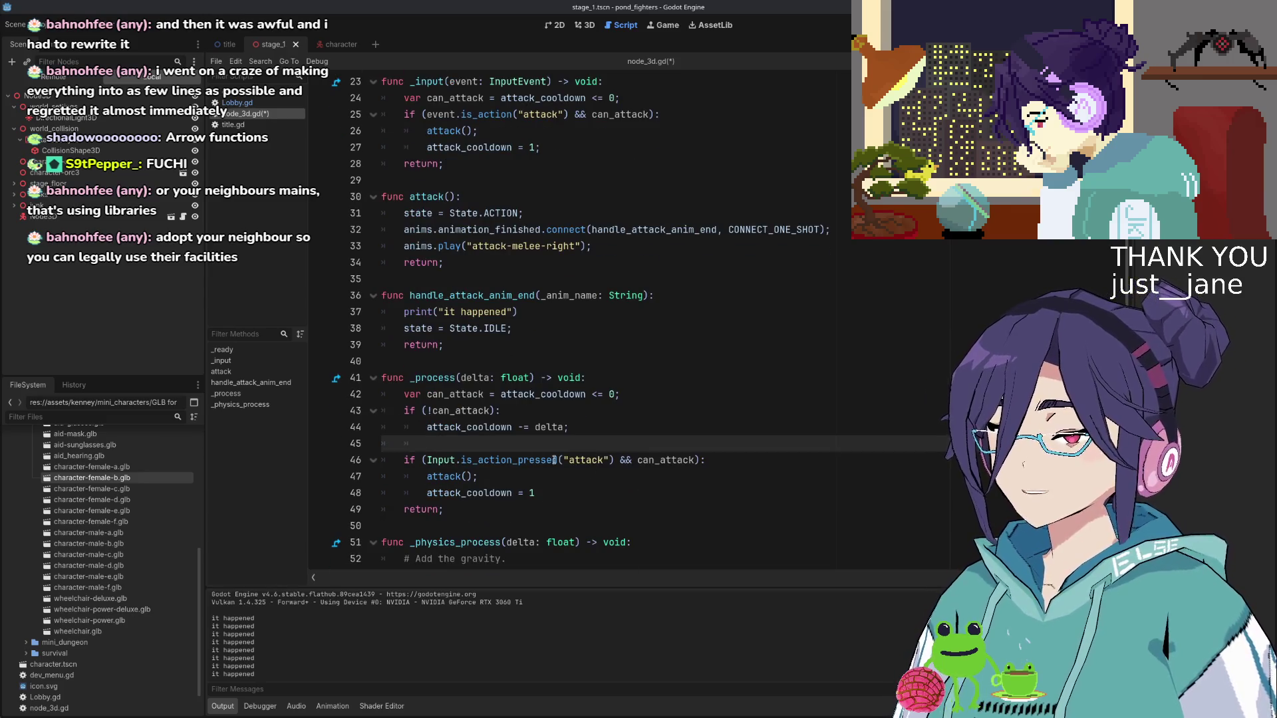
pyautogui.doubleClick(447, 460)
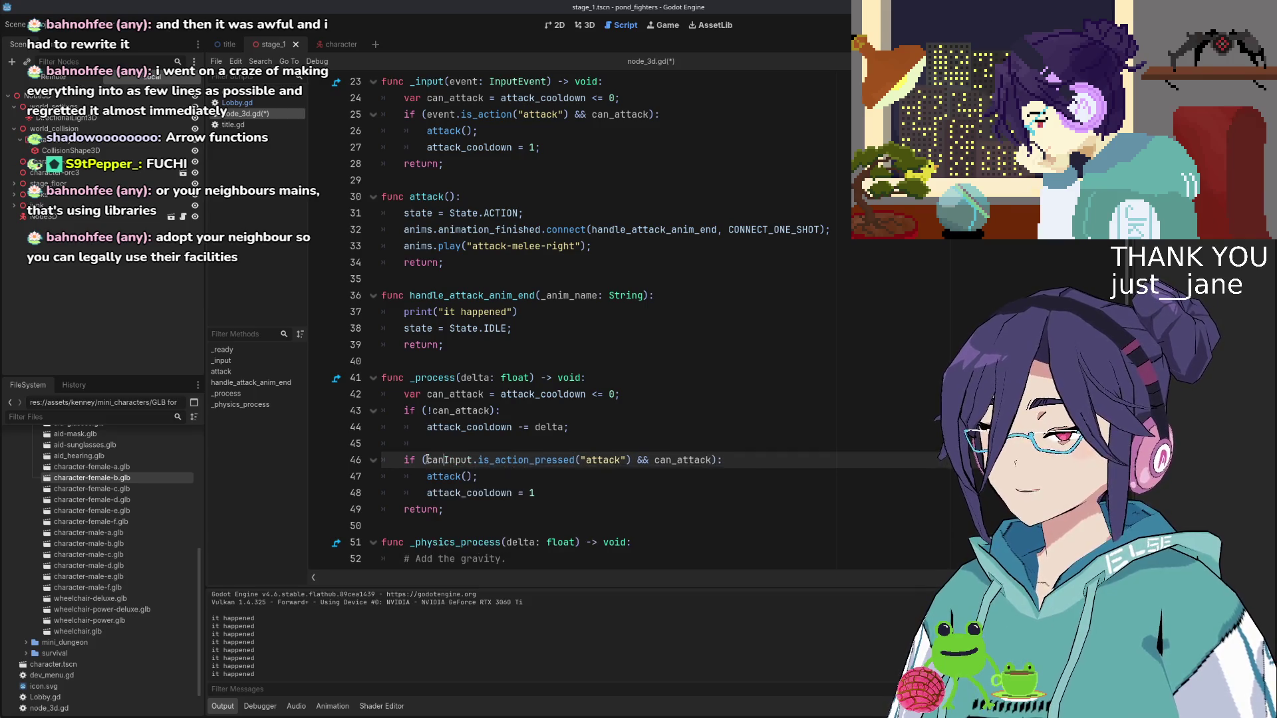
# Poll the attack action through Input on line 46 and remove the redundant can_attack check
pyautogui.write('can_attack')
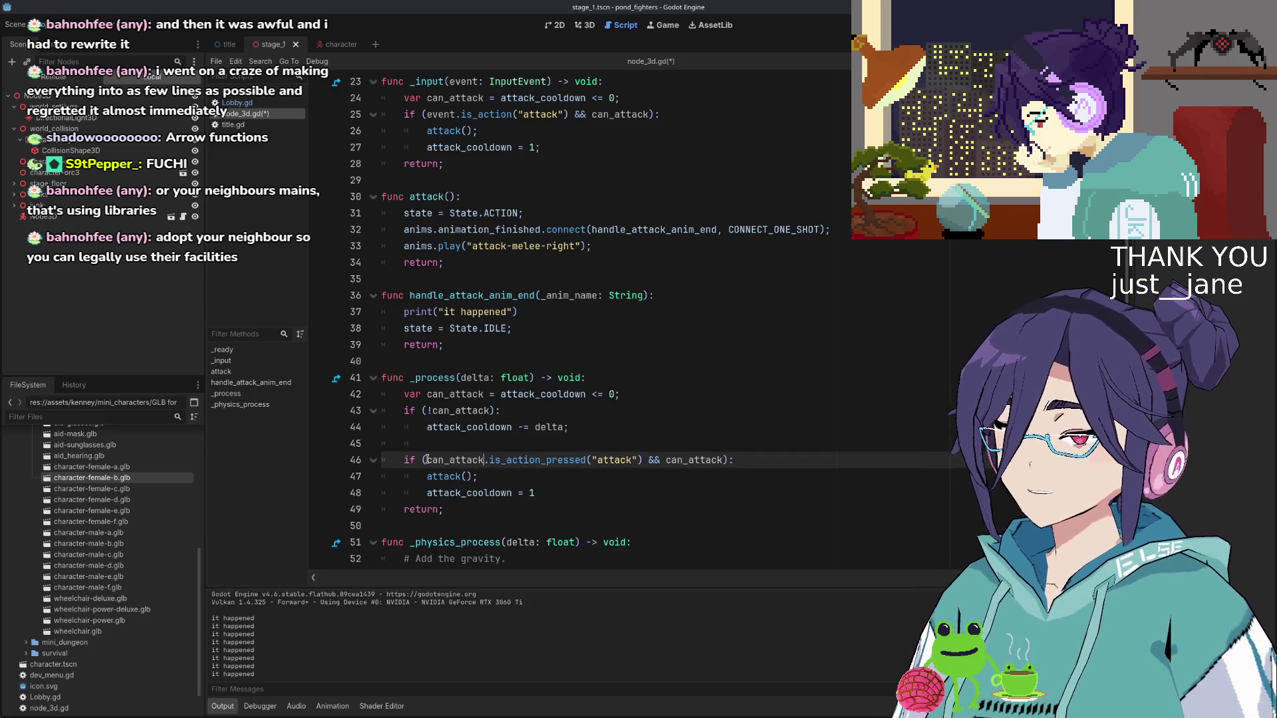
pyautogui.write(' && ')
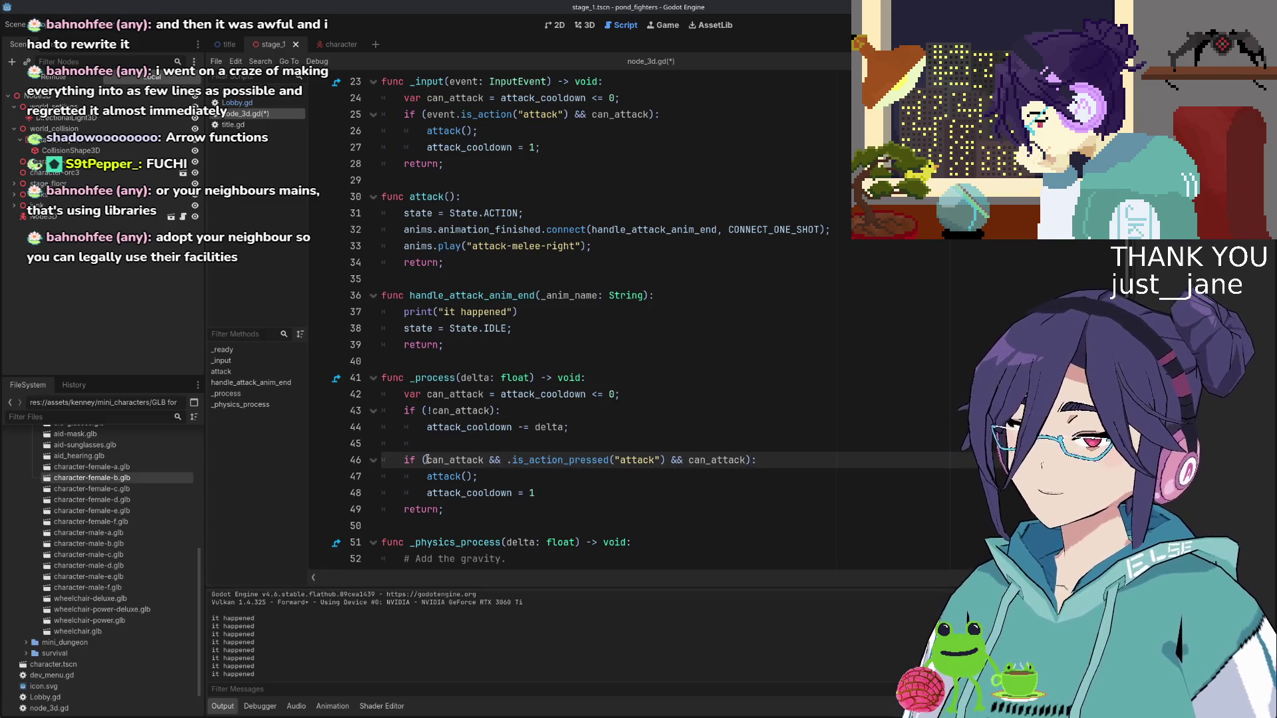
pyautogui.write('Input')
pyautogui.press('End')
pyautogui.press('Left')
pyautogui.hotkey('ctrl', 'shift', 'Left')
pyautogui.hotkey('ctrl', 'shift', 'Left')
pyautogui.hotkey('ctrl', 'shift', 'Left')
pyautogui.hotkey('ctrl', 'shift', 'Left')
pyautogui.hotkey('ctrl', 'shift', 'Right')
pyautogui.hotkey('shift', 'Right')
pyautogui.hotkey('shift', 'Right')
pyautogui.press('BackSpace')
pyautogui.press('Down')
pyautogui.press('Down')
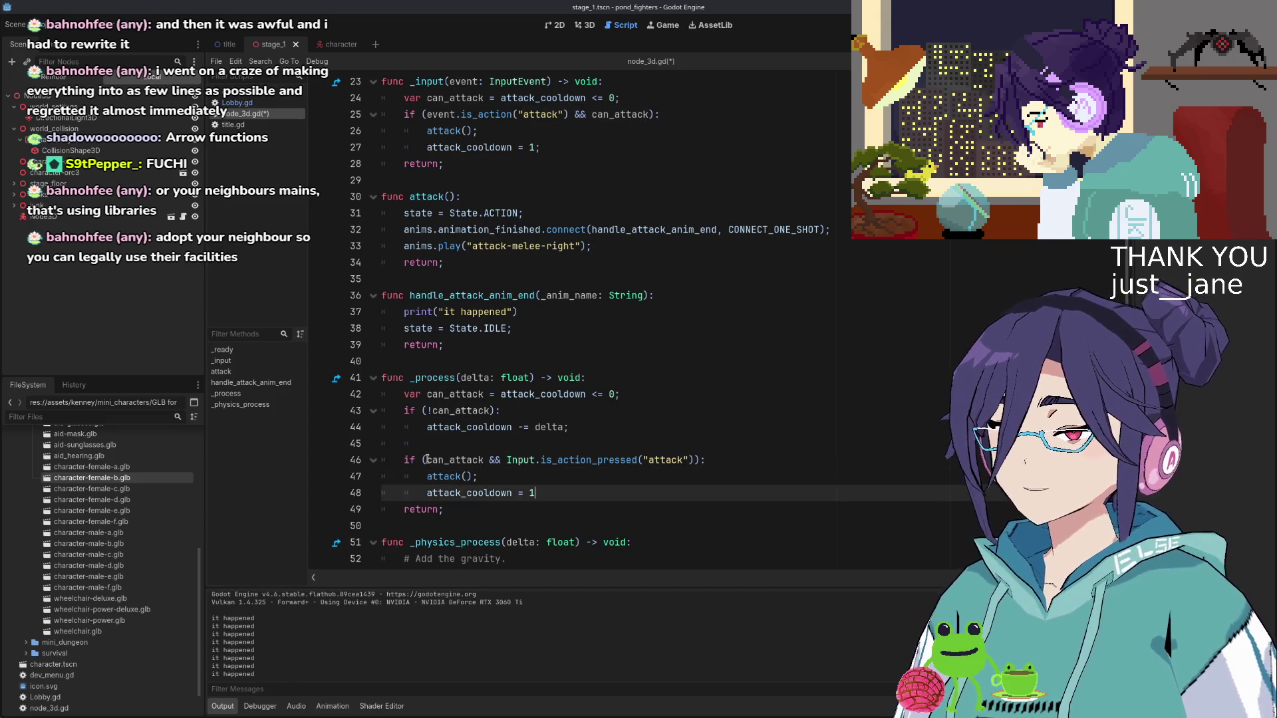
# Replace can_attack with attack_cooldown > 0 on line 43 and attack_cooldown <= 0 on line 46
pyautogui.click(463, 459)
pyautogui.click(500, 394)
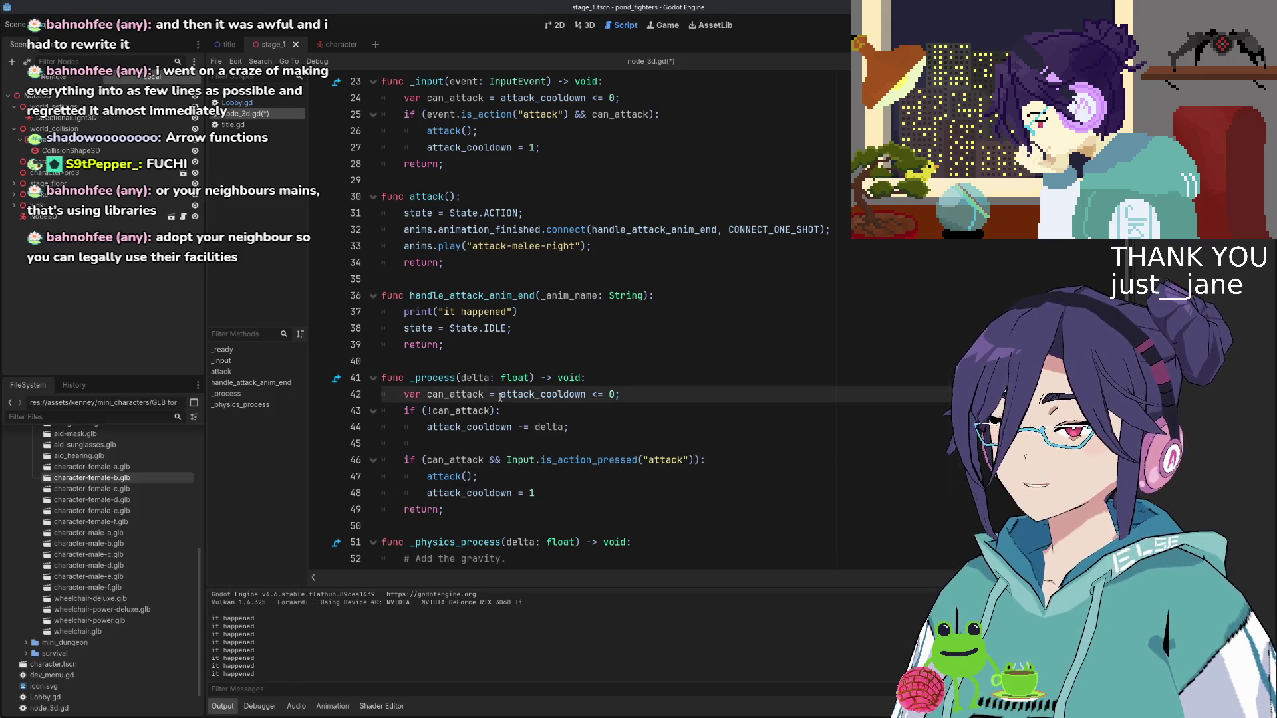
pyautogui.press('Down')
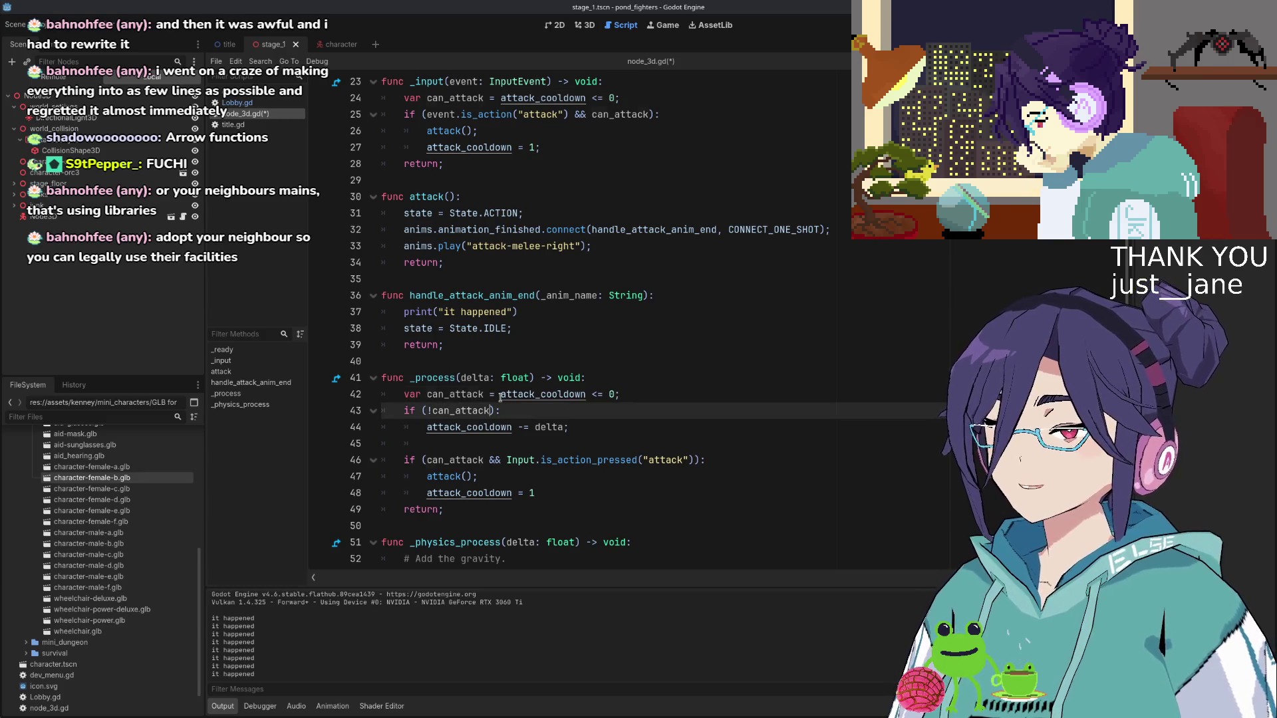
pyautogui.hotkey('ctrl', 'shift', 'Left')
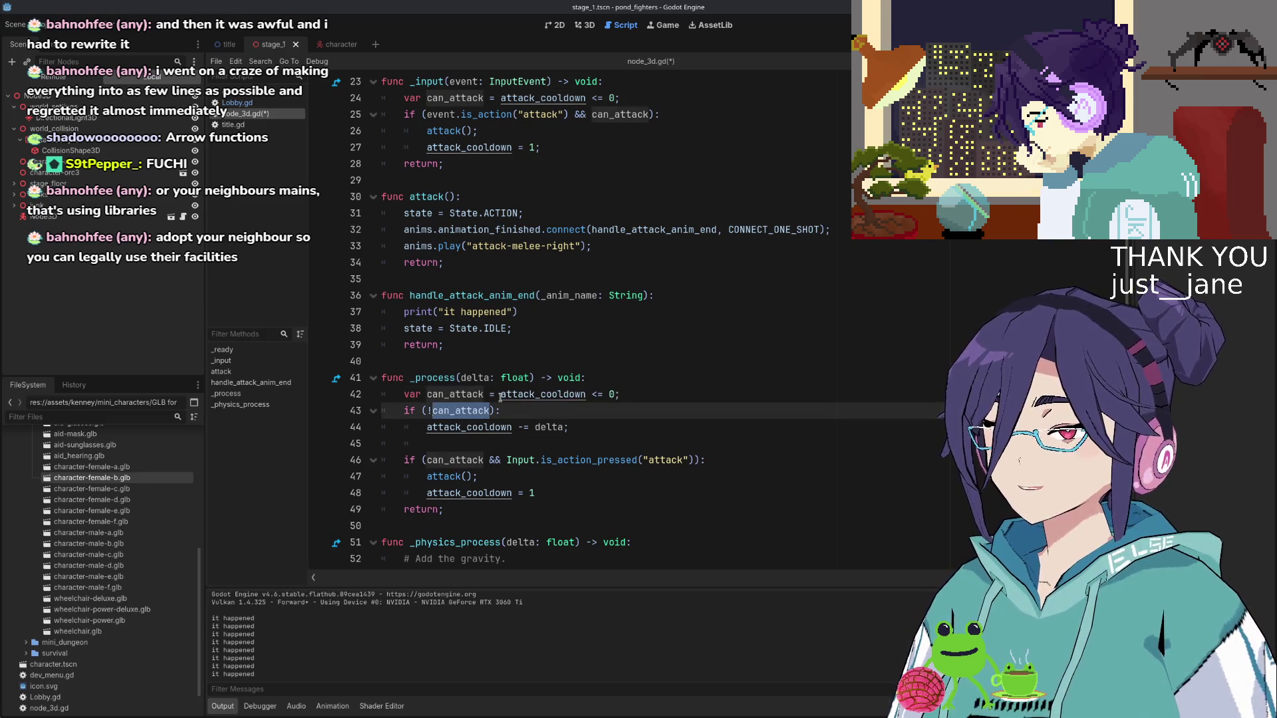
pyautogui.write('attack_cooldown  0')
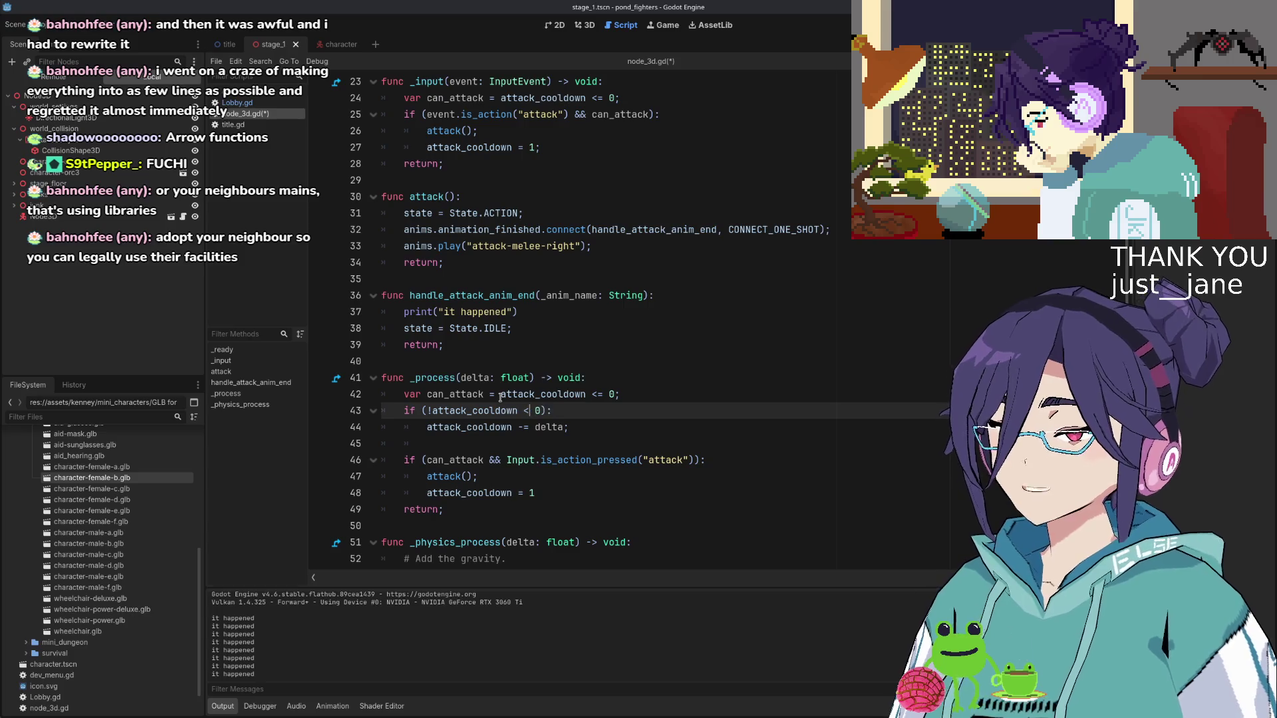
pyautogui.press('Left')
pyautogui.press('Left')
pyautogui.write('>')
pyautogui.press('Right')
pyautogui.press('Right')
pyautogui.press('Right')
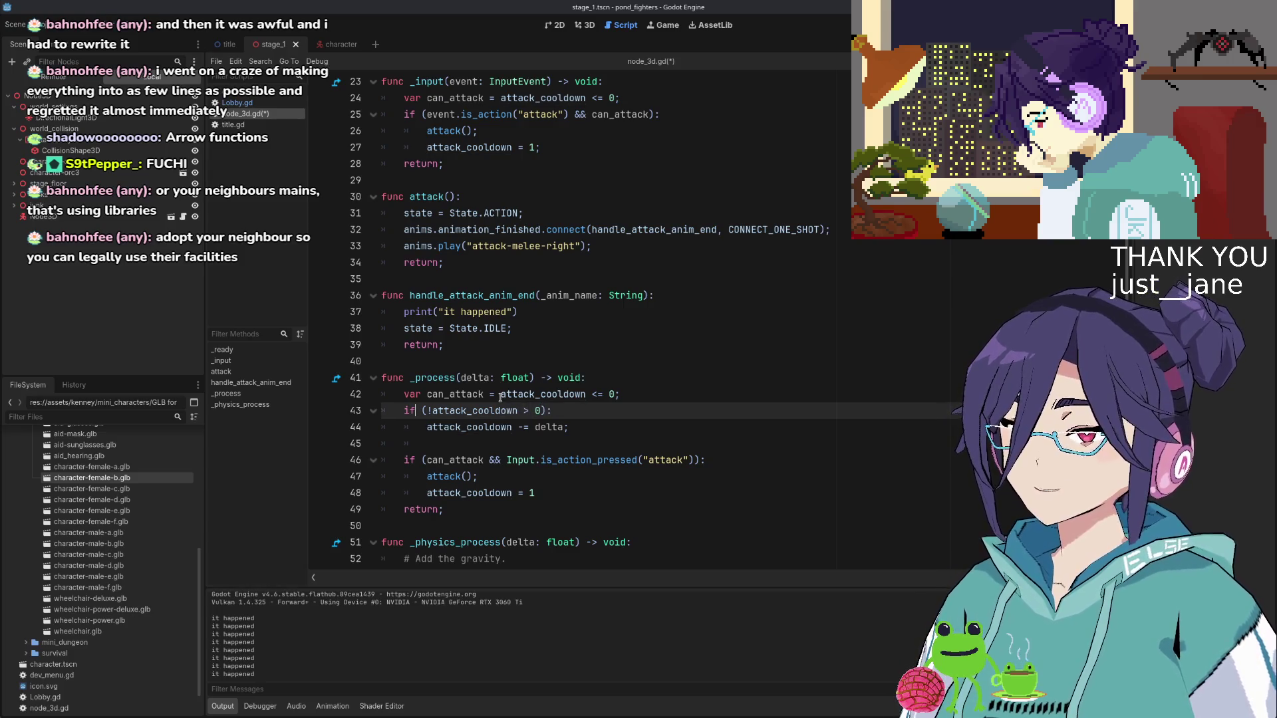
pyautogui.press('Delete')
pyautogui.press('Down')
pyautogui.press('Down')
pyautogui.press('Down')
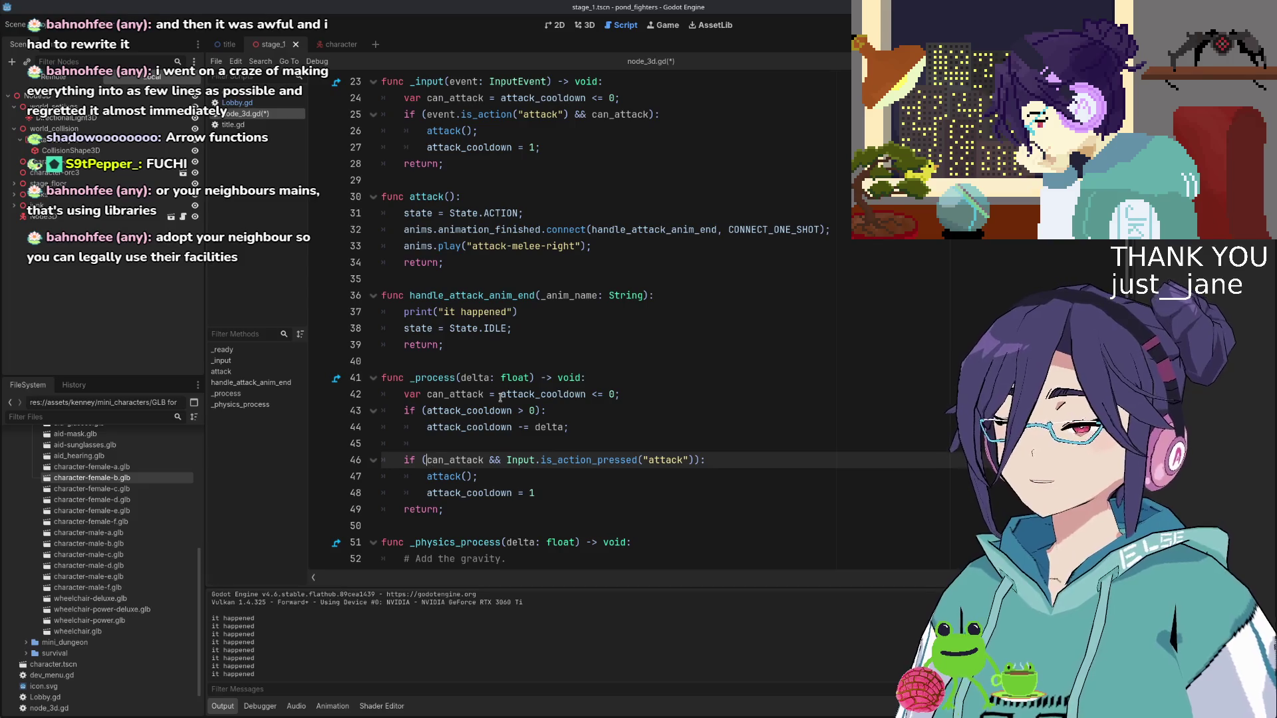
pyautogui.hotkey('ctrl', 'shift', 'Right')
pyautogui.write('attack_cooldown <= 0')
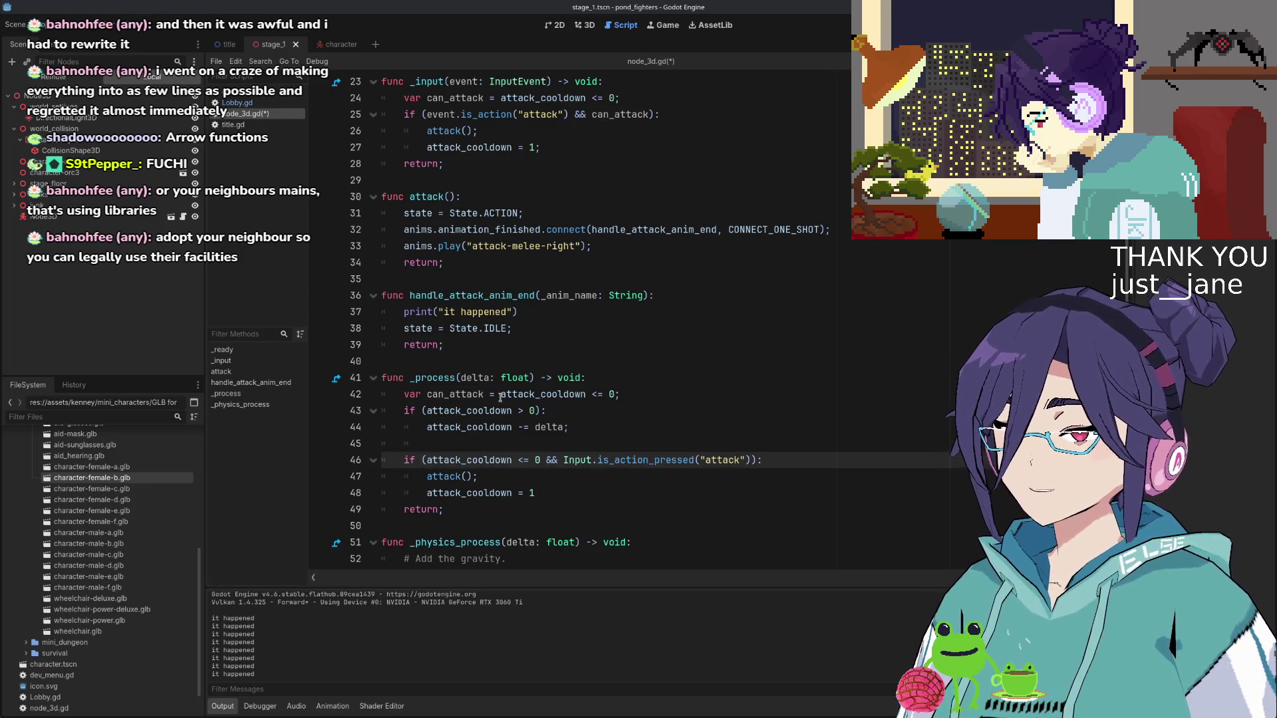
# Delete the can_attack variable line, add a semicolon on line 47, and save node_3d.gd
pyautogui.press('Up')
pyautogui.press('Up')
pyautogui.press('Up')
pyautogui.press('End')
pyautogui.hotkey('shift', 'Home')
pyautogui.hotkey('shift', 'Home')
pyautogui.press('BackSpace')
pyautogui.press('Delete')
pyautogui.press('Down')
pyautogui.press('Down')
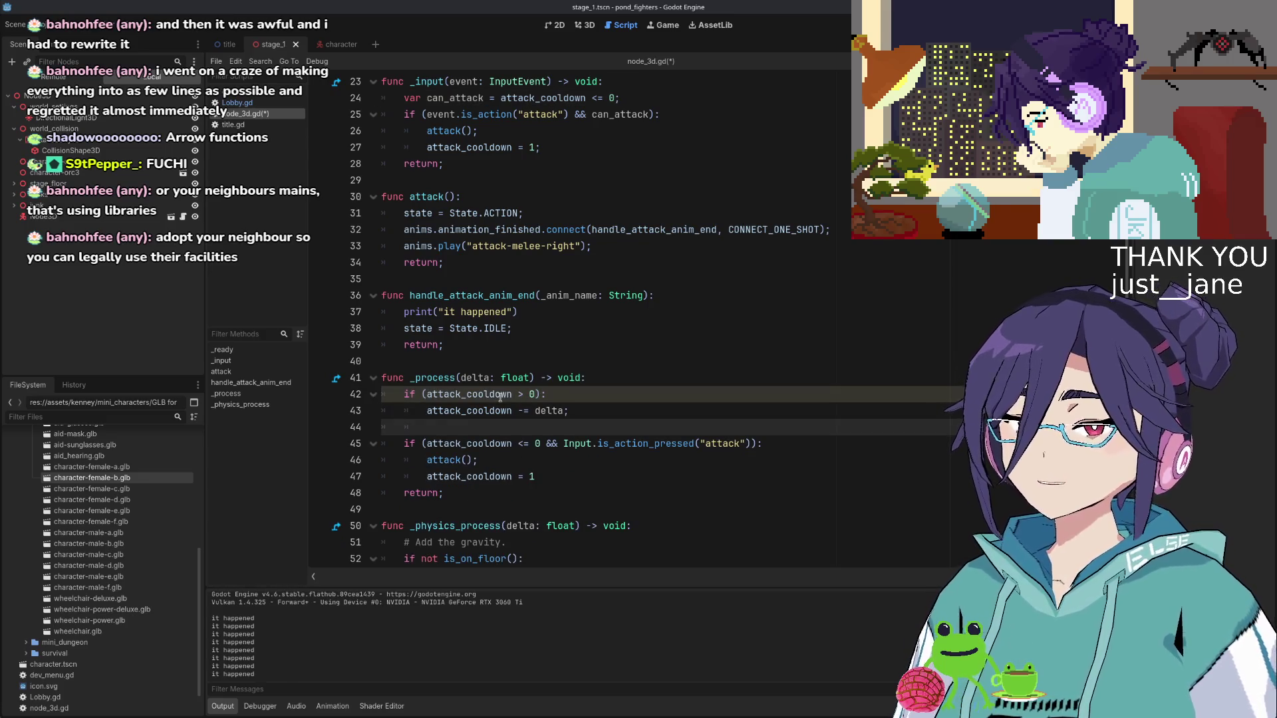
pyautogui.scroll(-2, 500, 397)
pyautogui.click(567, 378)
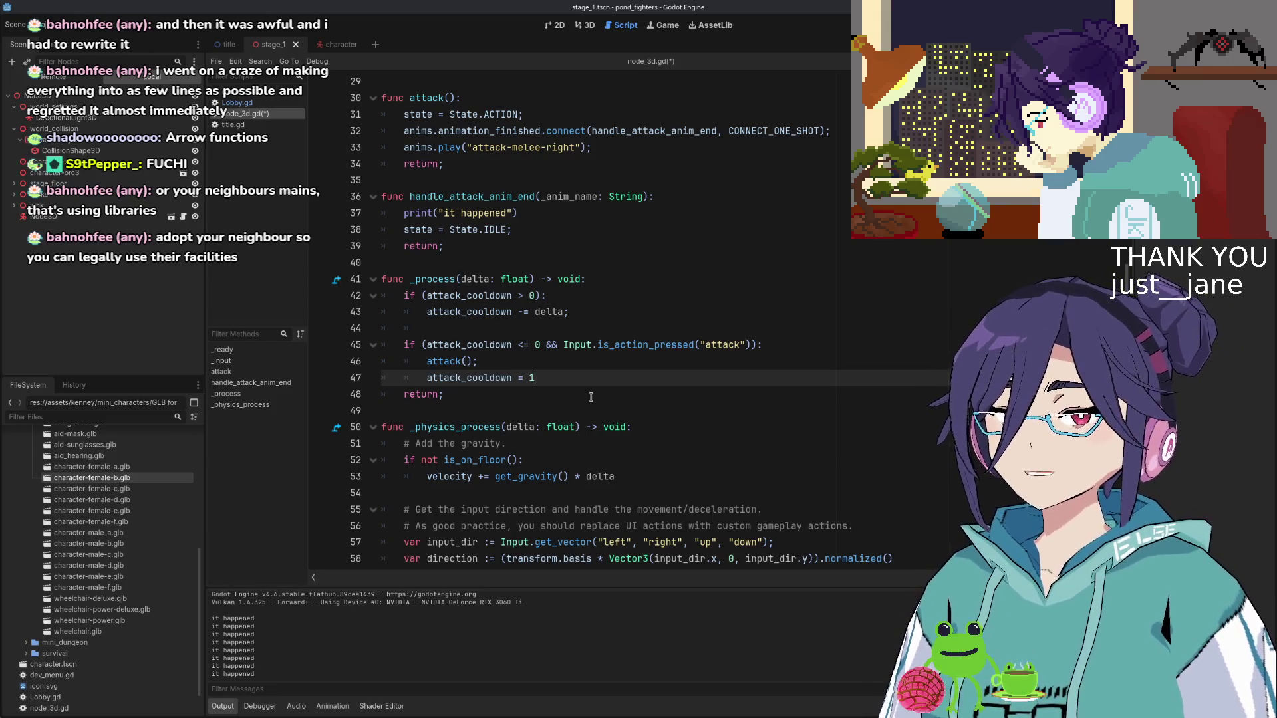
pyautogui.write(';')
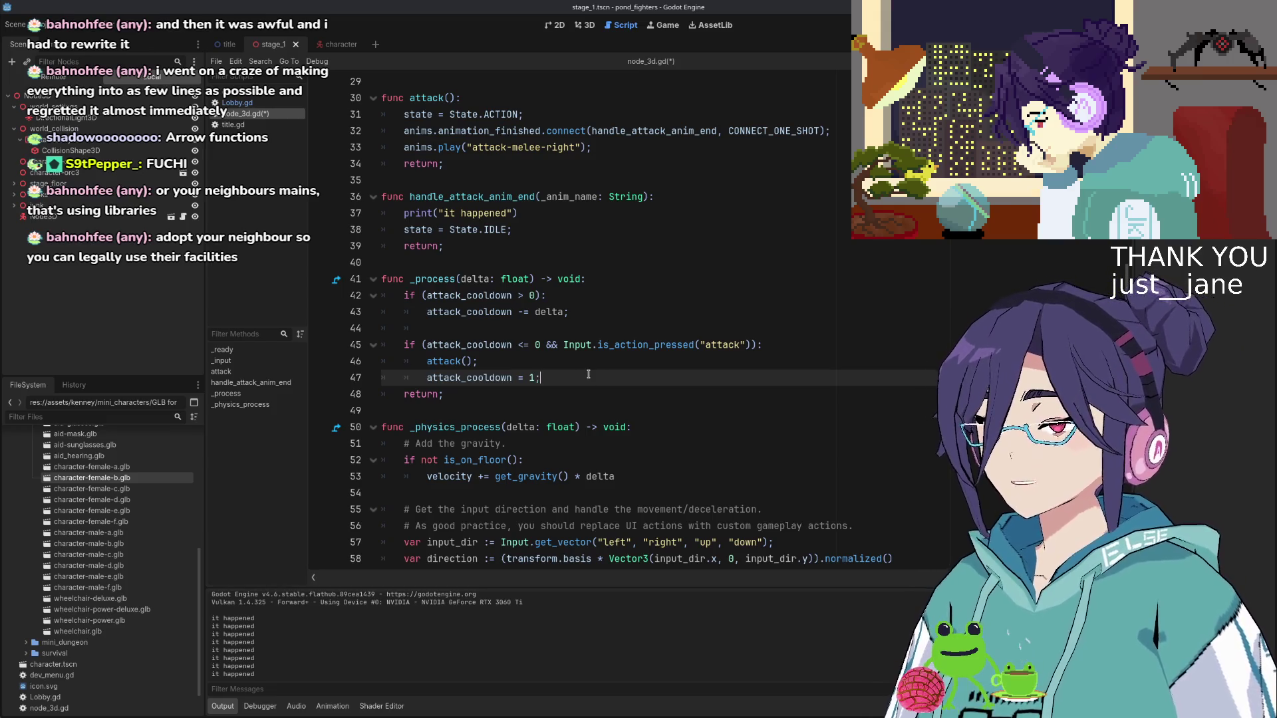
pyautogui.hotkey('ctrl', 's')
pyautogui.scroll(1, 610, 373)
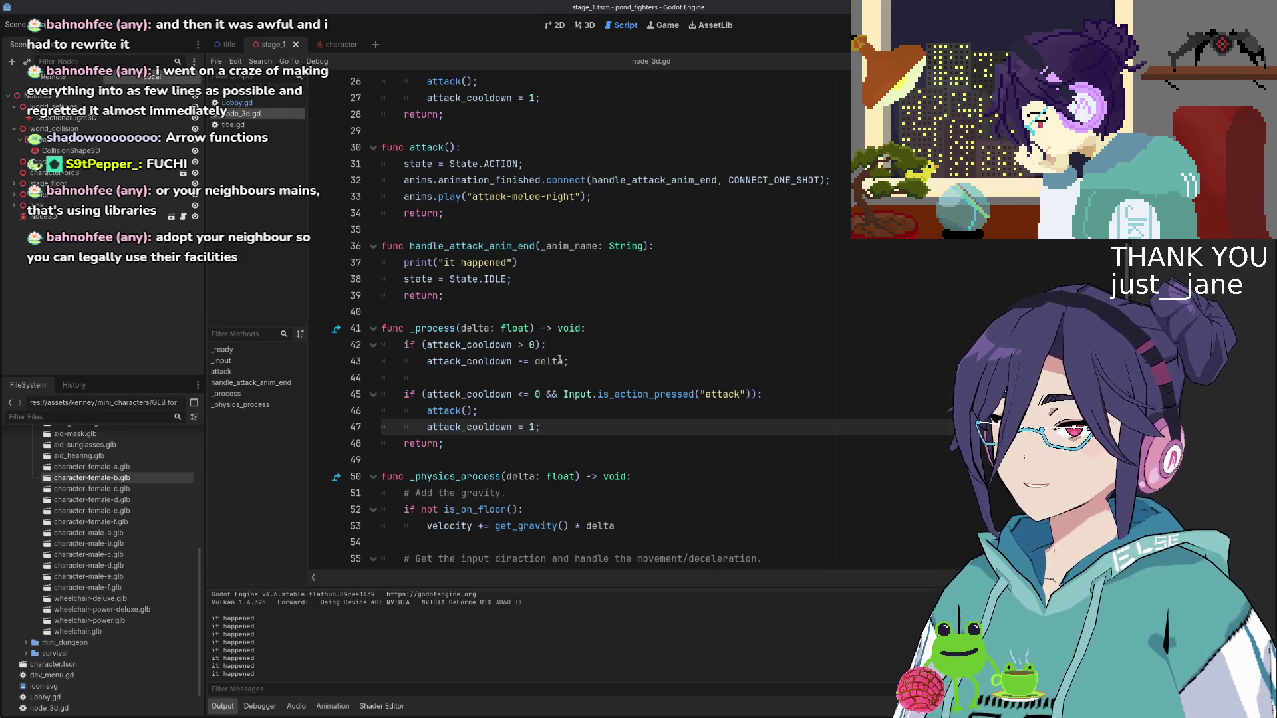
# Delete the whole _input function and its blank lines, then save the script
pyautogui.scroll(3, 453, 345)
pyautogui.scroll(2, 426, 291)
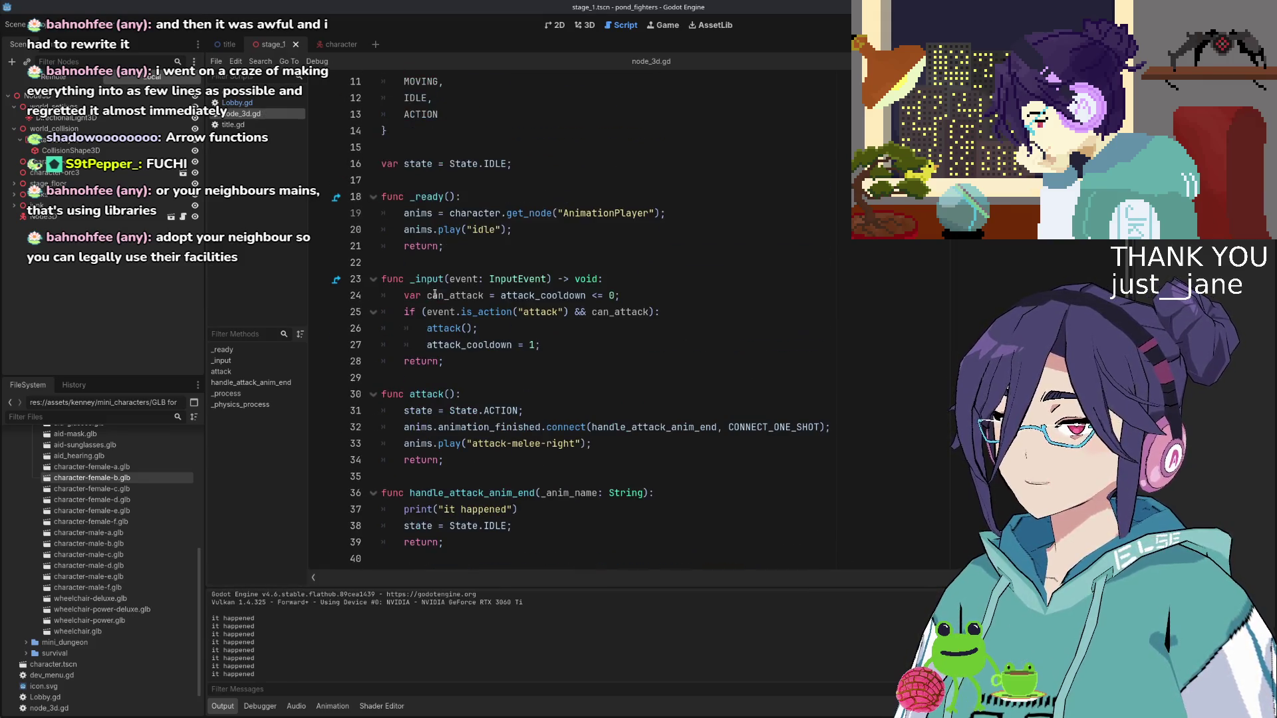
pyautogui.moveTo(479, 364); pyautogui.dragTo(303, 278)
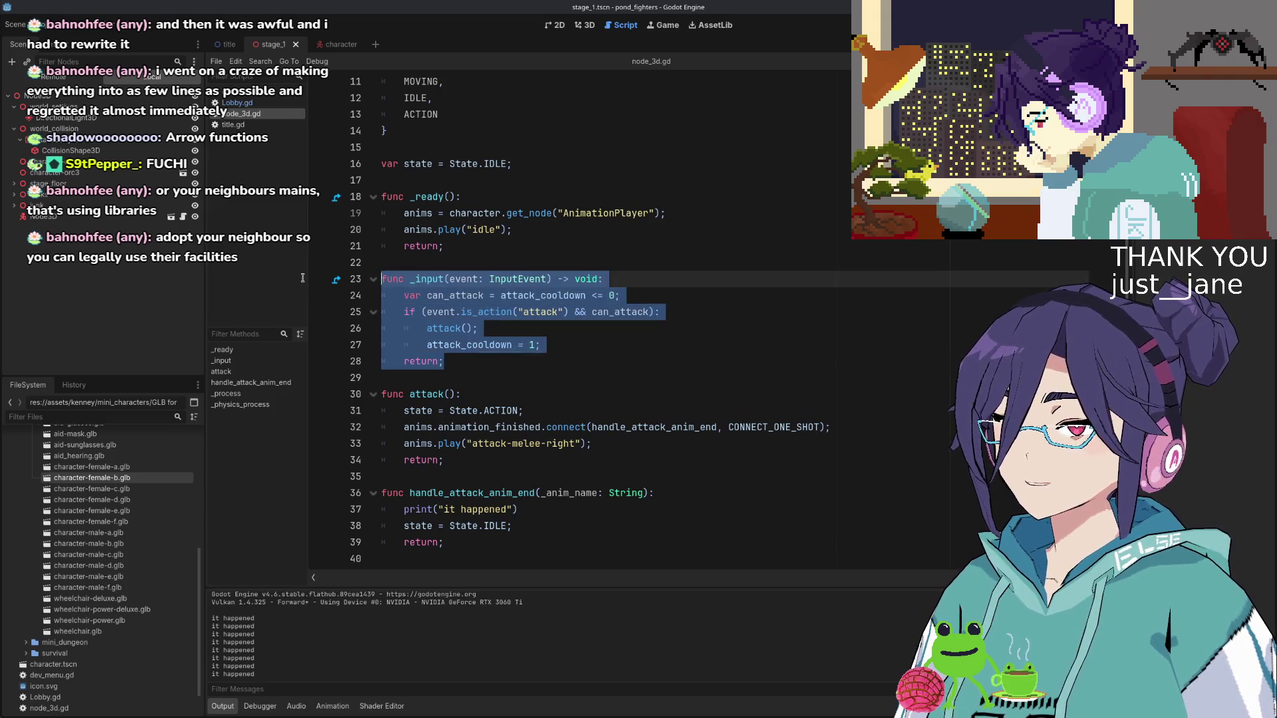
pyautogui.press('BackSpace')
pyautogui.press('BackSpace')
pyautogui.press('BackSpace')
pyautogui.press('Down')
pyautogui.press('Down')
pyautogui.press('Down')
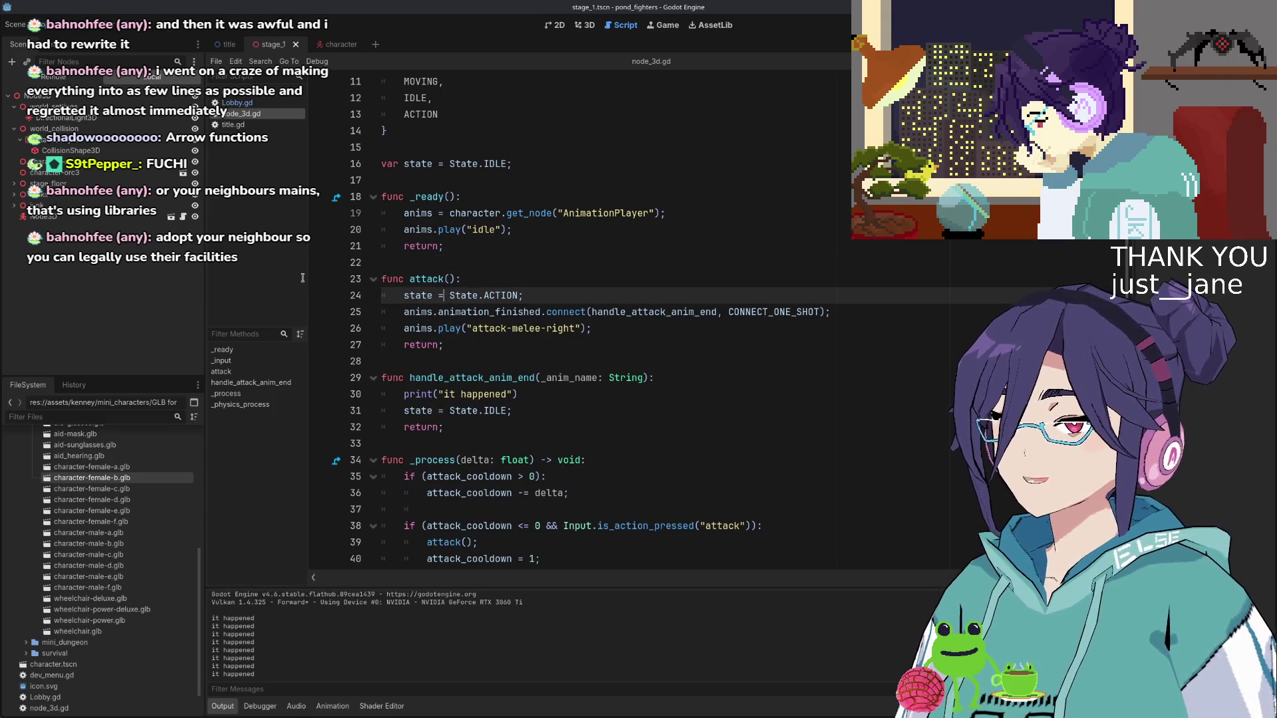
pyautogui.scroll(-3, 521, 369)
pyautogui.press('Down')
pyautogui.press('Down')
pyautogui.press('Down')
pyautogui.hotkey('ctrl', 's')
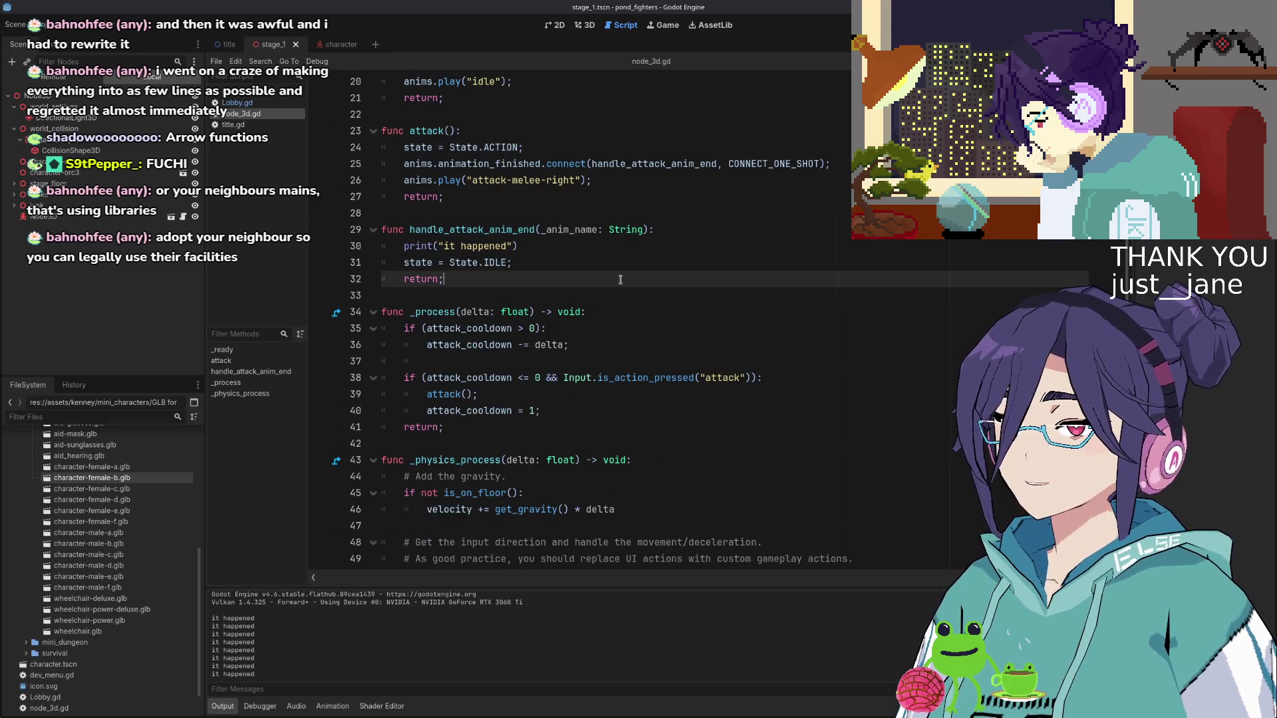
# Stop the running game and launch it again to test the changes
pyautogui.scroll(-2, 615, 308)
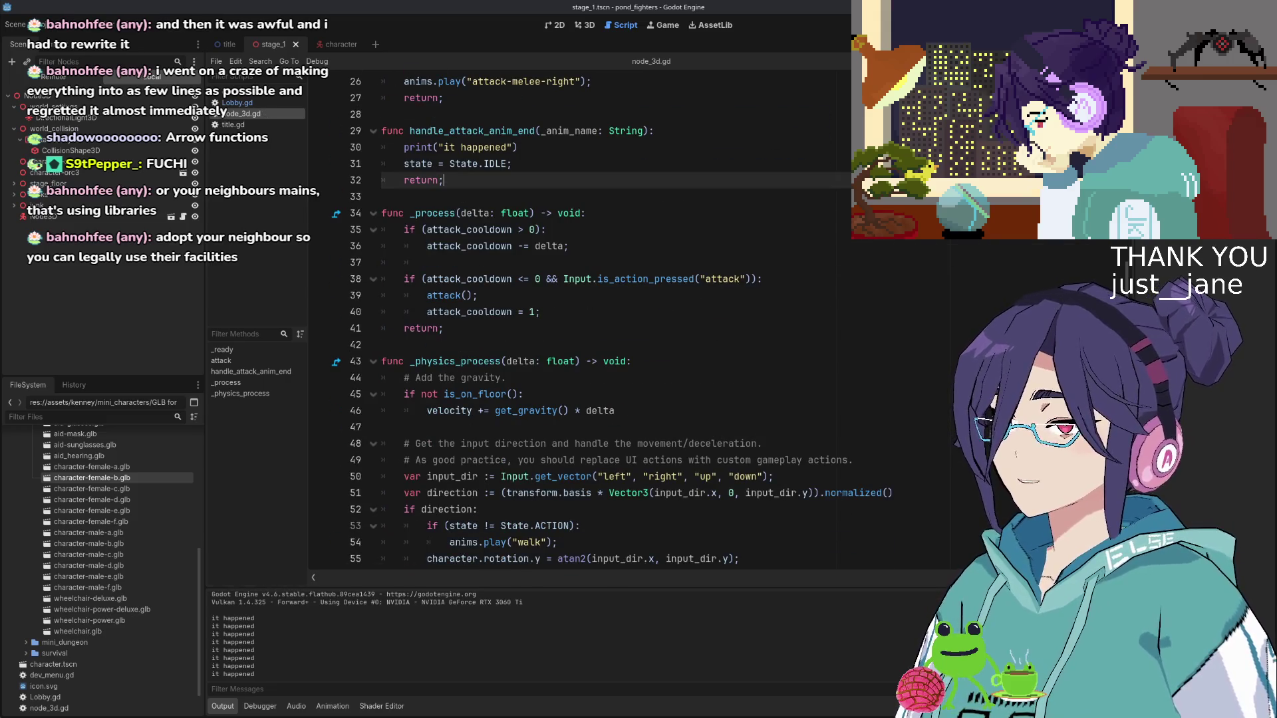
pyautogui.press('F8')
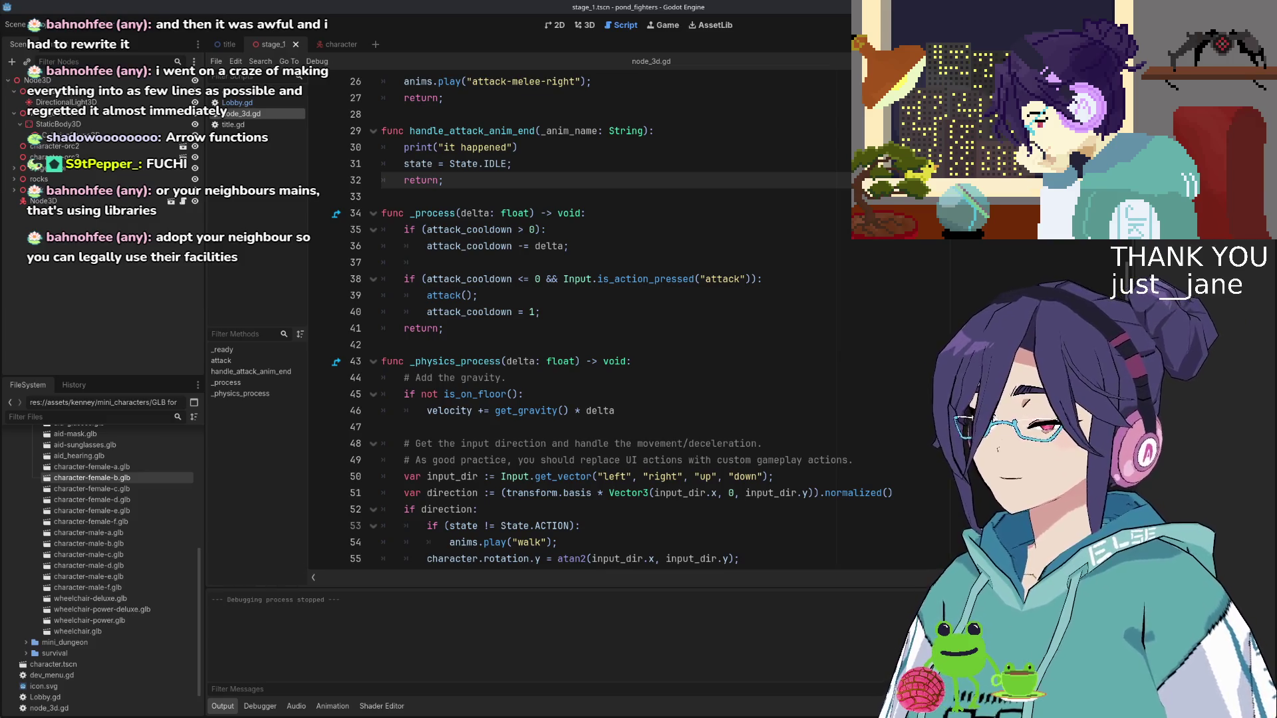
pyautogui.press('F5')
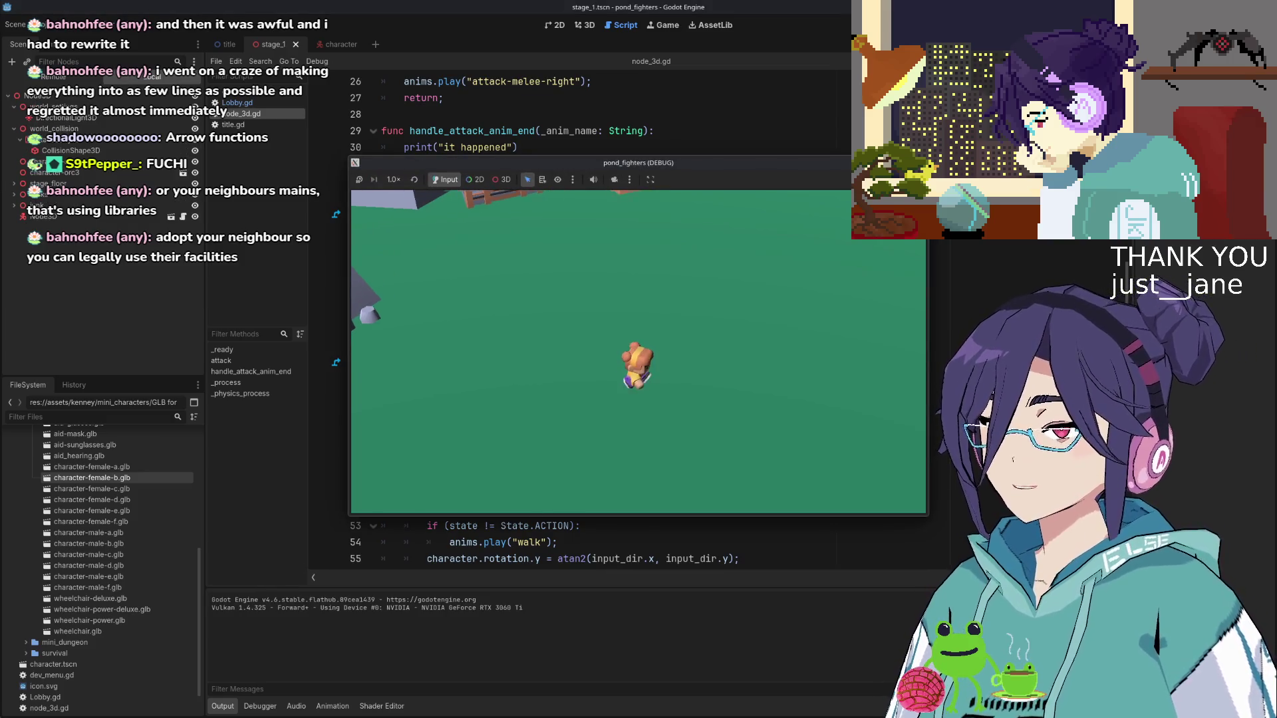
# Attack, then walk the character toward the tree, back, left, and right toward the dock and cliff
pyautogui.press('a')
pyautogui.press('w')
pyautogui.press('s')
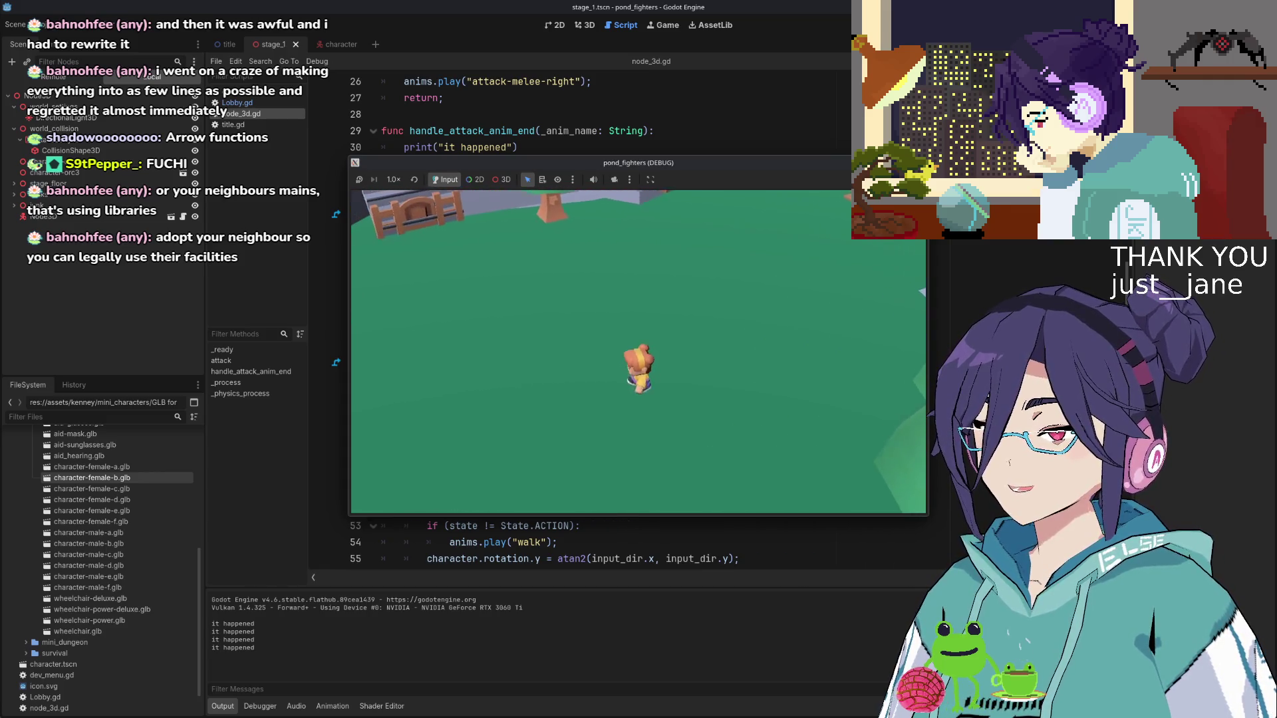
pyautogui.press('a')
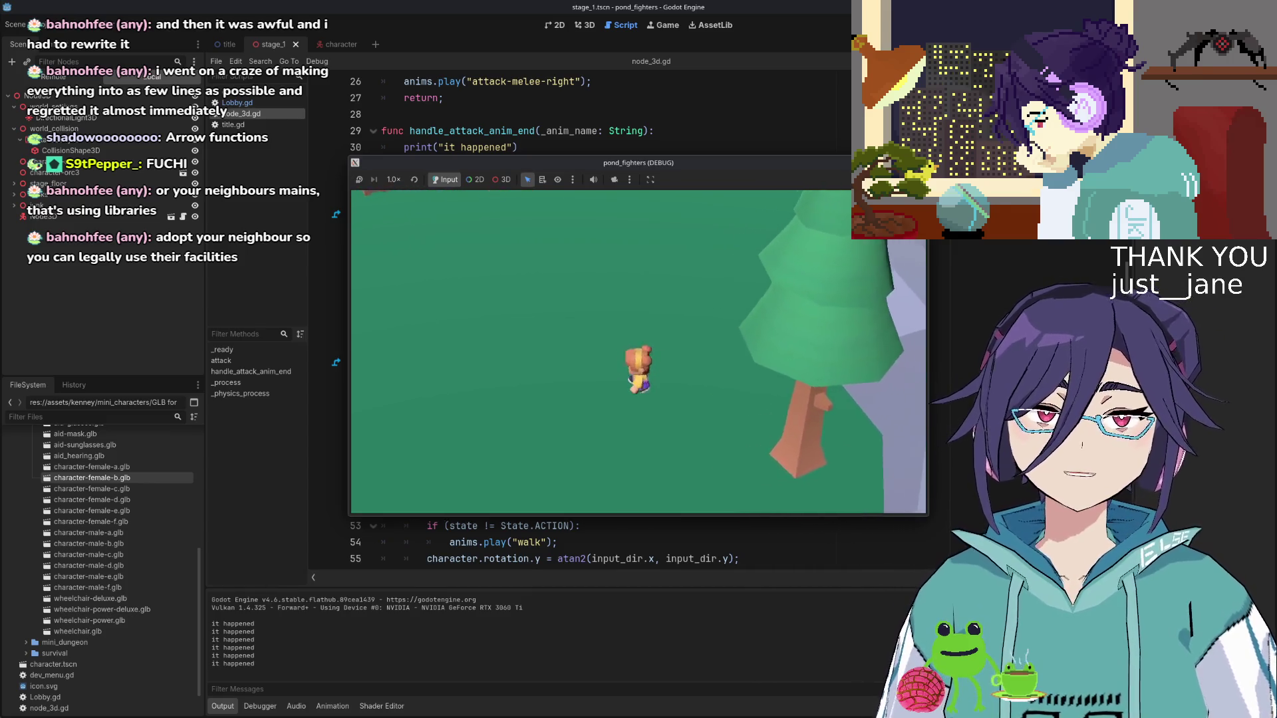
pyautogui.press('w')
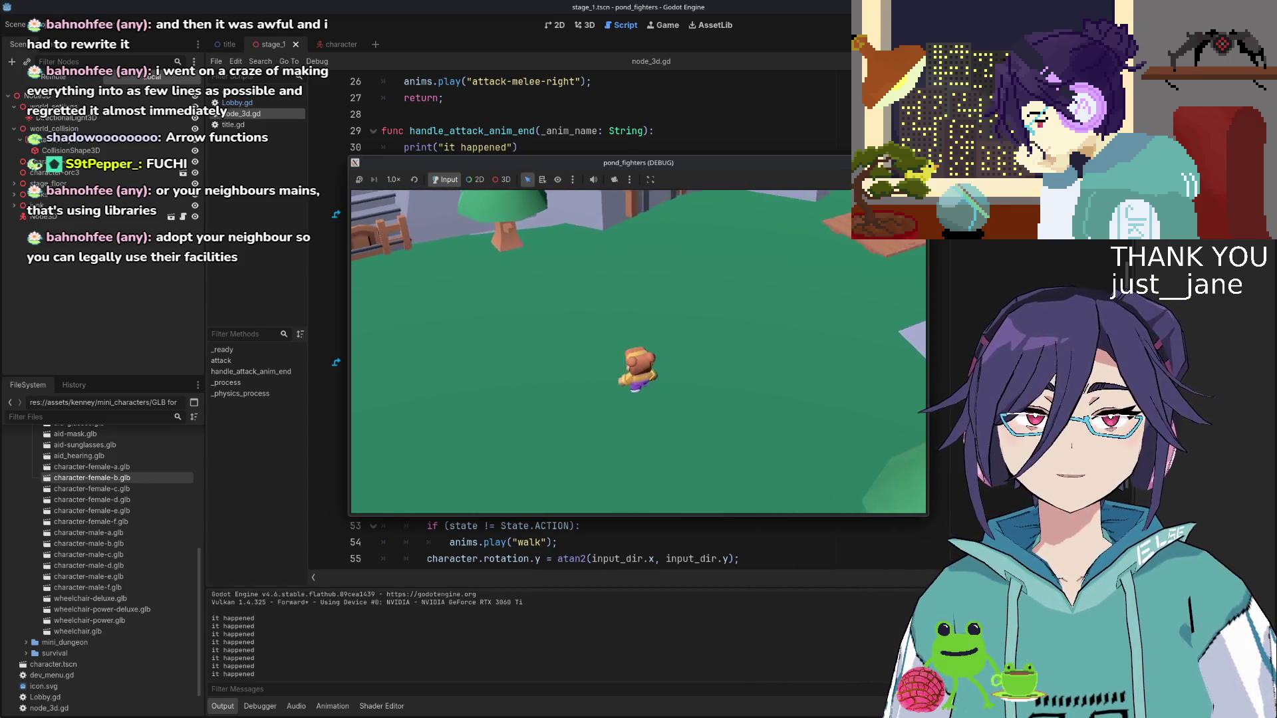
pyautogui.press('s')
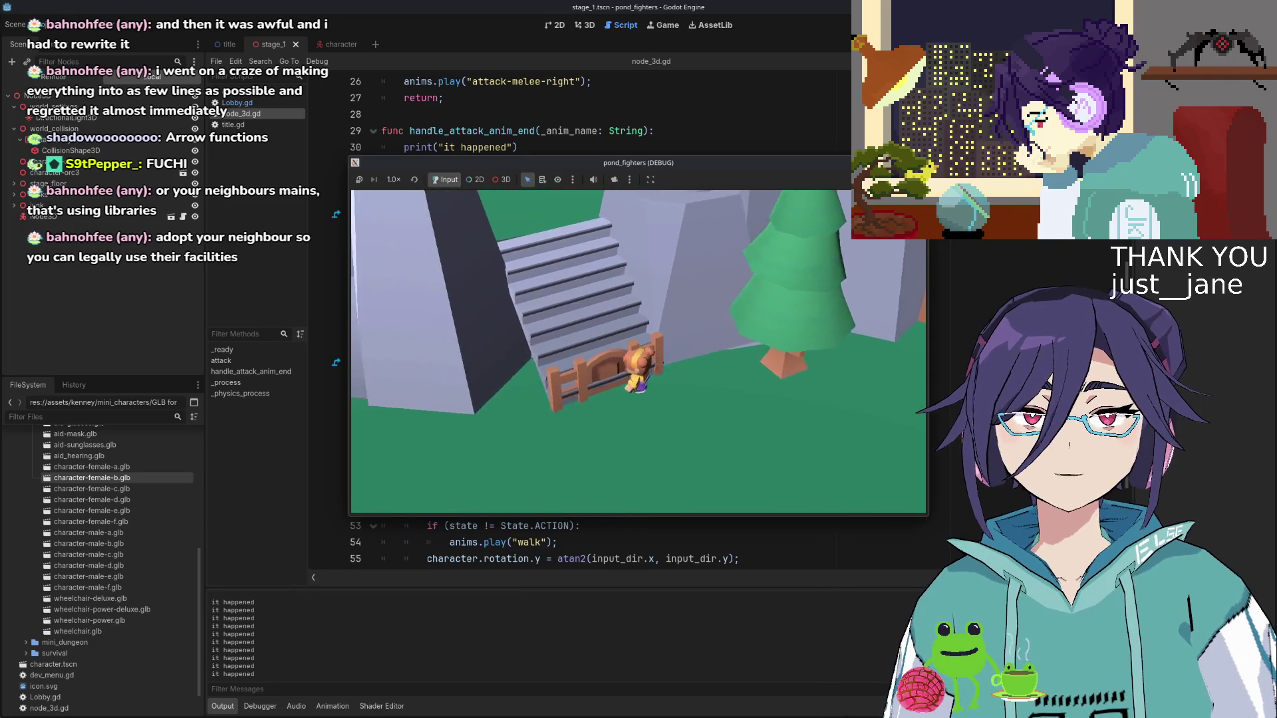
pyautogui.press('d')
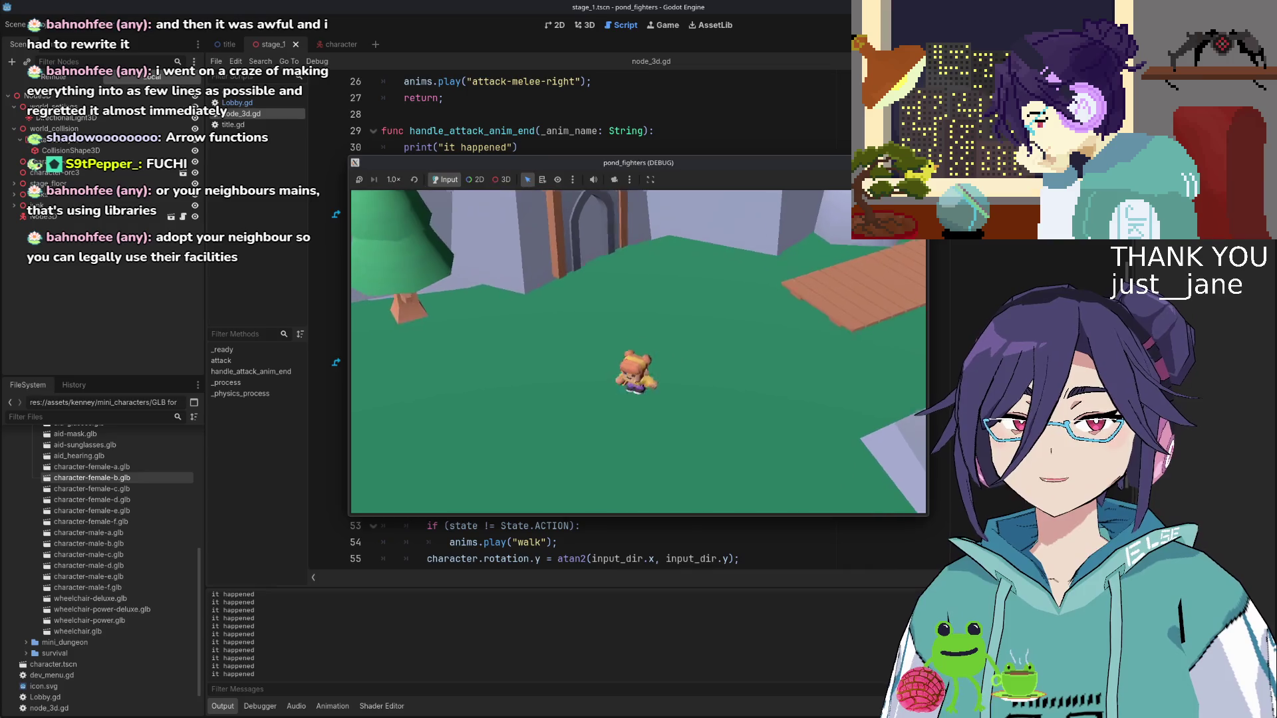
pyautogui.press('d')
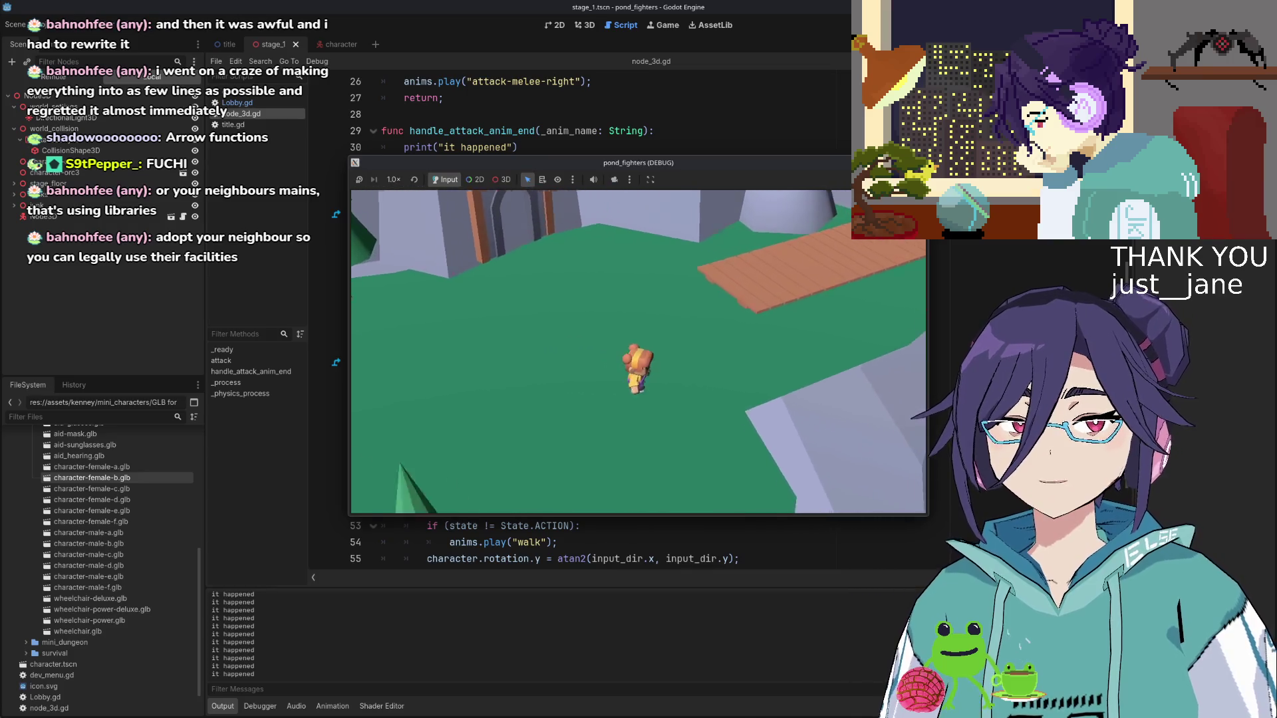
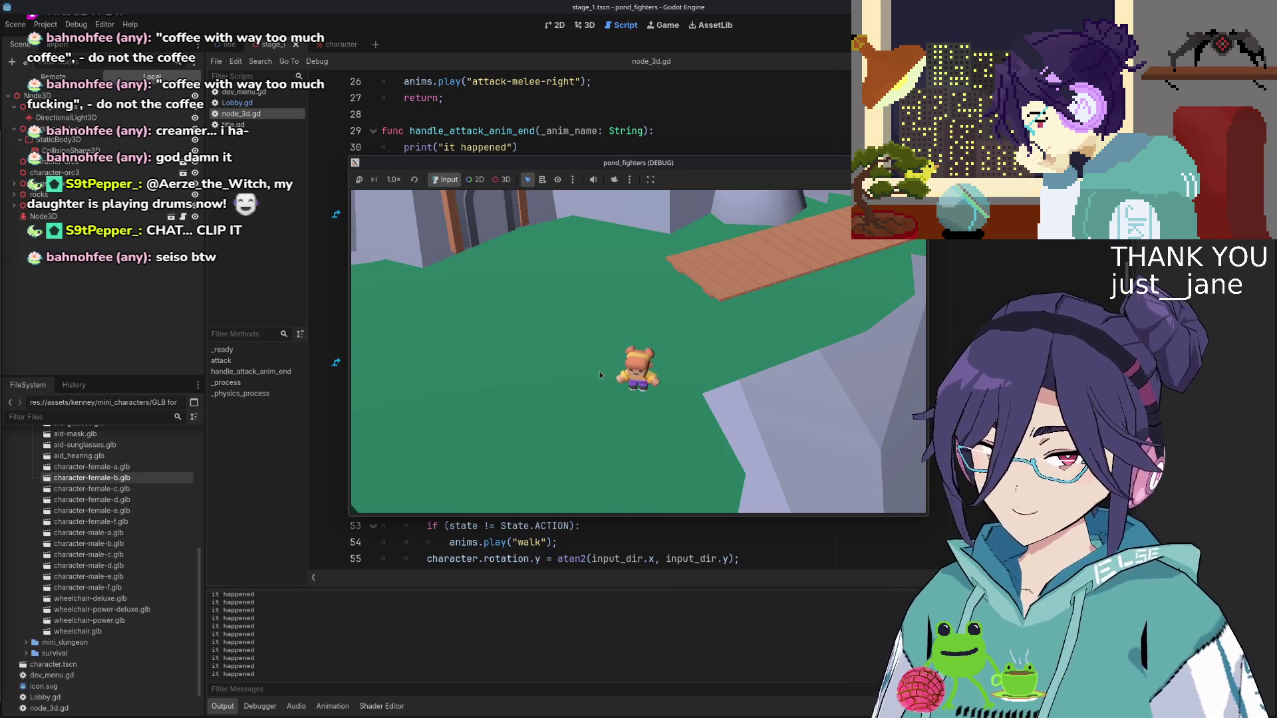
# Walk the character left, forward, back, past the rocks and sideways, then stop the game with F8
pyautogui.press('a')
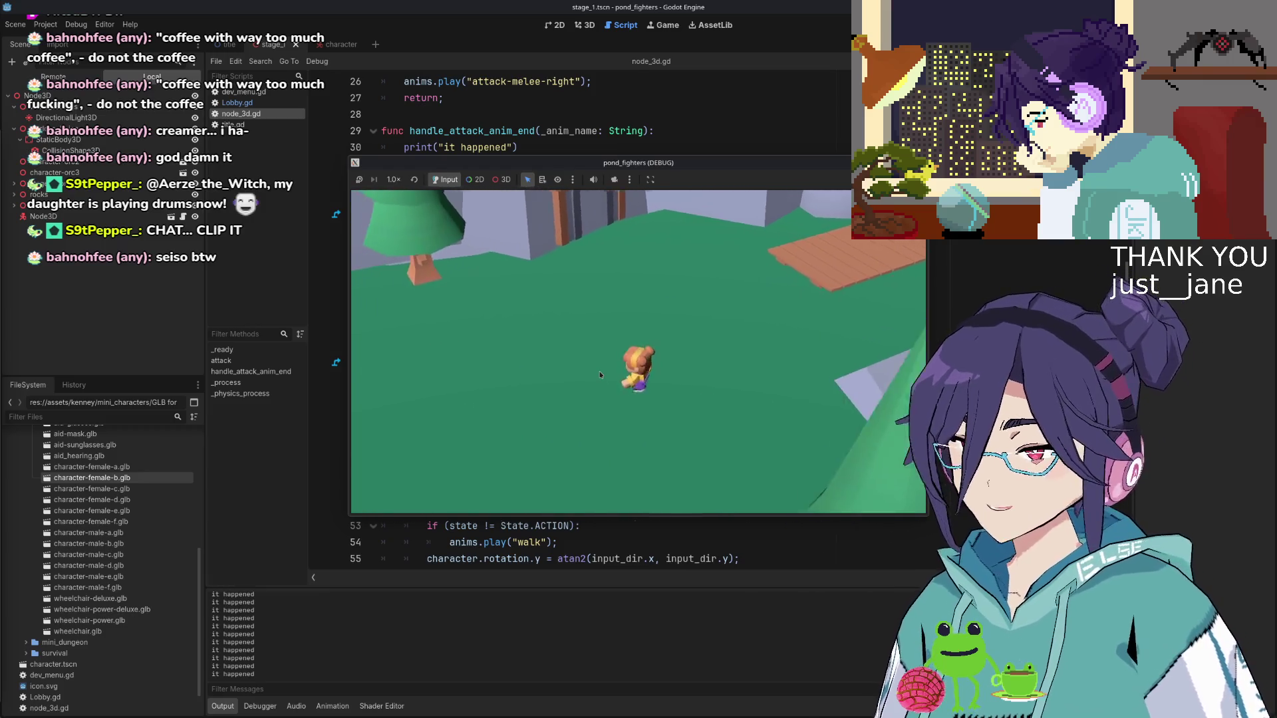
pyautogui.press('w')
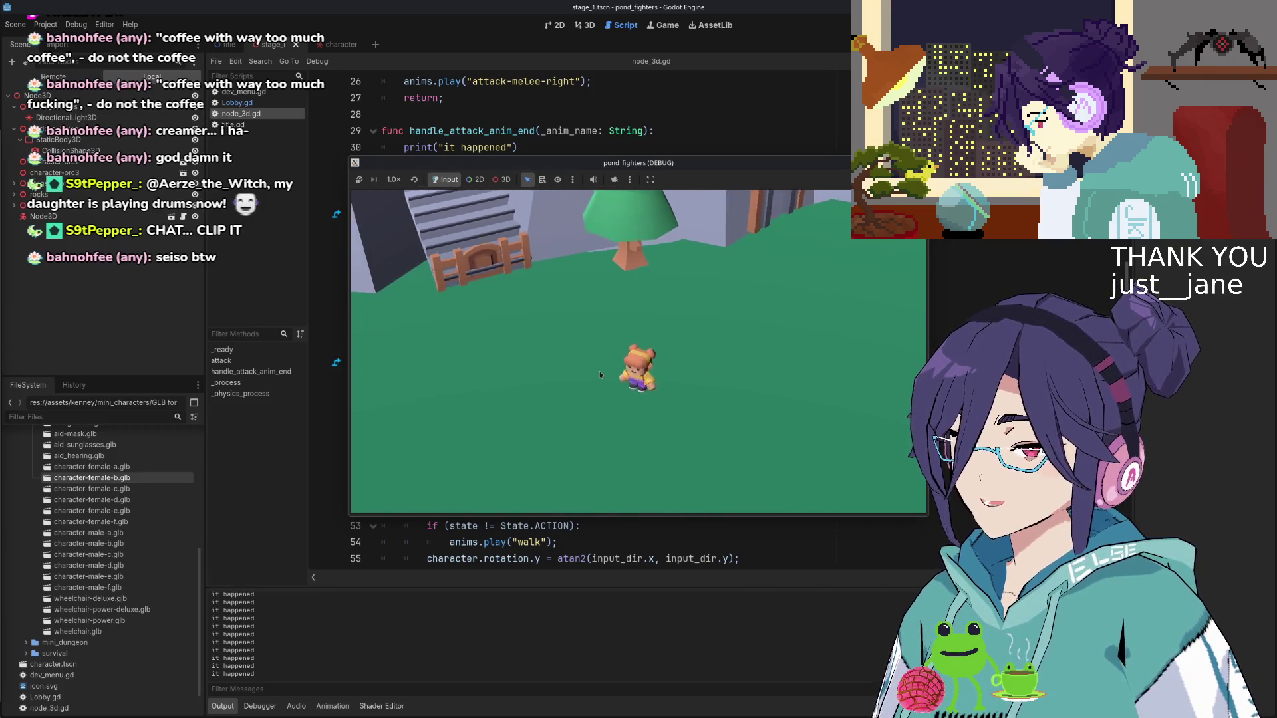
pyautogui.press('s')
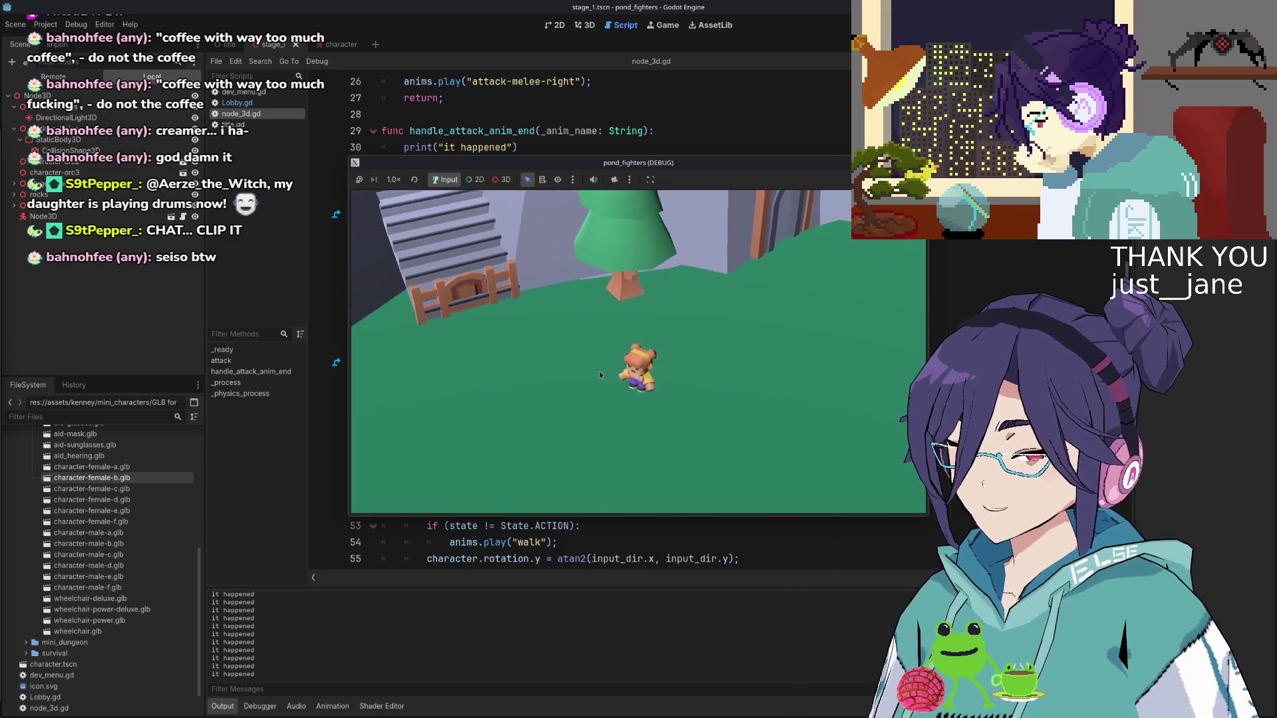
pyautogui.press('w')
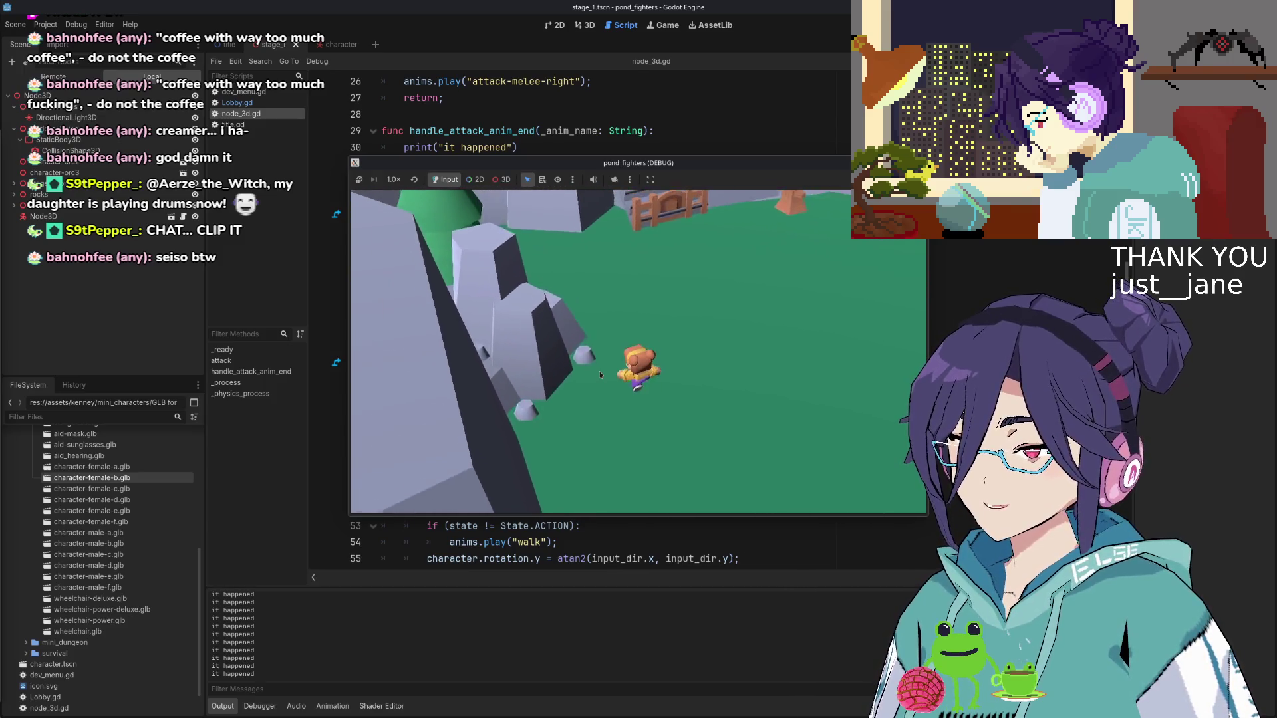
pyautogui.press('d')
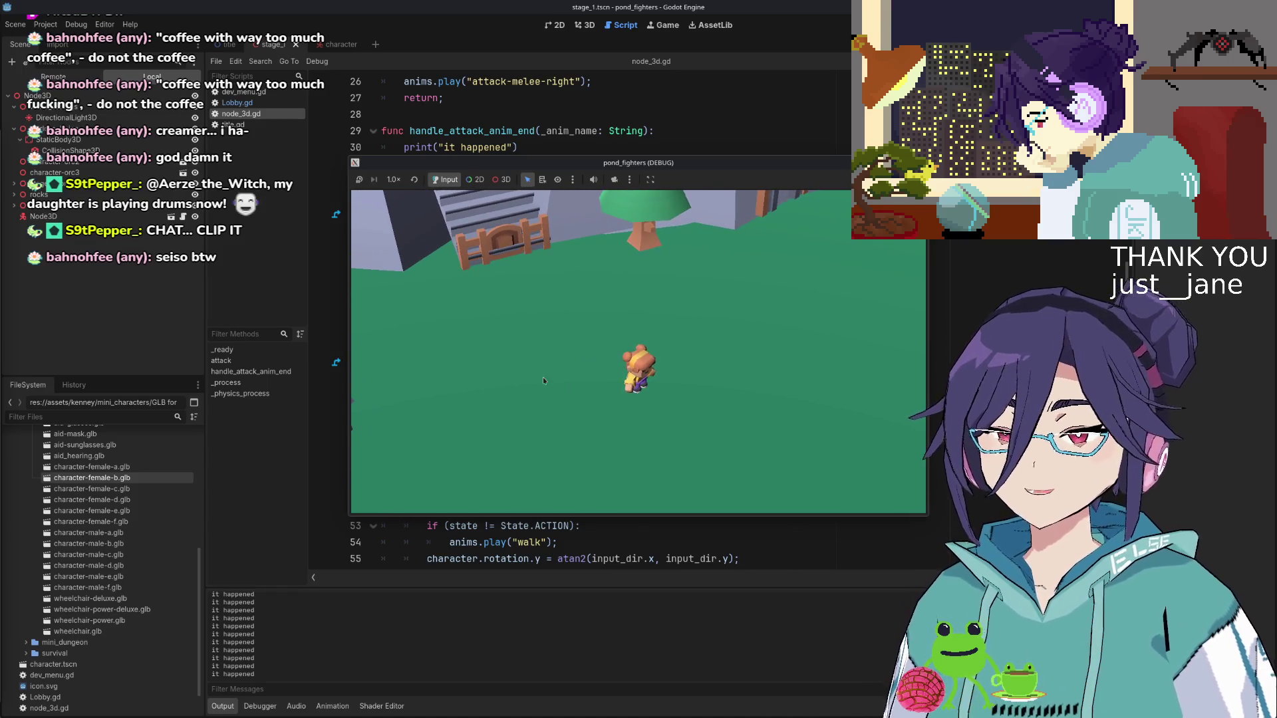
pyautogui.press('F8')
pyautogui.scroll(-3, 535, 364)
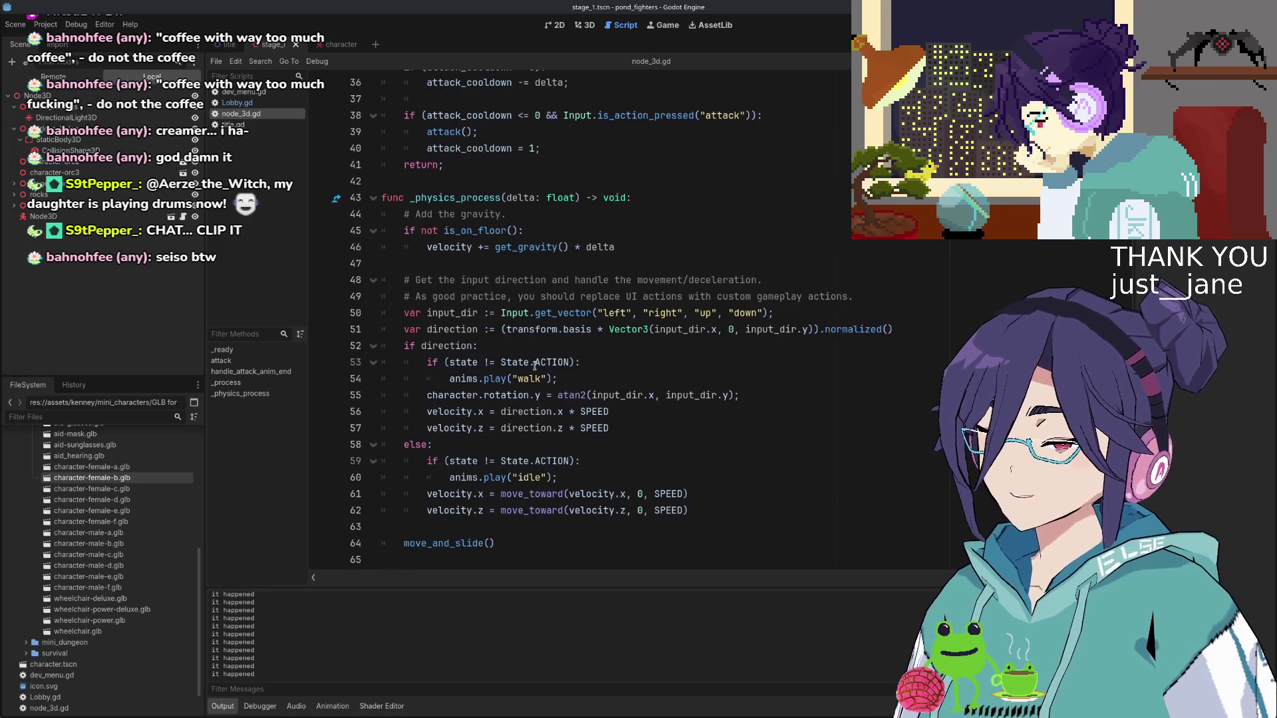
# Try indenting the walking and slowdown velocity lines one level, save, then undo the change
pyautogui.click(550, 362)
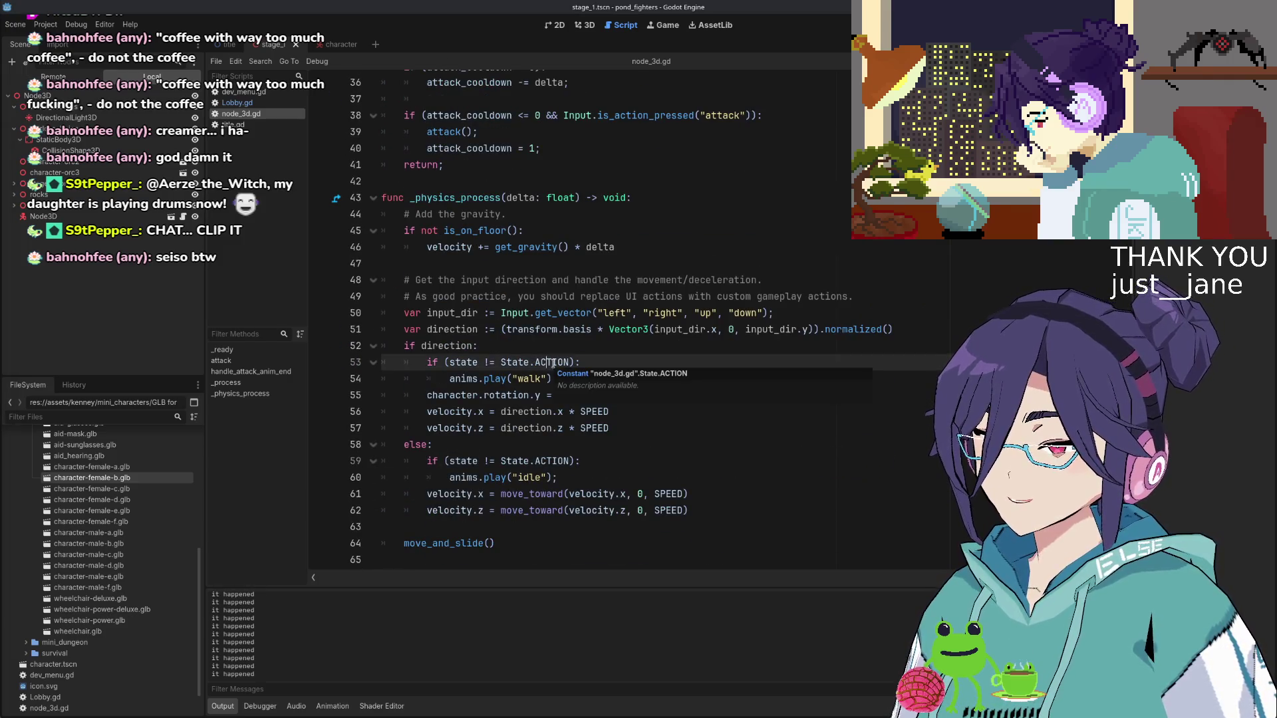
pyautogui.scroll(5, 532, 340)
pyautogui.scroll(-4, 512, 247)
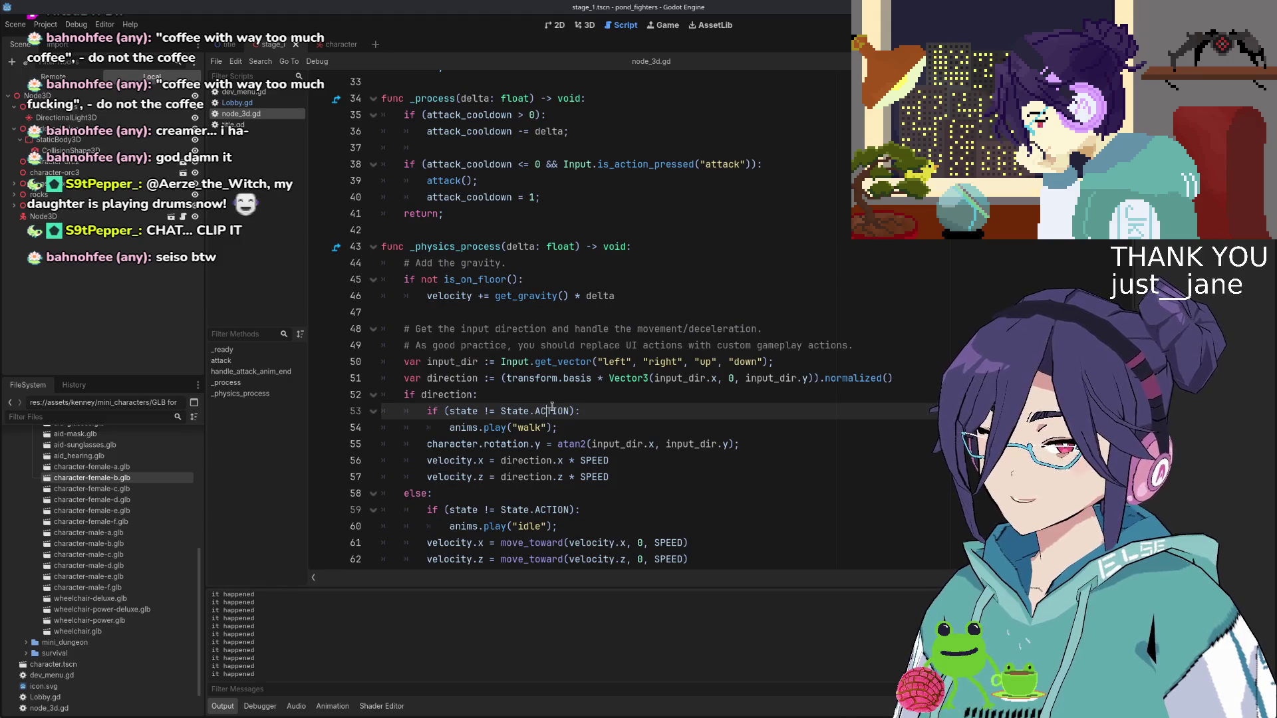
pyautogui.scroll(-1, 545, 400)
pyautogui.moveTo(428, 396); pyautogui.dragTo(608, 430)
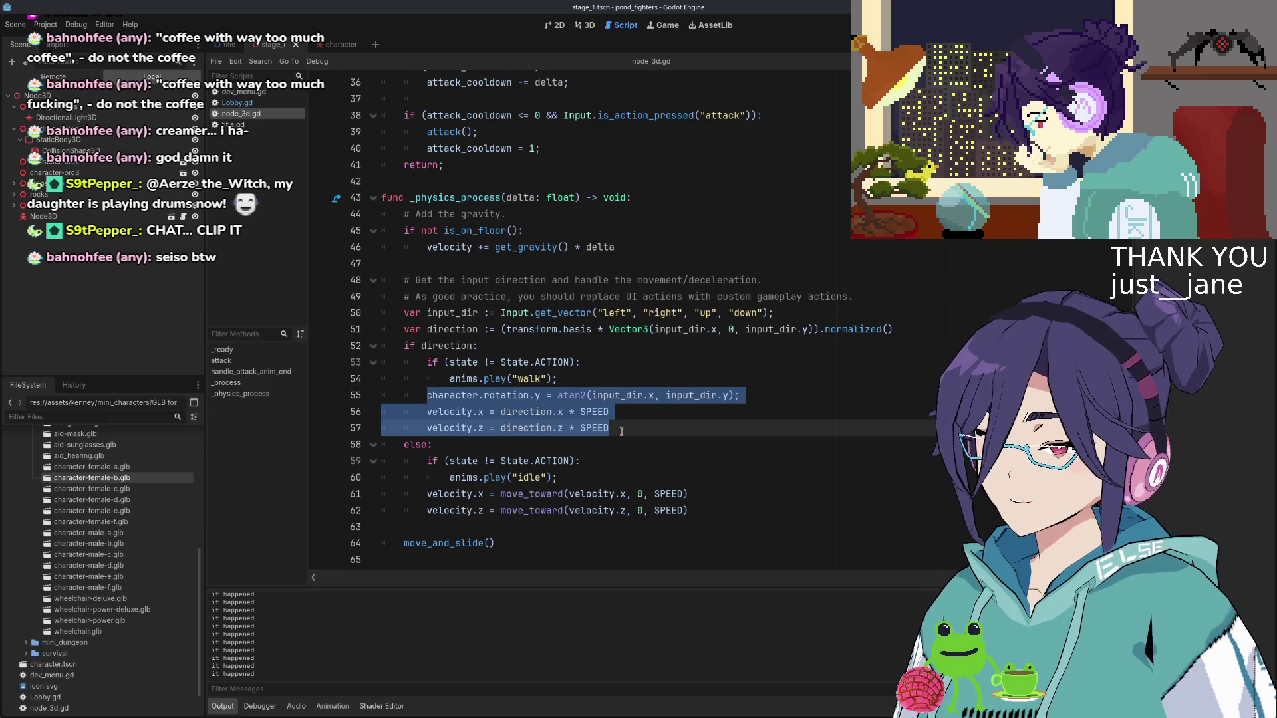
pyautogui.press('Tab')
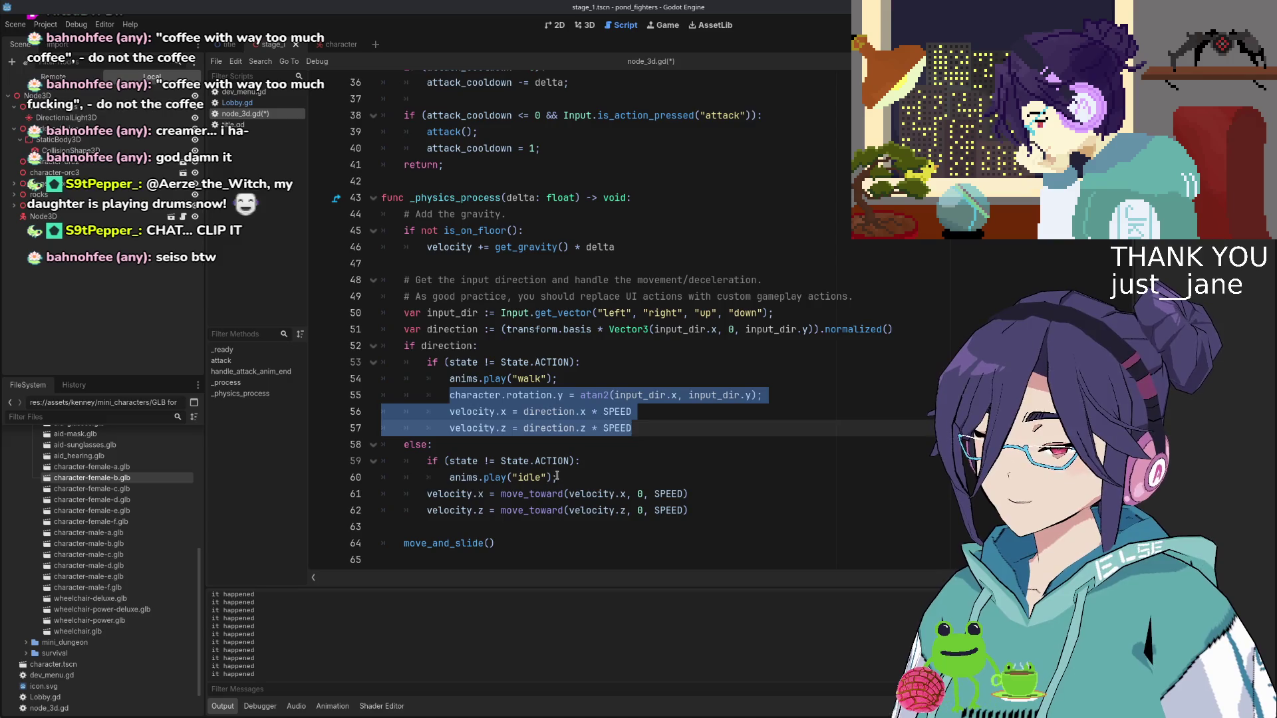
pyautogui.moveTo(427, 493); pyautogui.dragTo(697, 514)
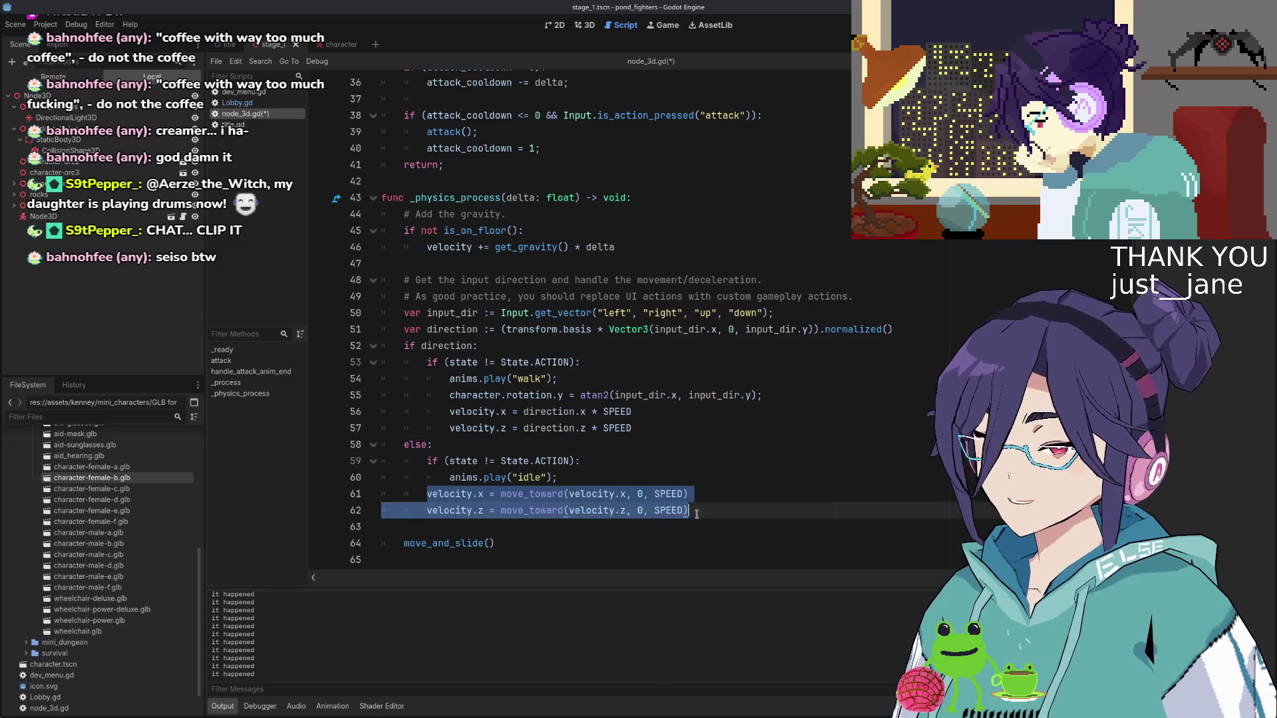
pyautogui.press('Tab')
pyautogui.click(681, 476)
pyautogui.hotkey('ctrl', 's')
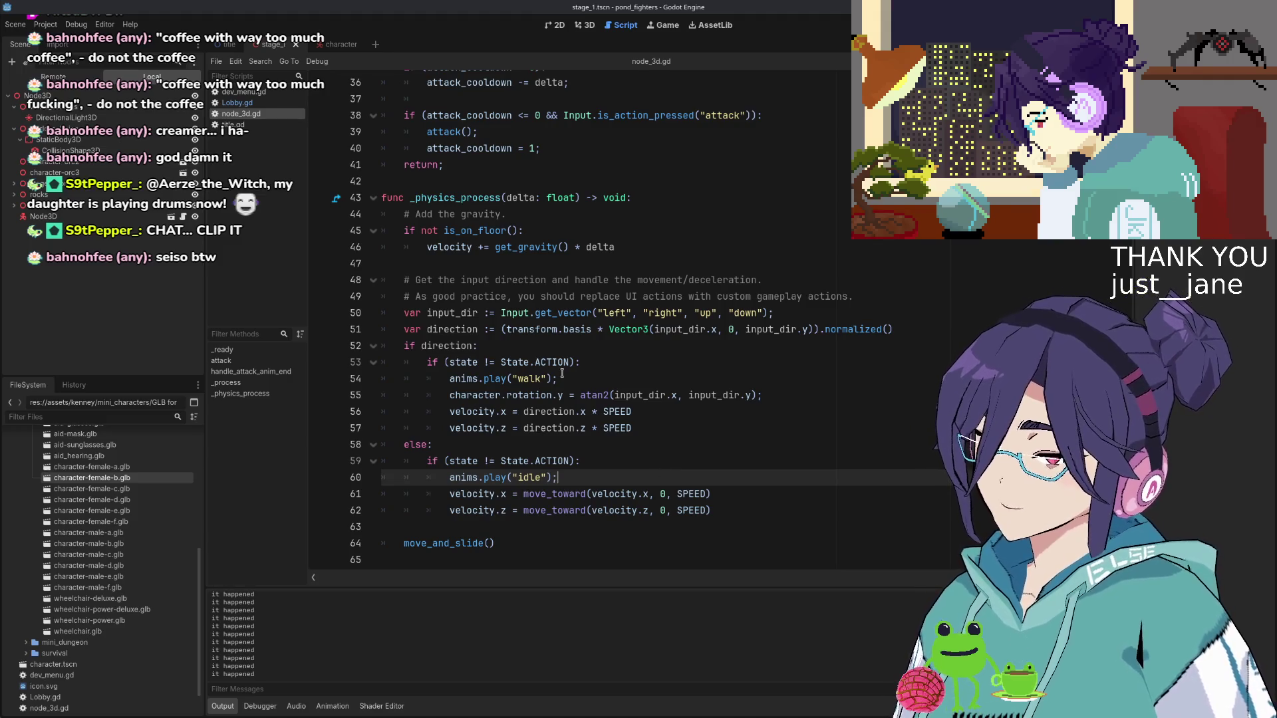
pyautogui.hotkey('ctrl', 'z')
pyautogui.hotkey('ctrl', 'z')
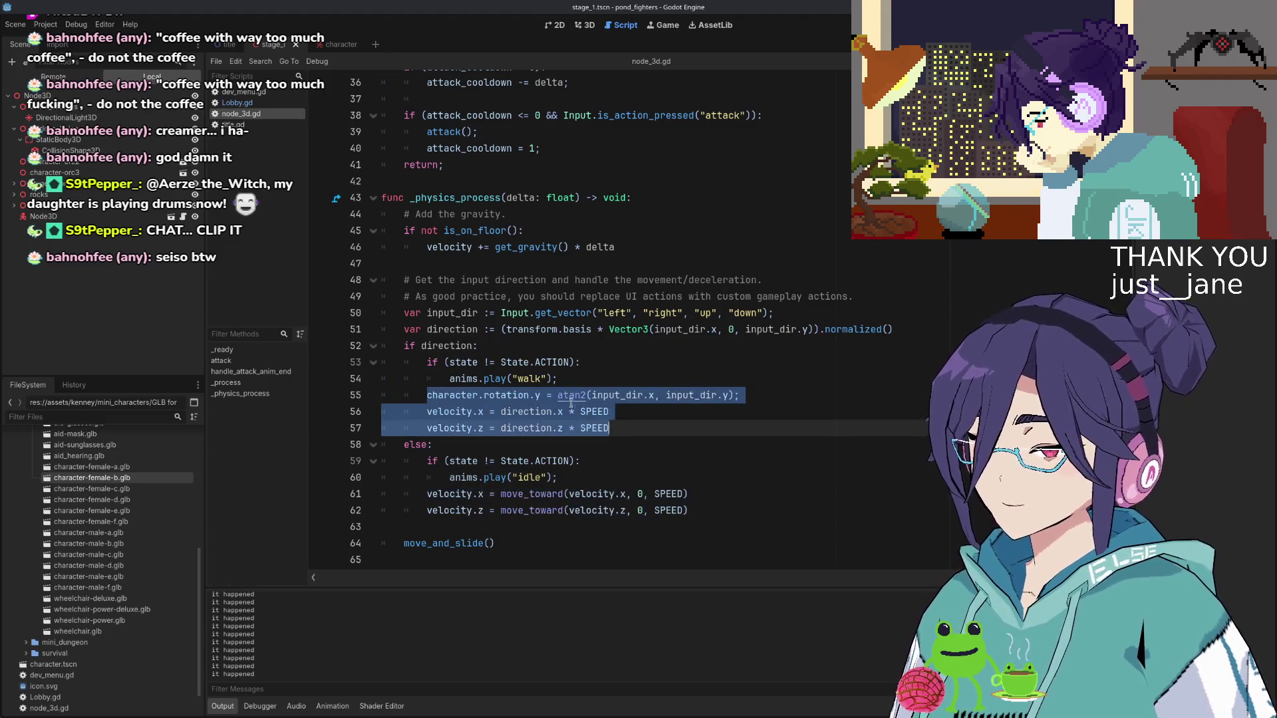
# Move 'if (state != State.ACTION):' above 'if direction:' at function level and indent the movement block under it
pyautogui.click(584, 361)
pyautogui.hotkey('alt', 'Up')
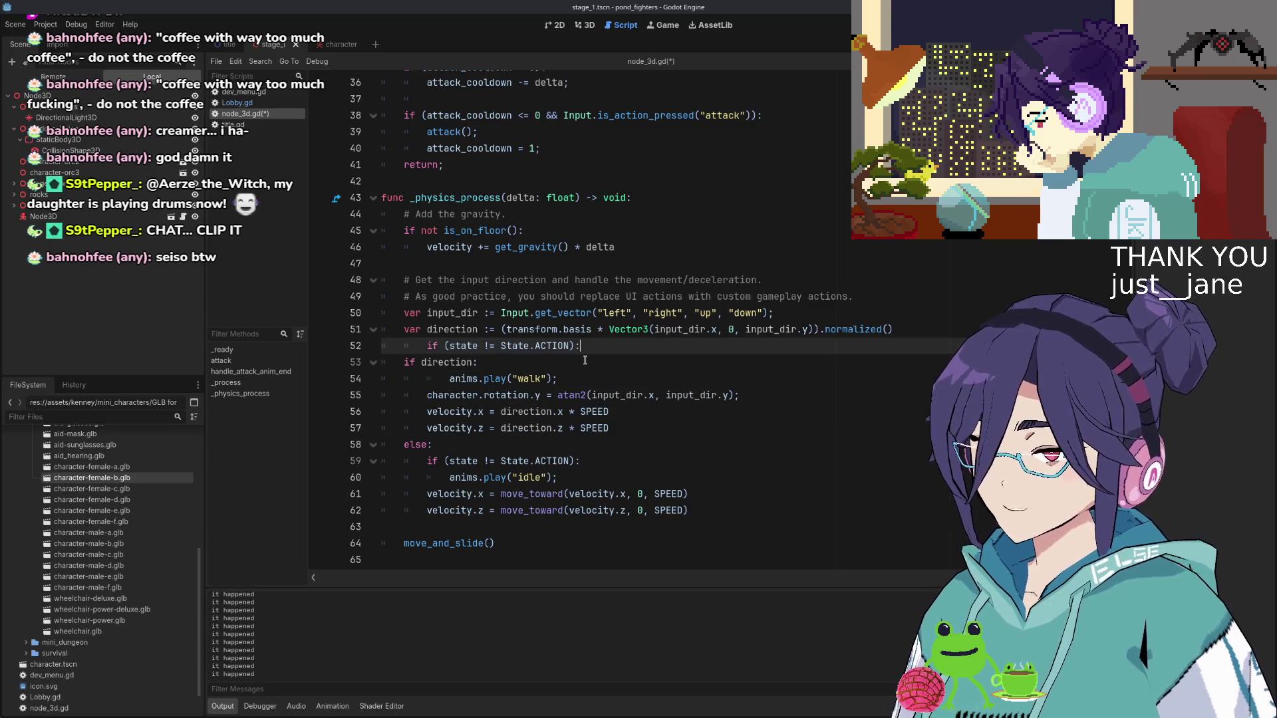
pyautogui.hotkey('shift', 'Tab')
pyautogui.press('Down')
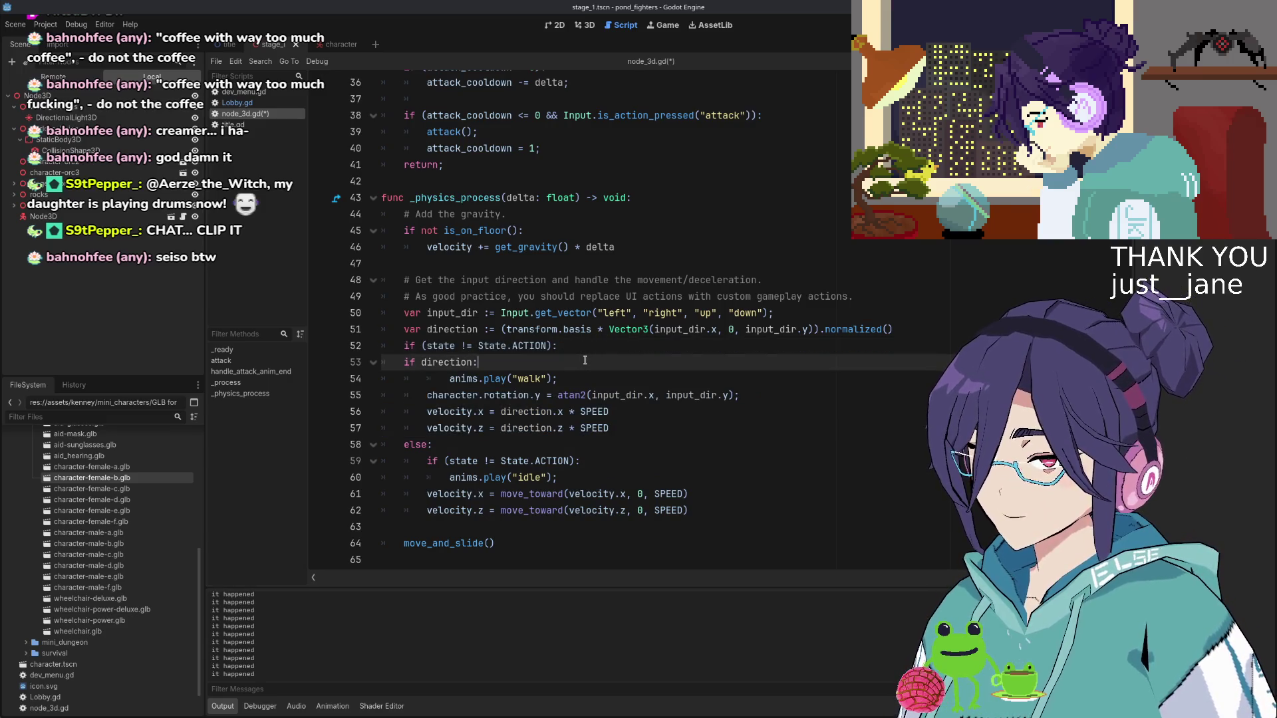
pyautogui.hotkey('shift', 'Down')
pyautogui.hotkey('shift', 'Down')
pyautogui.hotkey('shift', 'Down')
pyautogui.hotkey('shift', 'Down')
pyautogui.hotkey('shift', 'Down')
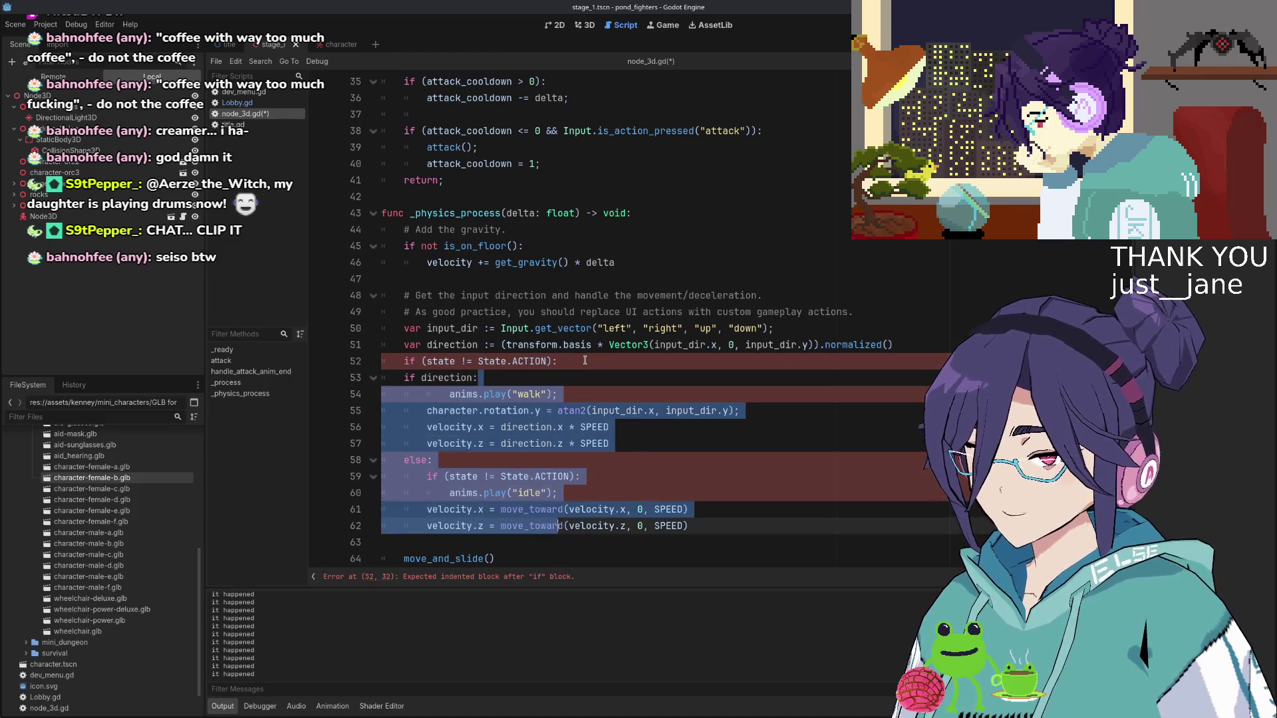
pyautogui.press('Tab')
pyautogui.press('Up')
pyautogui.press('Up')
pyautogui.press('Up')
# Delete the redundant idle state check, align the idle animation under else, and relaunch the game
pyautogui.press('Up')
pyautogui.press('Up')
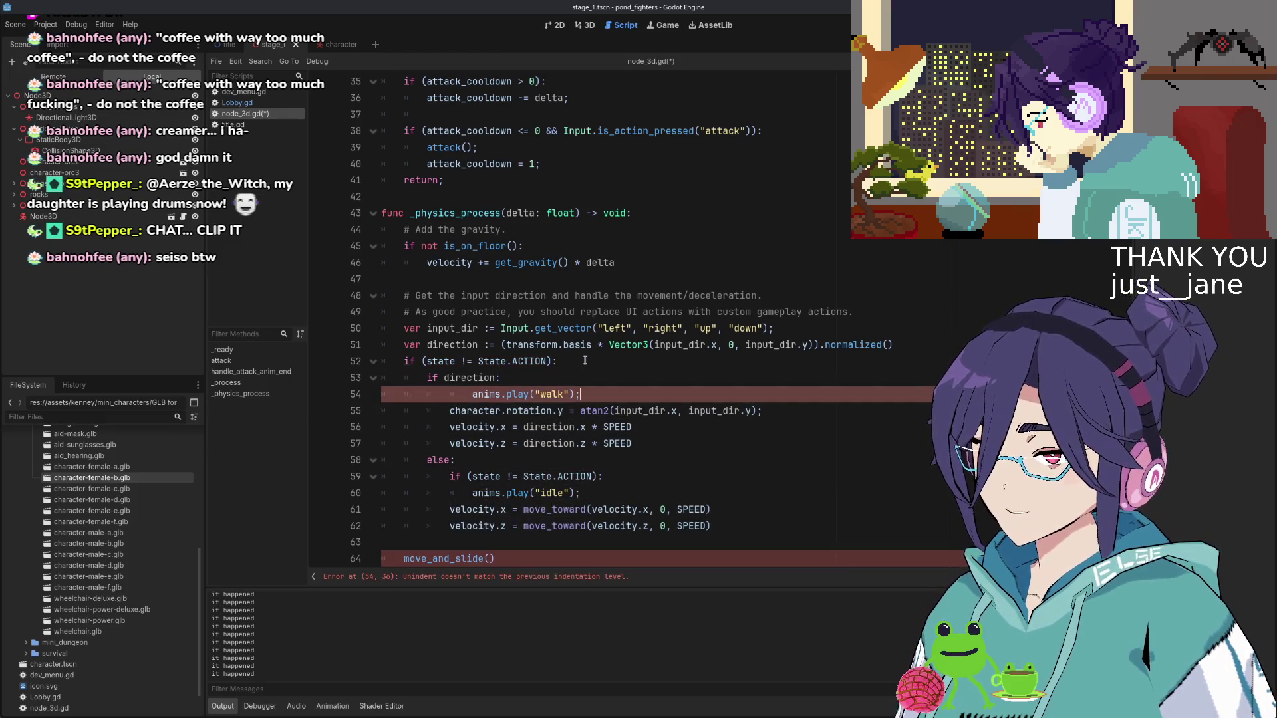
pyautogui.hotkey('shift', 'Tab')
pyautogui.press('Down')
pyautogui.press('Down')
pyautogui.press('Down')
pyautogui.hotkey('shift', 'Tab')
pyautogui.press('Up')
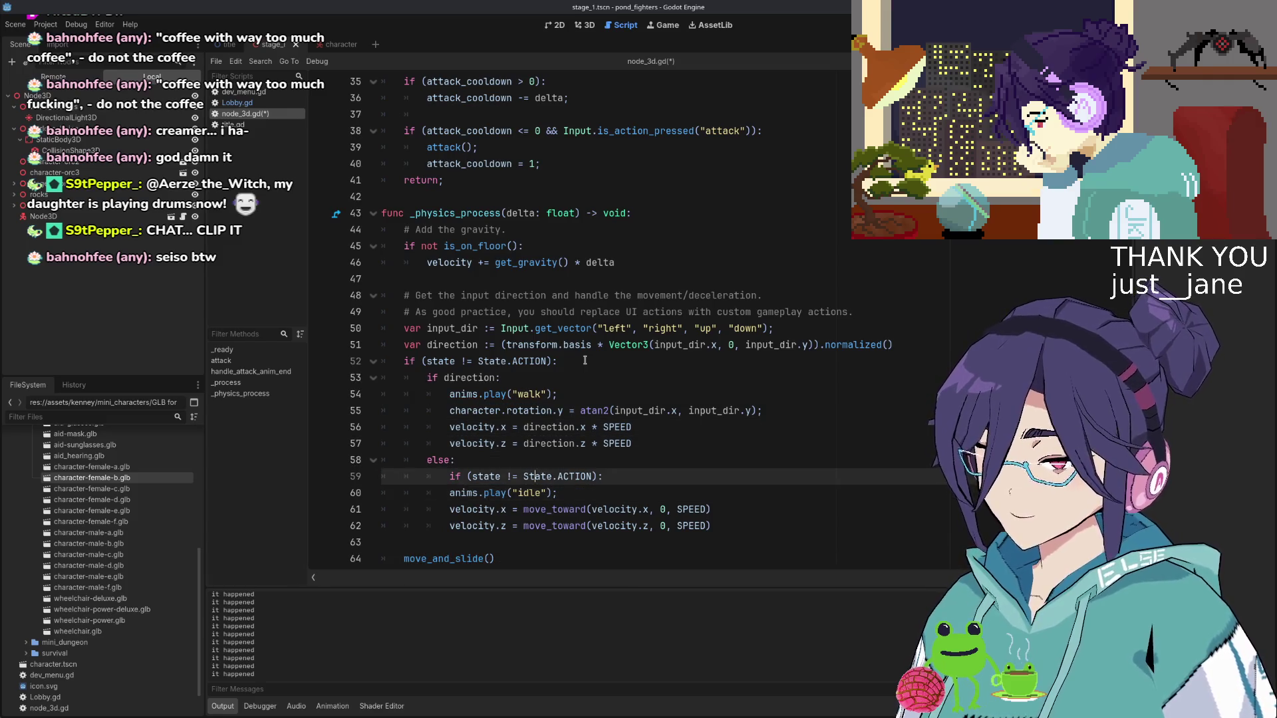
pyautogui.hotkey('shift', 'Home')
pyautogui.press('BackSpace')
pyautogui.press('BackSpace')
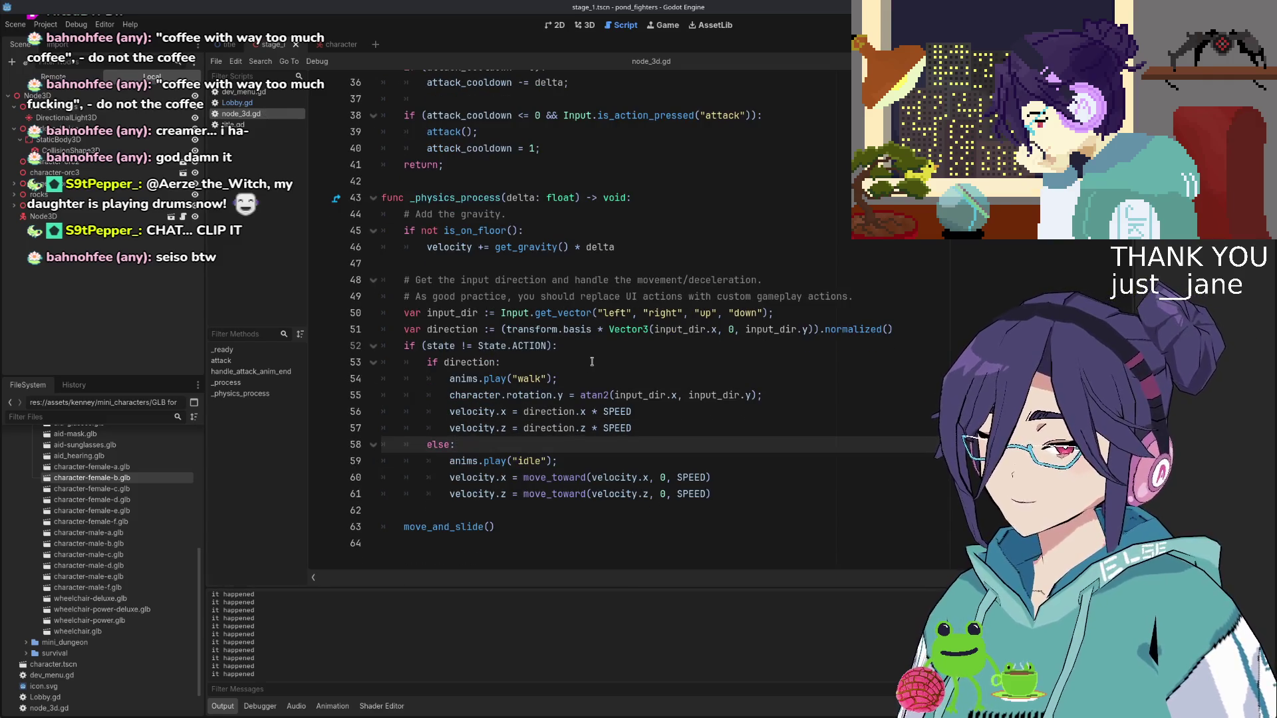
pyautogui.press('F8')
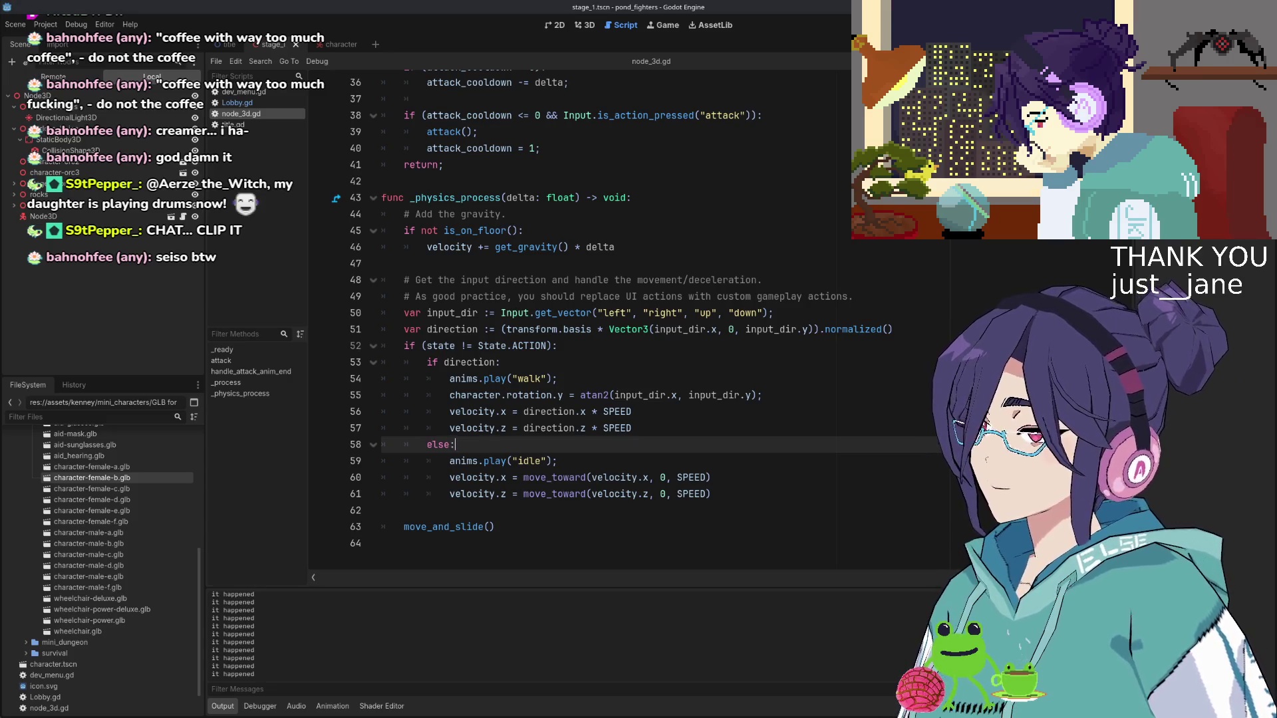
pyautogui.press('F5')
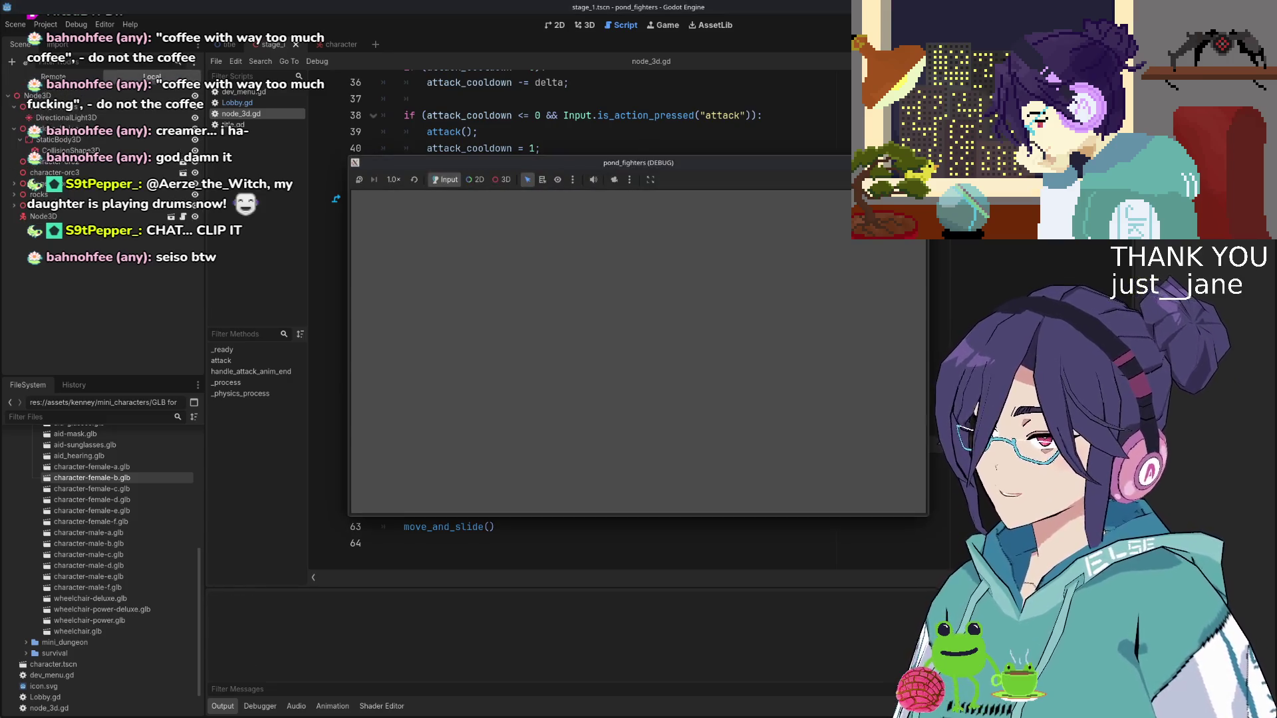
# Walk the character toward the fence and around, move the game window aside, then close it
pyautogui.press('d')
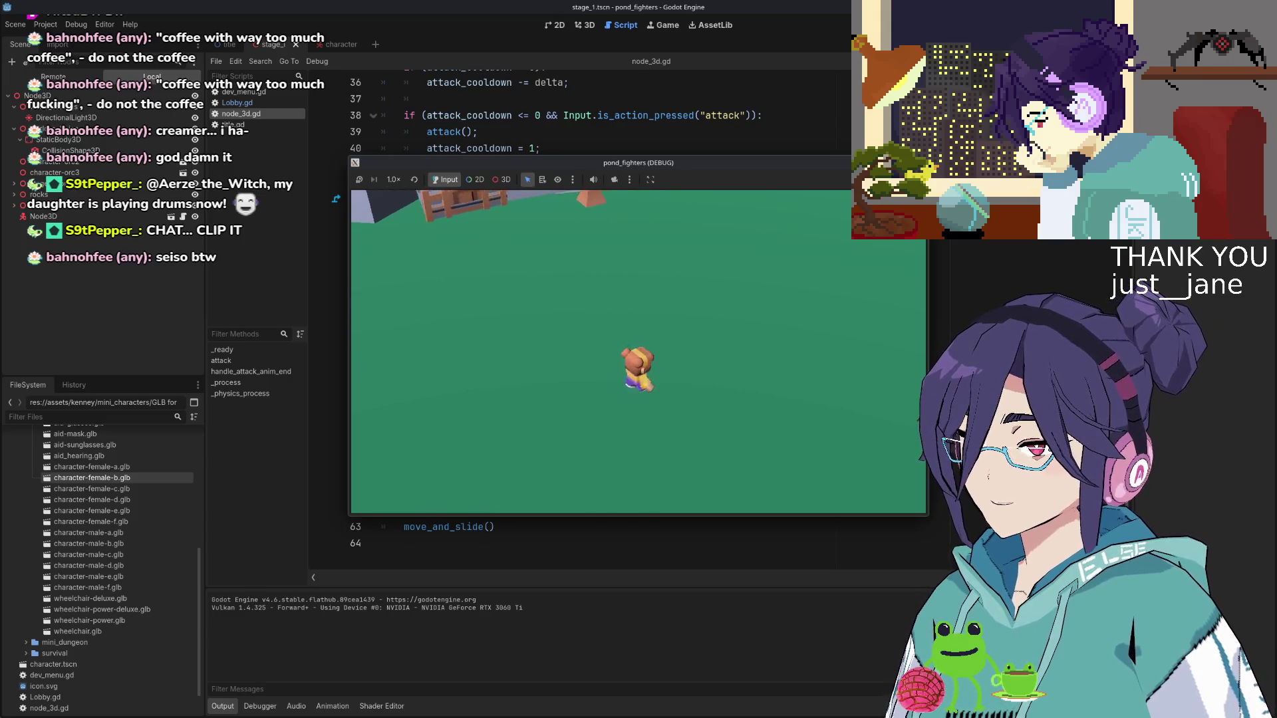
pyautogui.press('d')
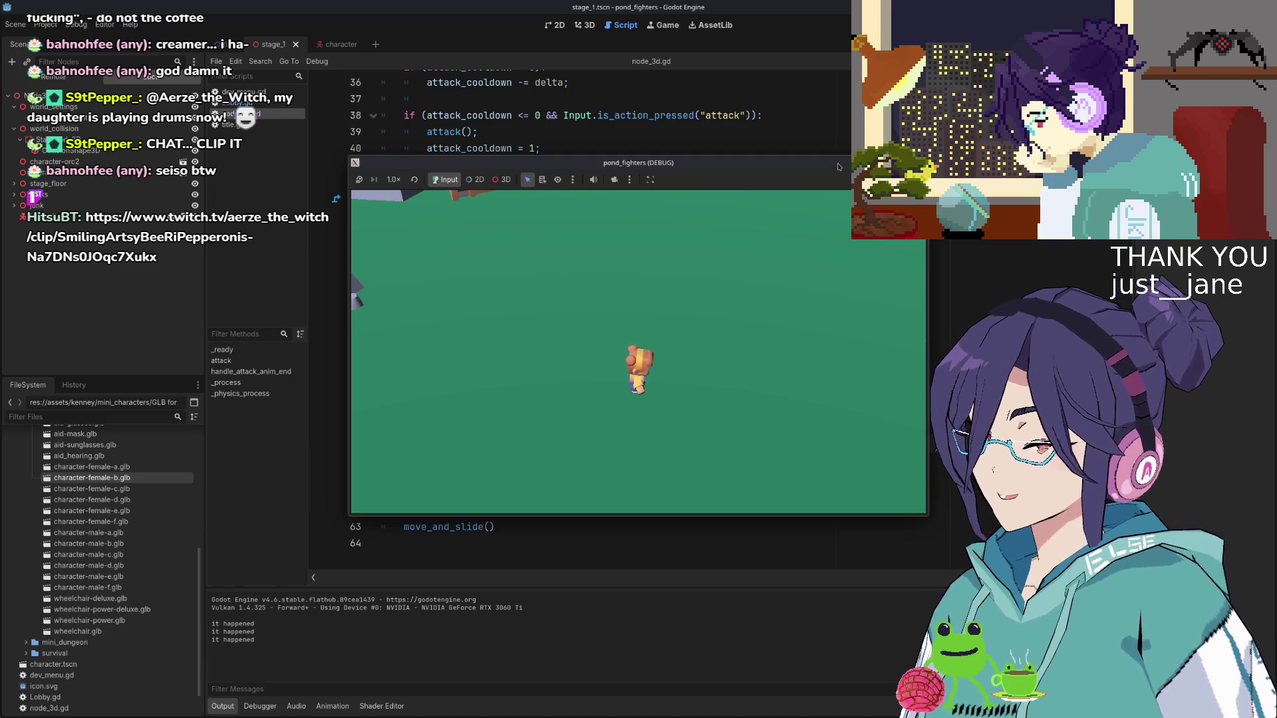
pyautogui.moveTo(841, 170); pyautogui.dragTo(760, 263)
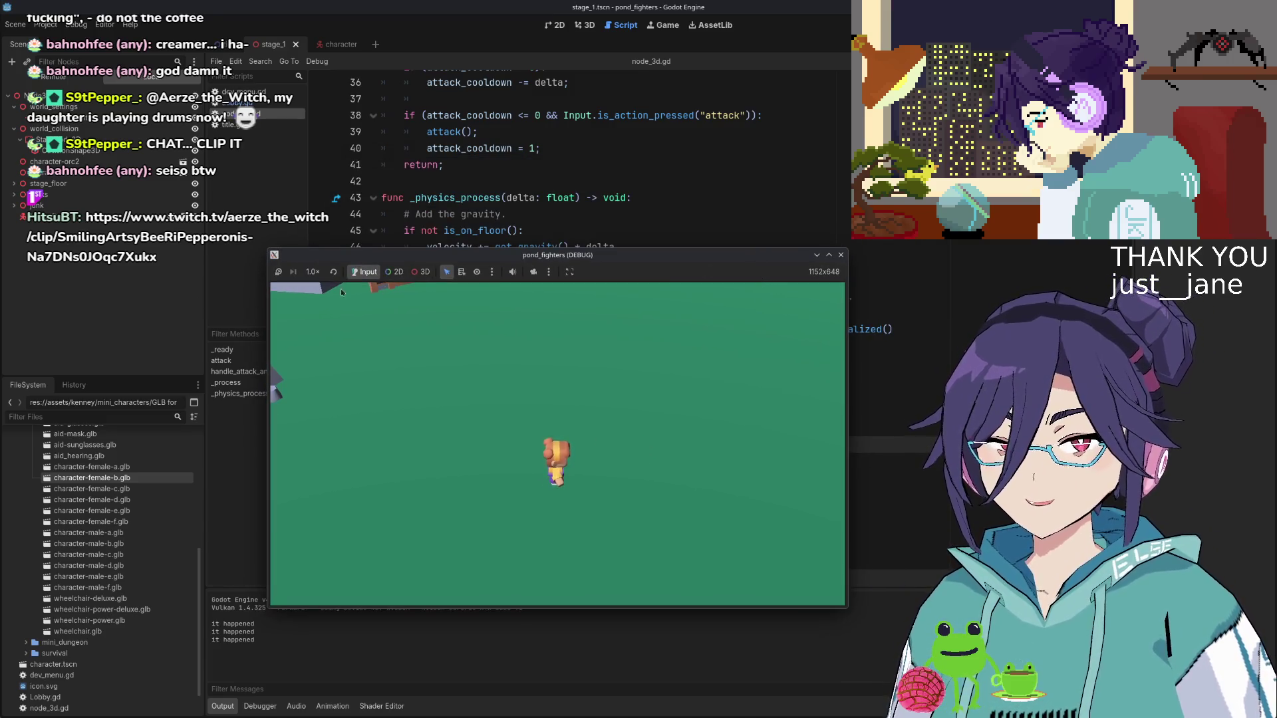
pyautogui.moveTo(787, 258); pyautogui.dragTo(655, 274)
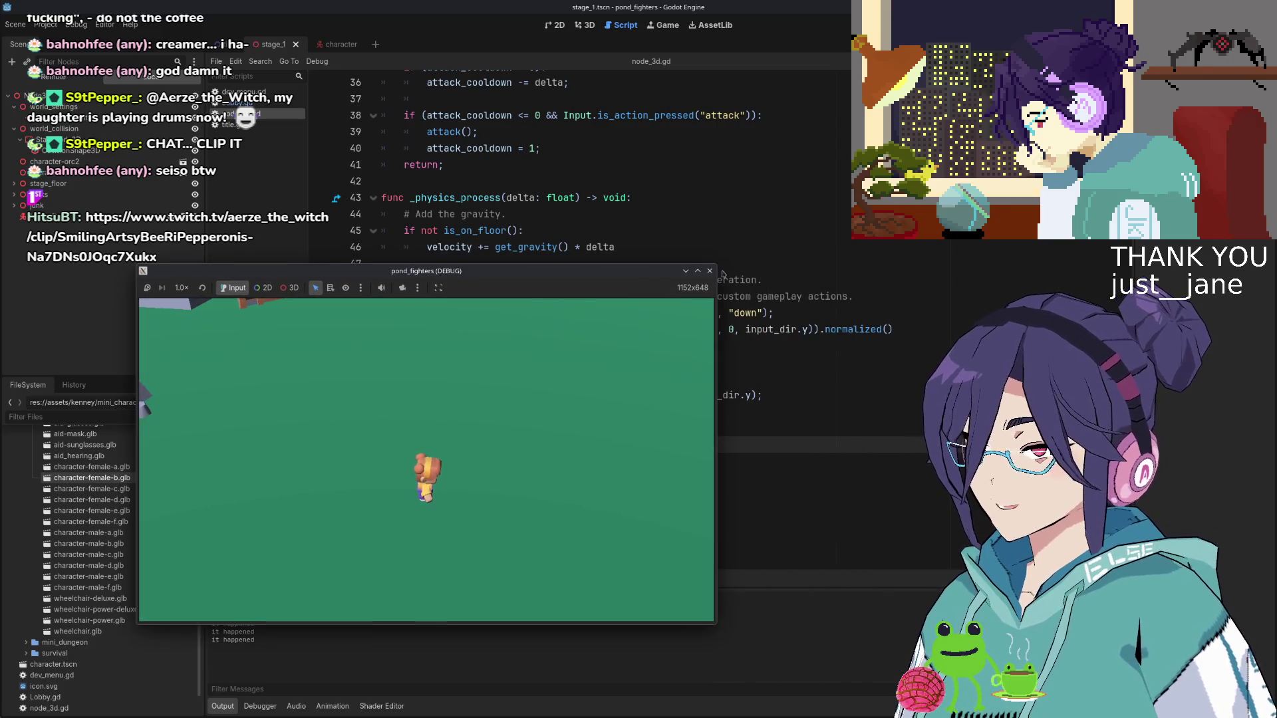
pyautogui.click(710, 271)
pyautogui.scroll(1, 602, 416)
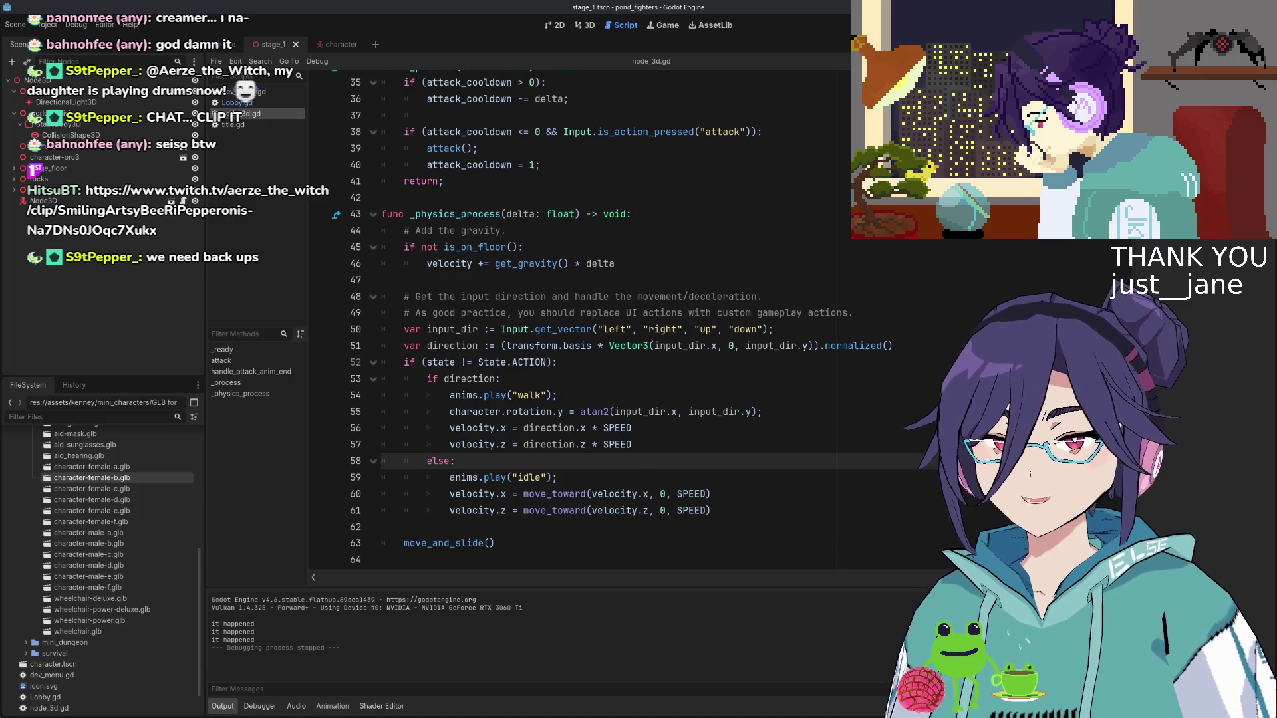
pyautogui.scroll(1, 612, 415)
pyautogui.scroll(-1, 612, 415)
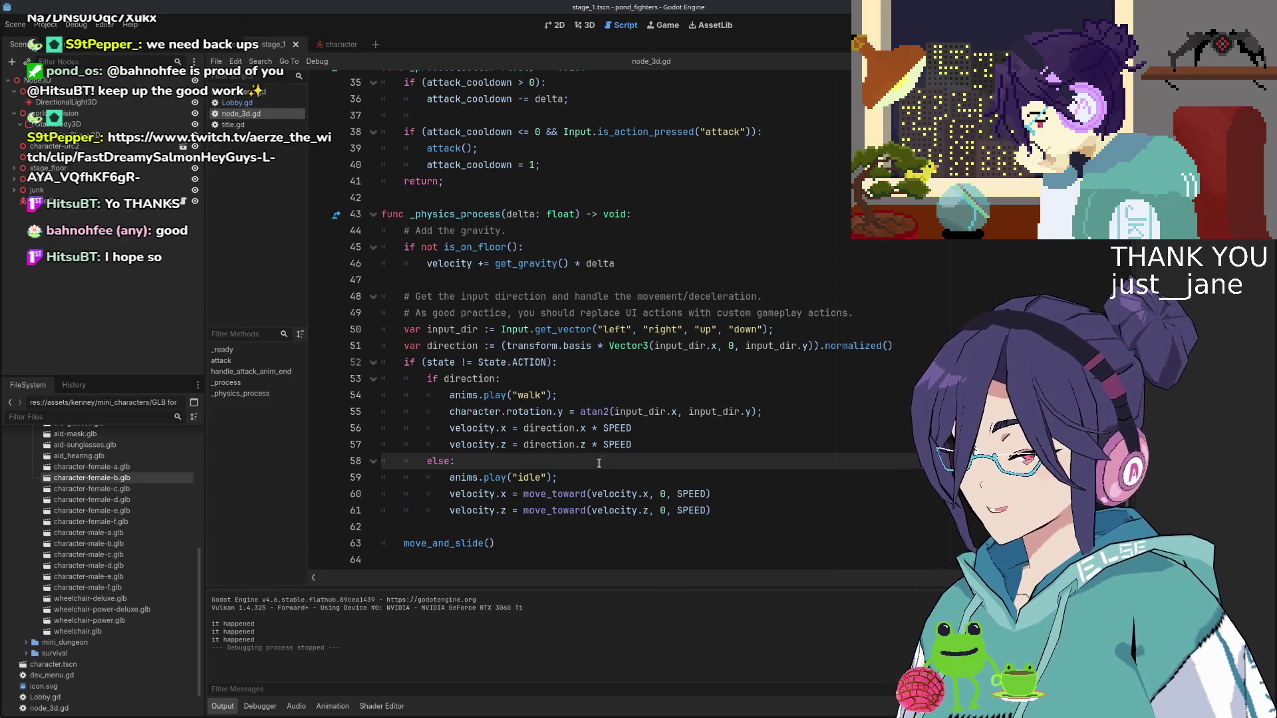
pyautogui.scroll(3, 600, 460)
pyautogui.scroll(-3, 600, 461)
pyautogui.scroll(5, 601, 470)
pyautogui.scroll(-5, 600, 470)
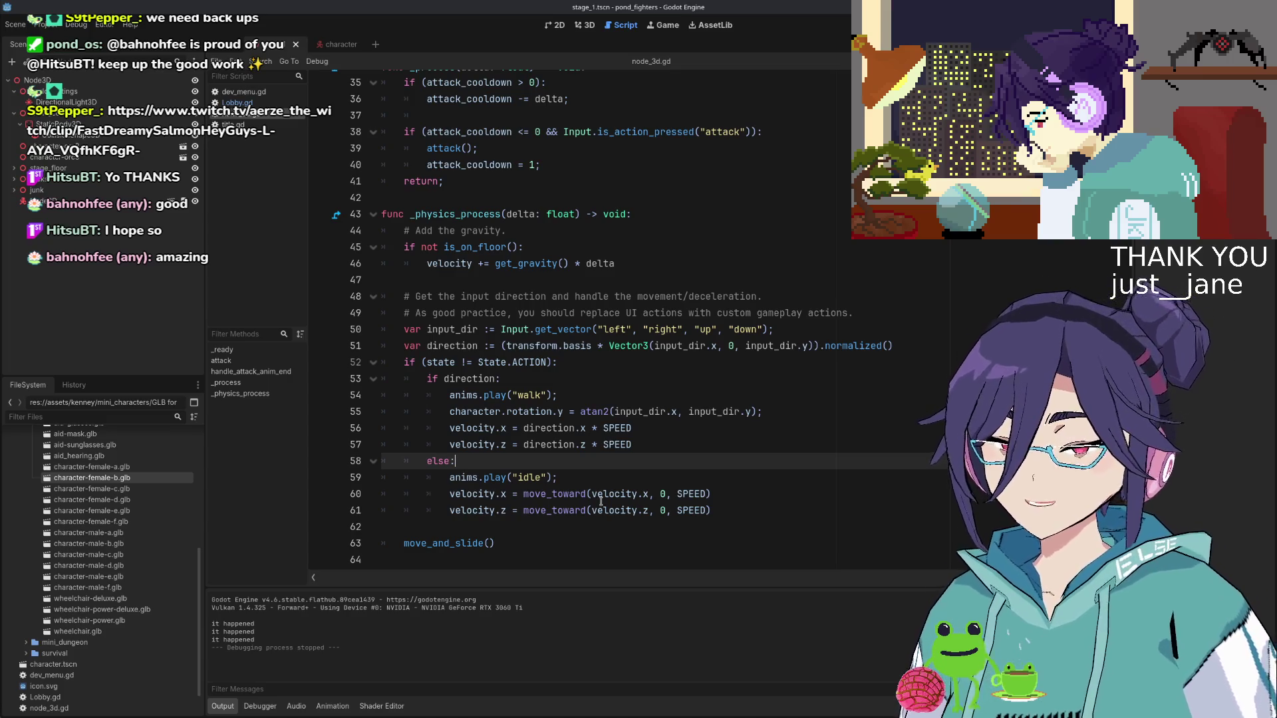
pyautogui.scroll(3, 601, 500)
pyautogui.scroll(-3, 602, 503)
pyautogui.scroll(4, 605, 509)
pyautogui.scroll(-4, 612, 486)
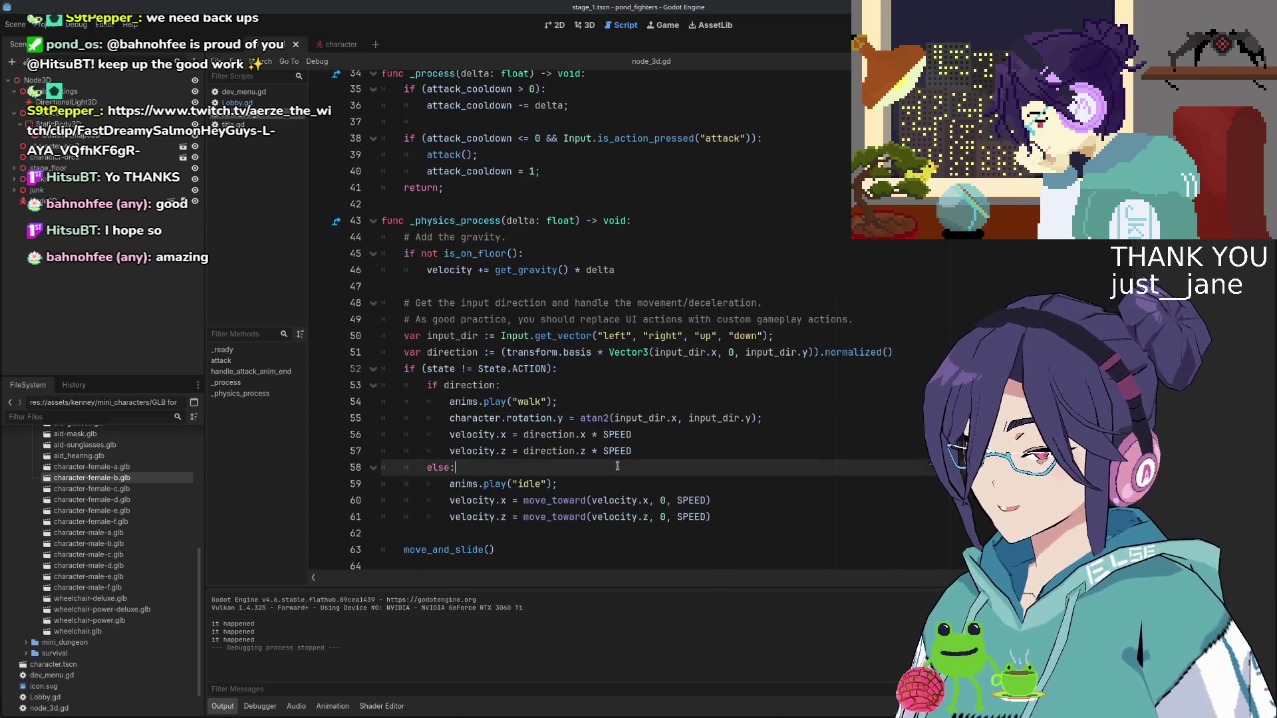
pyautogui.press('Up')
pyautogui.press('Up')
pyautogui.press('Up')
pyautogui.press('End')
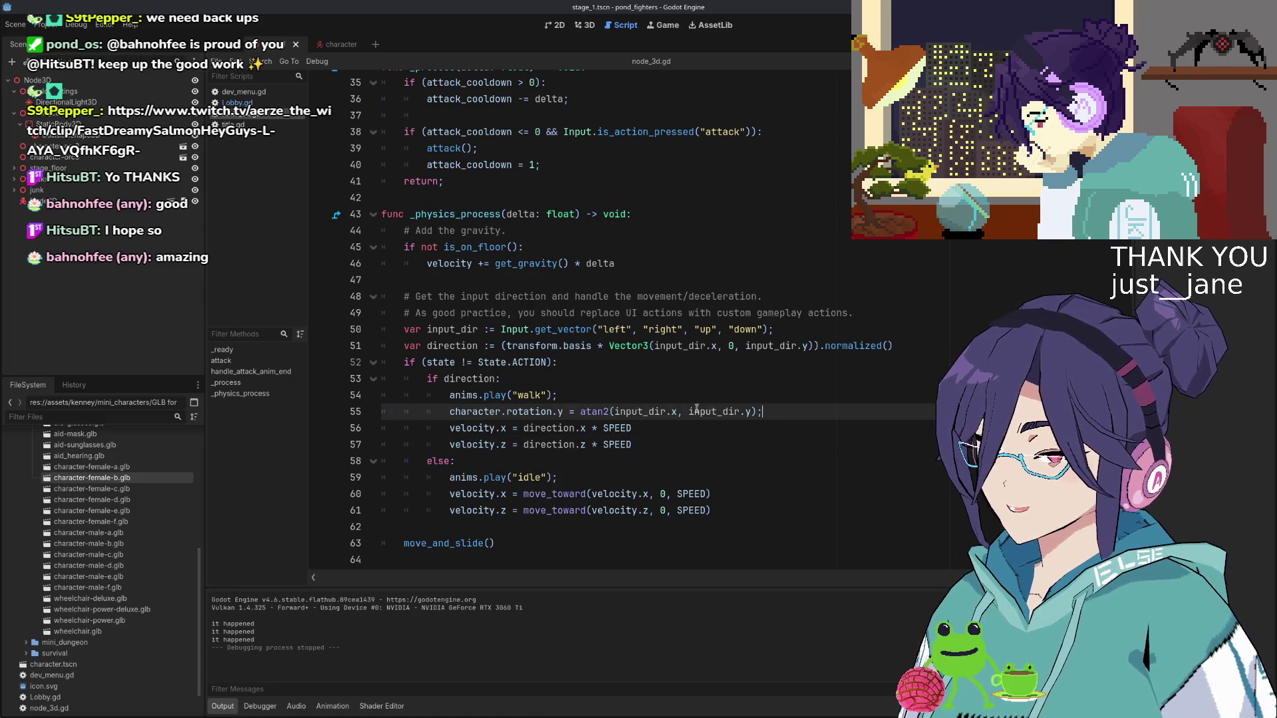
pyautogui.click(655, 398)
pyautogui.click(584, 383)
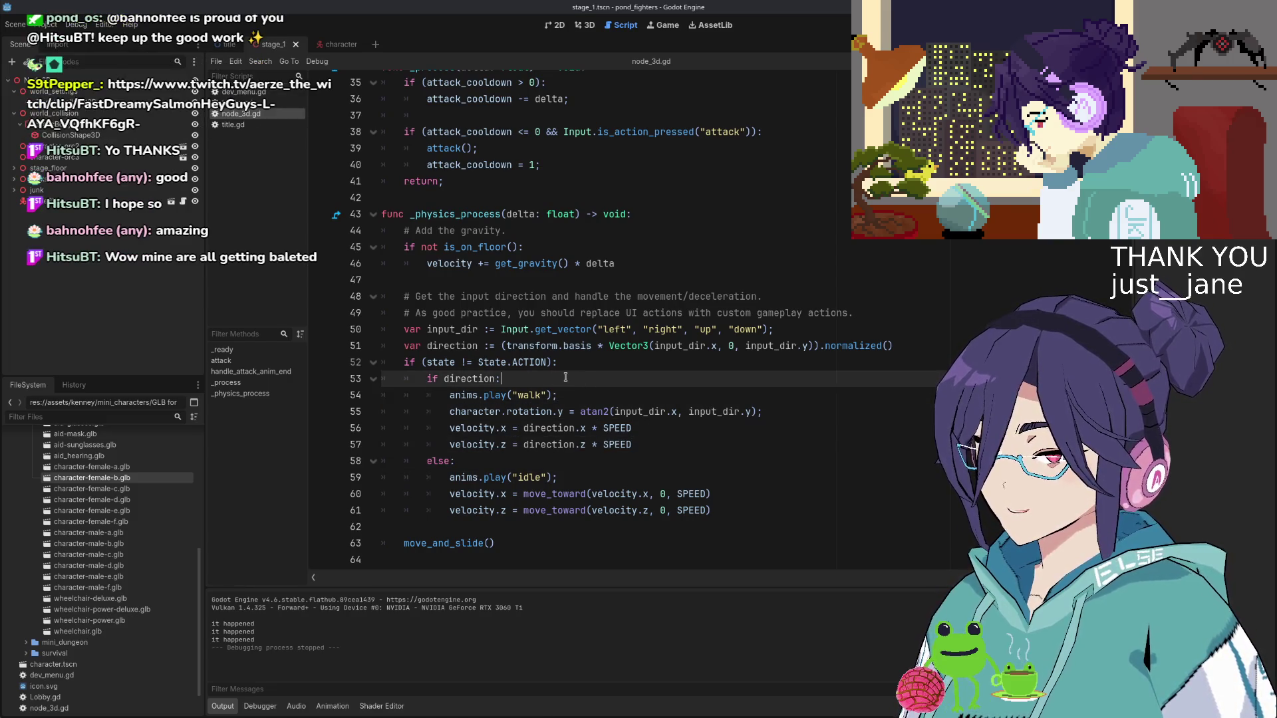
pyautogui.click(578, 364)
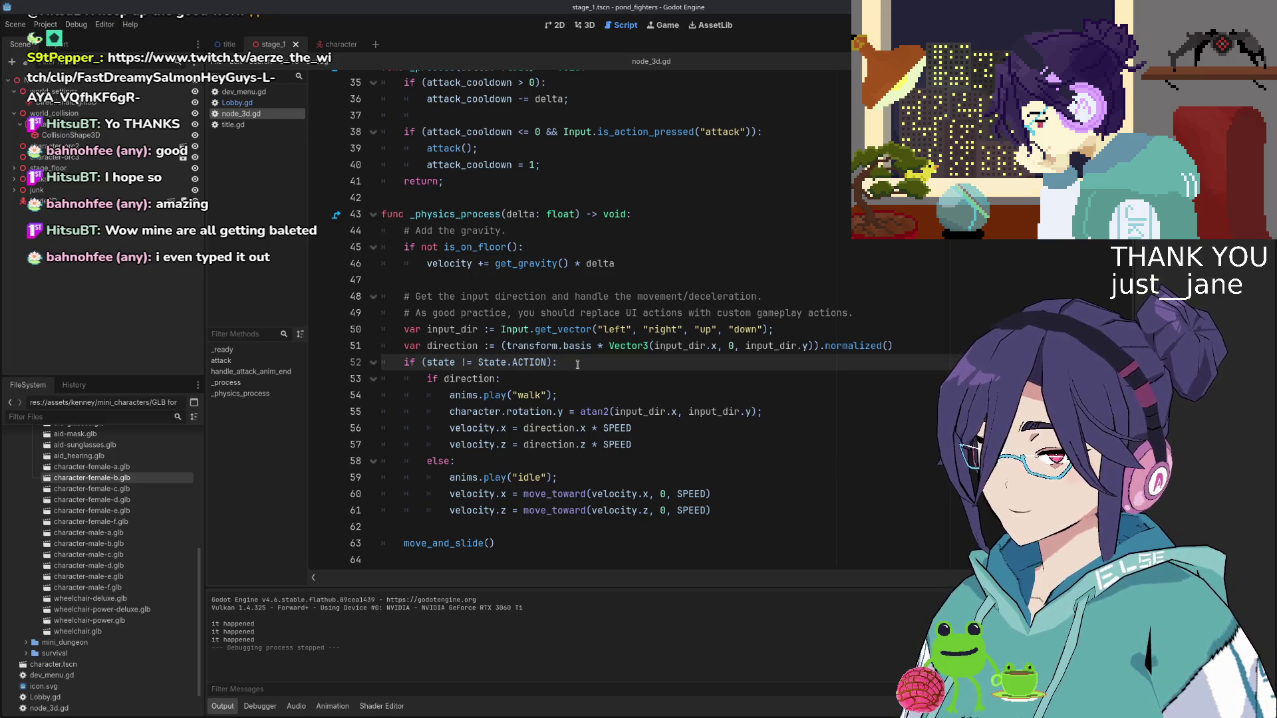
pyautogui.scroll(7, 577, 364)
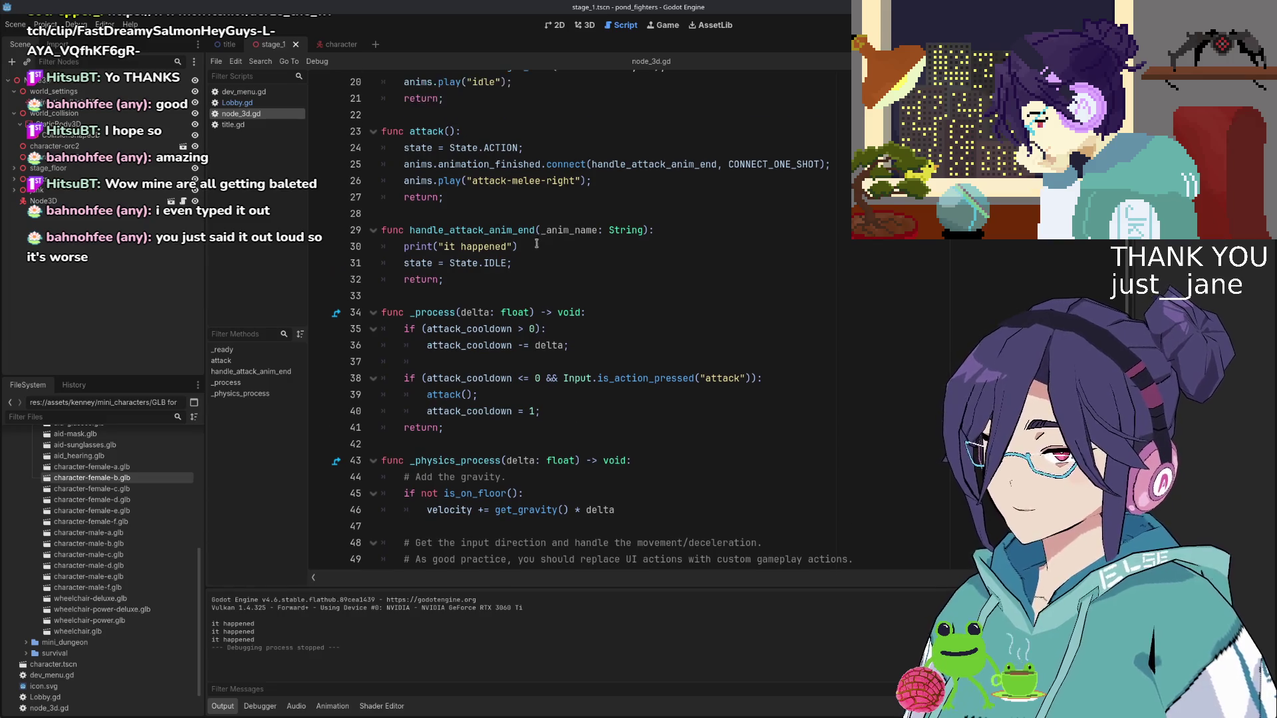
# Move the 'attack_cooldown = 1' line from the _process input branch into attack() after the animation line
pyautogui.scroll(-4, 513, 266)
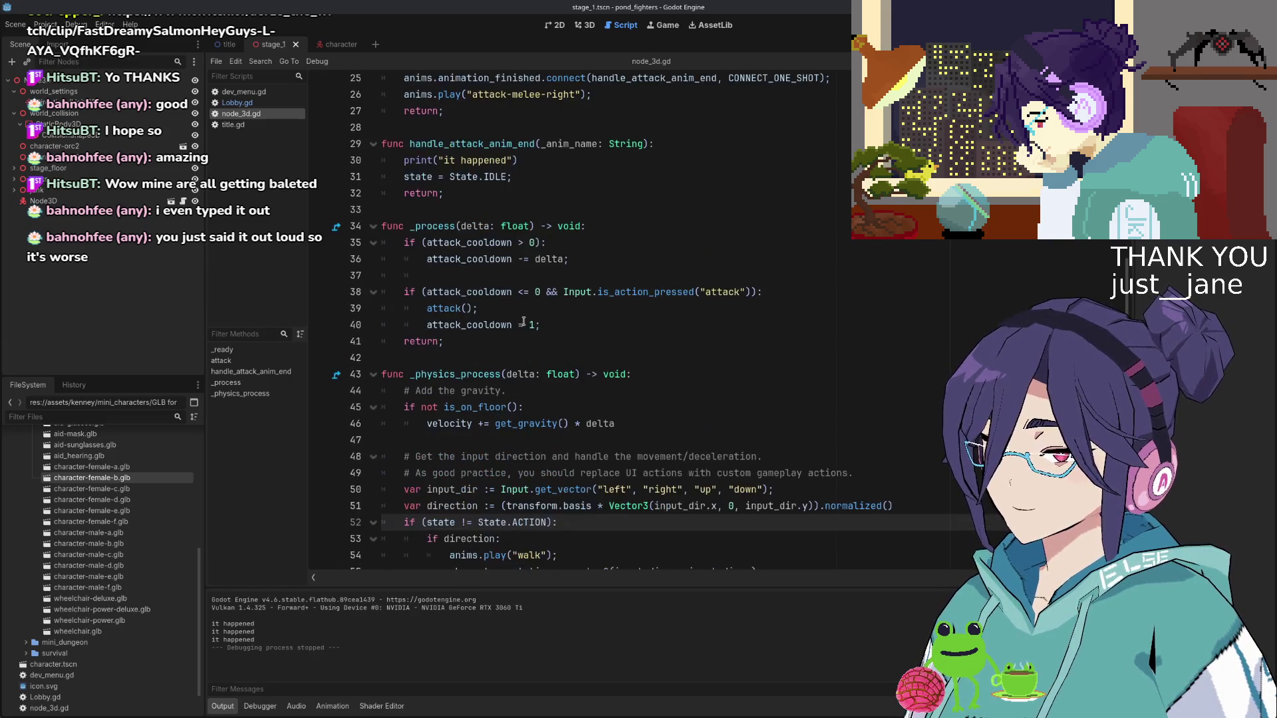
pyautogui.click(505, 297)
pyautogui.click(564, 311)
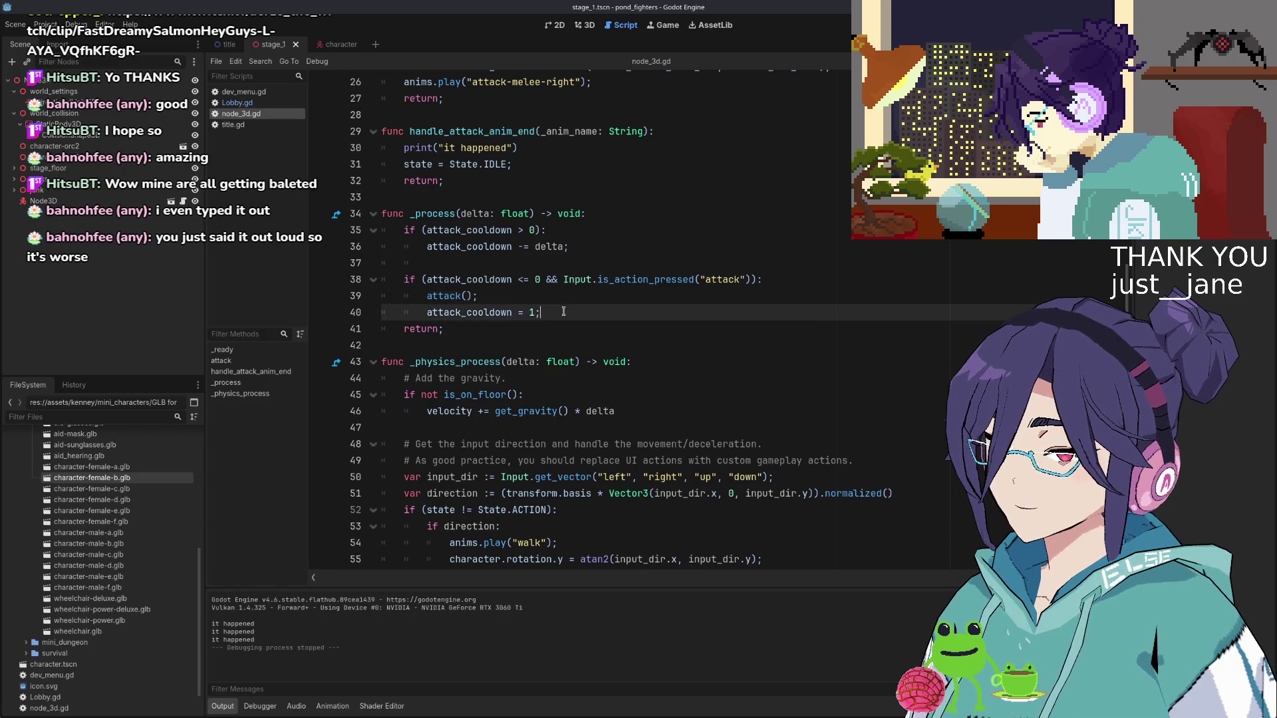
pyautogui.tripleClick(564, 311)
pyautogui.hotkey('ctrl', 'c')
pyautogui.press('BackSpace')
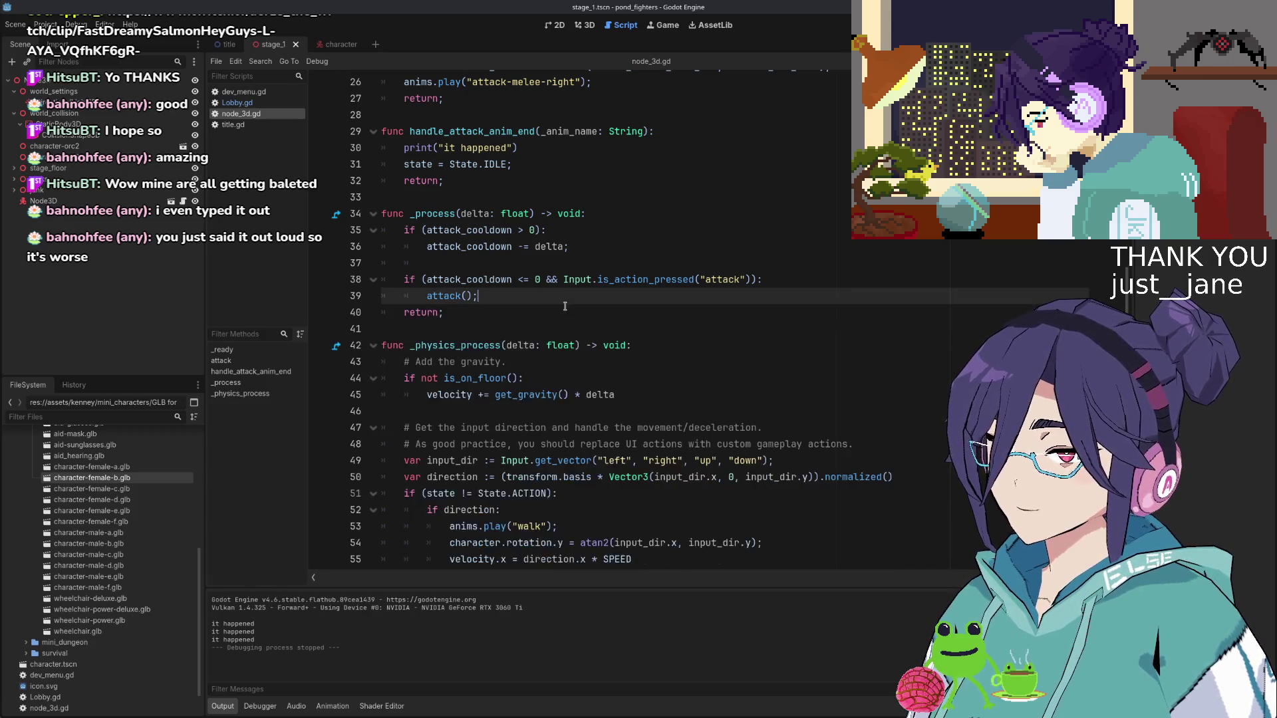
pyautogui.scroll(2, 547, 241)
pyautogui.click(610, 181)
pyautogui.hotkey('ctrl', 'v')
pyautogui.scroll(-1, 609, 184)
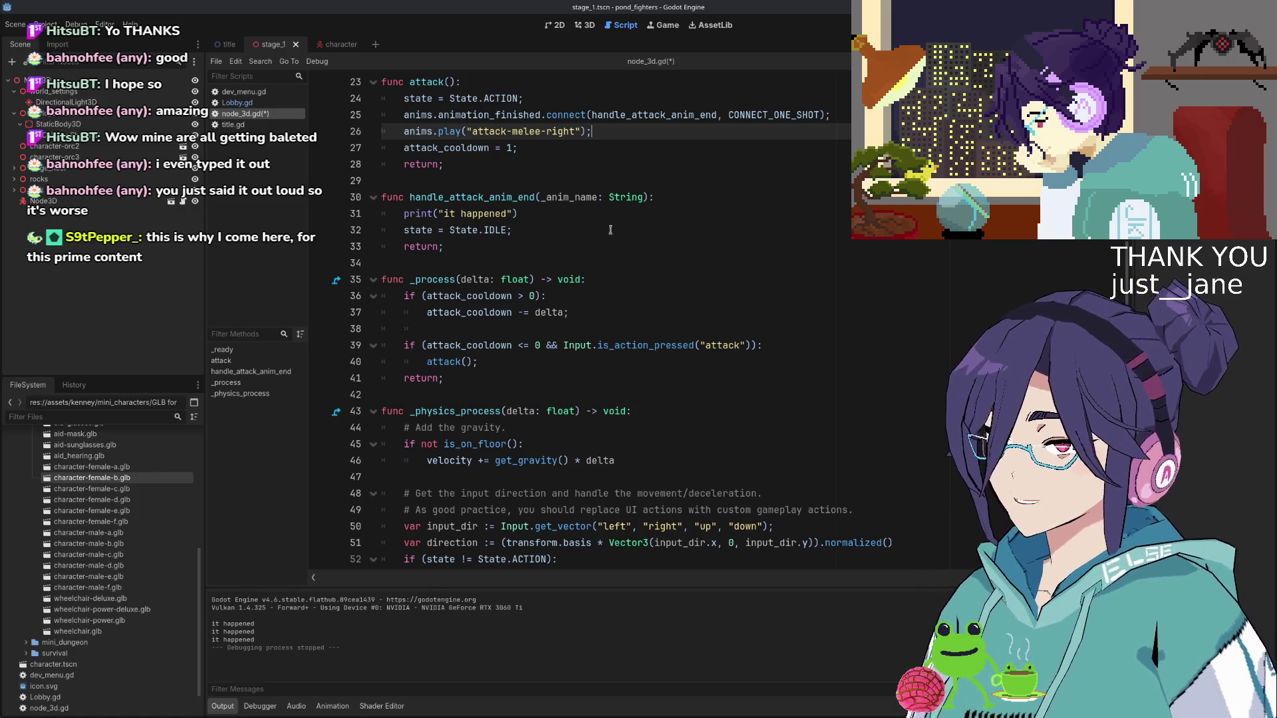
# Add semicolons to the ends of the velocity.x, velocity.z and move_toward lines
pyautogui.scroll(-4, 618, 313)
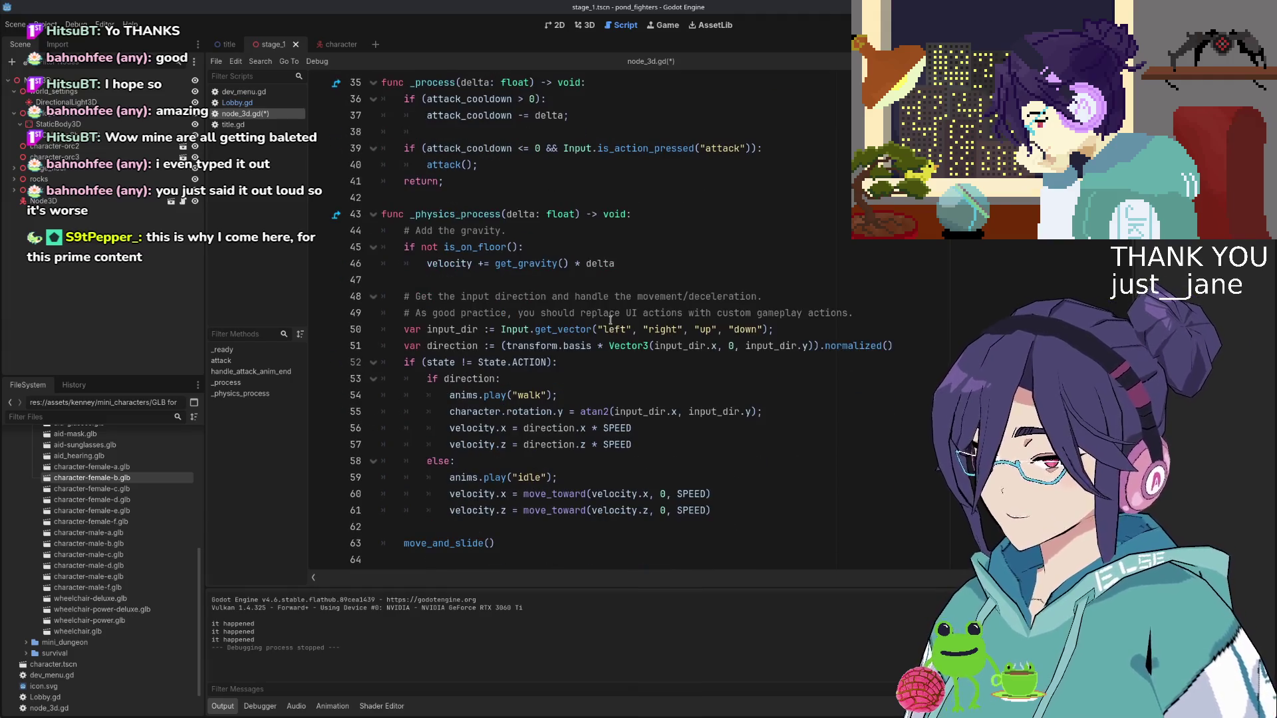
pyautogui.click(607, 364)
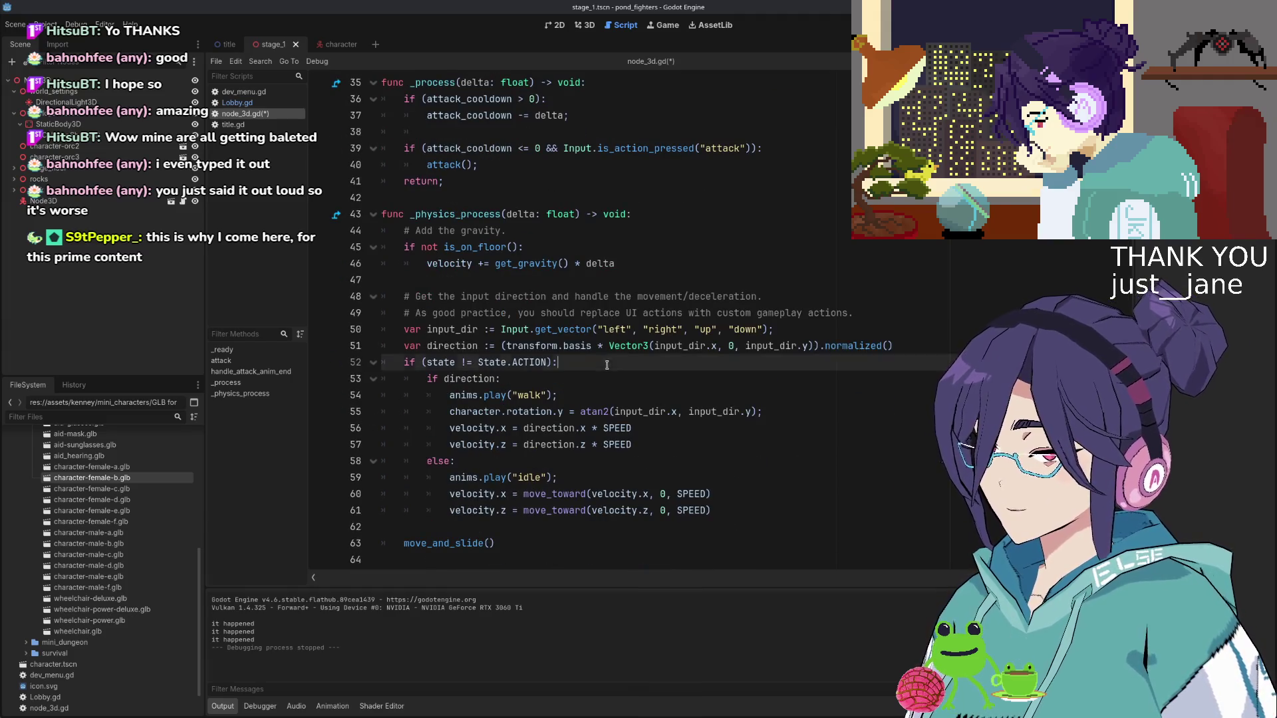
pyautogui.click(676, 452)
pyautogui.click(678, 428)
pyautogui.click(689, 437)
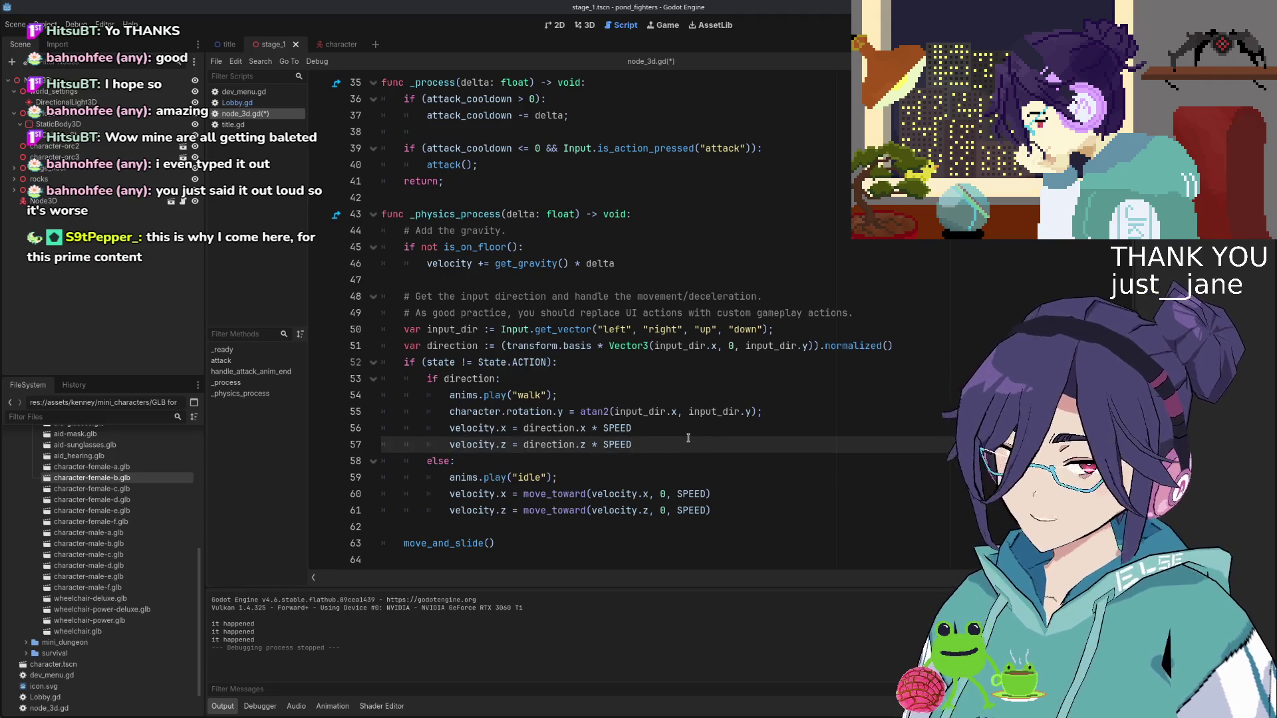
pyautogui.write(';')
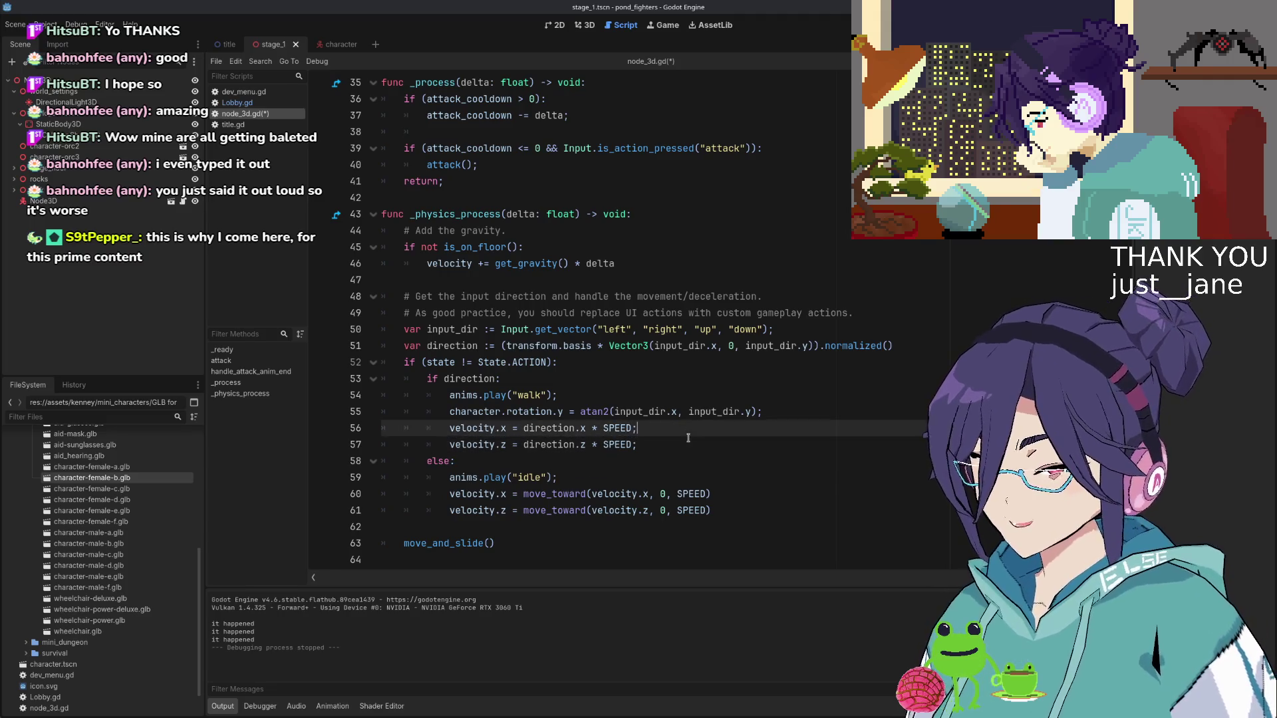
pyautogui.press('Up')
pyautogui.write(';')
pyautogui.press('Down')
pyautogui.press('Down')
pyautogui.press('Down')
pyautogui.press('Down')
pyautogui.press('End')
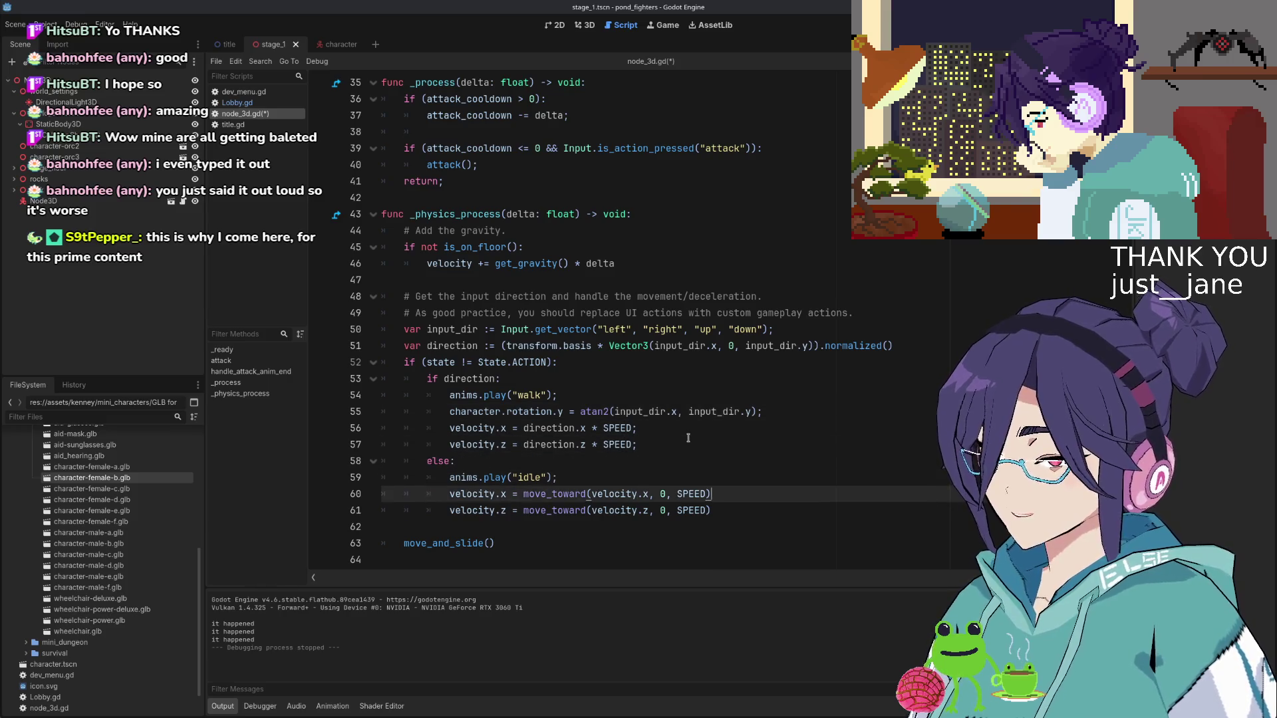
pyautogui.write(';')
pyautogui.press('Down')
pyautogui.write(';')
pyautogui.press('Up')
pyautogui.press('Up')
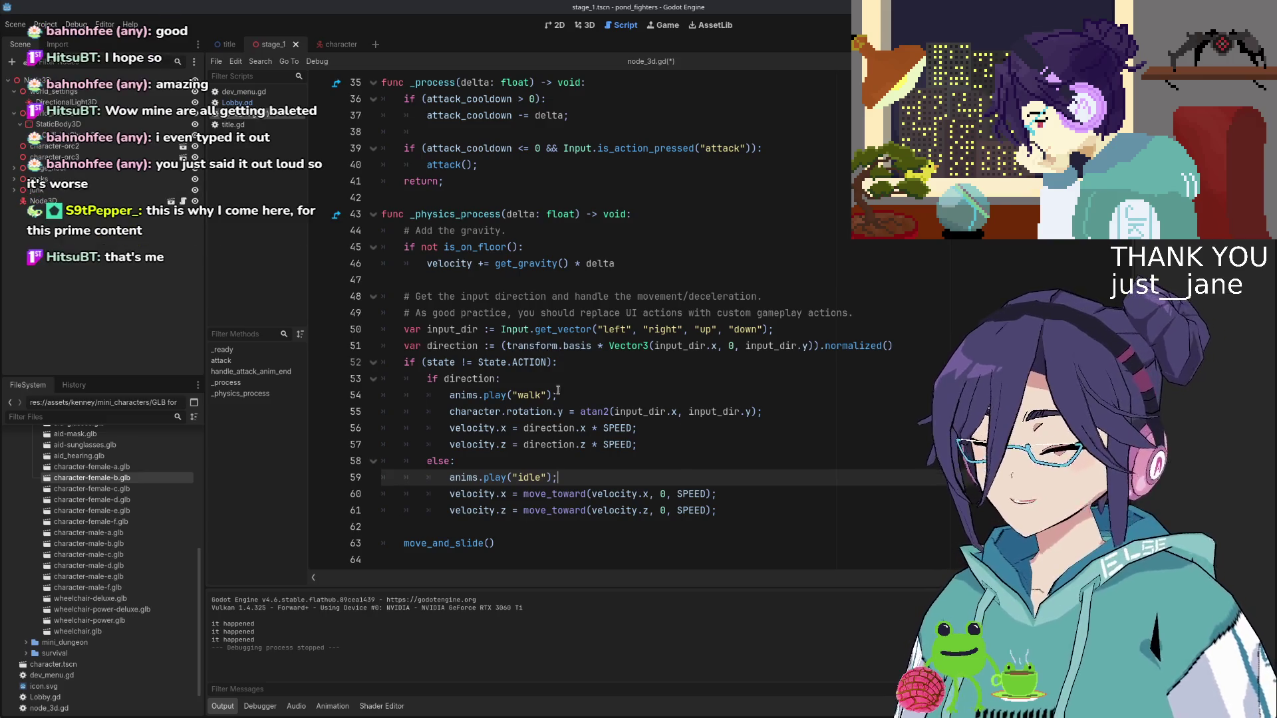
# Indent move_and_slide() one level and unindent the movement block from 'if direction:' down
pyautogui.click(911, 348)
pyautogui.write(';')
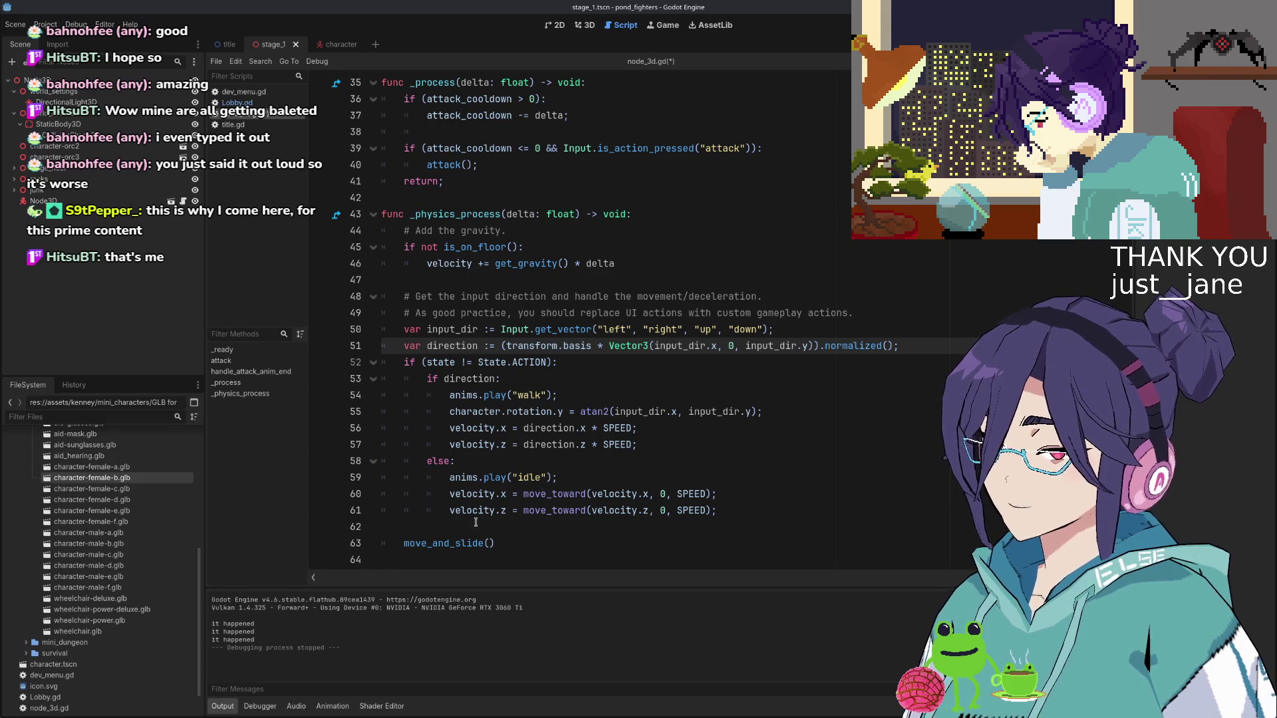
pyautogui.click(529, 540)
pyautogui.press('Home')
pyautogui.press('Tab')
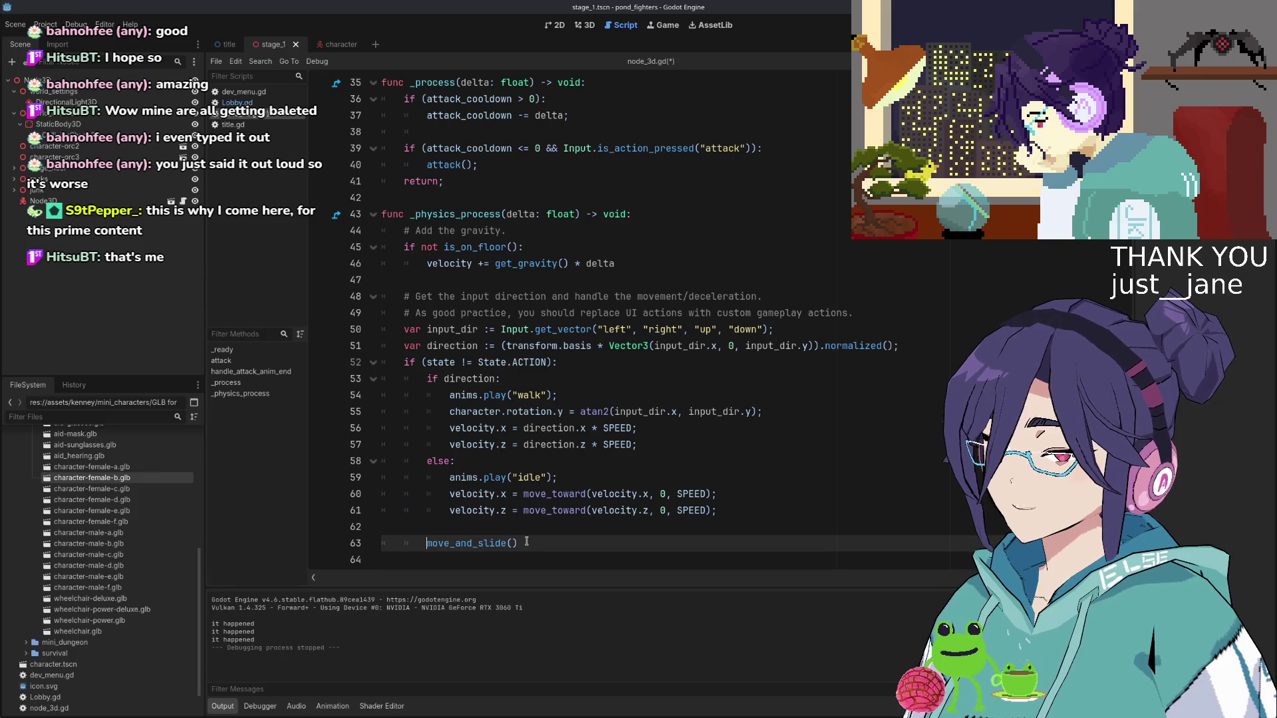
pyautogui.press('Up')
pyautogui.press('Up')
pyautogui.press('Up')
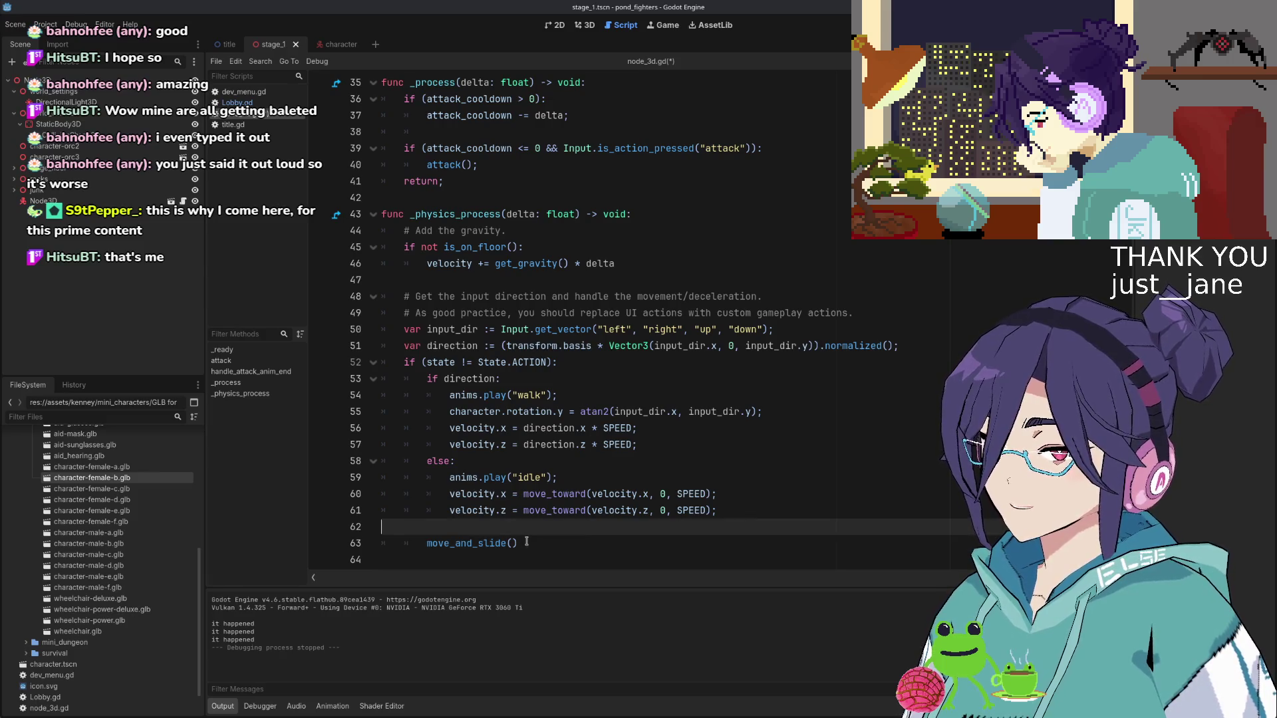
pyautogui.press('Up')
pyautogui.press('Up')
pyautogui.press('Up')
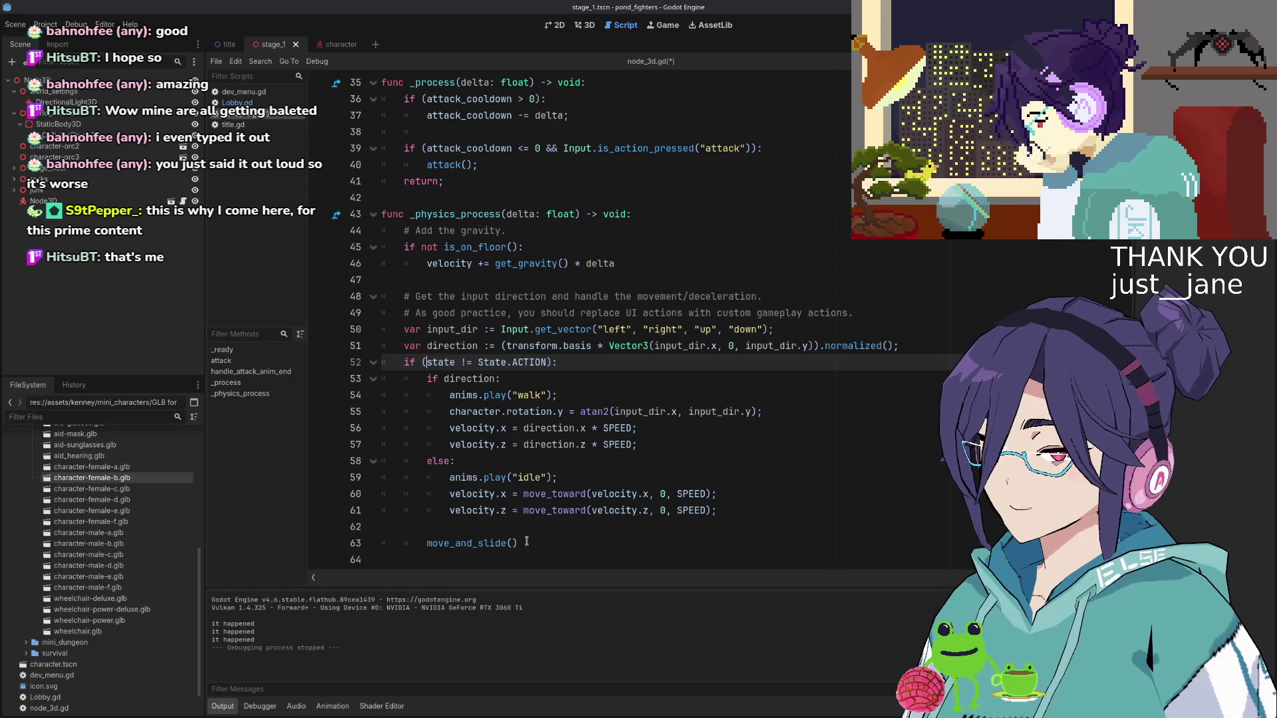
pyautogui.press('Down')
pyautogui.hotkey('shift', 'Down')
pyautogui.hotkey('shift', 'Down')
pyautogui.hotkey('shift', 'Down')
pyautogui.hotkey('shift', 'Down')
pyautogui.hotkey('shift', 'Down')
pyautogui.hotkey('shift', 'Down')
pyautogui.hotkey('shift', 'End')
pyautogui.hotkey('shift', 'Tab')
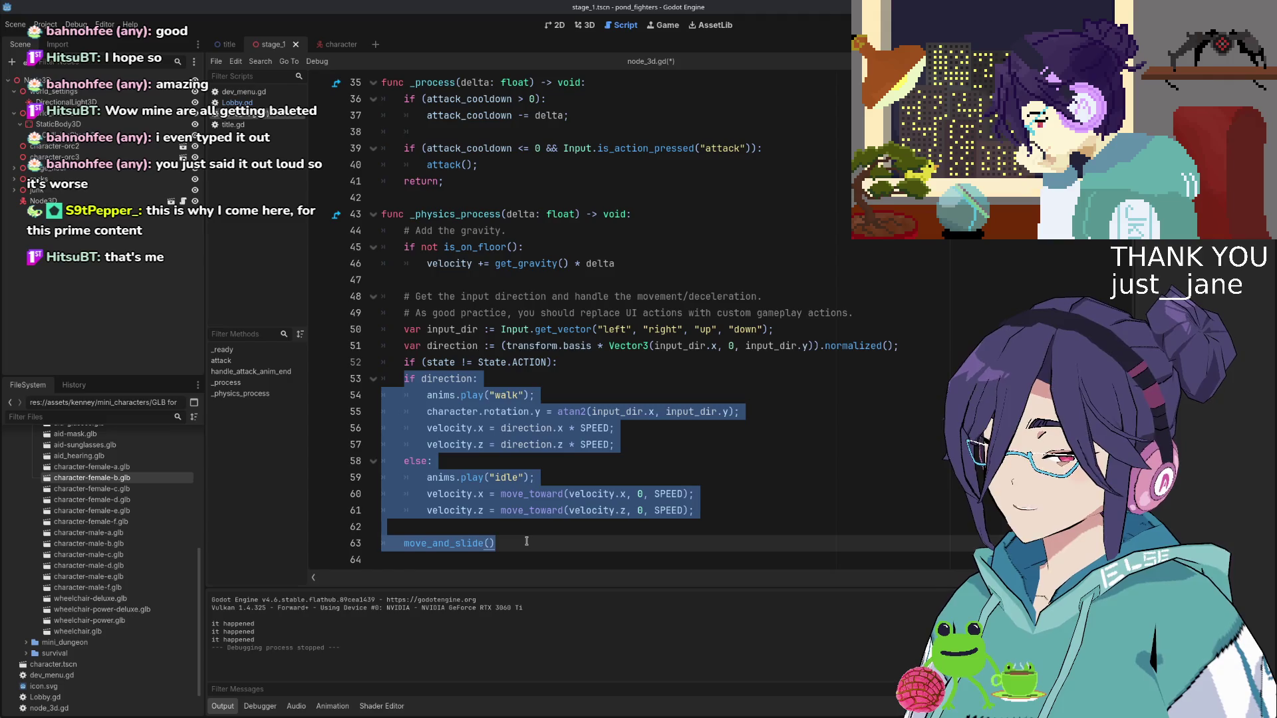
# Nest 'if (state != State.ACTION):' under 'if direction:', indent the walking lines beneath it, and save
pyautogui.scroll(1, 526, 542)
pyautogui.press('Left')
pyautogui.press('Up')
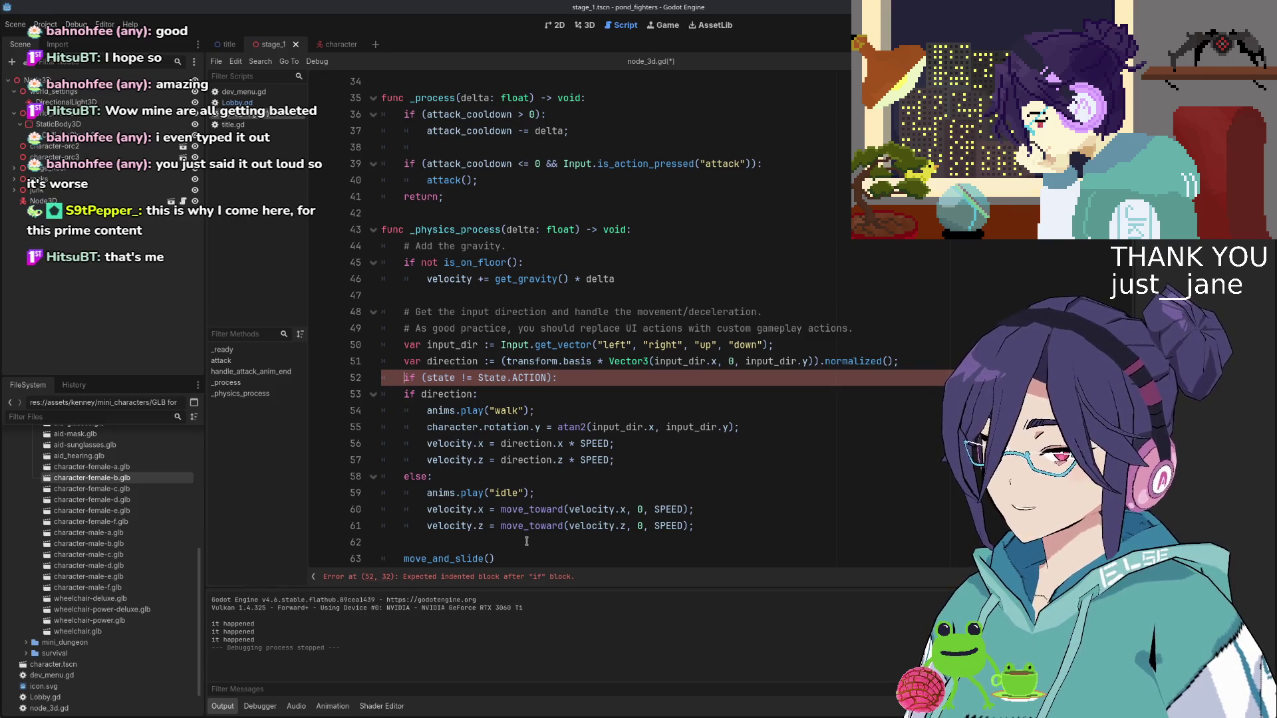
pyautogui.hotkey('alt', 'Down')
pyautogui.press('Tab')
pyautogui.press('Down')
pyautogui.hotkey('shift', 'Down')
pyautogui.hotkey('shift', 'Down')
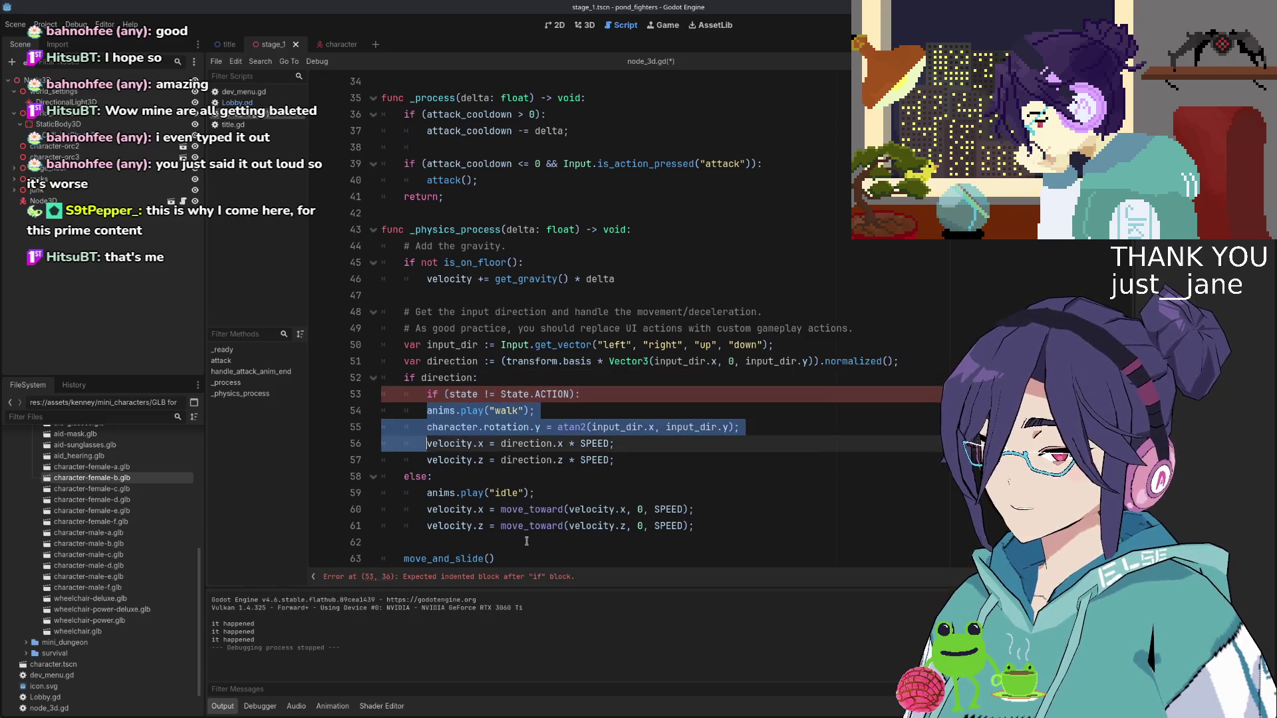
pyautogui.hotkey('shift', 'Down')
pyautogui.hotkey('shift', 'Down')
pyautogui.press('Tab')
pyautogui.press('End')
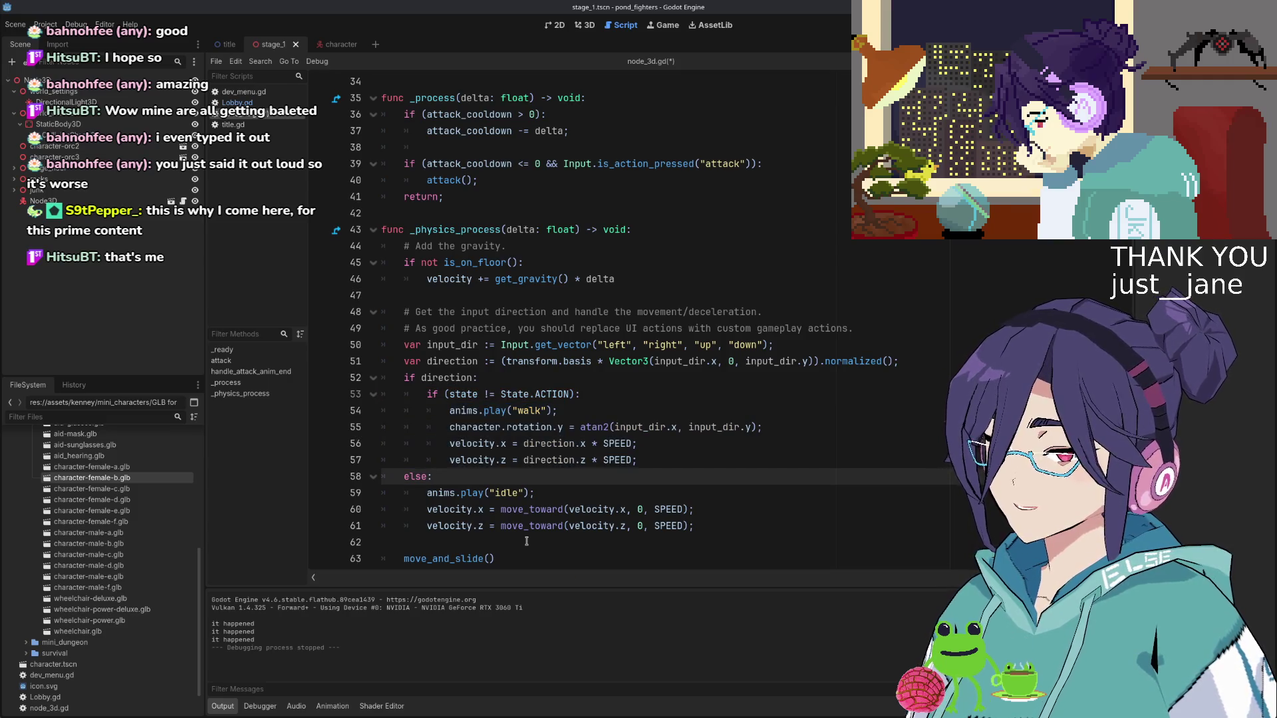
pyautogui.press('Down')
pyautogui.press('Down')
pyautogui.press('Down')
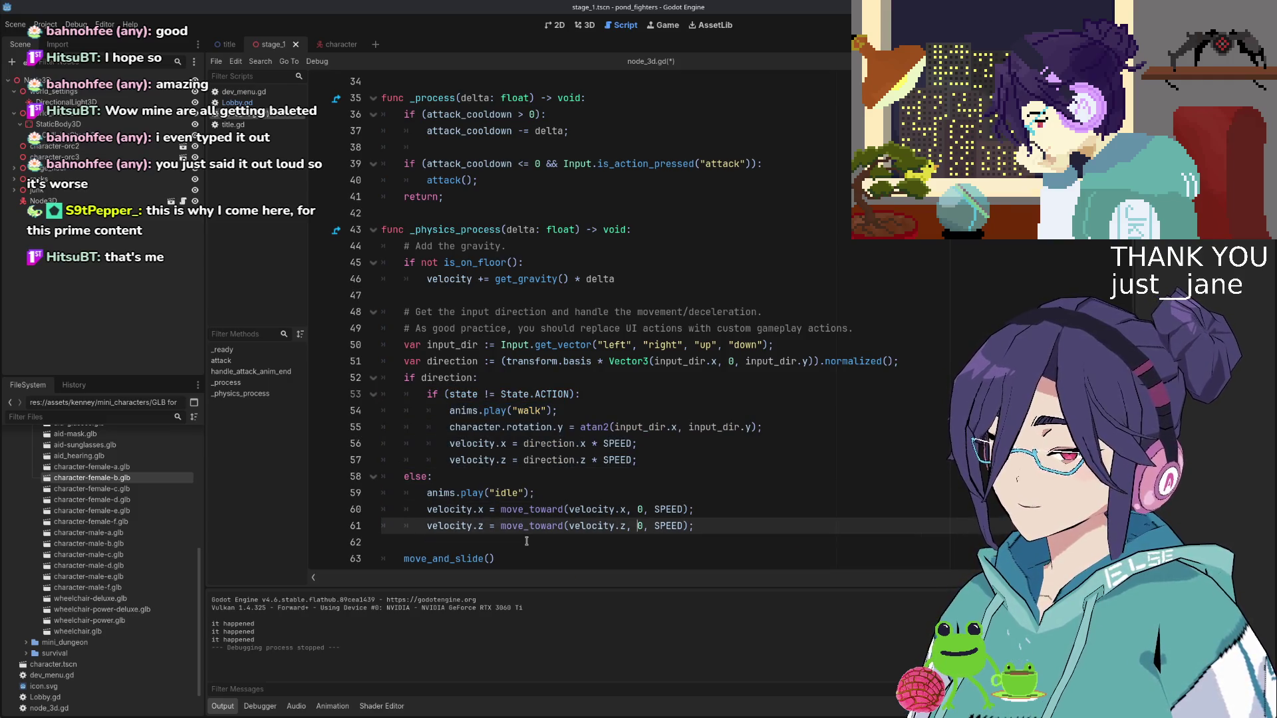
pyautogui.hotkey('ctrl', 's')
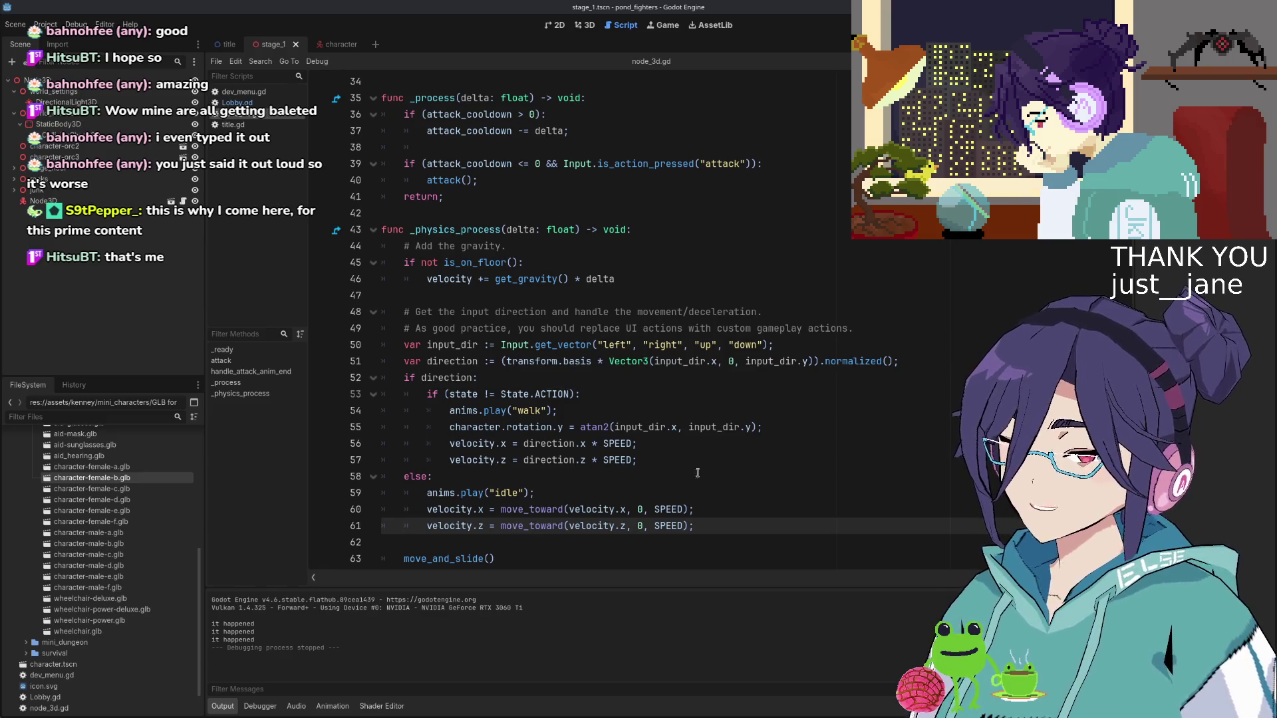
# Run the game, walk and attack while turning to test the movement freeze, then stop it
pyautogui.press('F5')
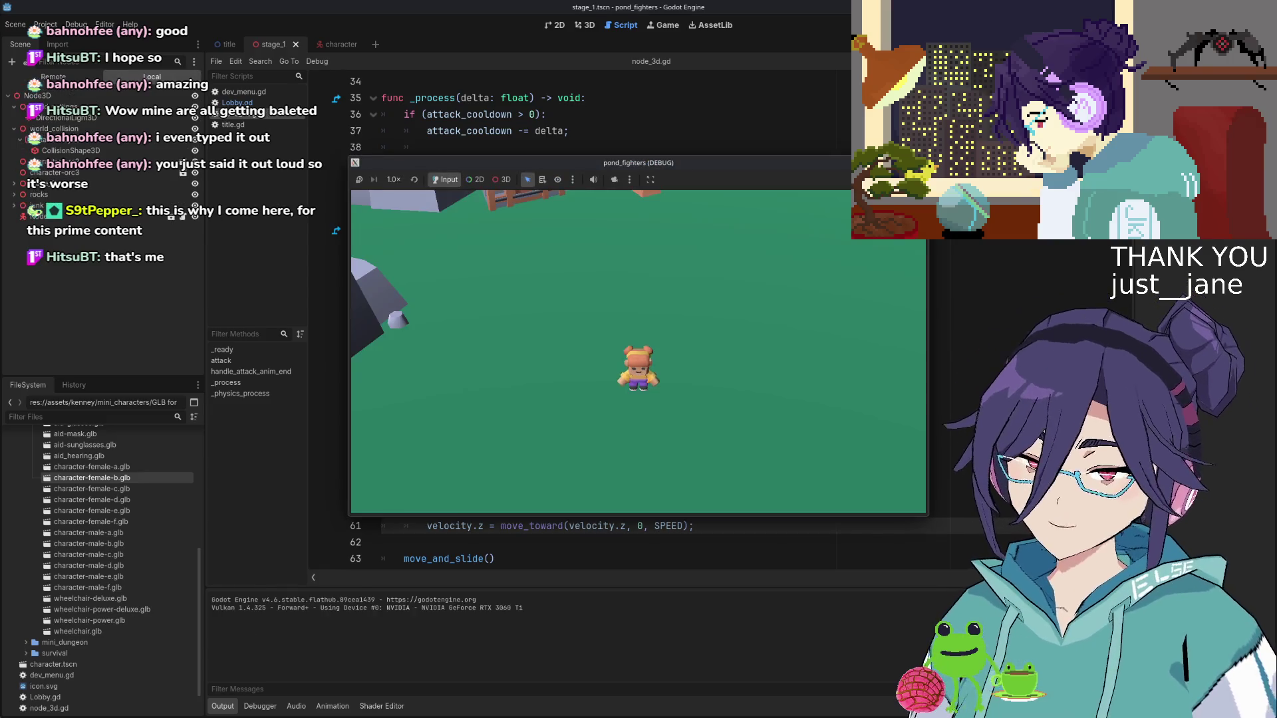
pyautogui.press('Left')
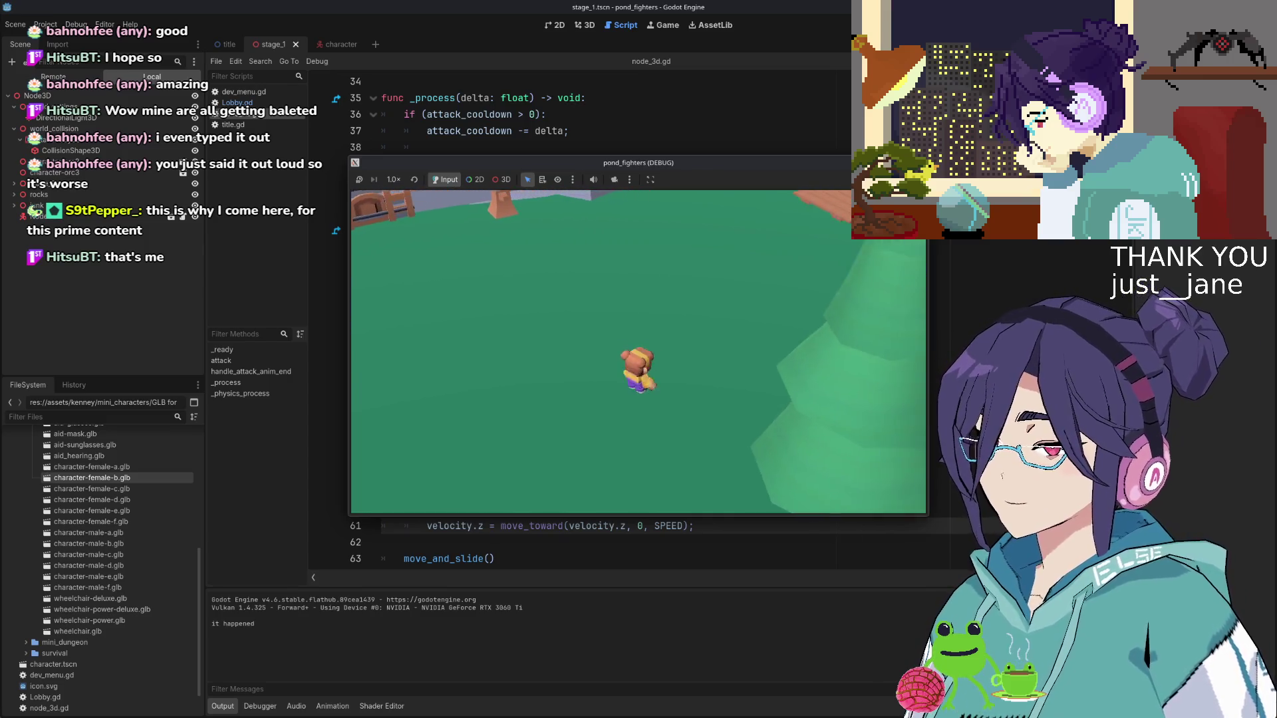
pyautogui.press('Left')
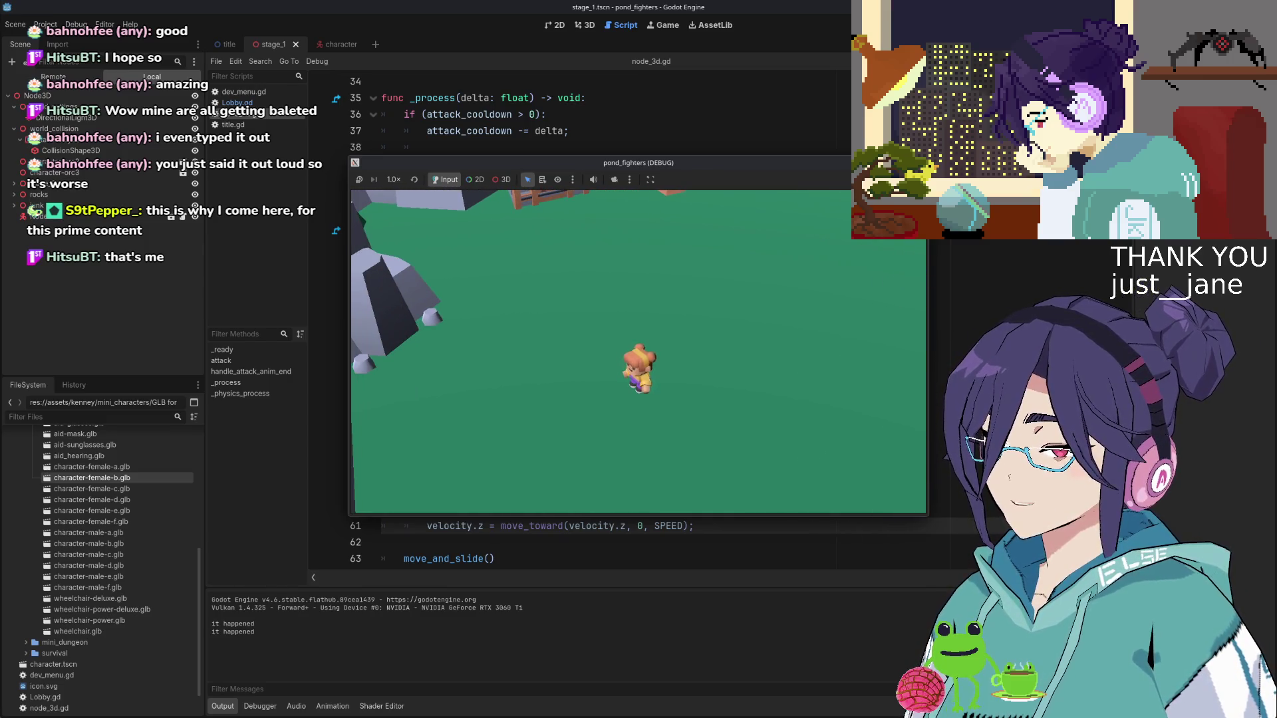
pyautogui.press('Up')
pyautogui.press('Up')
pyautogui.press('Right')
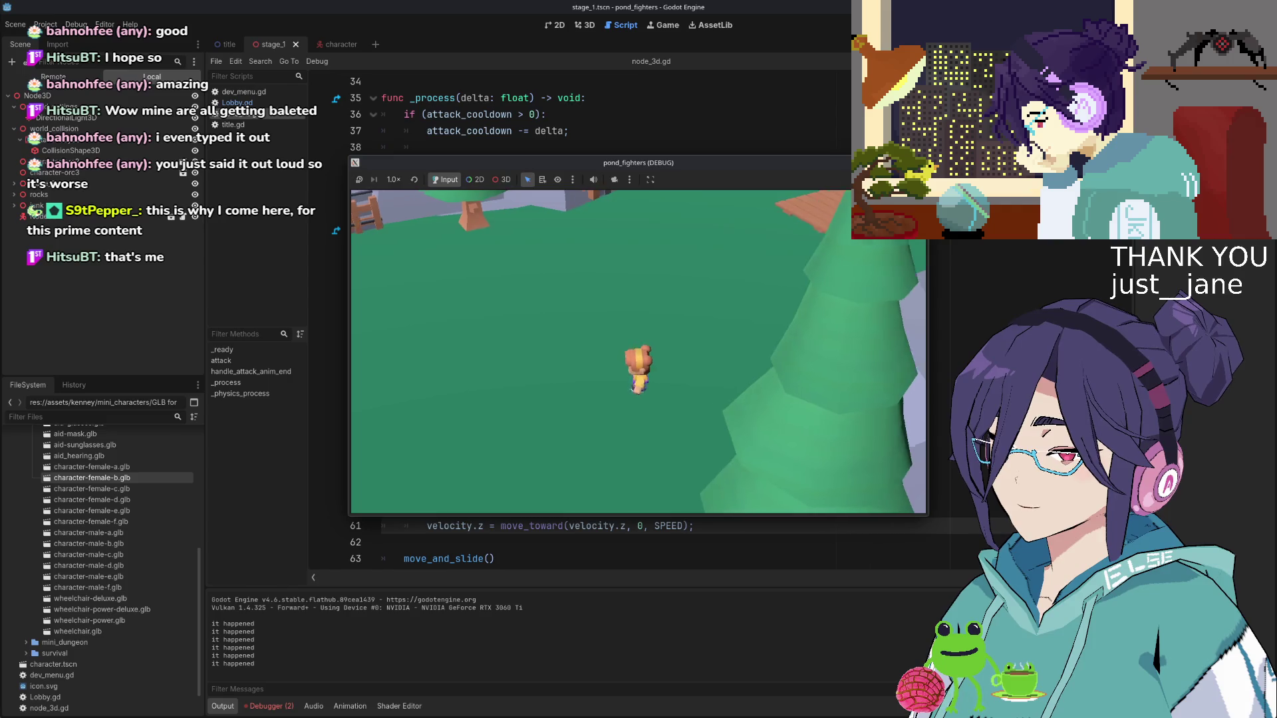
pyautogui.press('Left')
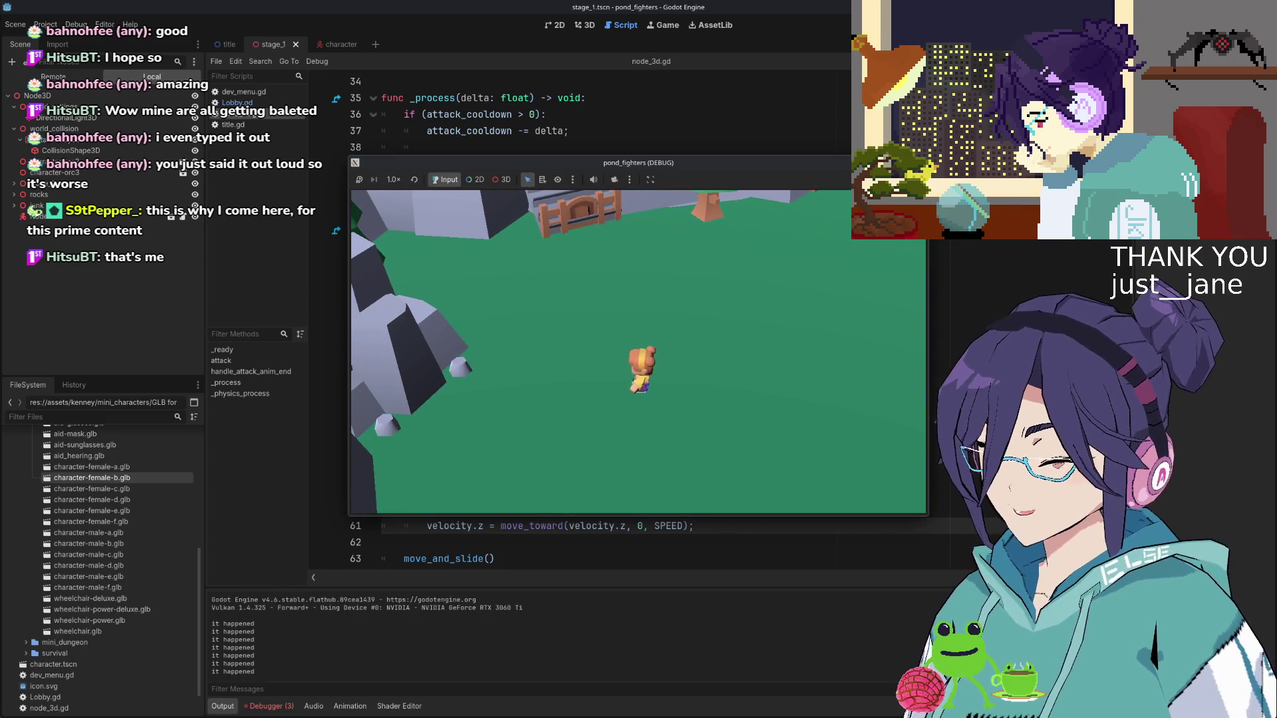
pyautogui.press('Right')
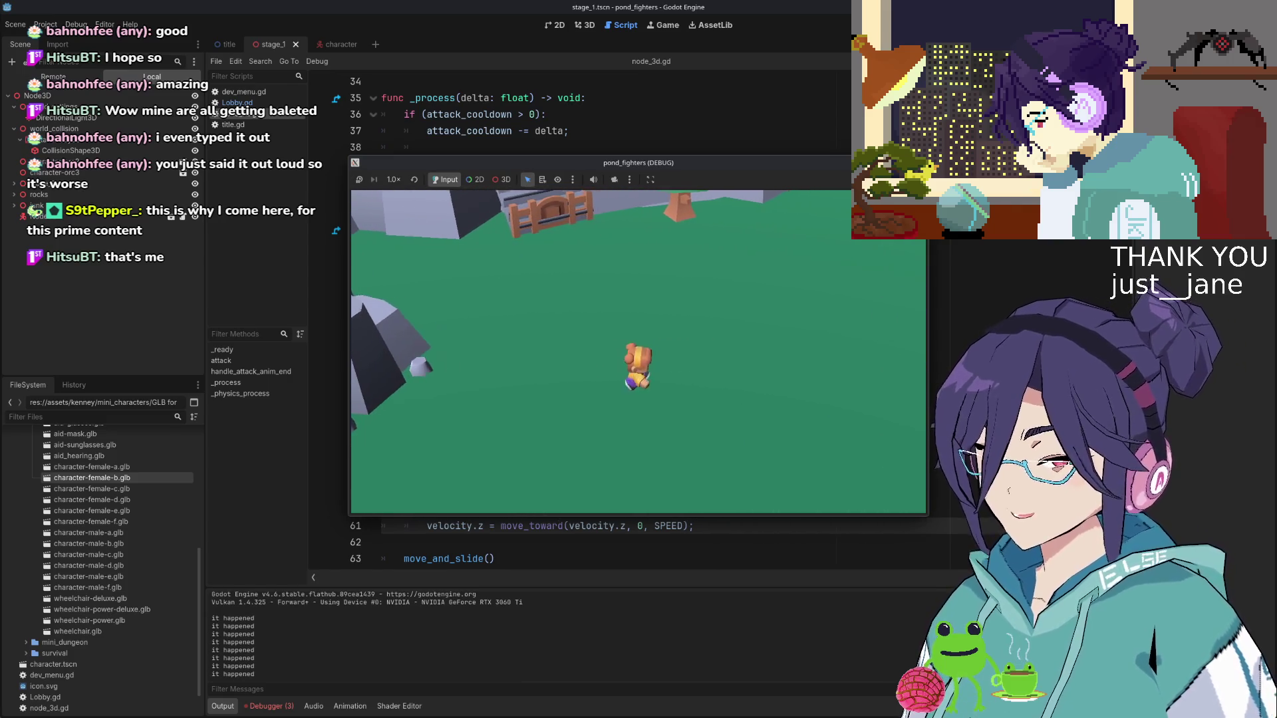
pyautogui.press('Left')
pyautogui.press('Right')
pyautogui.press('Left')
pyautogui.press('Right')
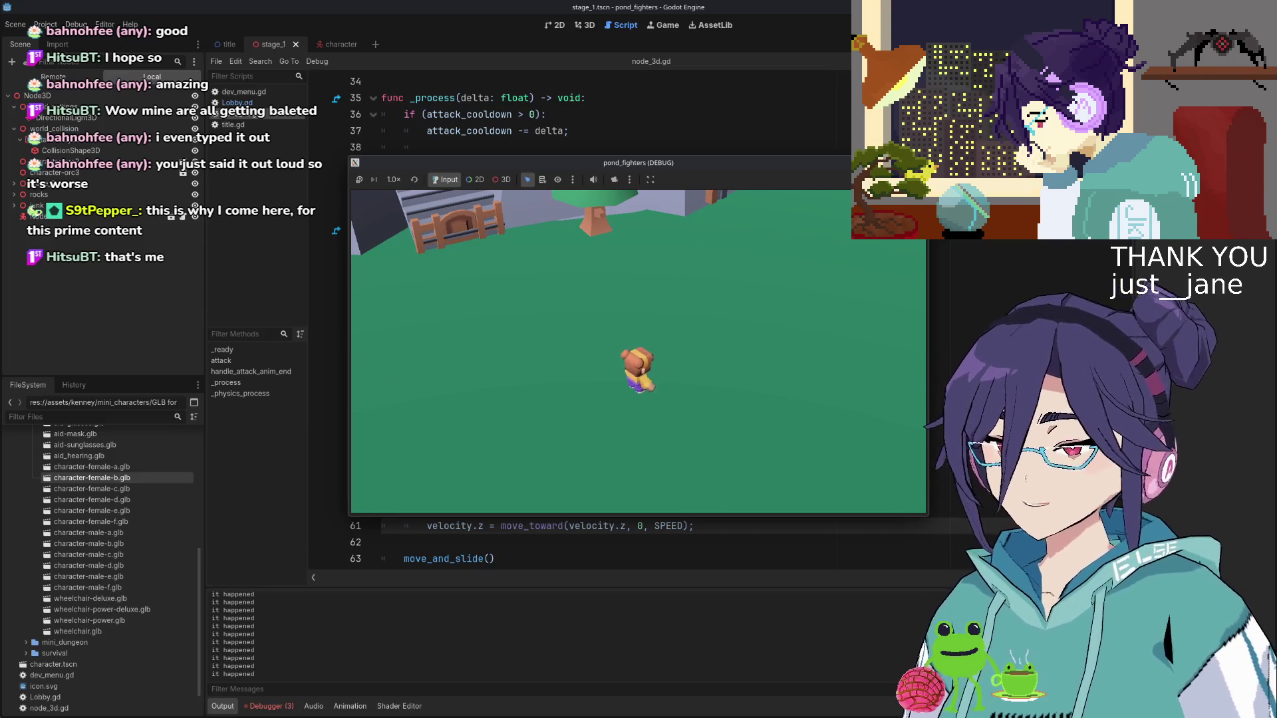
pyautogui.press('F8')
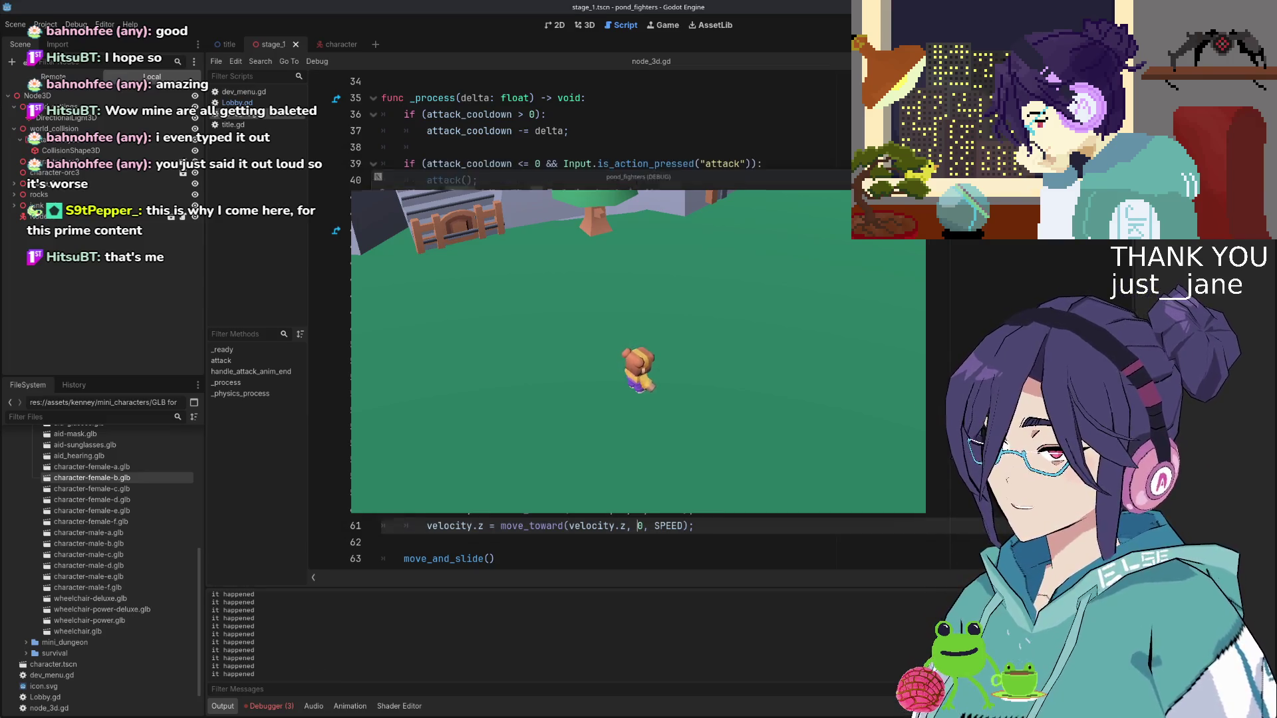
pyautogui.scroll(3, 496, 346)
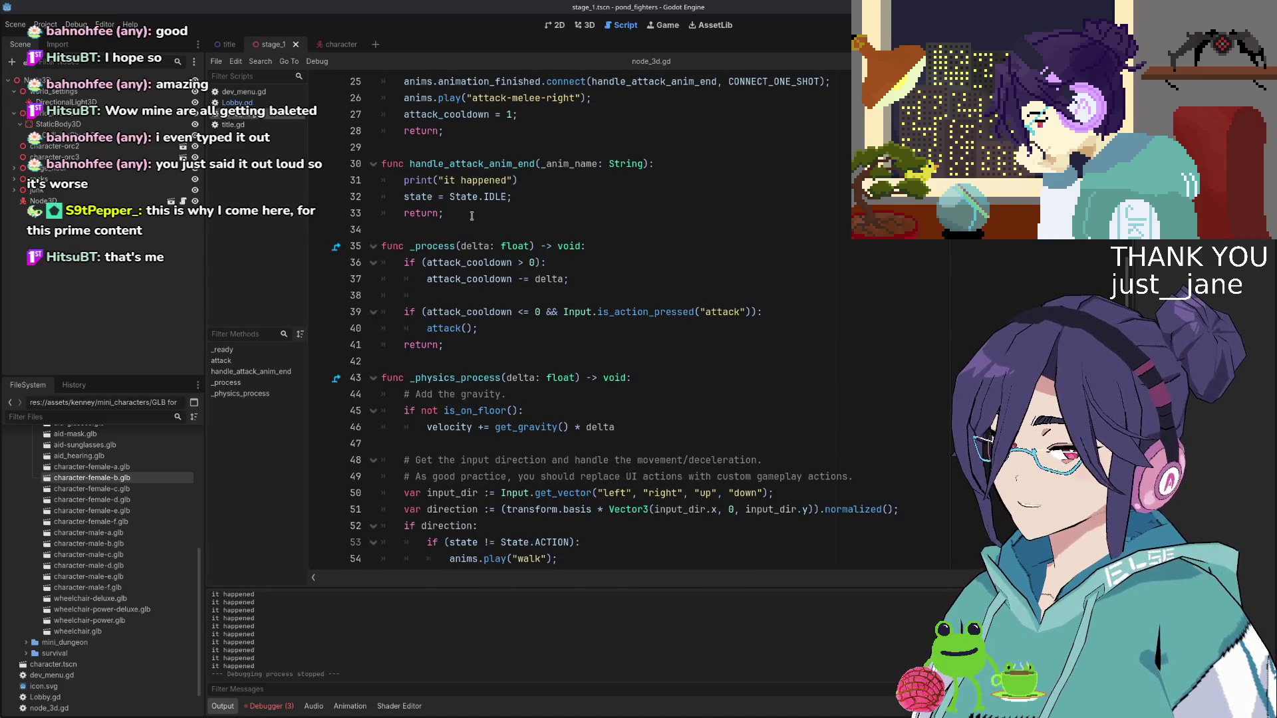
# Add 'var attack_intent: bool = false;' on a new line below the state declaration
pyautogui.scroll(2, 459, 222)
pyautogui.scroll(-1, 462, 352)
pyautogui.scroll(7, 495, 328)
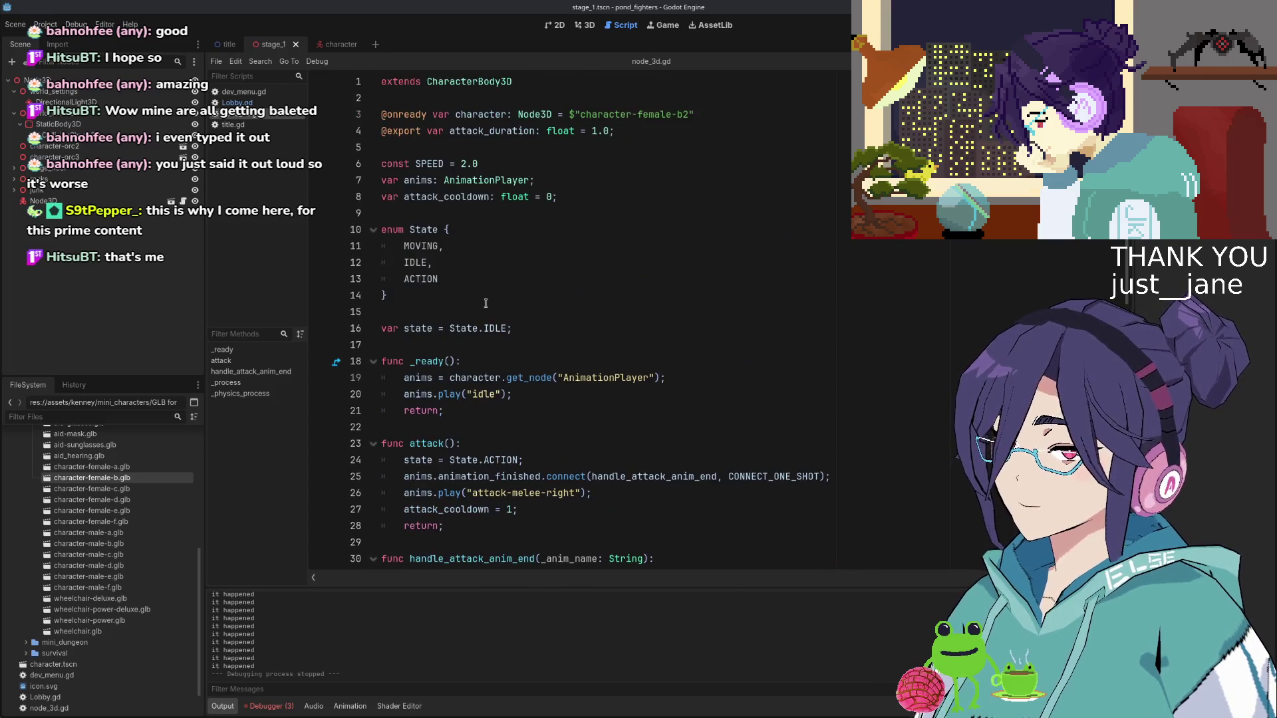
pyautogui.click(537, 328)
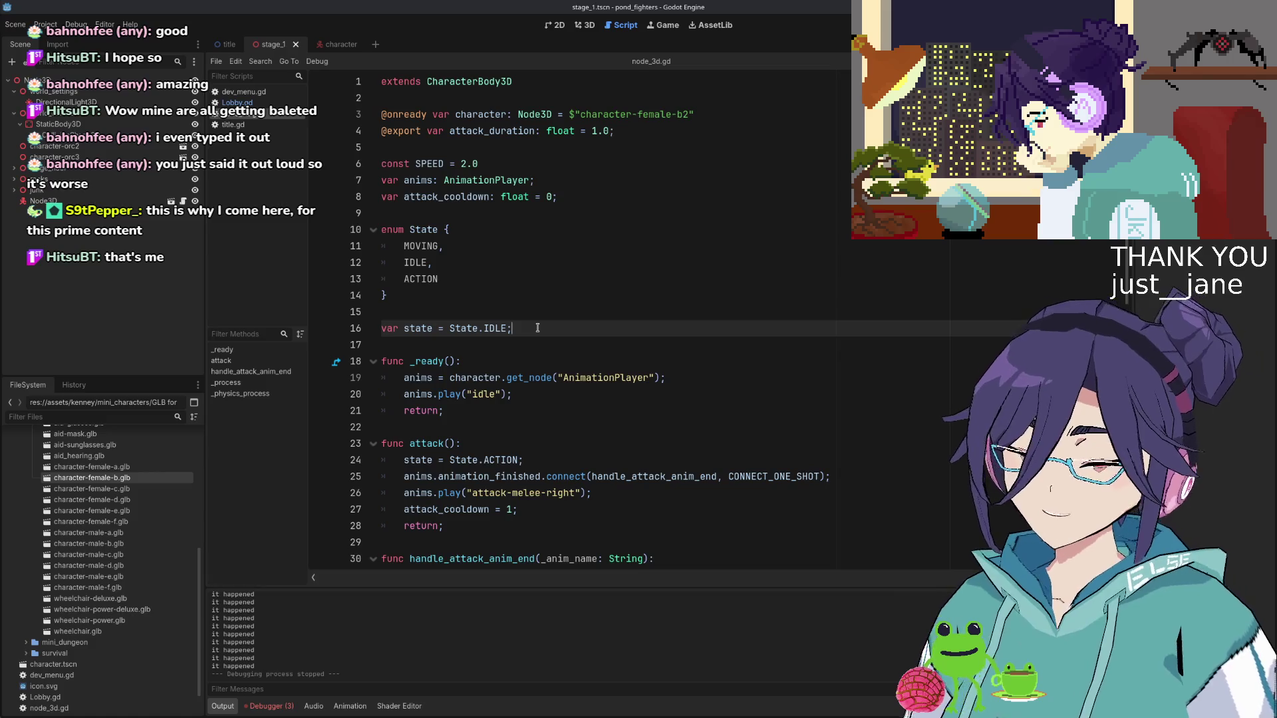
pyautogui.press('Return')
pyautogui.write('v')
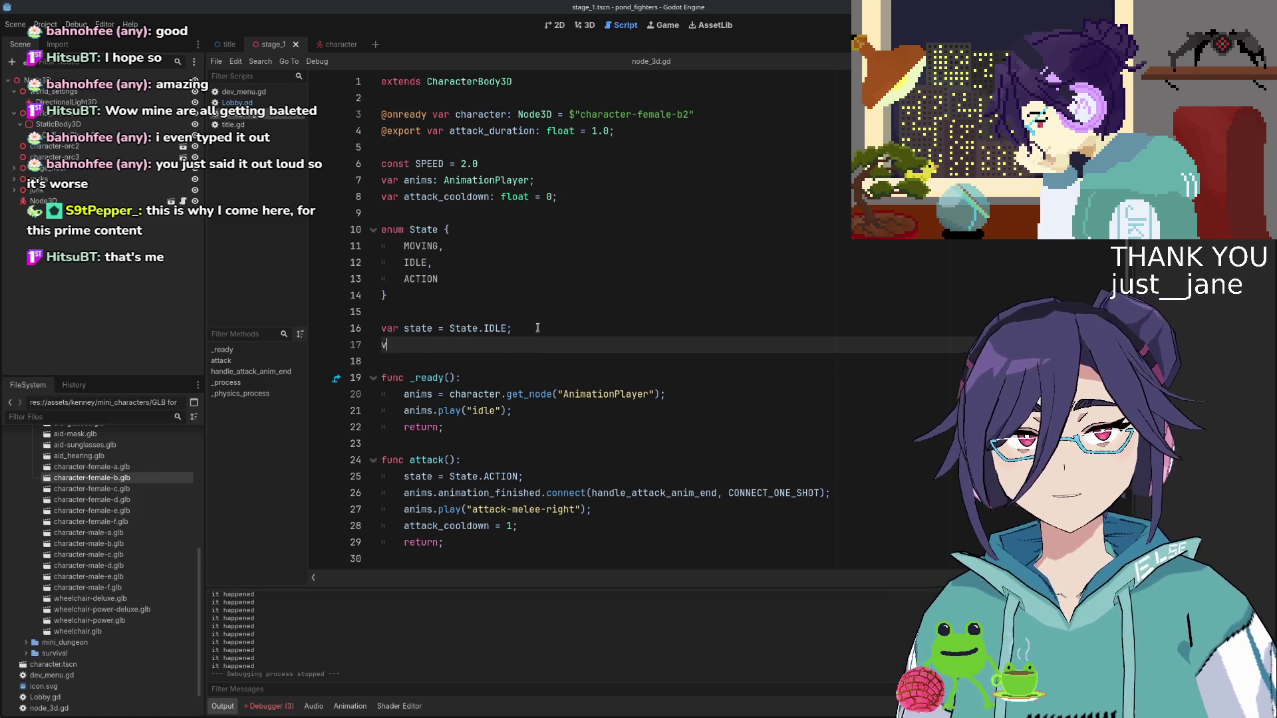
pyautogui.write('ar attack_intent = false;')
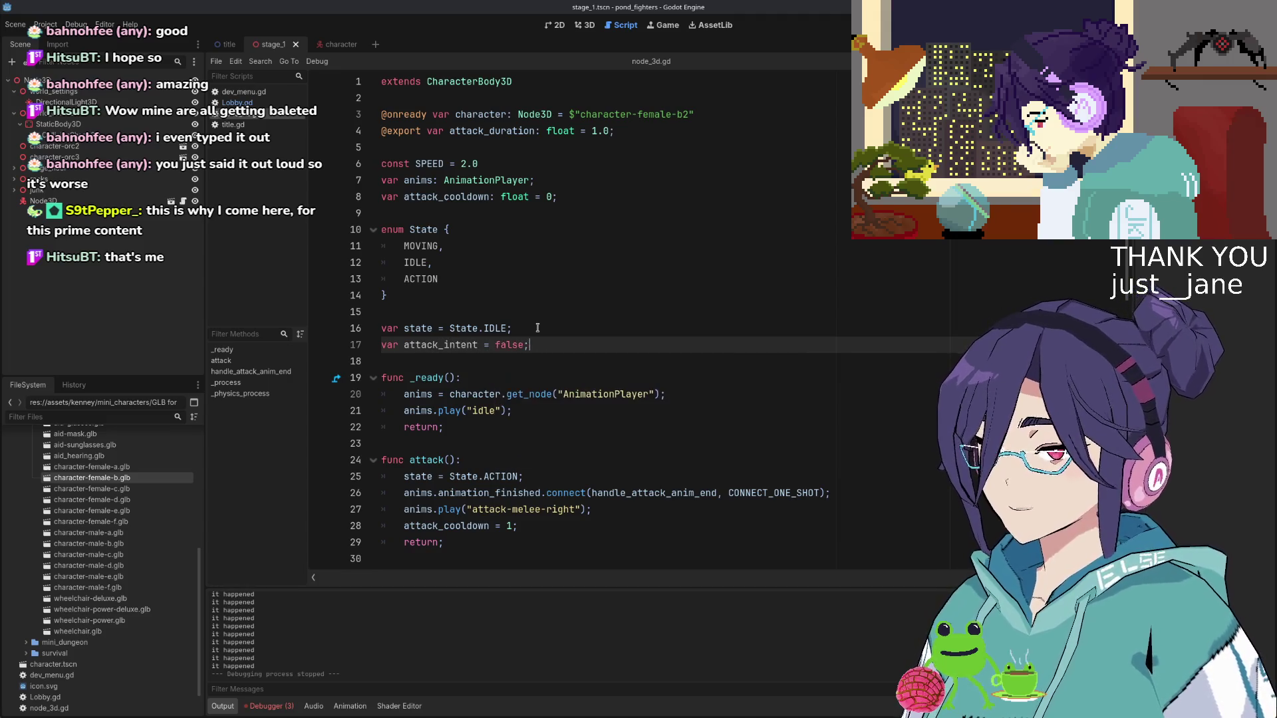
pyautogui.hotkey('ctrl', 'Right')
pyautogui.write(': boolea')
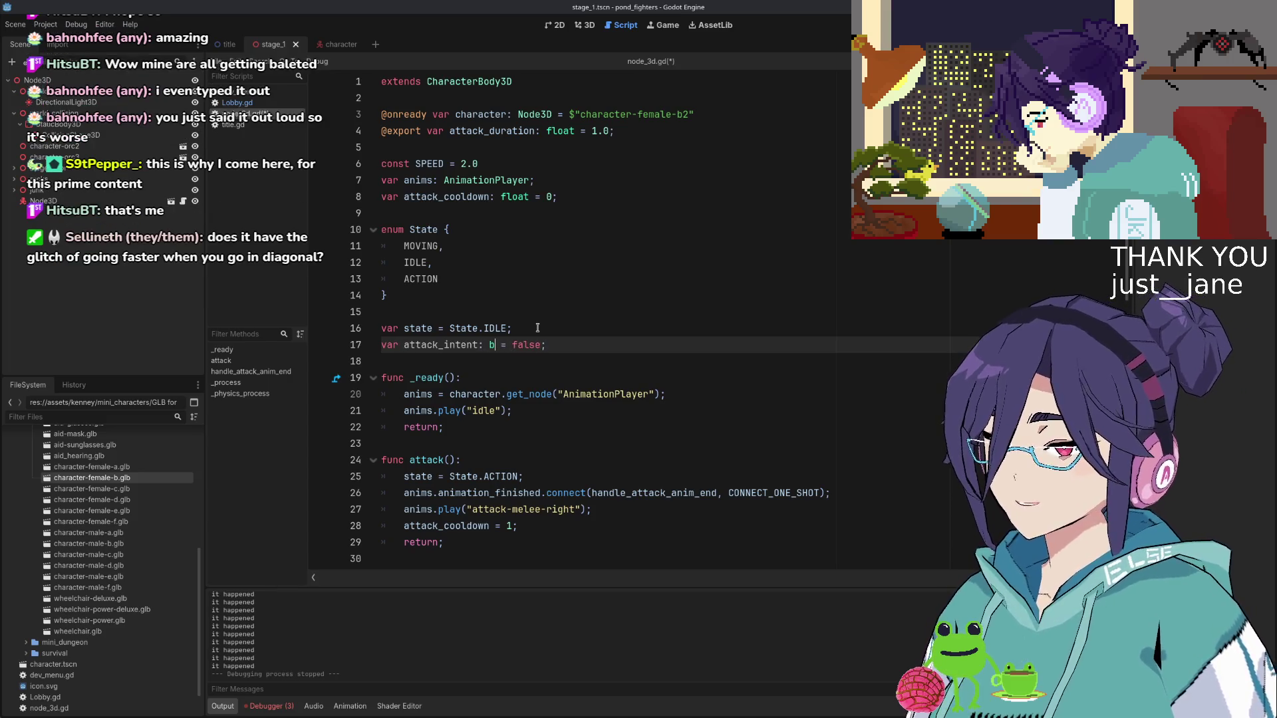
pyautogui.press('BackSpace')
pyautogui.press('BackSpace')
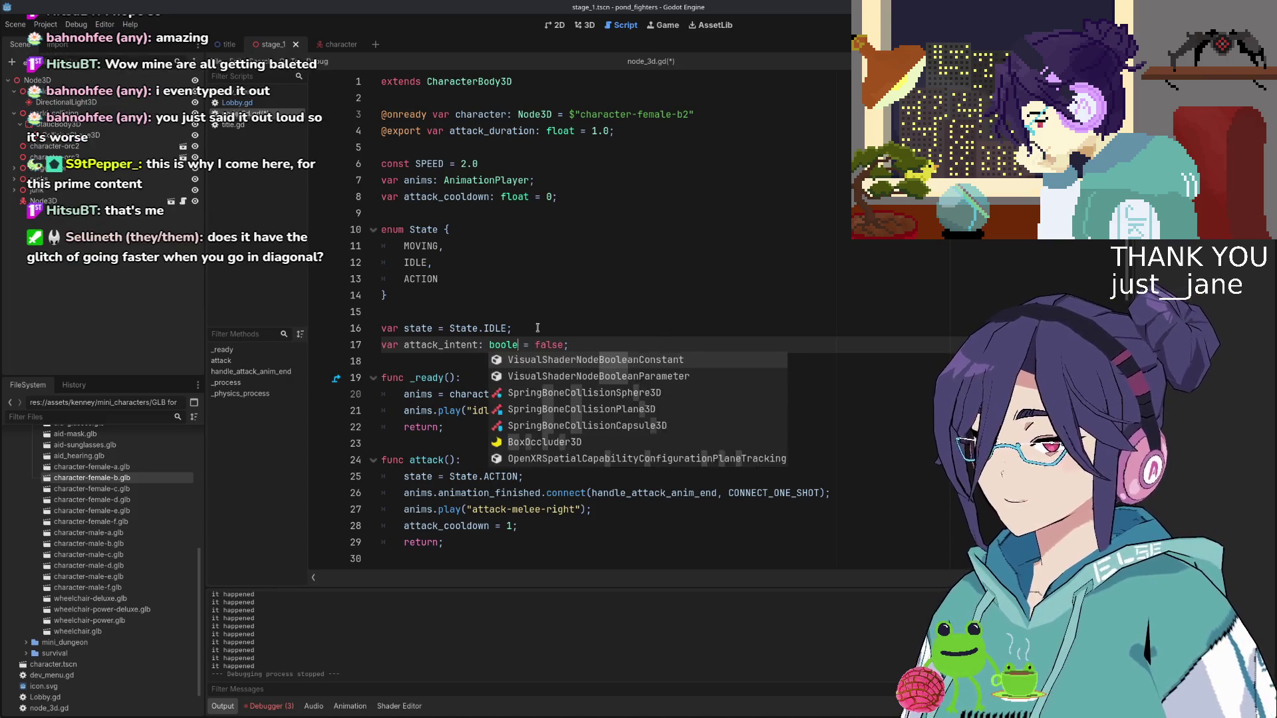
# Annotate the state variable with its type: 'var state: State = State.IDLE;'
pyautogui.click(538, 328)
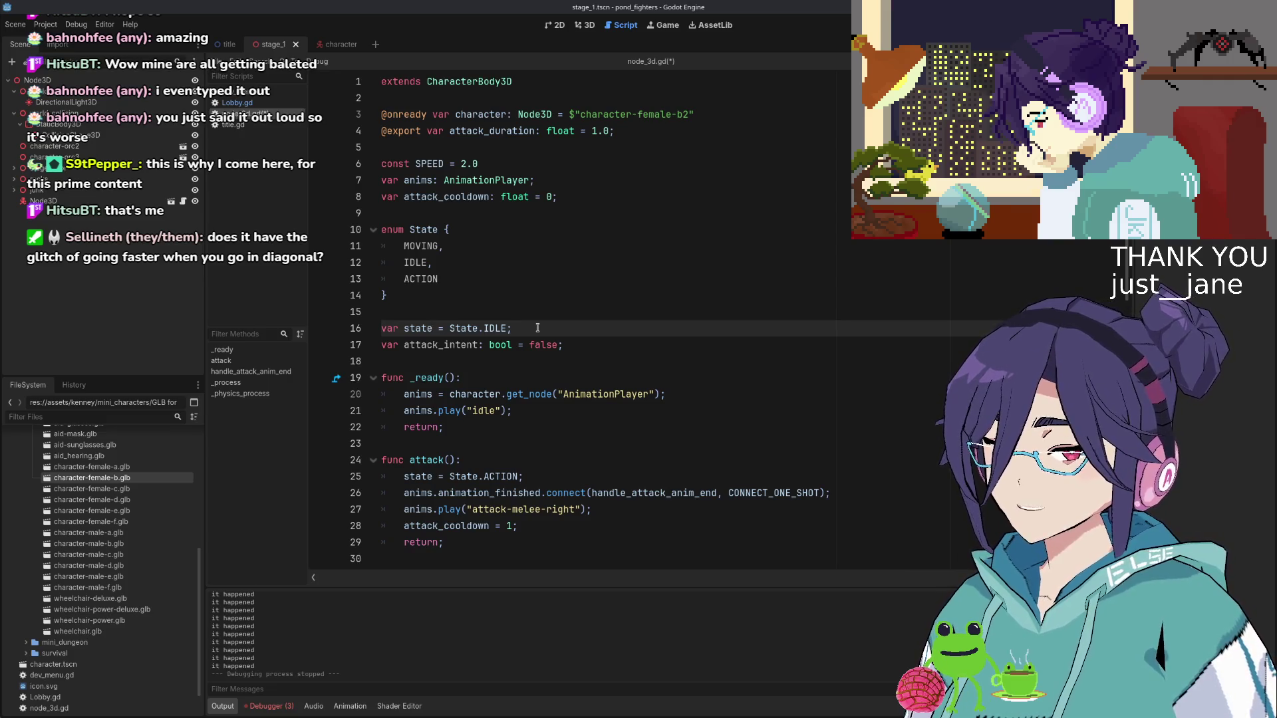
pyautogui.hotkey('ctrl', 'Left')
pyautogui.hotkey('ctrl', 'Left')
pyautogui.hotkey('ctrl', 'Left')
pyautogui.write(':')
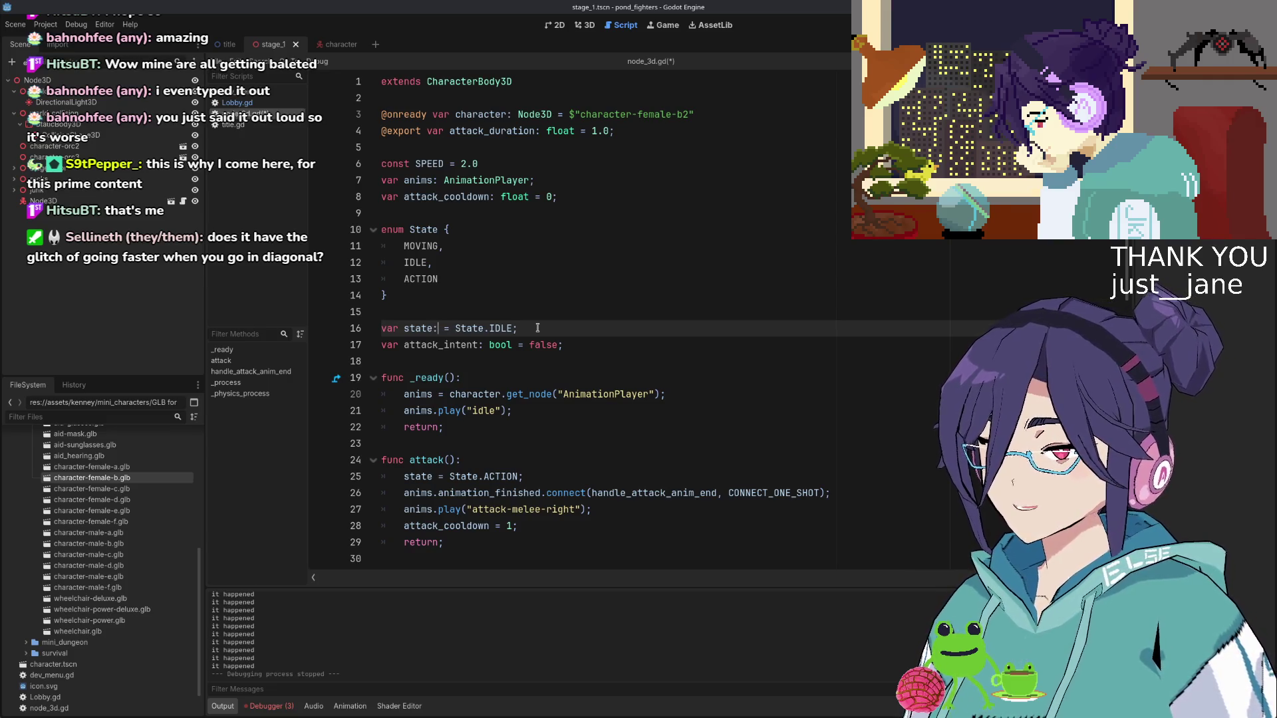
pyautogui.write(' State')
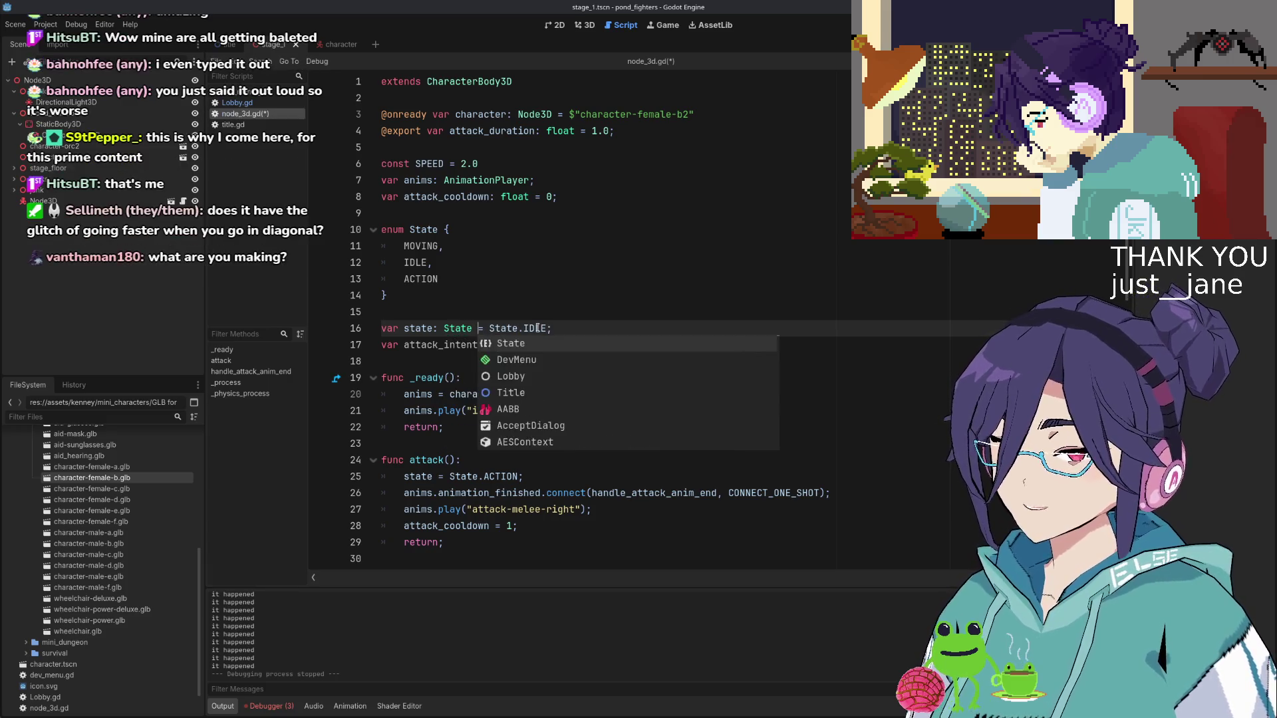
pyautogui.press('Down')
pyautogui.press('Down')
pyautogui.press('Down')
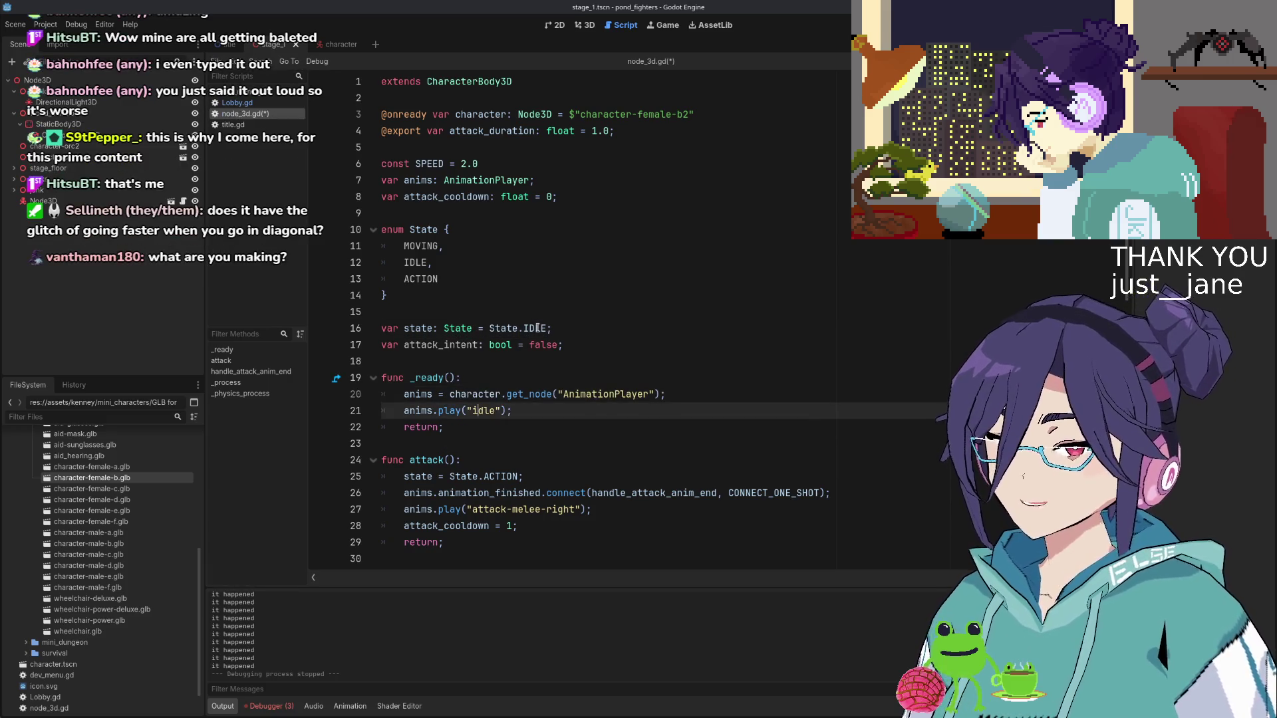
pyautogui.scroll(-2, 538, 329)
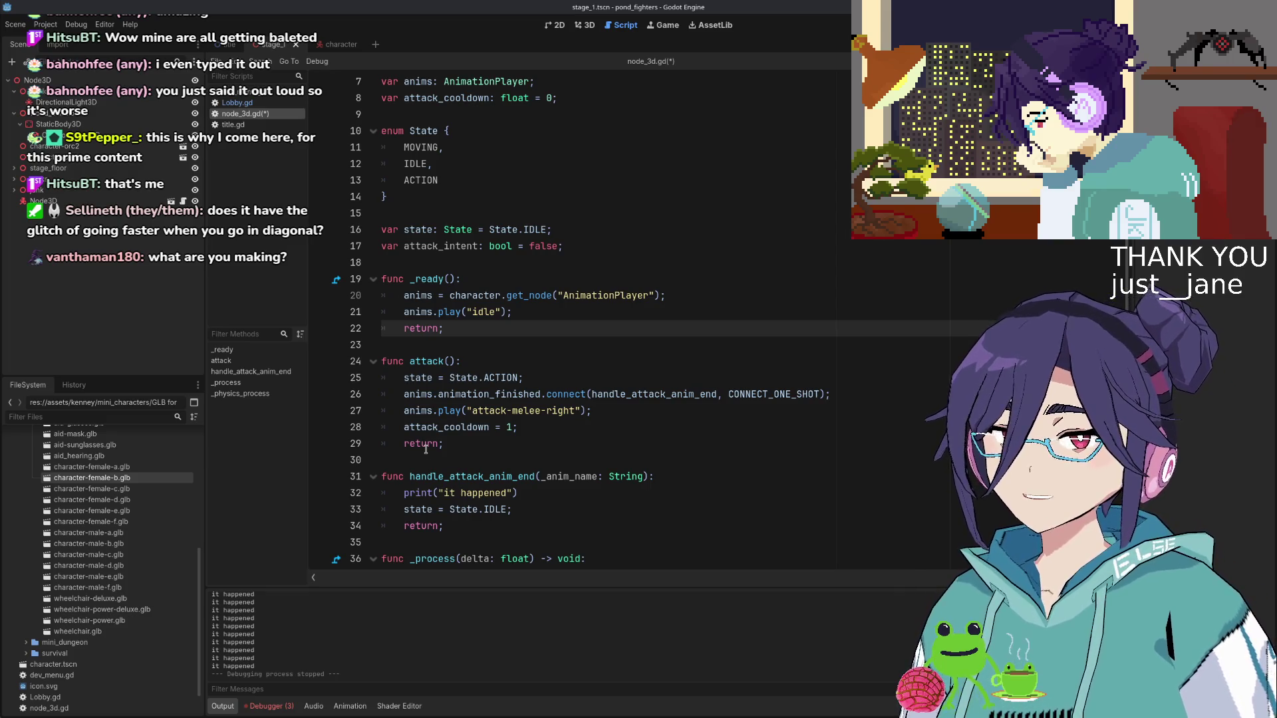
pyautogui.scroll(-3, 483, 456)
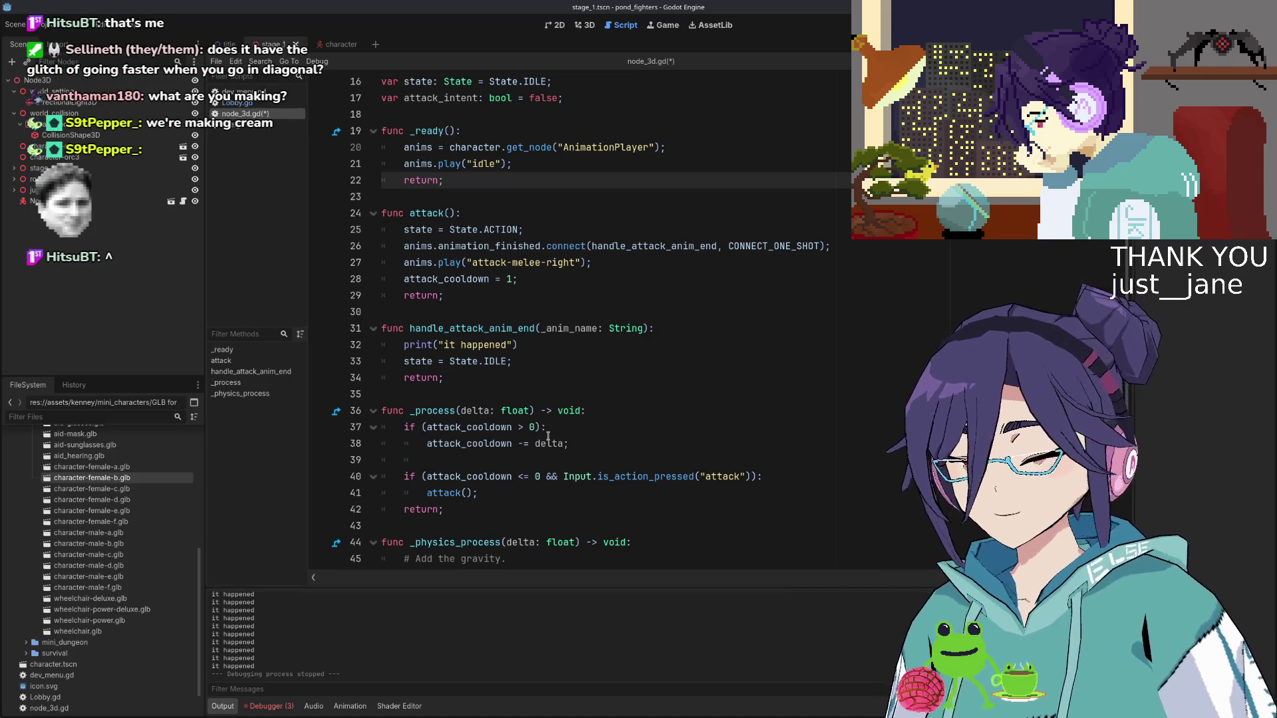
pyautogui.scroll(-1, 544, 413)
pyautogui.scroll(-1, 547, 381)
pyautogui.scroll(2, 555, 363)
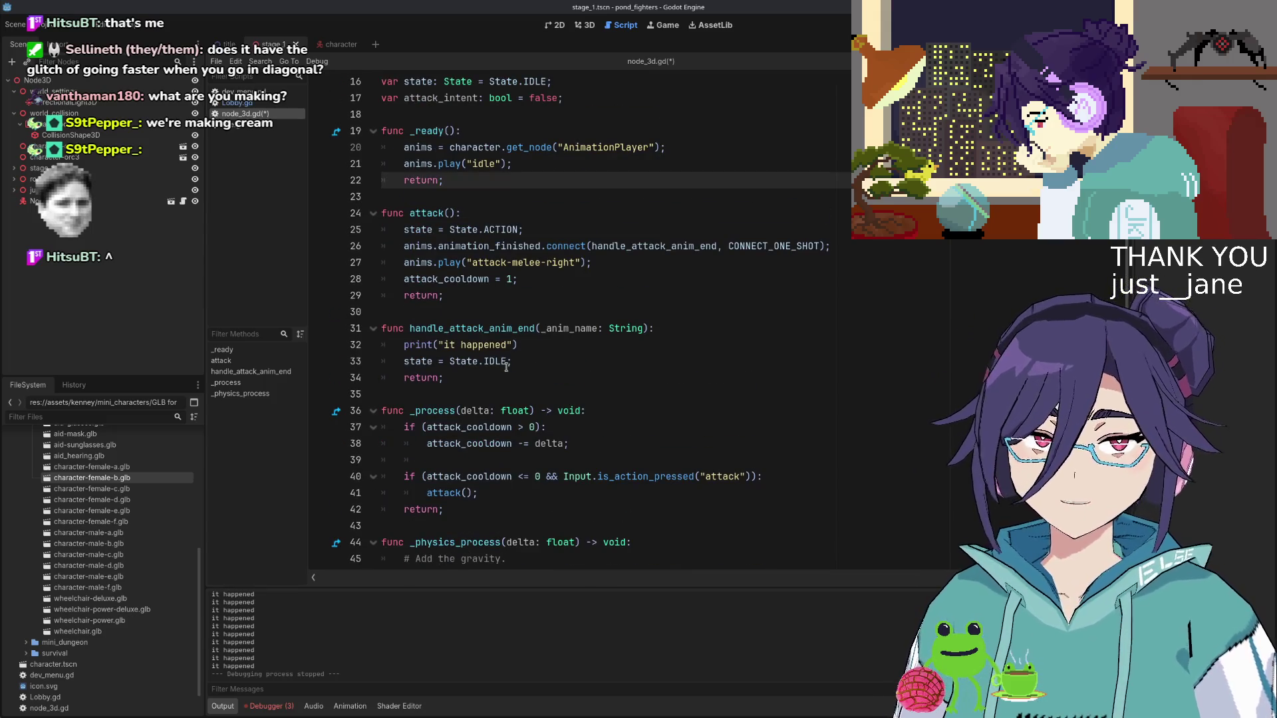
pyautogui.scroll(1, 512, 359)
pyautogui.scroll(-2, 526, 346)
pyautogui.scroll(4, 546, 317)
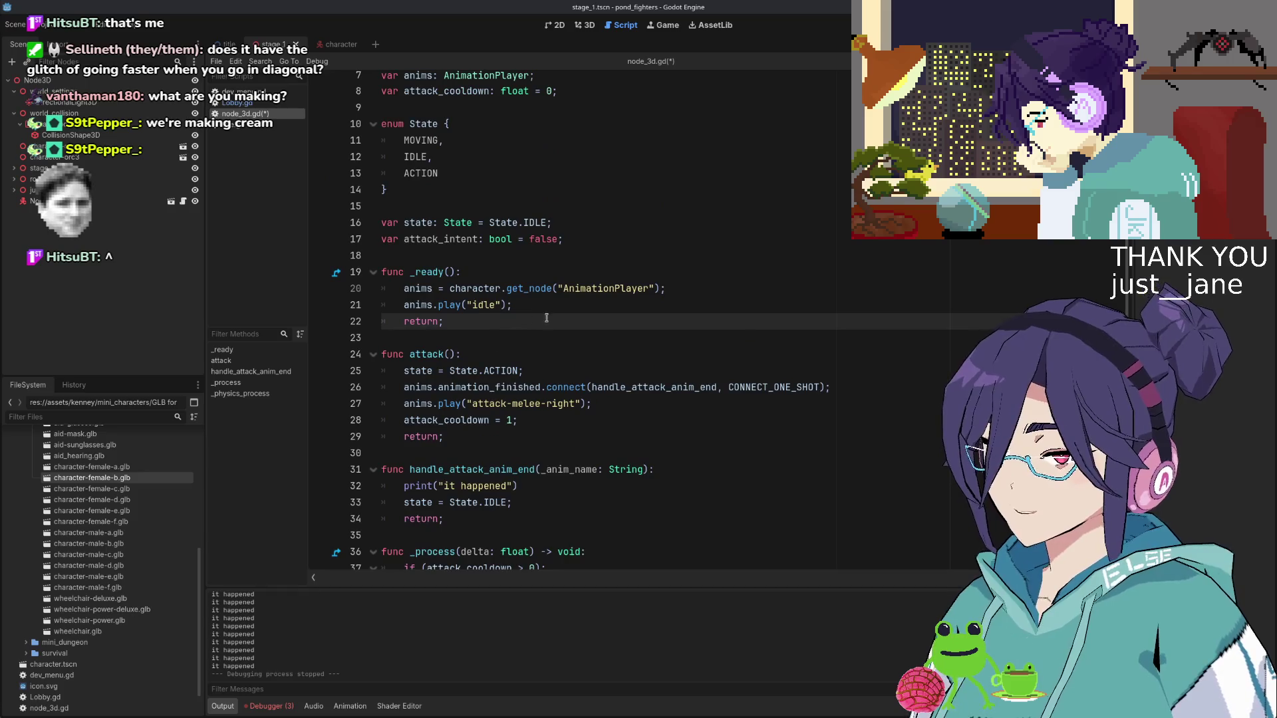
pyautogui.click(610, 300)
pyautogui.click(603, 310)
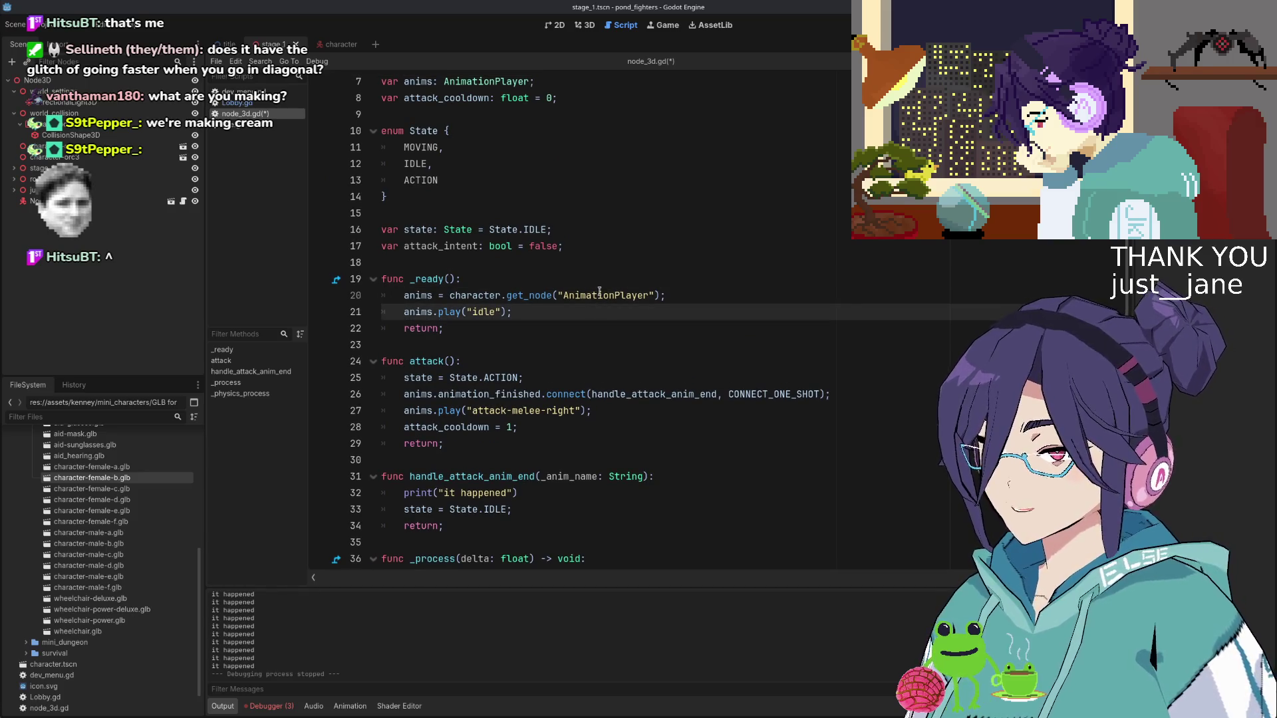
pyautogui.scroll(-6, 592, 312)
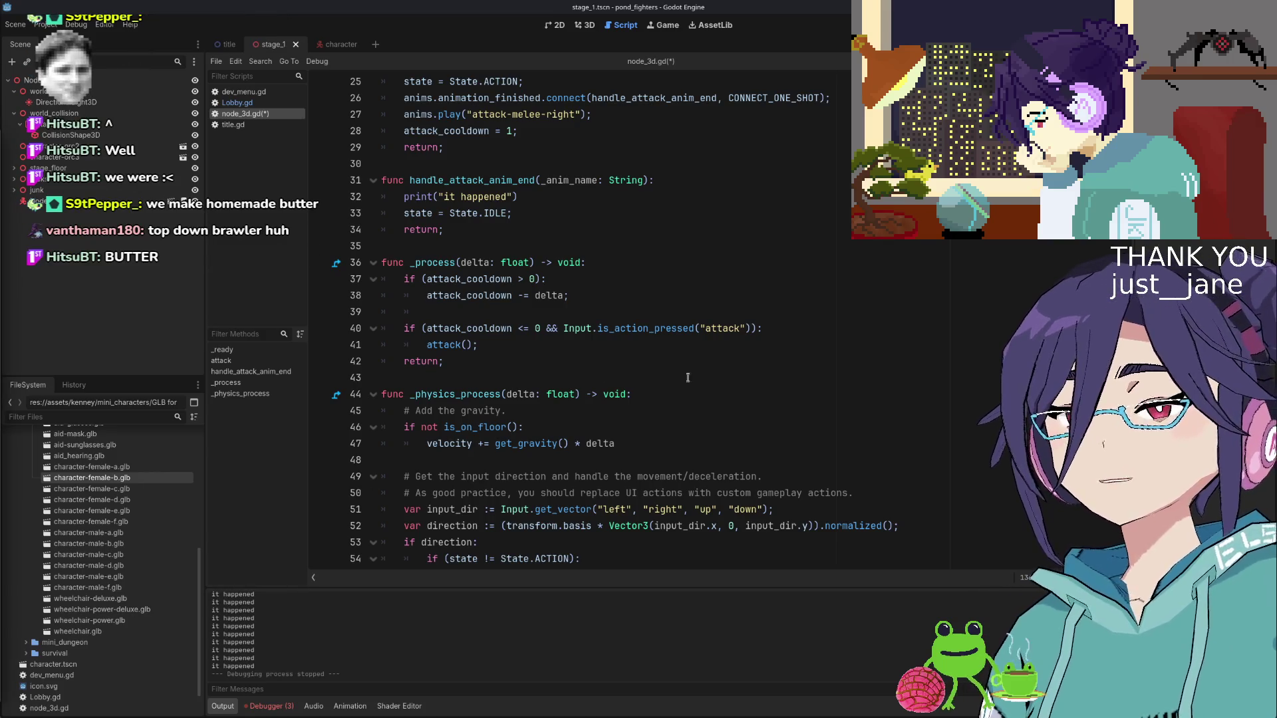
pyautogui.click(691, 348)
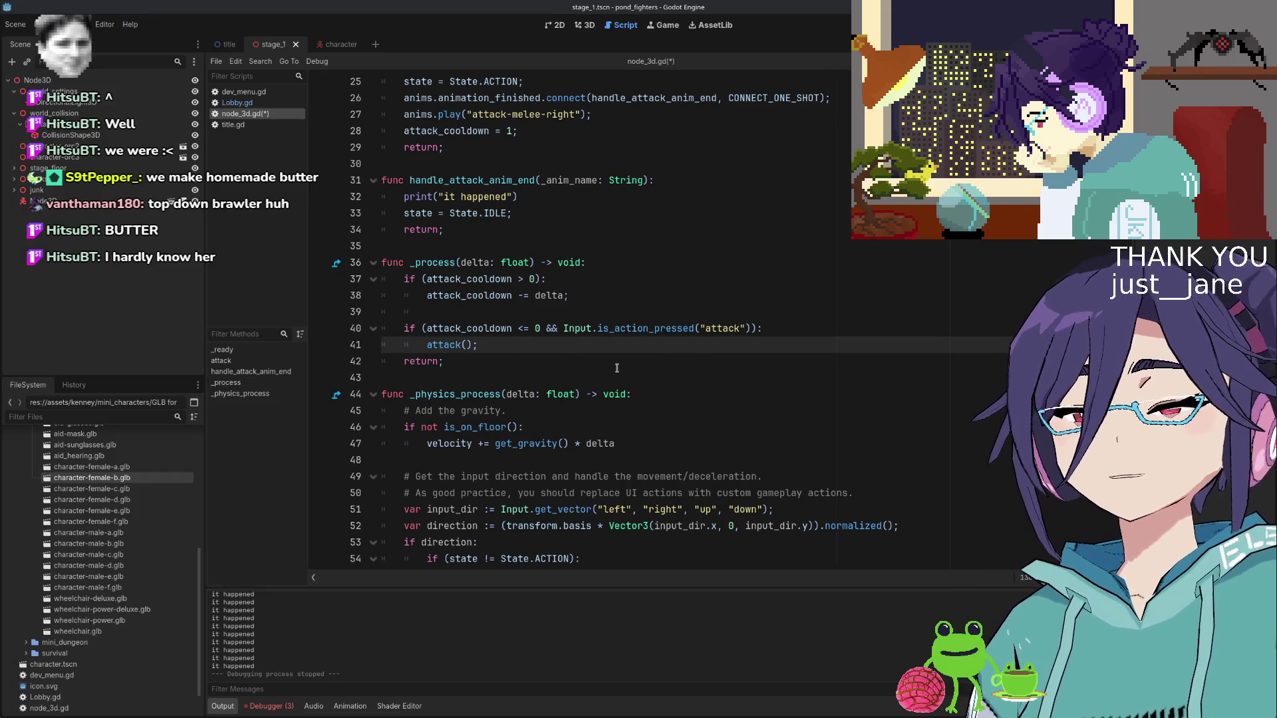
pyautogui.scroll(1, 616, 368)
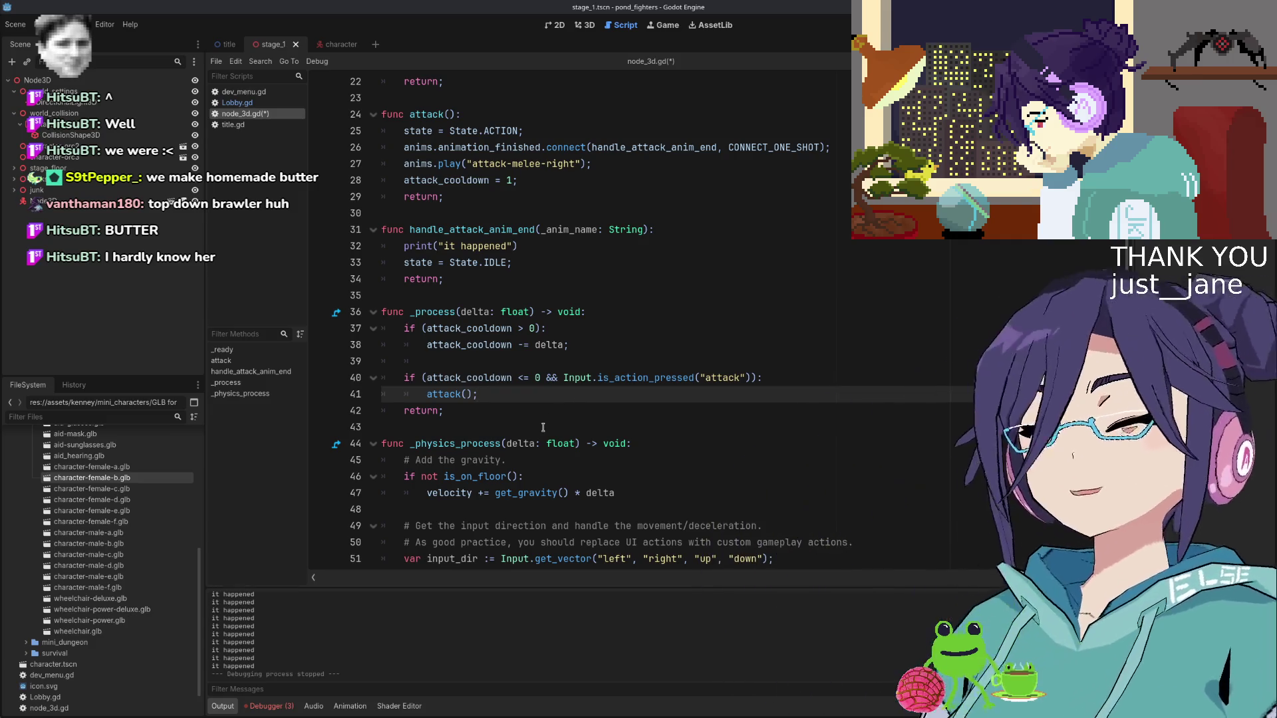
pyautogui.scroll(-3, 585, 452)
pyautogui.scroll(2, 605, 453)
pyautogui.scroll(-1, 617, 453)
pyautogui.scroll(1, 615, 451)
pyautogui.scroll(-1, 609, 449)
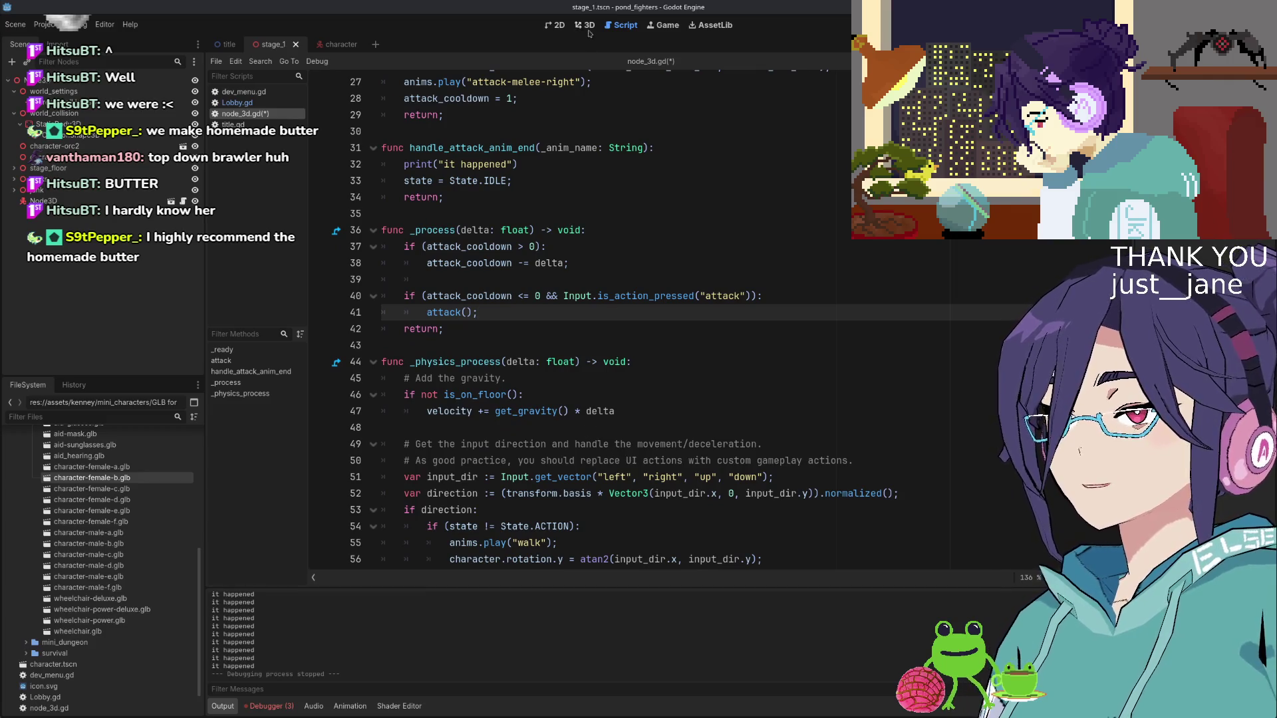
pyautogui.click(587, 27)
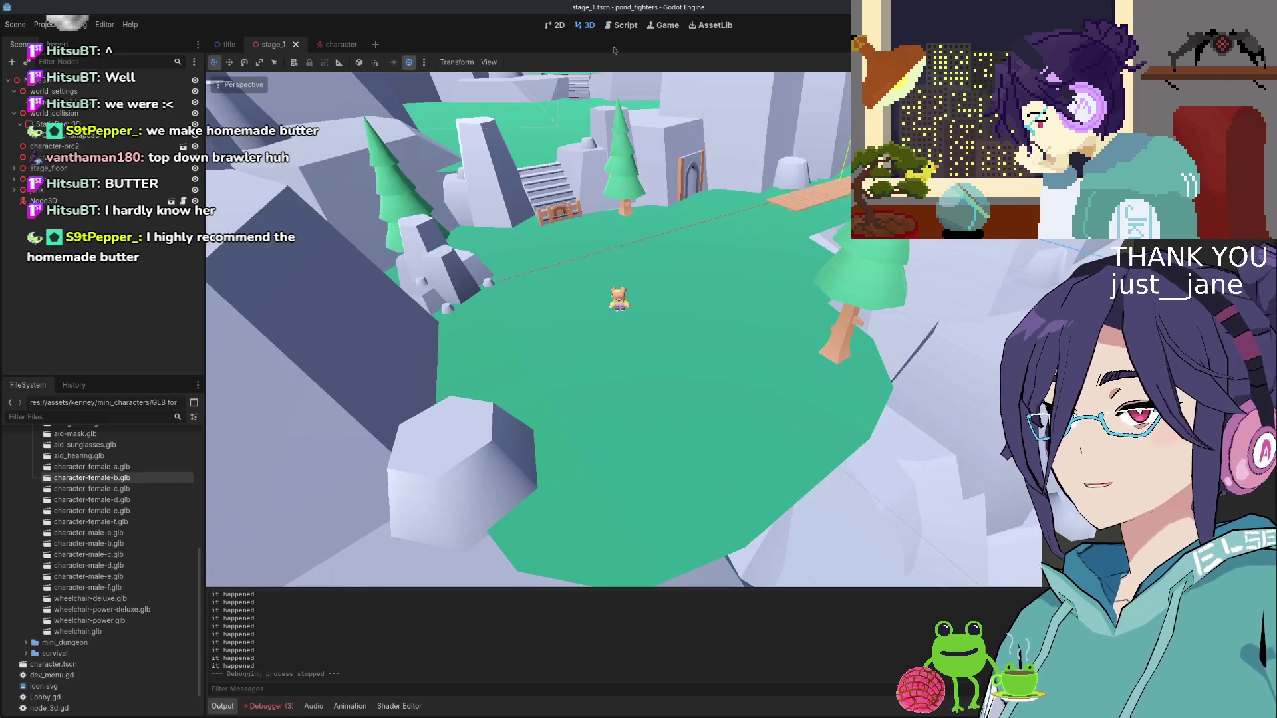
pyautogui.click(622, 26)
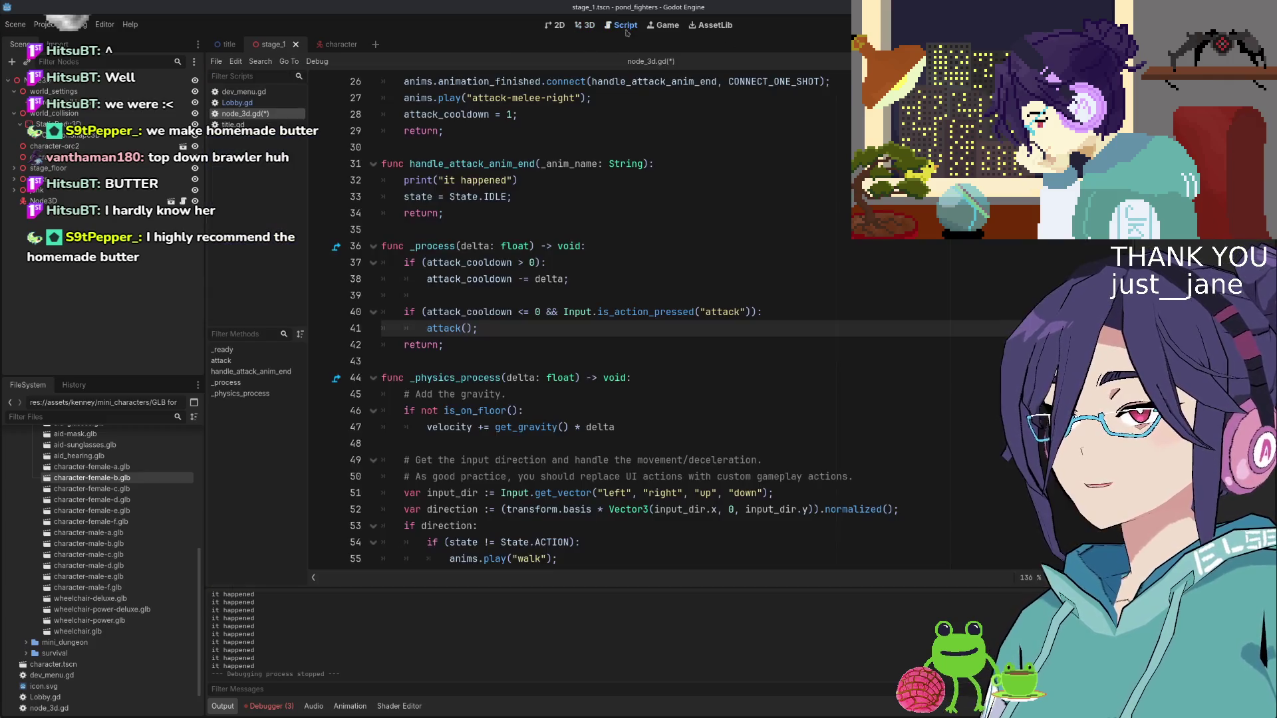
pyautogui.click(502, 300)
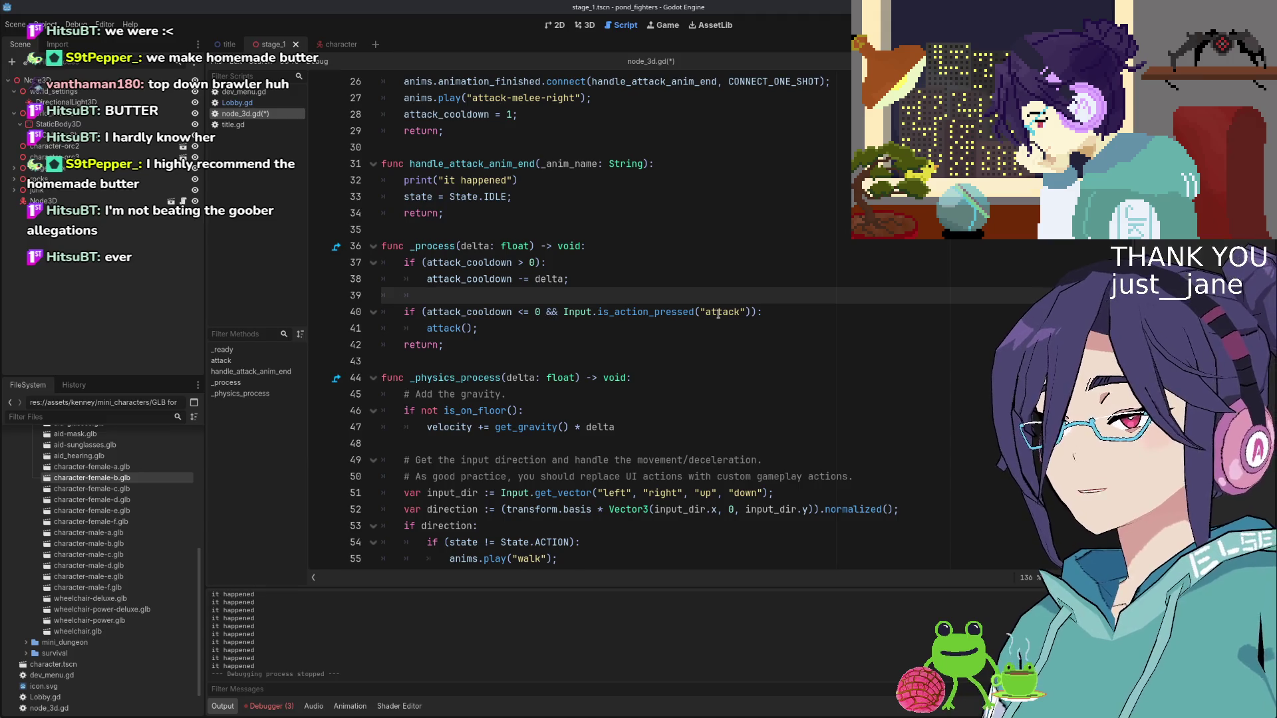
pyautogui.moveTo(562, 316); pyautogui.dragTo(751, 312)
pyautogui.hotkey('ctrl', 'c')
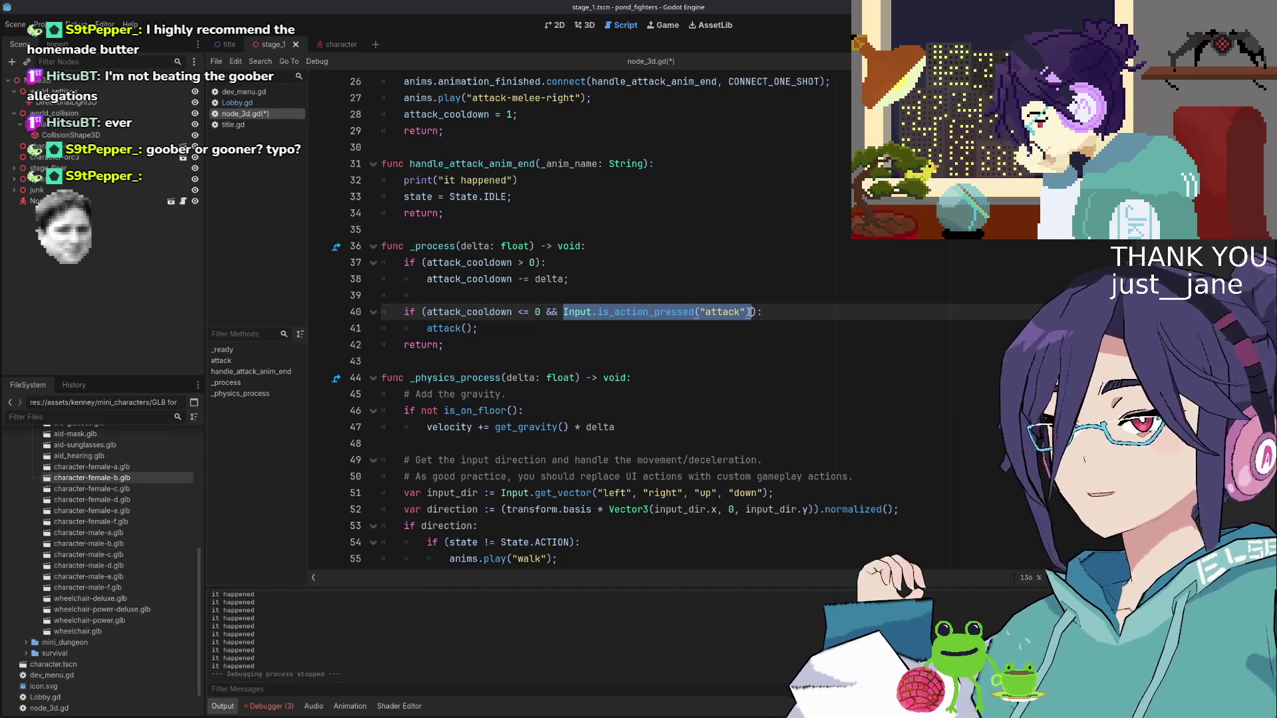
# Declare var freeze_movement = Input.is_action_pressed("attack") inside _physics_process
pyautogui.click(751, 312)
pyautogui.moveTo(563, 312); pyautogui.dragTo(753, 312)
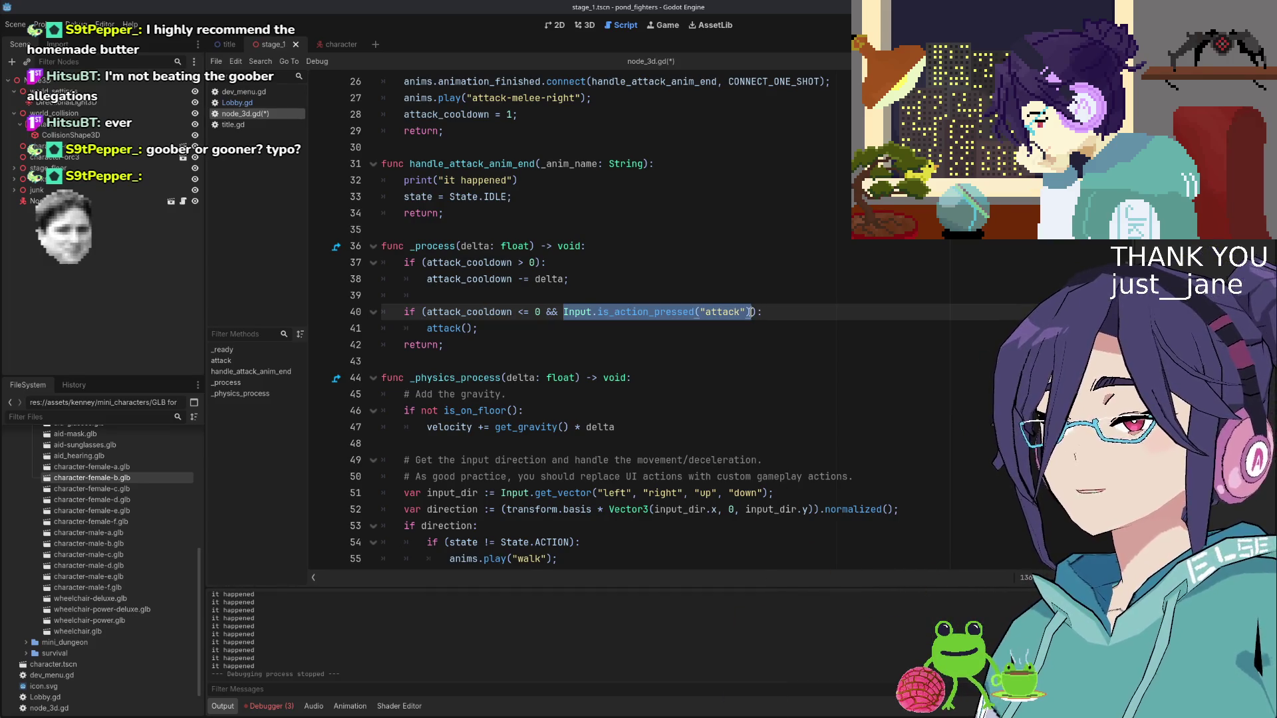
pyautogui.scroll(-3, 690, 268)
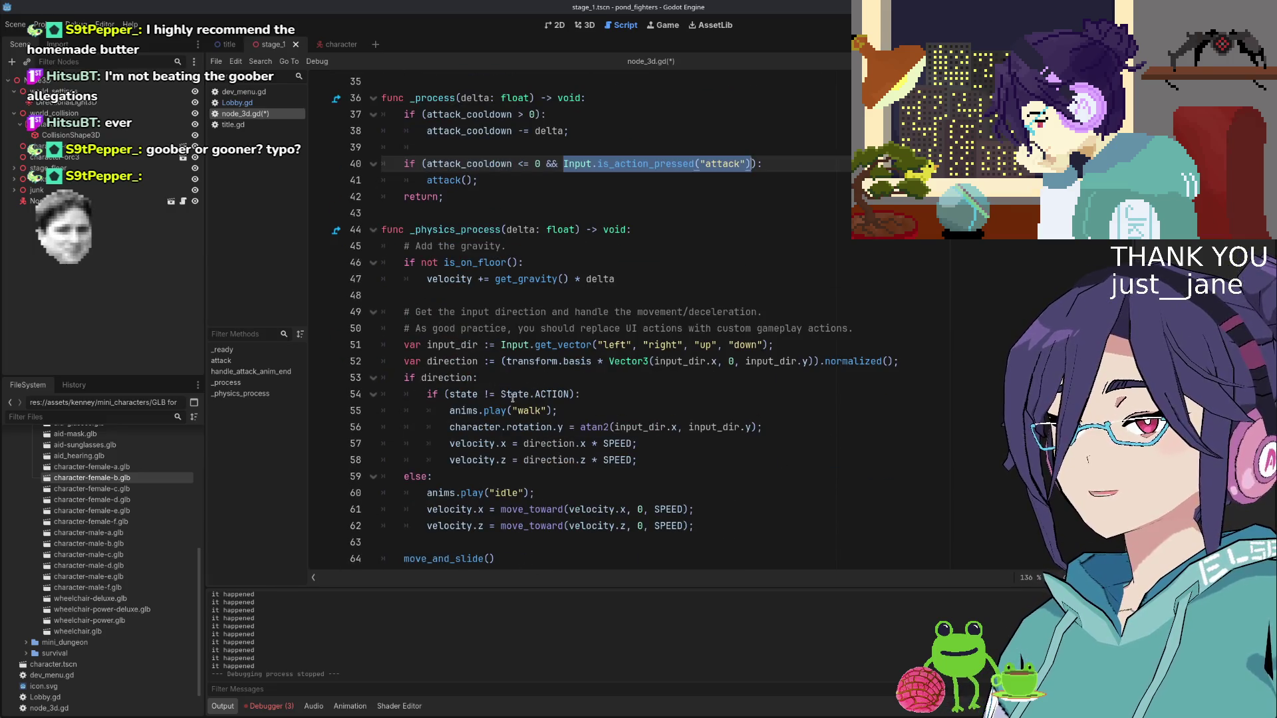
pyautogui.click(559, 395)
pyautogui.doubleClick(559, 394)
pyautogui.hotkey('ctrl', 'shift', 'Left')
pyautogui.hotkey('ctrl', 'shift', 'Left')
pyautogui.hotkey('ctrl', 'shift', 'Left')
pyautogui.hotkey('ctrl', 'v')
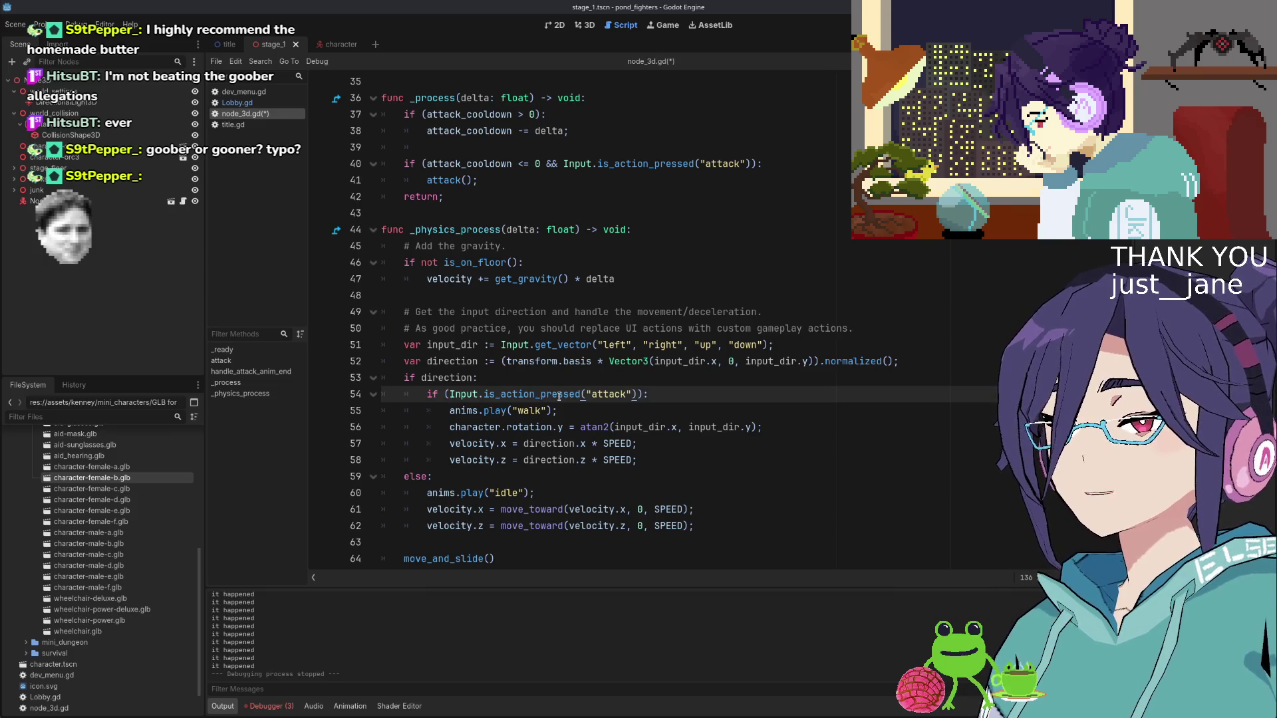
pyautogui.hotkey('ctrl', 'Left')
pyautogui.hotkey('ctrl', 'Left')
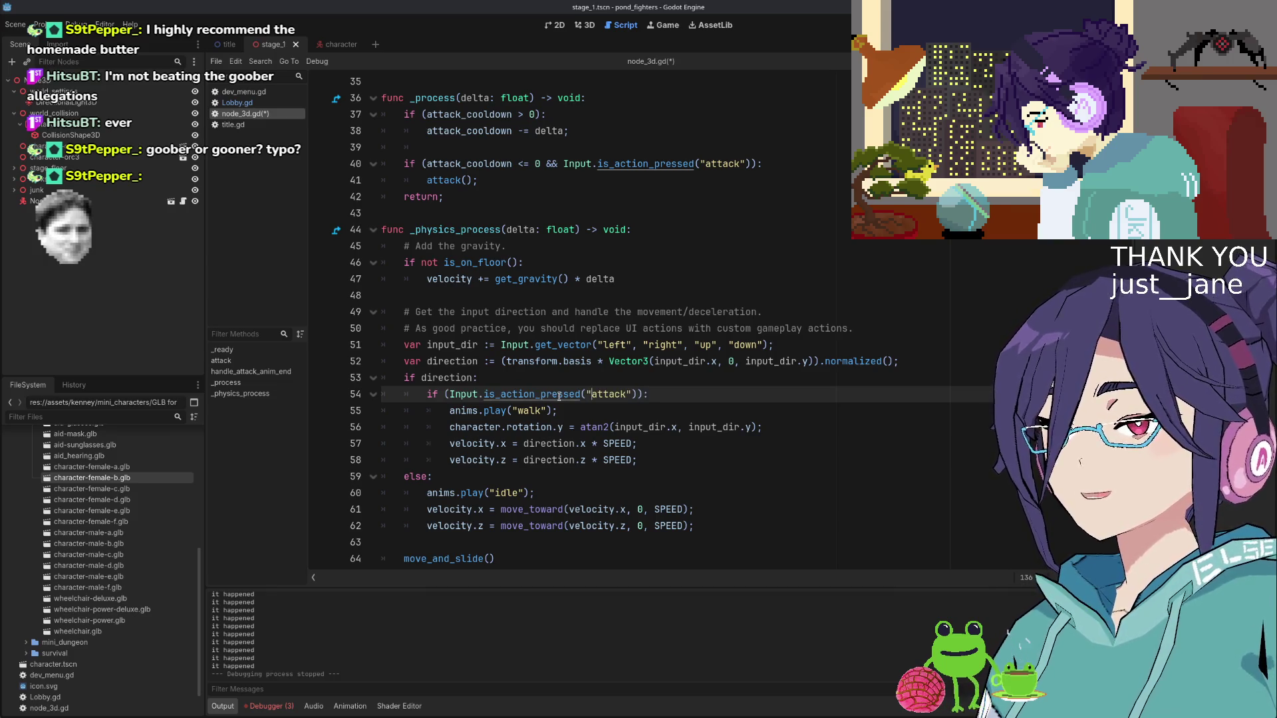
pyautogui.hotkey('ctrl', 'z')
pyautogui.hotkey('ctrl', 'z')
pyautogui.hotkey('ctrl', 'z')
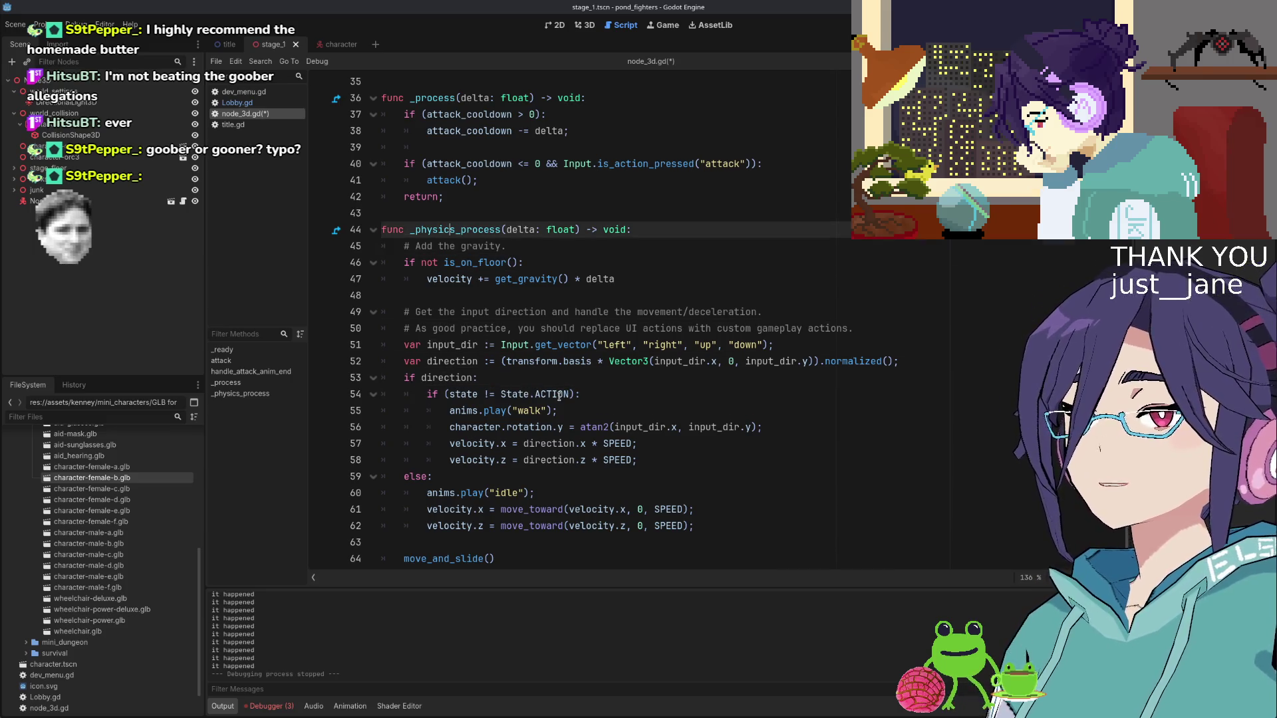
pyautogui.press('End')
pyautogui.press('Return')
pyautogui.write('var freese')
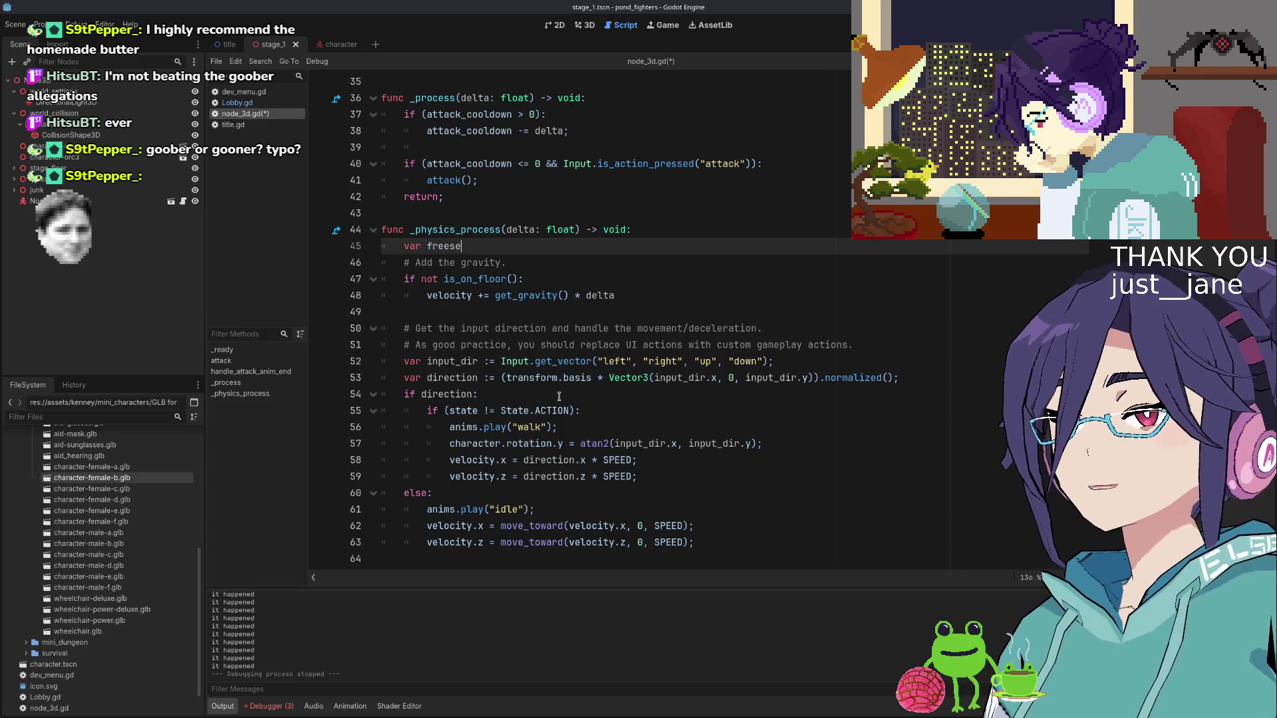
pyautogui.press('BackSpace')
pyautogui.write('movement =')
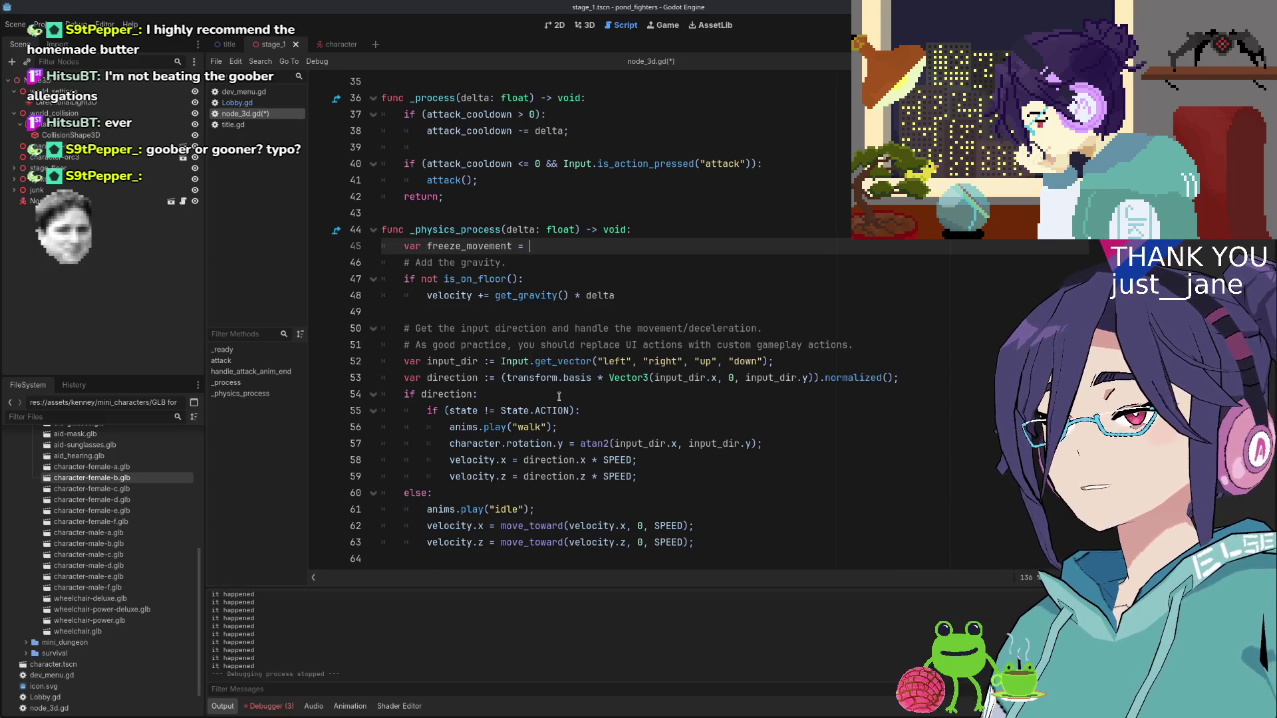
pyautogui.hotkey('ctrl', 'v')
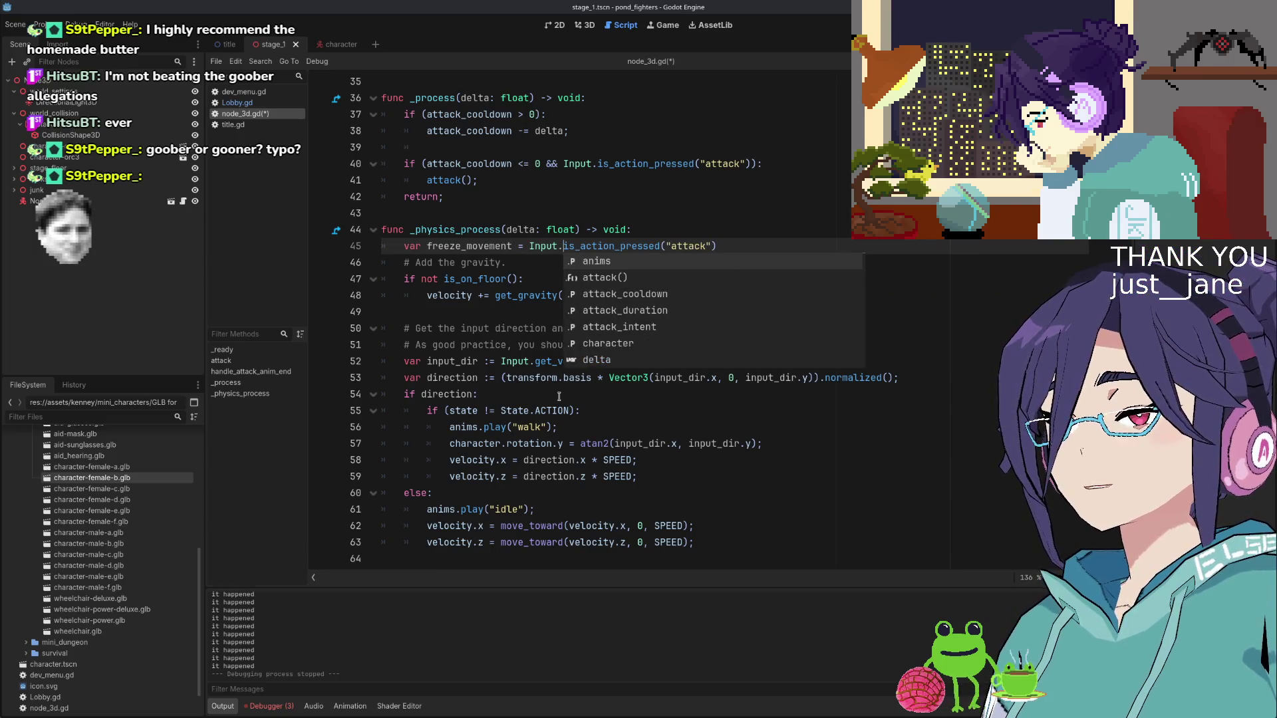
# Change the walk condition to if (!freeze_movement)
pyautogui.hotkey('ctrl', 'Left')
pyautogui.hotkey('ctrl', 'Left')
pyautogui.press('Down')
pyautogui.press('Down')
pyautogui.press('Down')
pyautogui.press('Down')
pyautogui.press('Down')
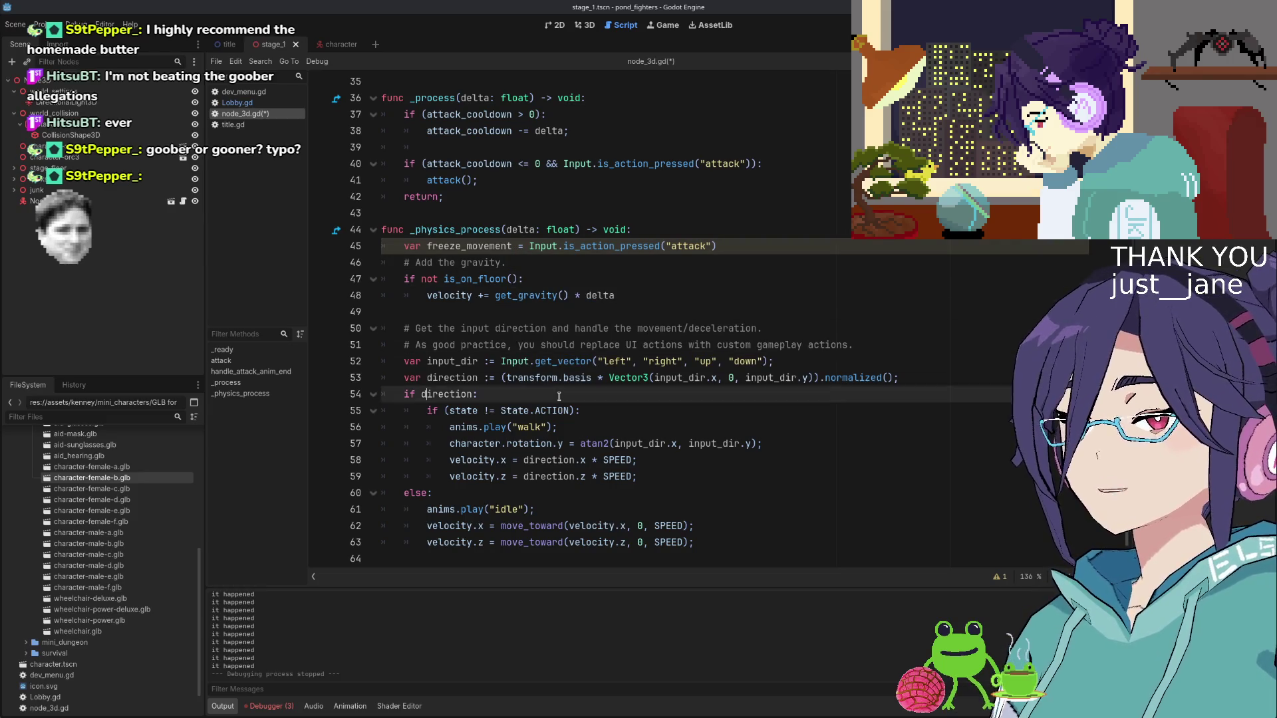
pyautogui.press('Right')
pyautogui.press('Right')
pyautogui.press('Right')
pyautogui.hotkey('shift', 'End')
pyautogui.hotkey('shift', 'Left')
pyautogui.hotkey('shift', 'Left')
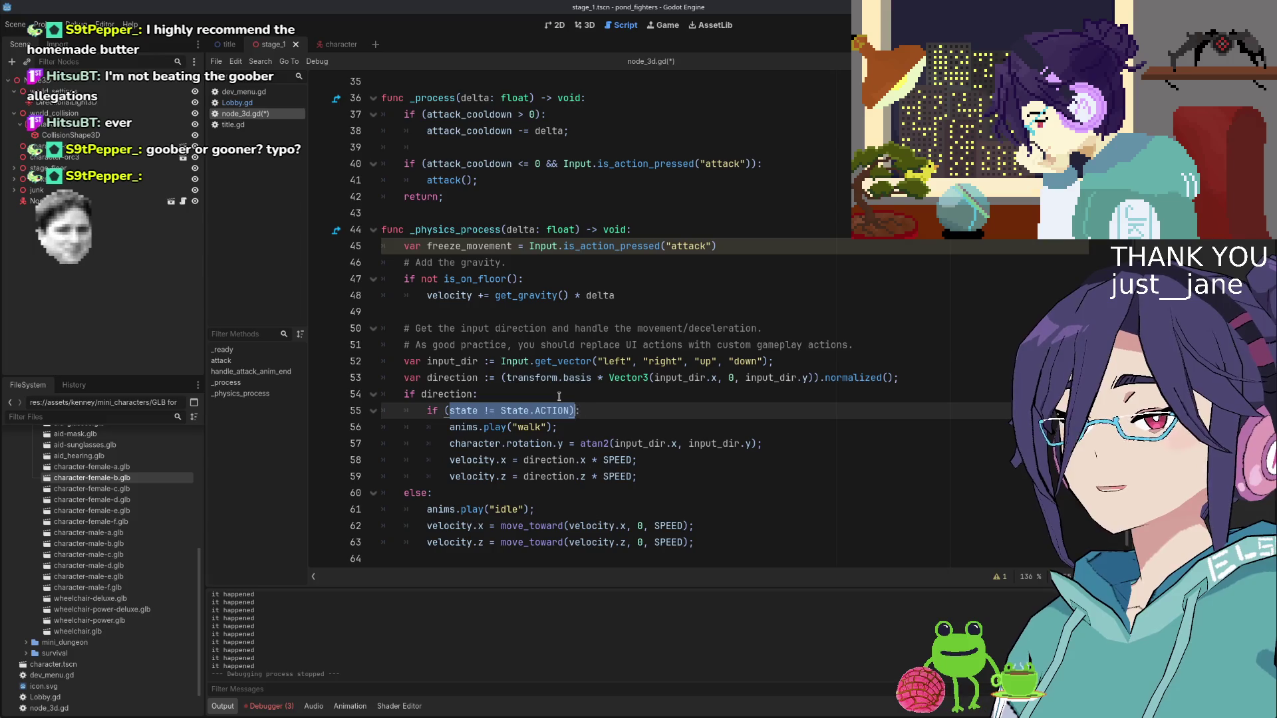
pyautogui.write('!freeze_movement')
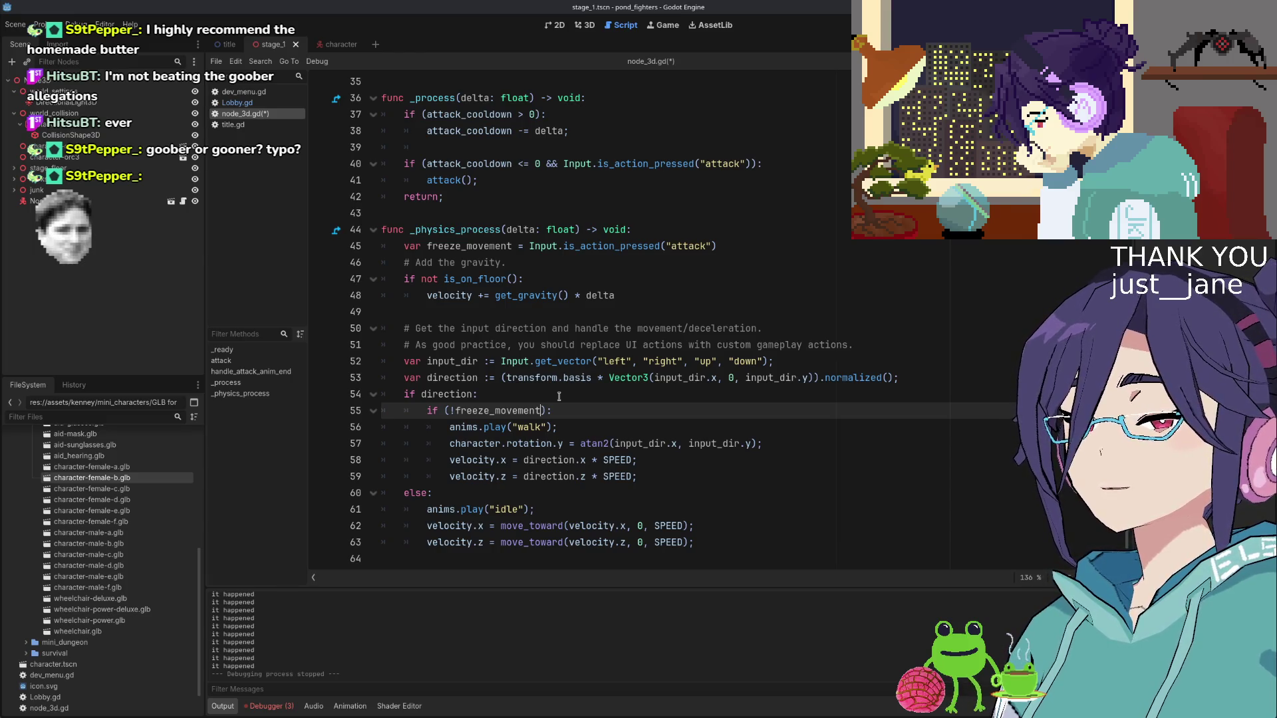
# Nest the idle animation under a new if (state != State.ACTION): check
pyautogui.press('Down')
pyautogui.press('Down')
pyautogui.press('Down')
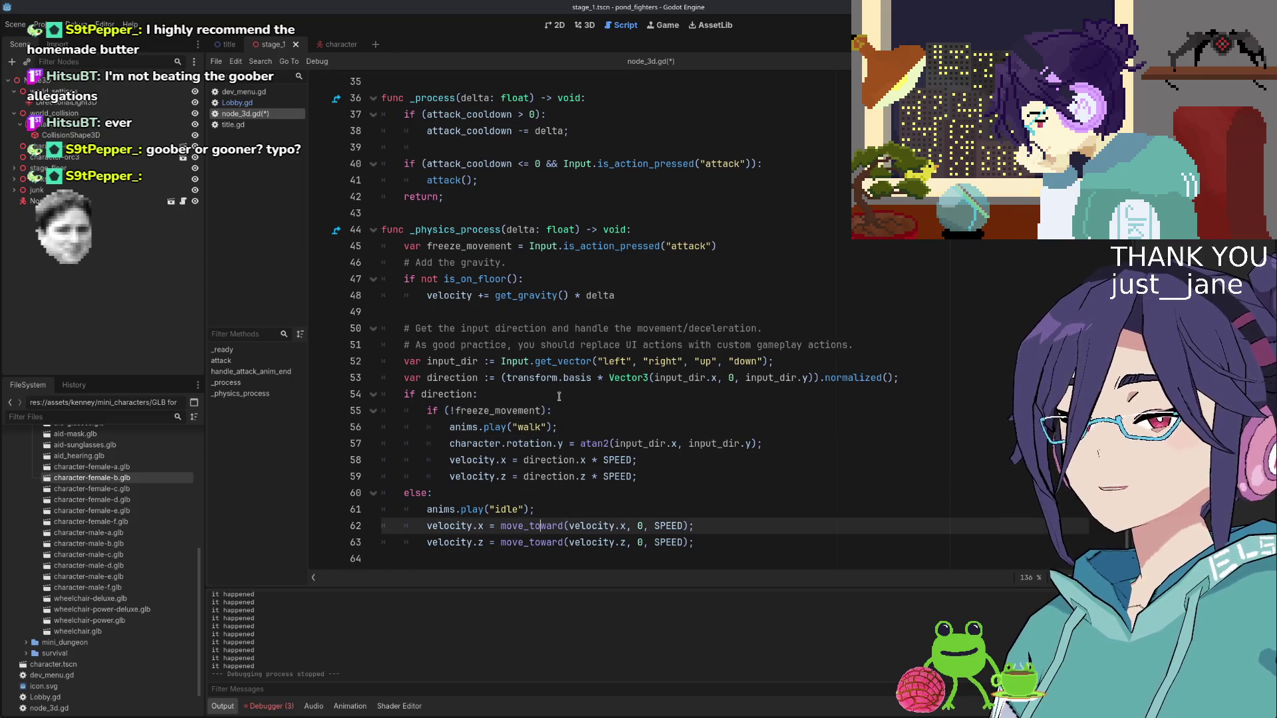
pyautogui.press('Up')
pyautogui.press('Up')
pyautogui.press('Return')
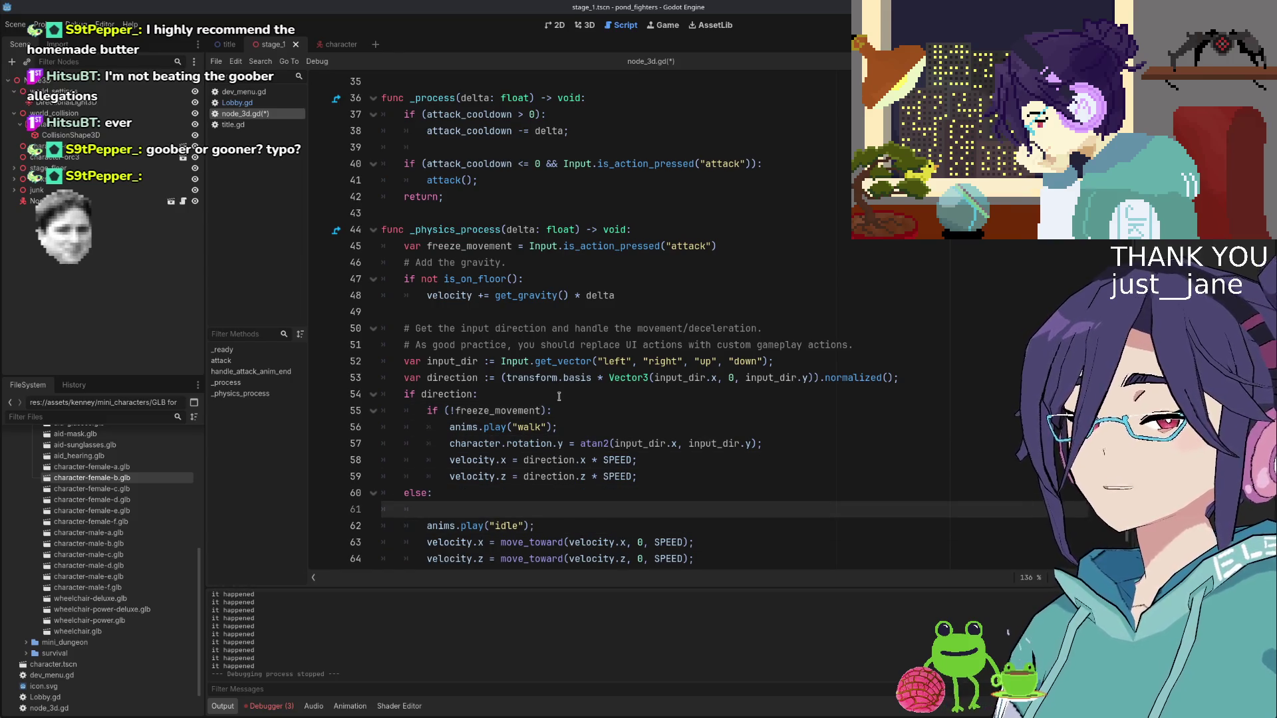
pyautogui.write('if (state ')
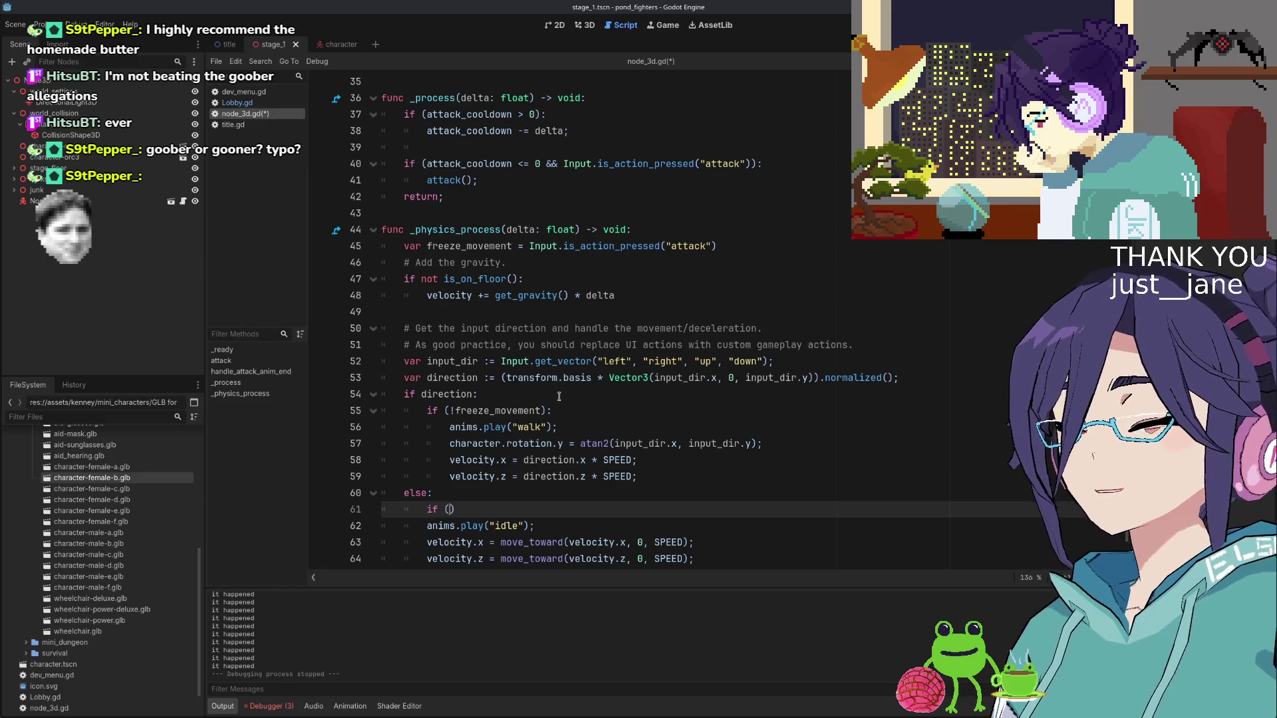
pyautogui.write('!= State.A')
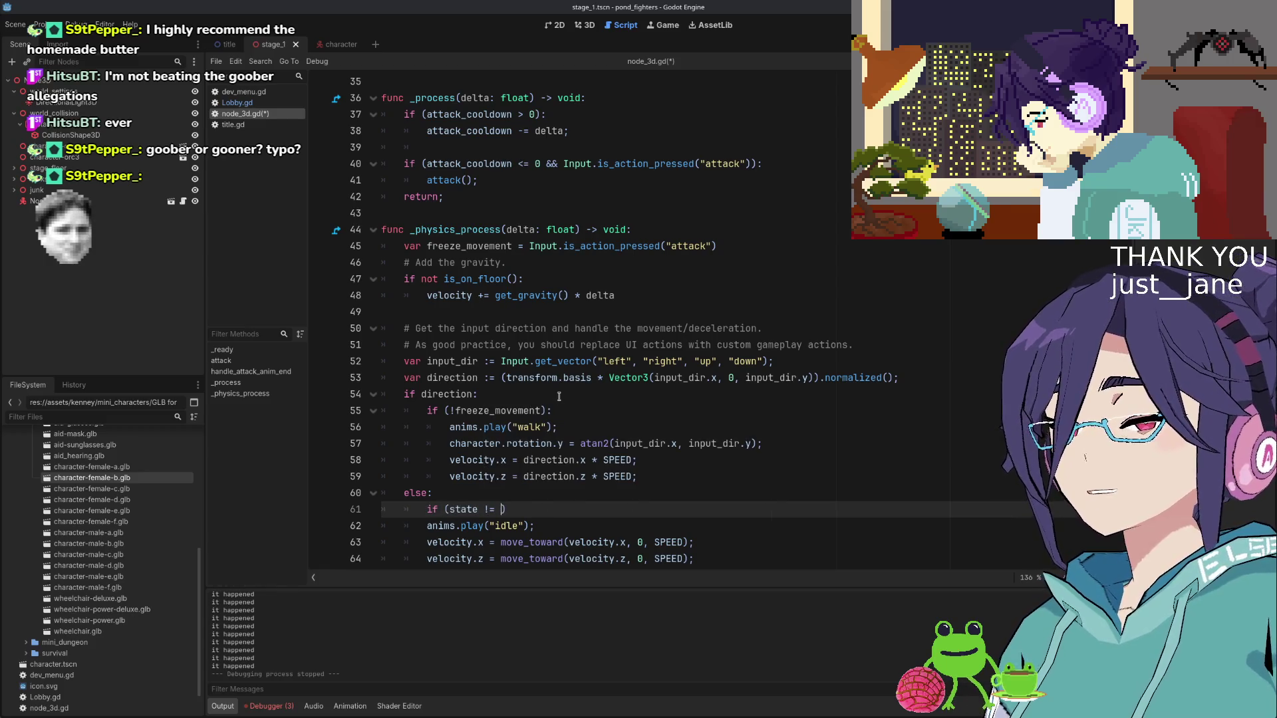
pyautogui.write('CTION')
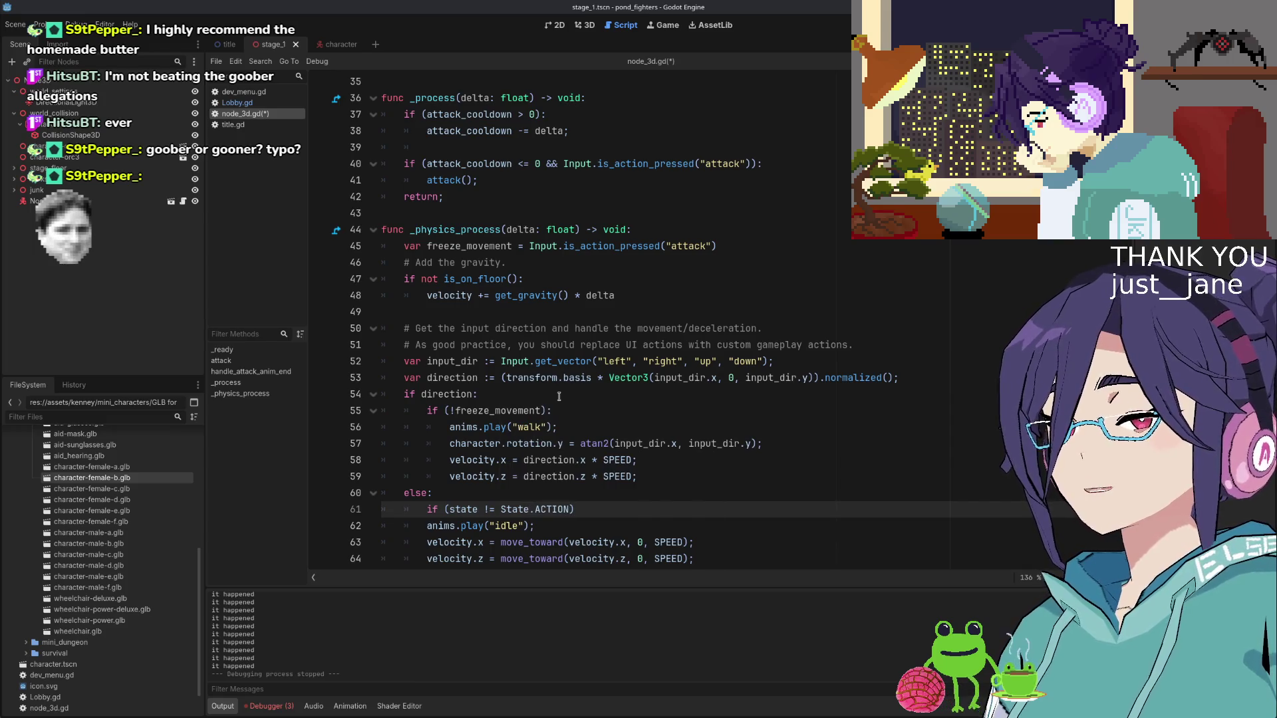
pyautogui.press('End')
pyautogui.write(':')
pyautogui.press('Down')
pyautogui.press('Home')
pyautogui.press('Tab')
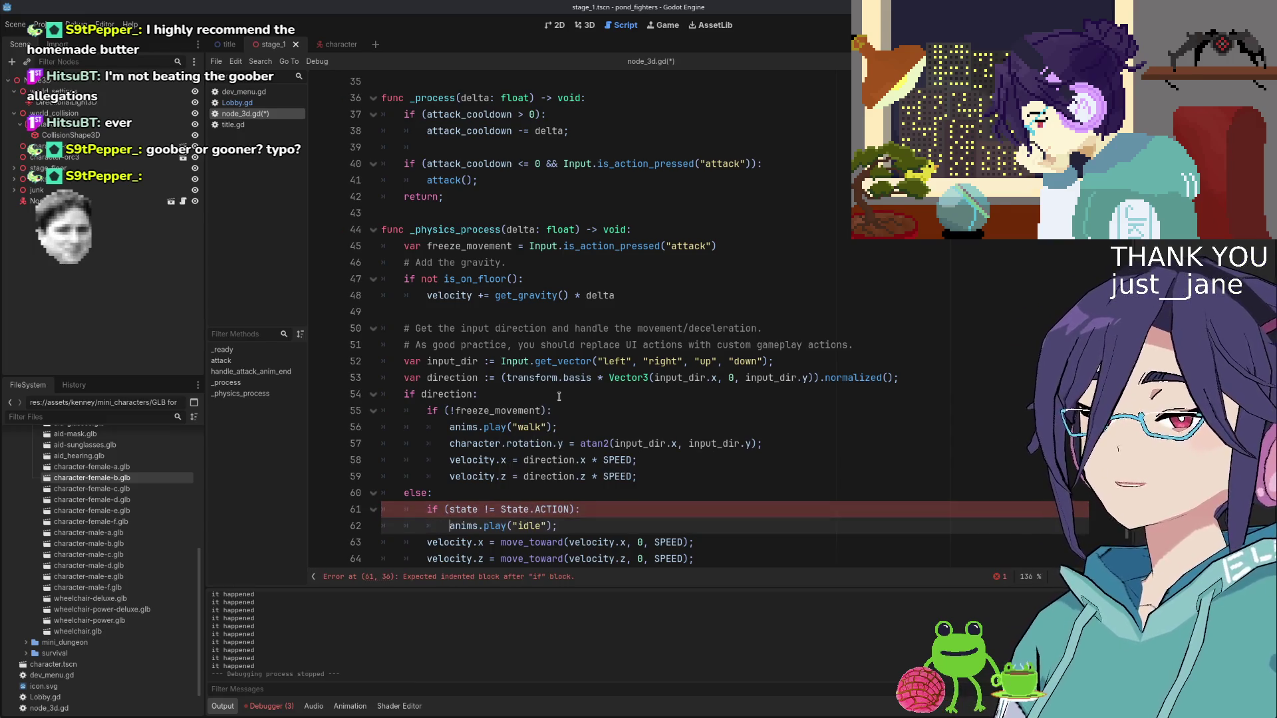
pyautogui.press('Down')
pyautogui.press('Down')
pyautogui.press('Down')
pyautogui.press('Down')
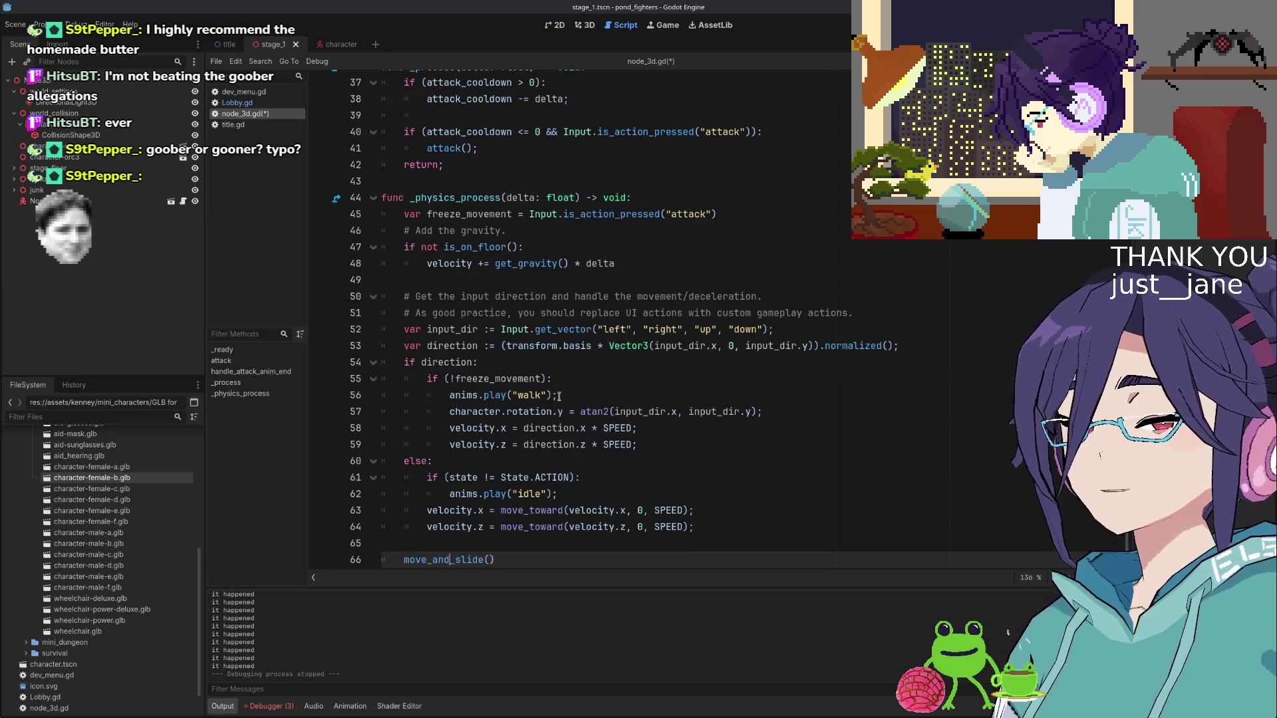
# Save node_3d.gd and run the game to test it
pyautogui.press('Up')
pyautogui.press('Up')
pyautogui.press('Up')
pyautogui.hotkey('ctrl', 's')
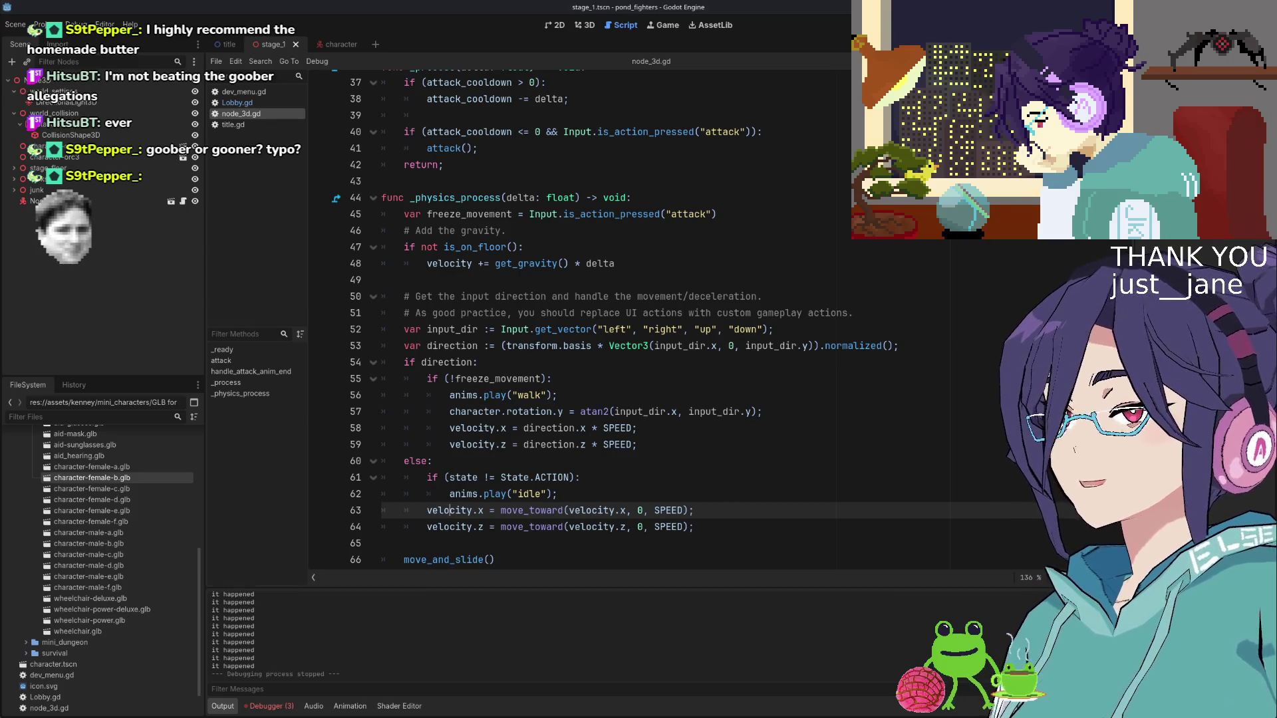
pyautogui.press('F6')
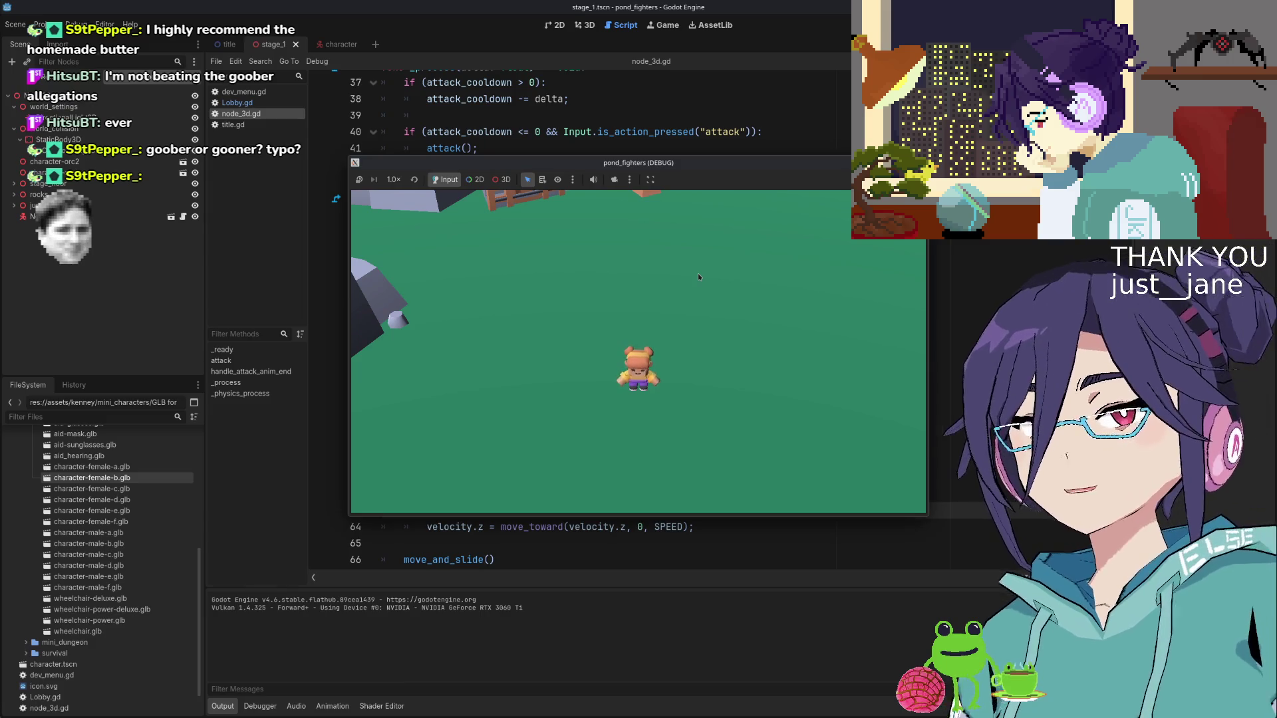
# Walk the character left, right, up and down around the stage with WASD, then stop the game with F8
pyautogui.press('d')
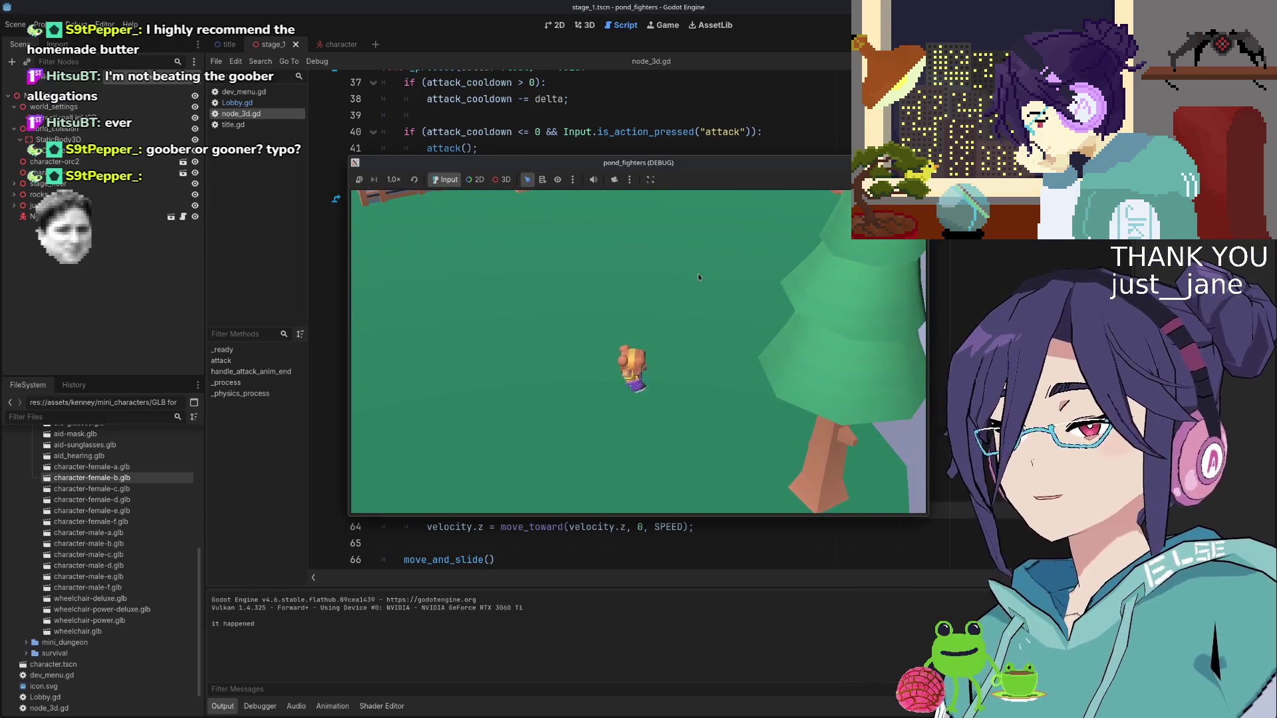
pyautogui.press('a')
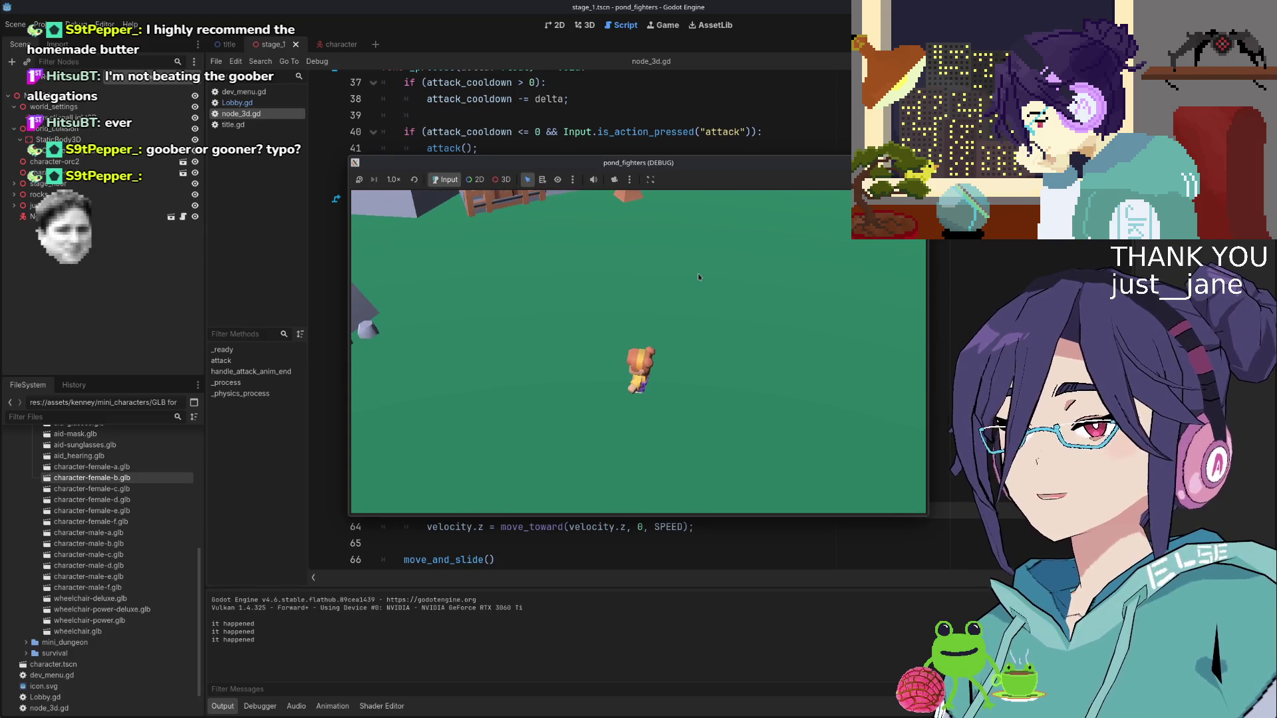
pyautogui.press('w')
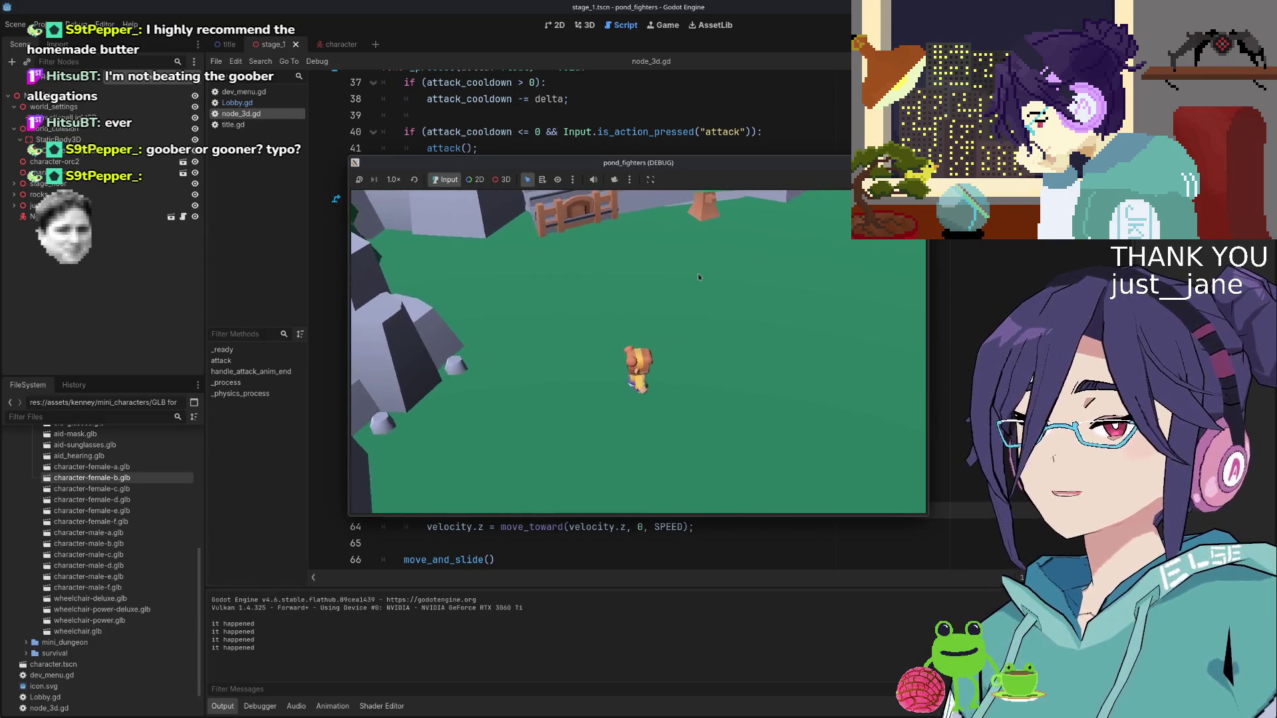
pyautogui.press('s')
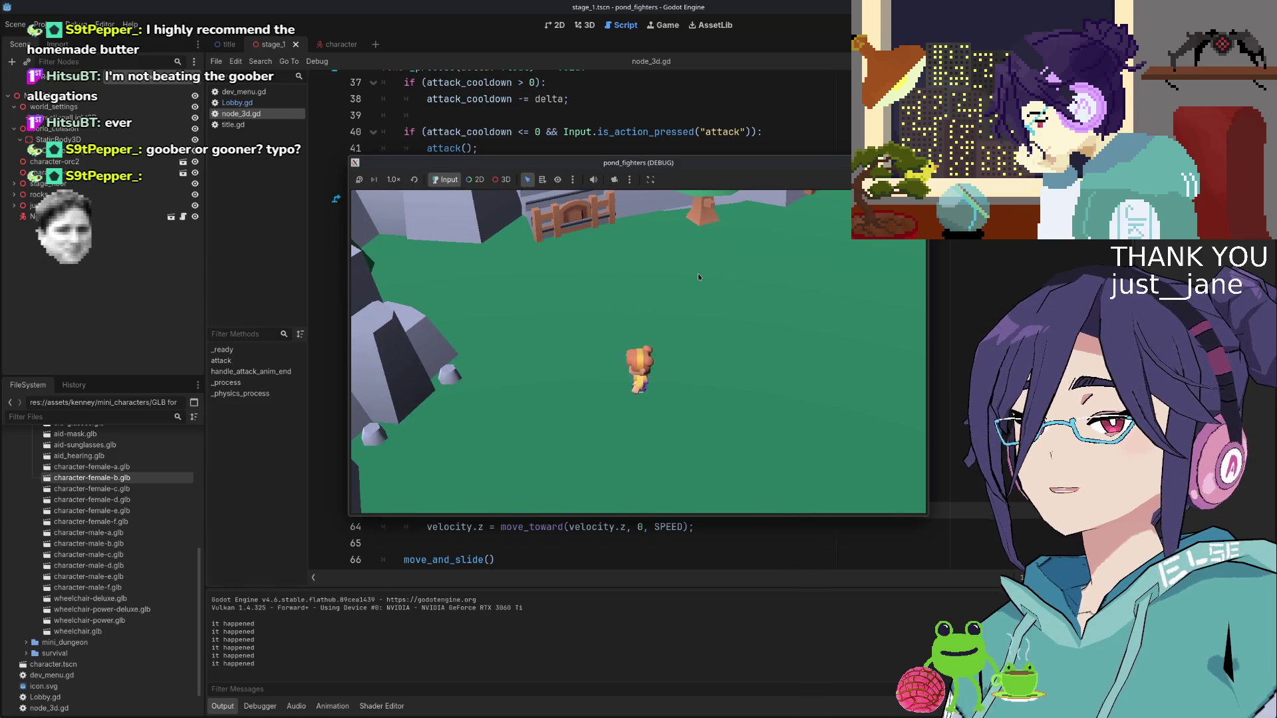
pyautogui.press('d')
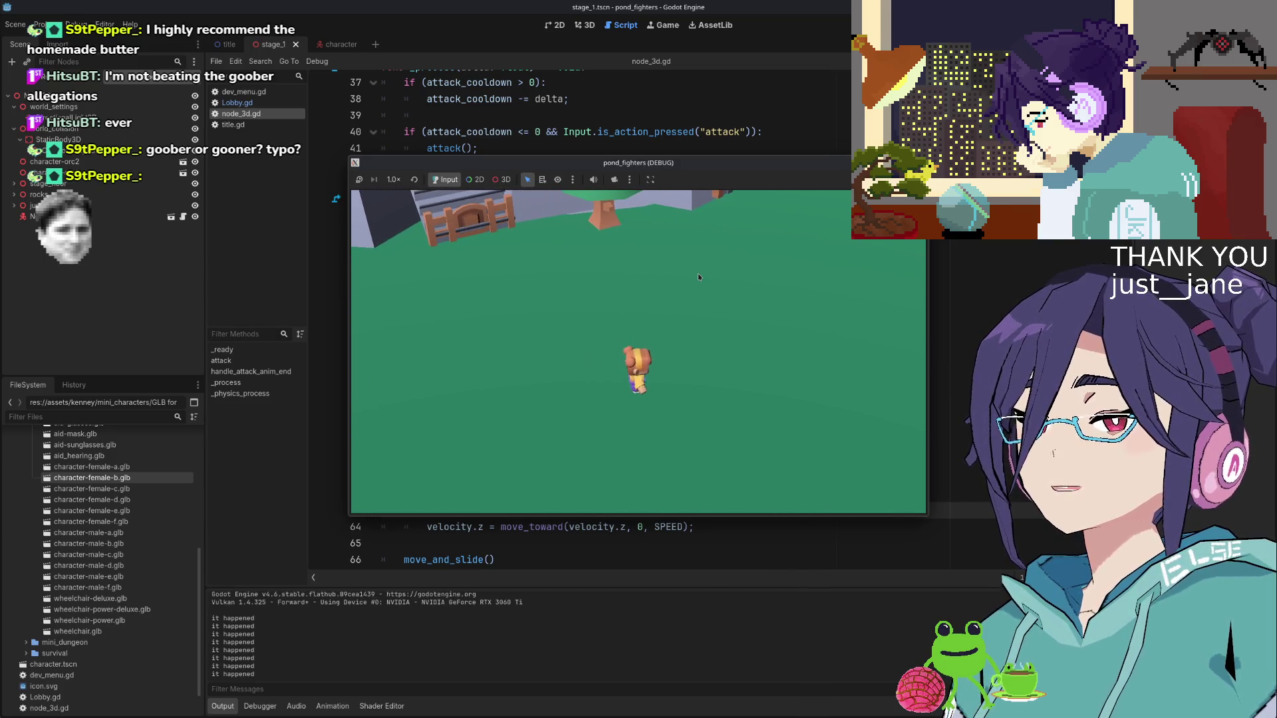
pyautogui.press('a')
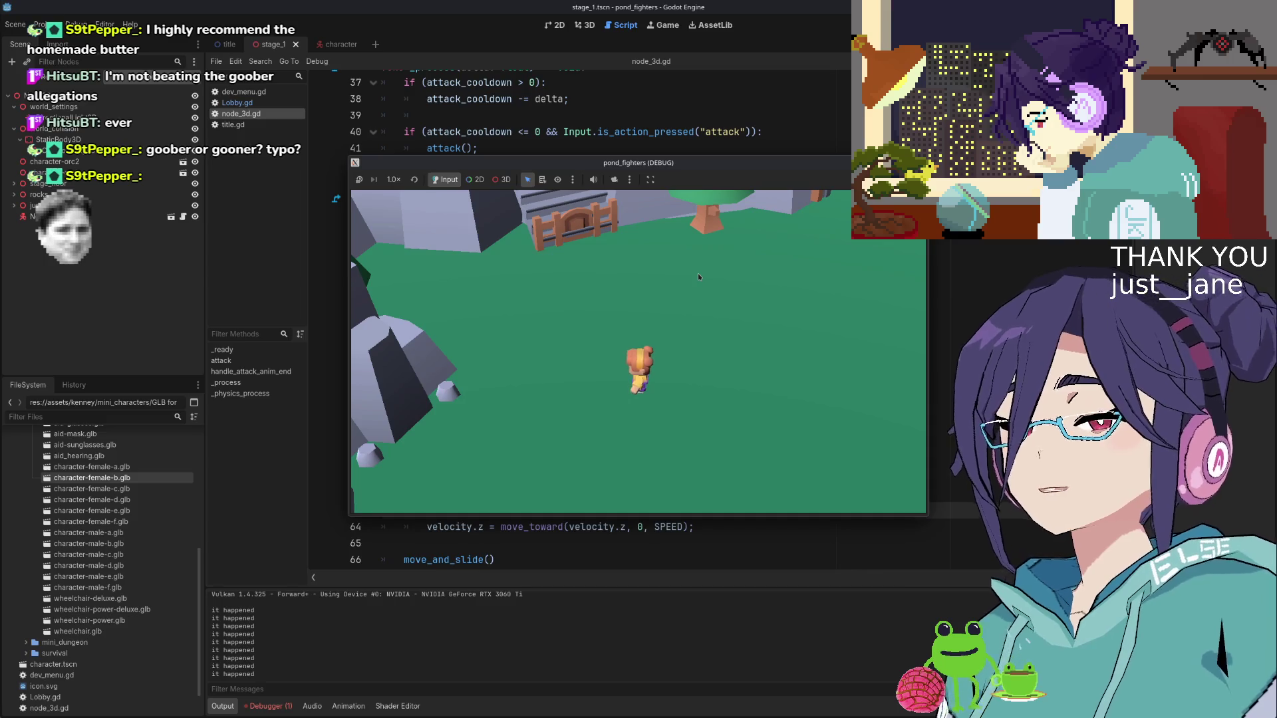
pyautogui.press('d')
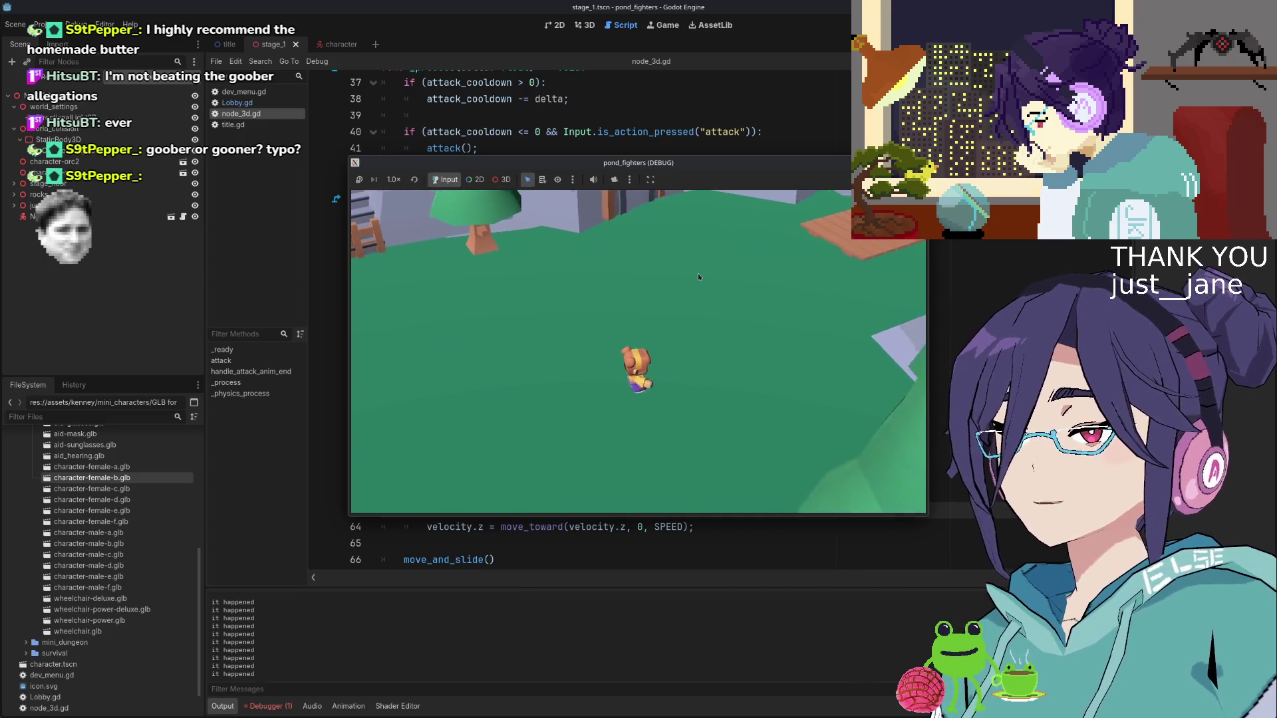
pyautogui.press('d')
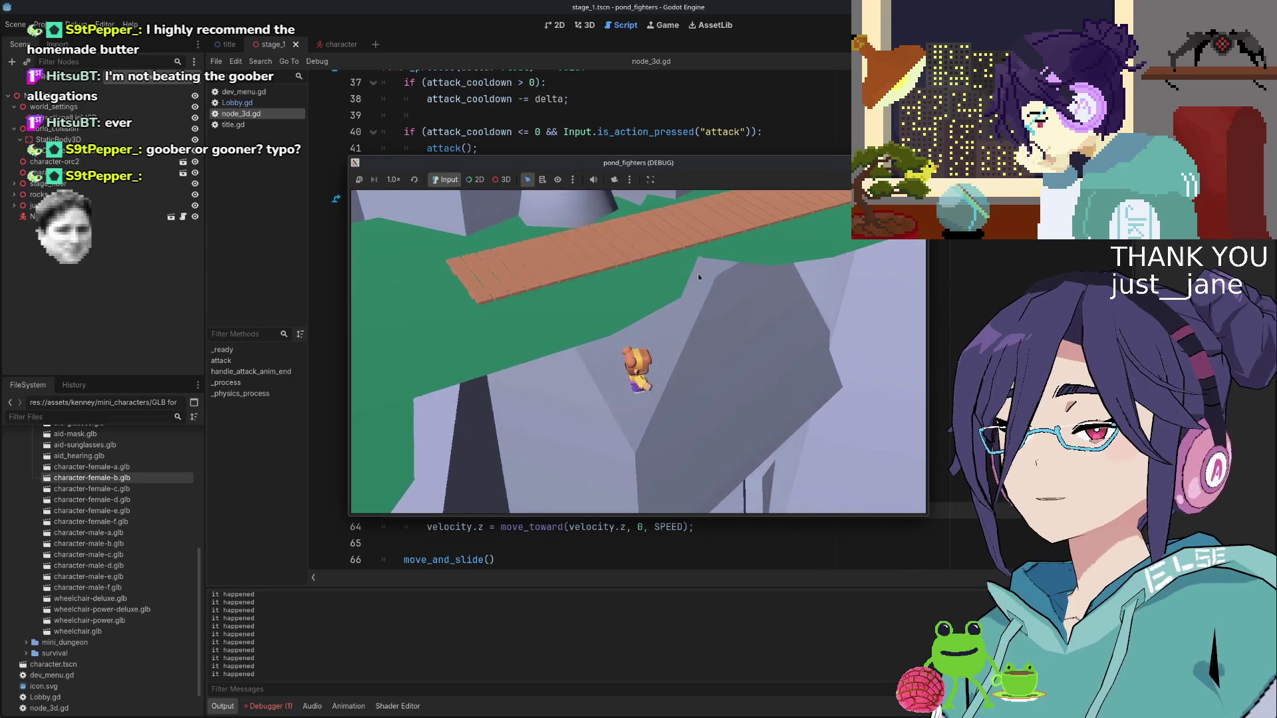
pyautogui.press('d')
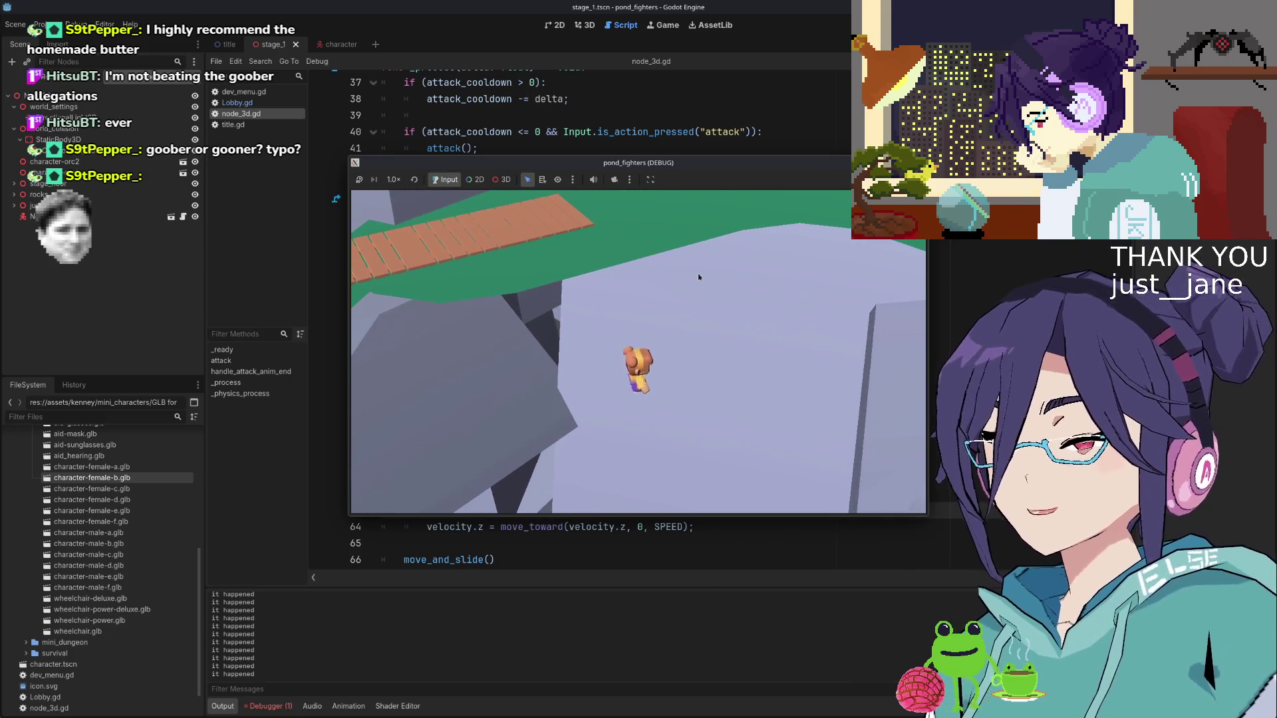
pyautogui.press('a')
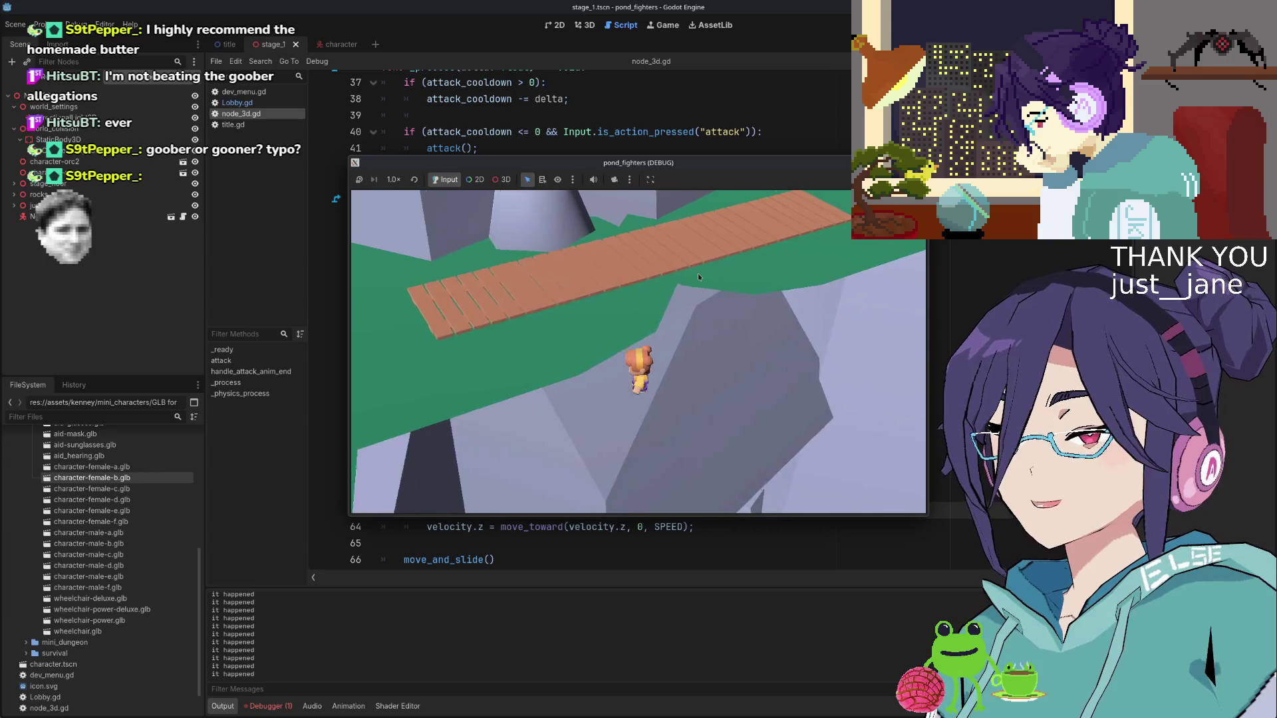
pyautogui.press('a')
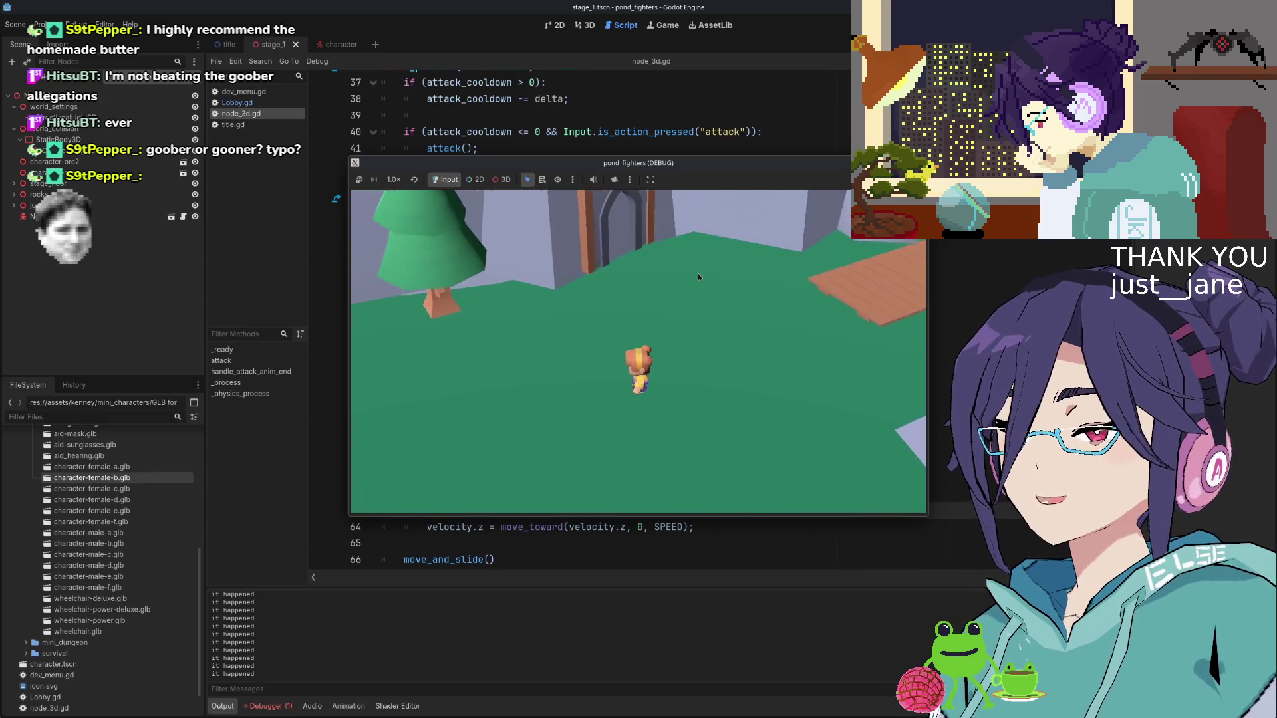
pyautogui.press('a')
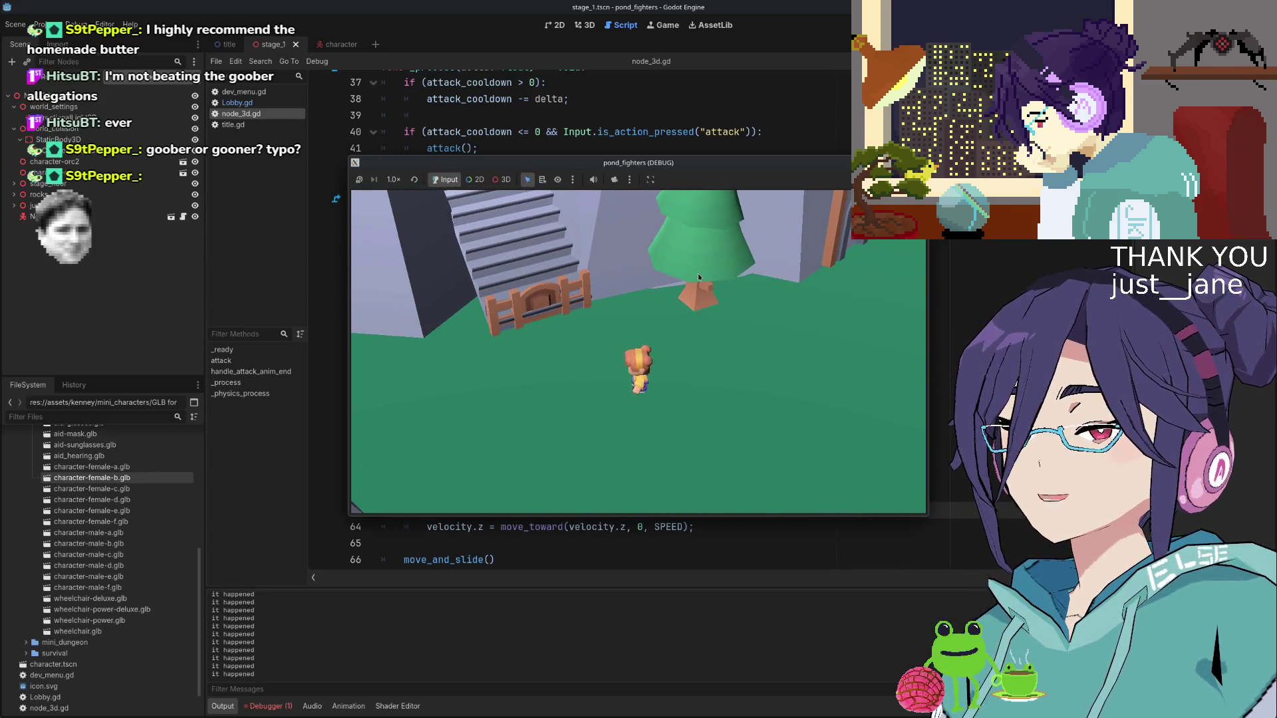
pyautogui.press('a')
pyautogui.press('a')
pyautogui.press('d')
pyautogui.press('a')
pyautogui.press('d')
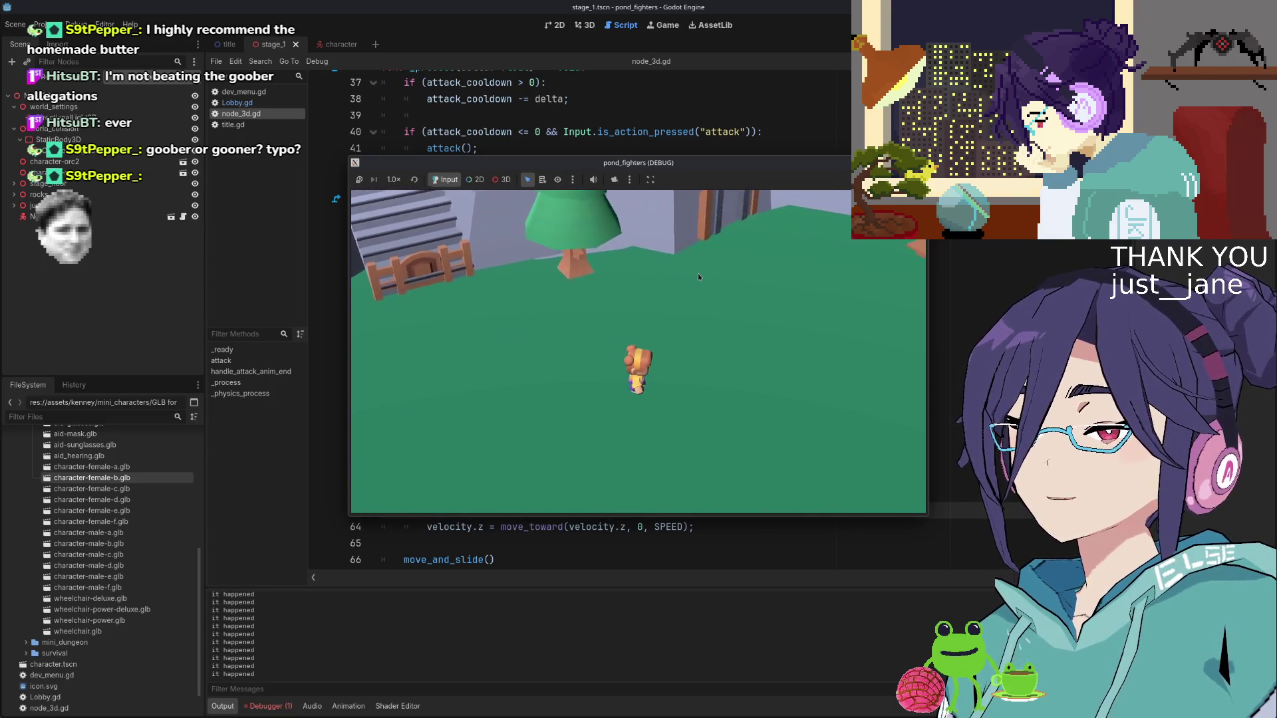
pyautogui.press('d')
pyautogui.press('a')
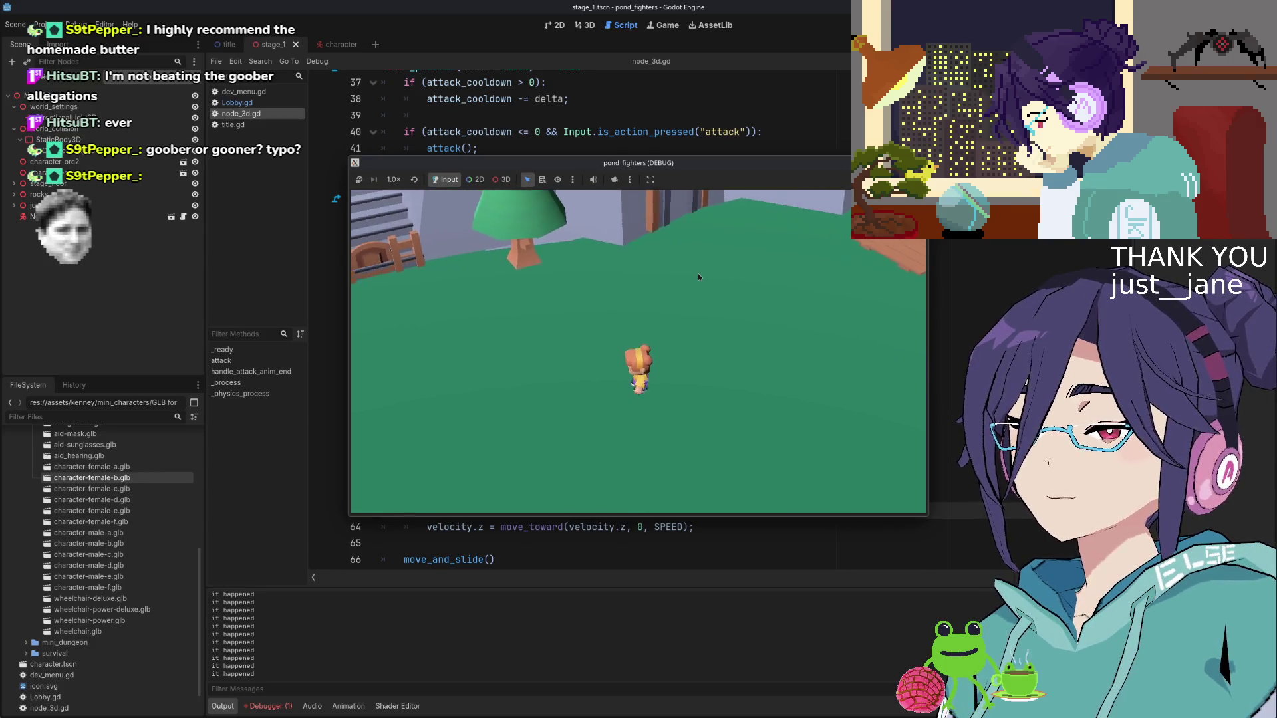
pyautogui.press('a')
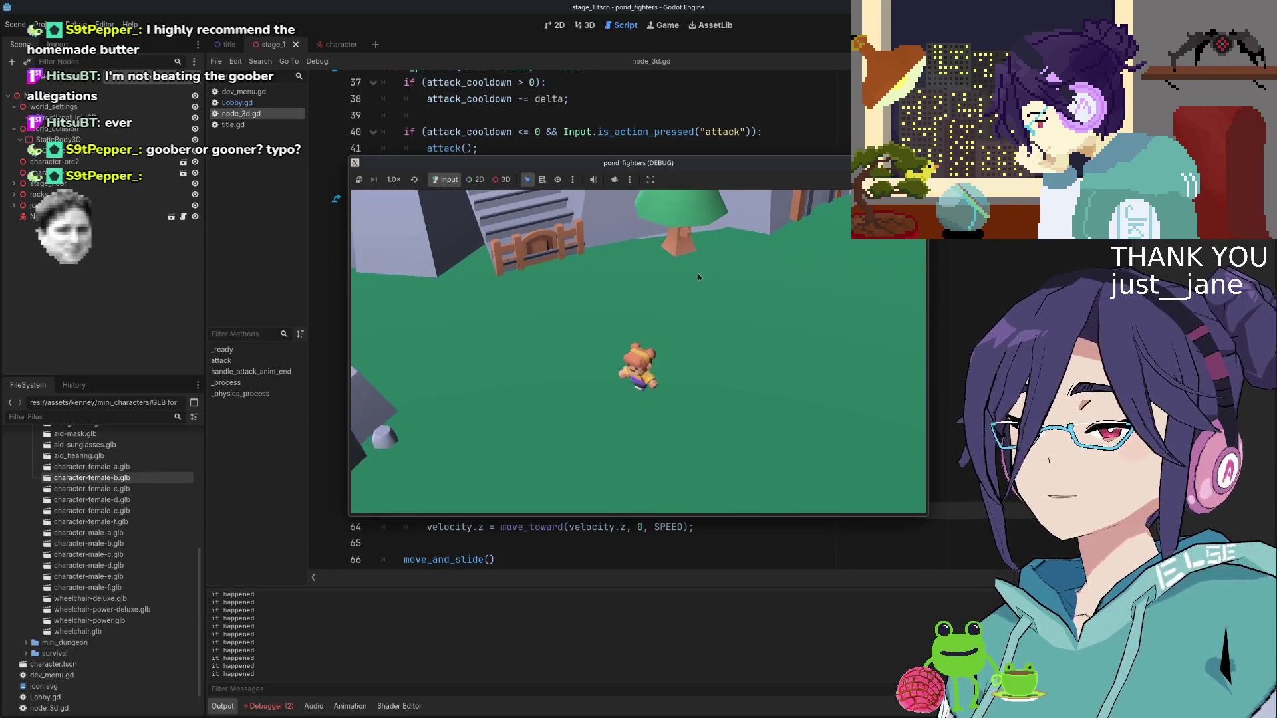
pyautogui.press('d')
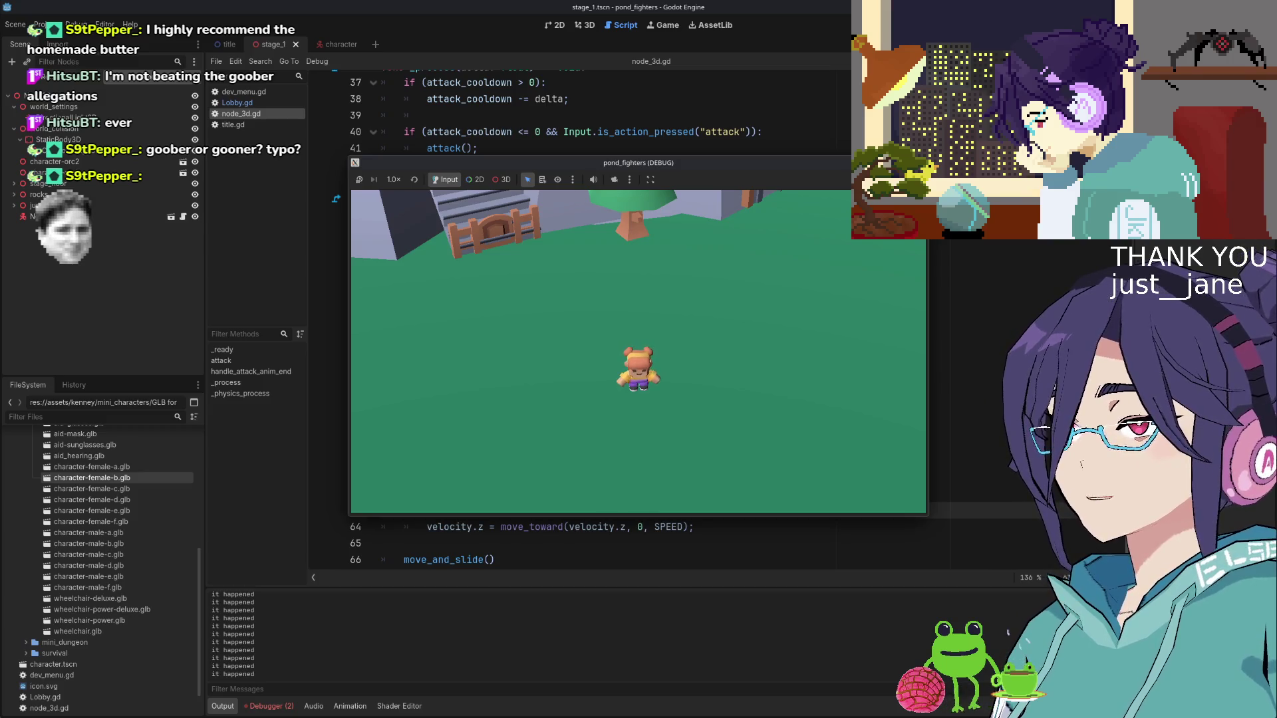
pyautogui.press('F8')
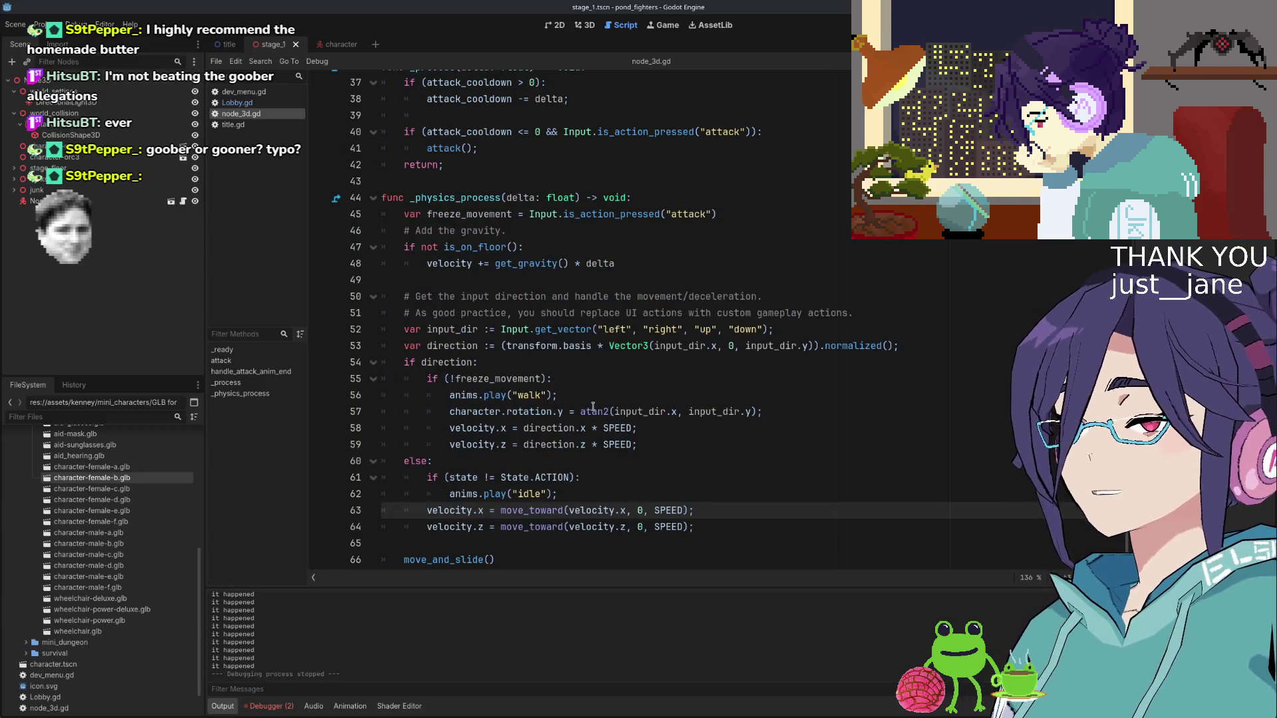
# Put the caret at the end of the velocity += get_gravity() * delta line
pyautogui.scroll(-1, 520, 502)
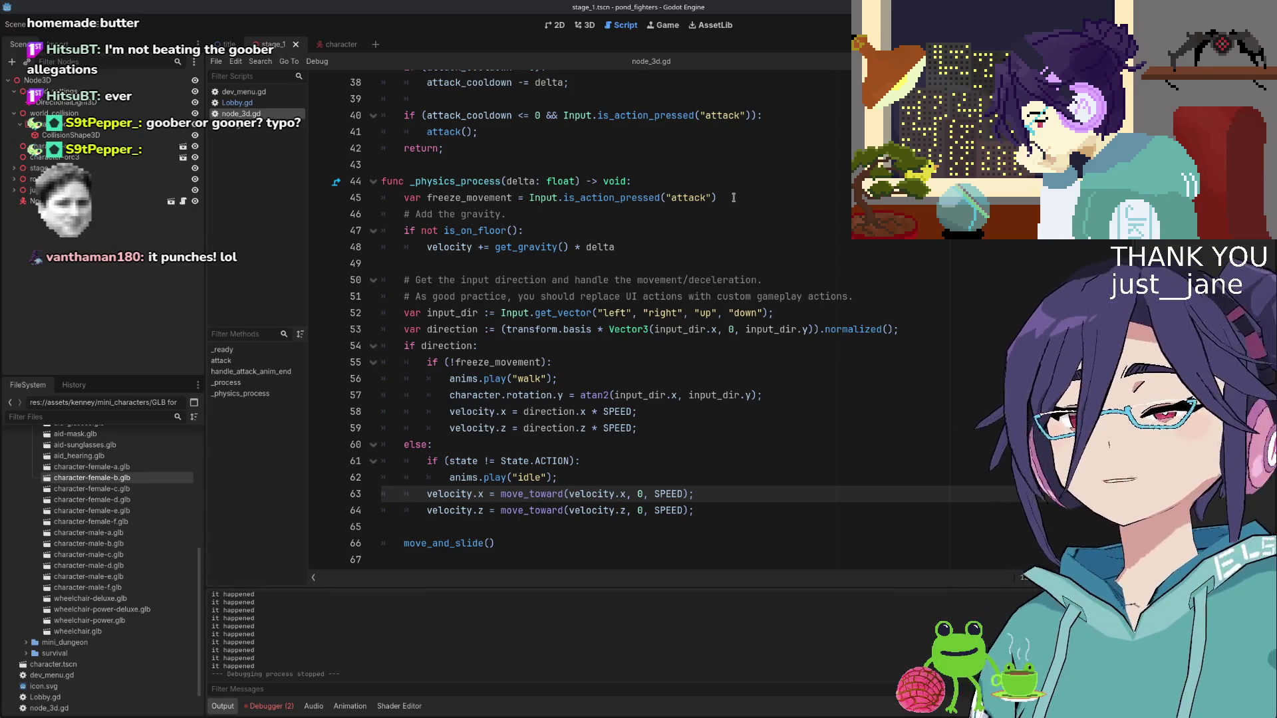
pyautogui.click(623, 249)
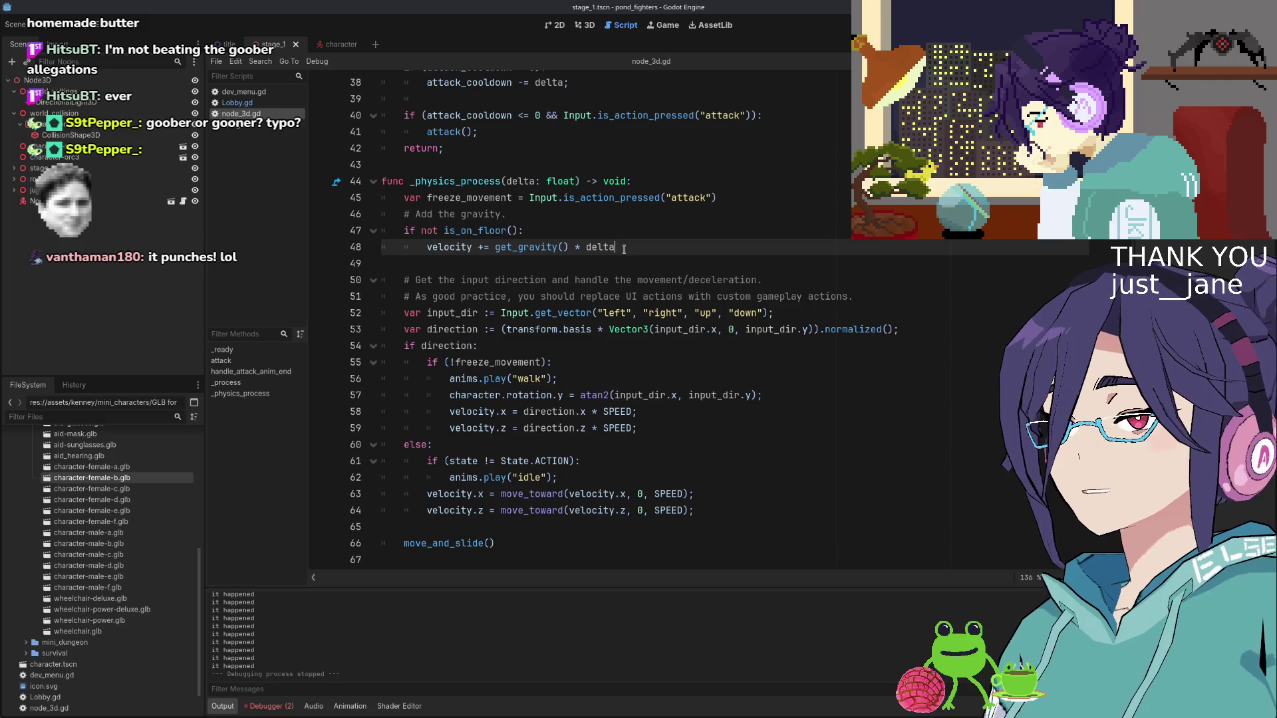
pyautogui.scroll(1, 645, 250)
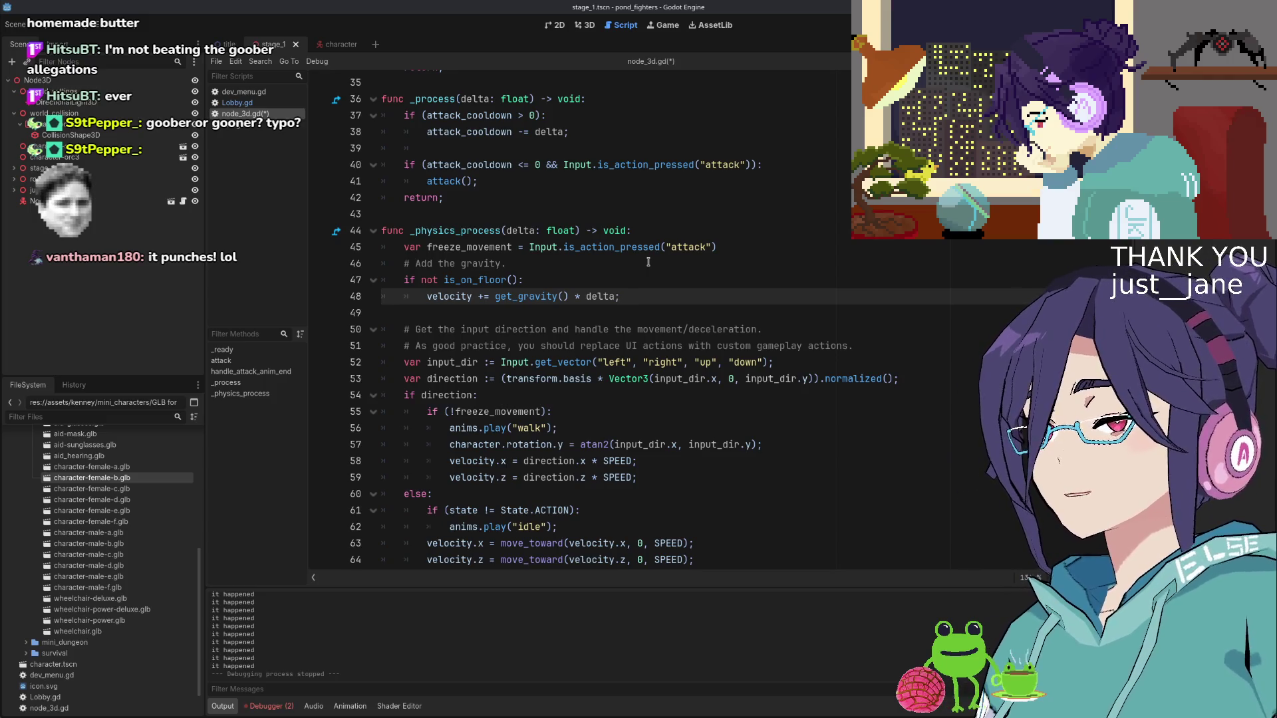
# Move the input_dir and direction declarations up under freeze_movement, separated by a blank line
pyautogui.press('Return')
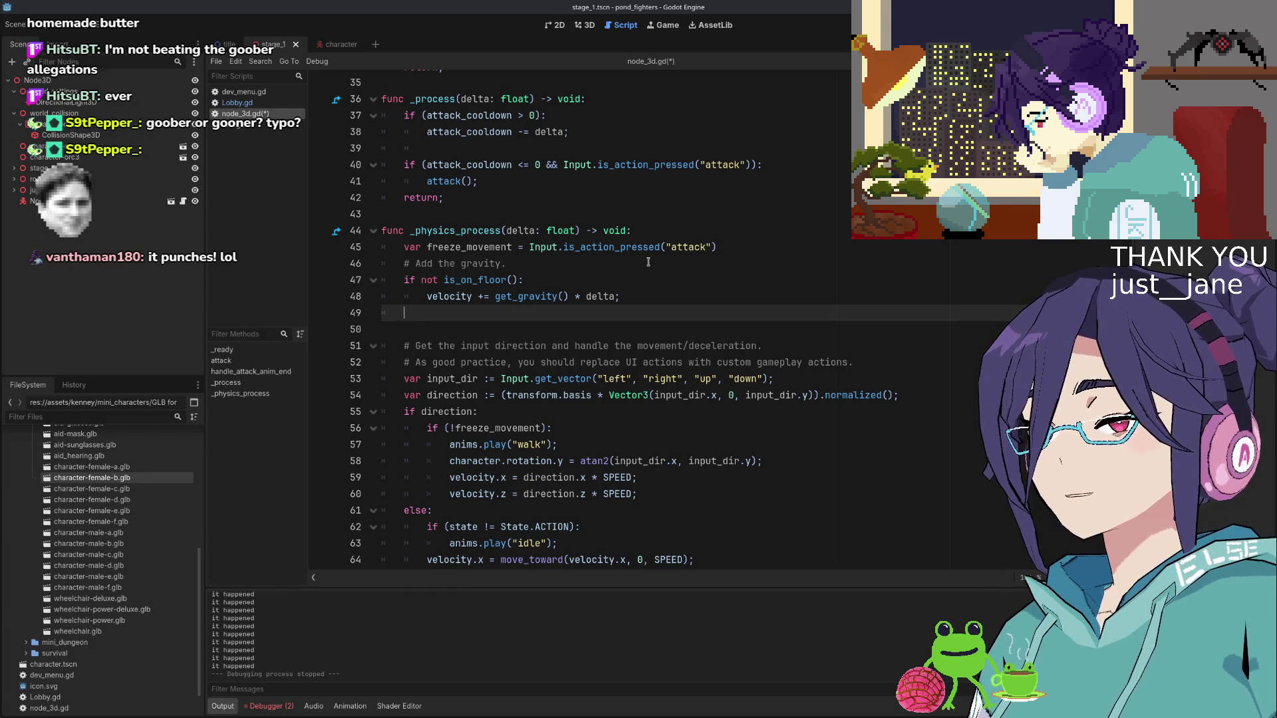
pyautogui.press('Down')
pyautogui.press('Down')
pyautogui.press('Down')
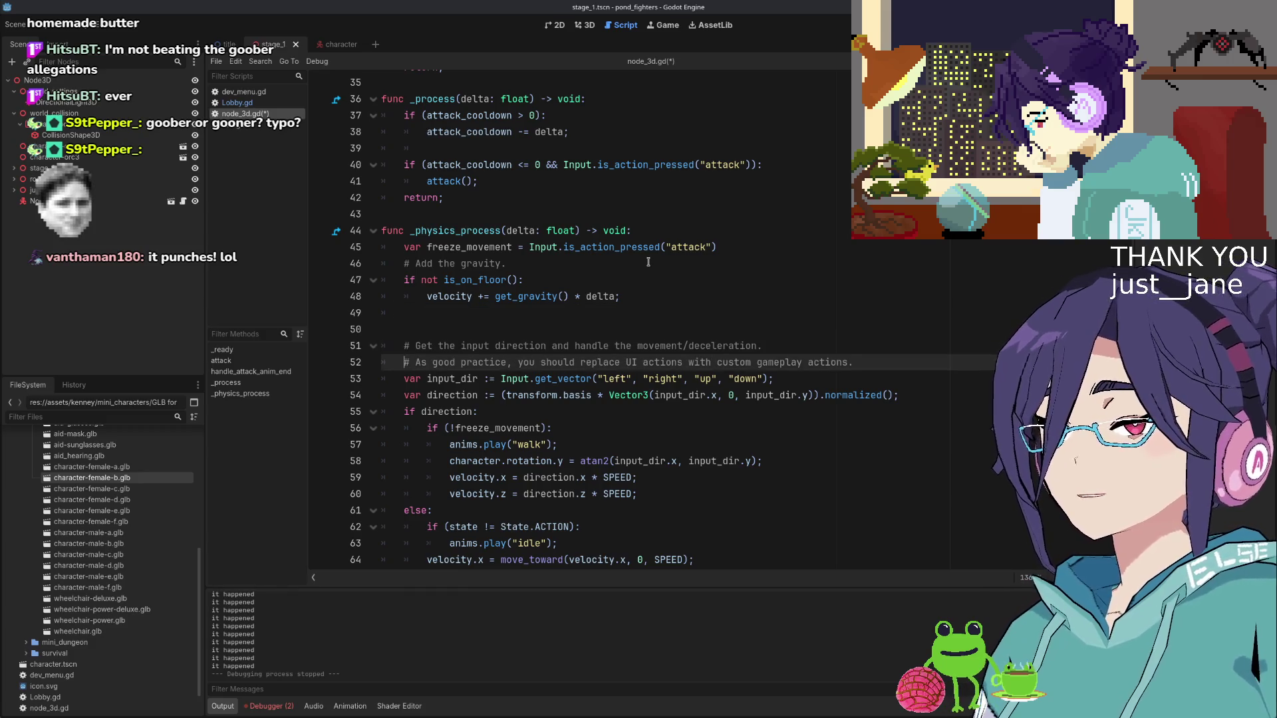
pyautogui.hotkey('shift', 'Down')
pyautogui.hotkey('alt', 'Up')
pyautogui.hotkey('alt', 'Up')
pyautogui.hotkey('alt', 'Up')
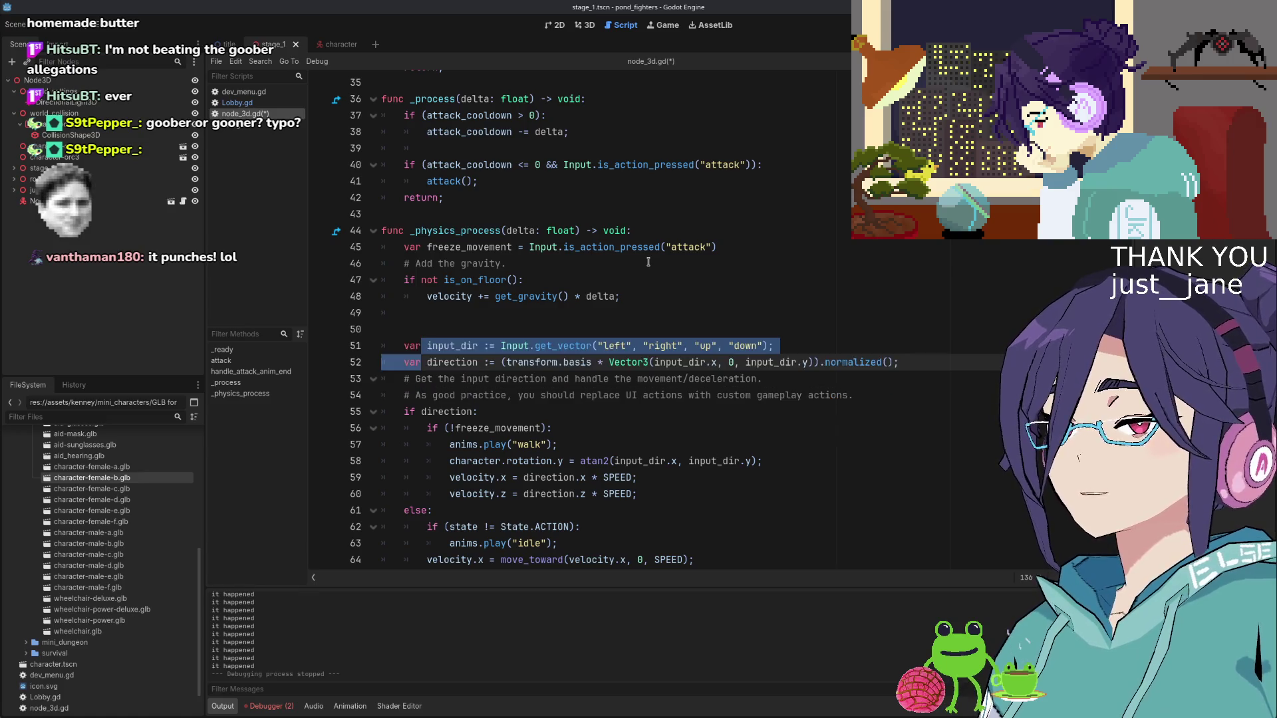
pyautogui.press('End')
pyautogui.press('Return')
# Delete the leftover '# Get the input direction' and '# Add the gravity' template comments
pyautogui.press('Down')
pyautogui.press('Down')
pyautogui.press('Down')
pyautogui.hotkey('shift', 'Down')
pyautogui.hotkey('shift', 'Down')
pyautogui.hotkey('shift', 'End')
pyautogui.press('Delete')
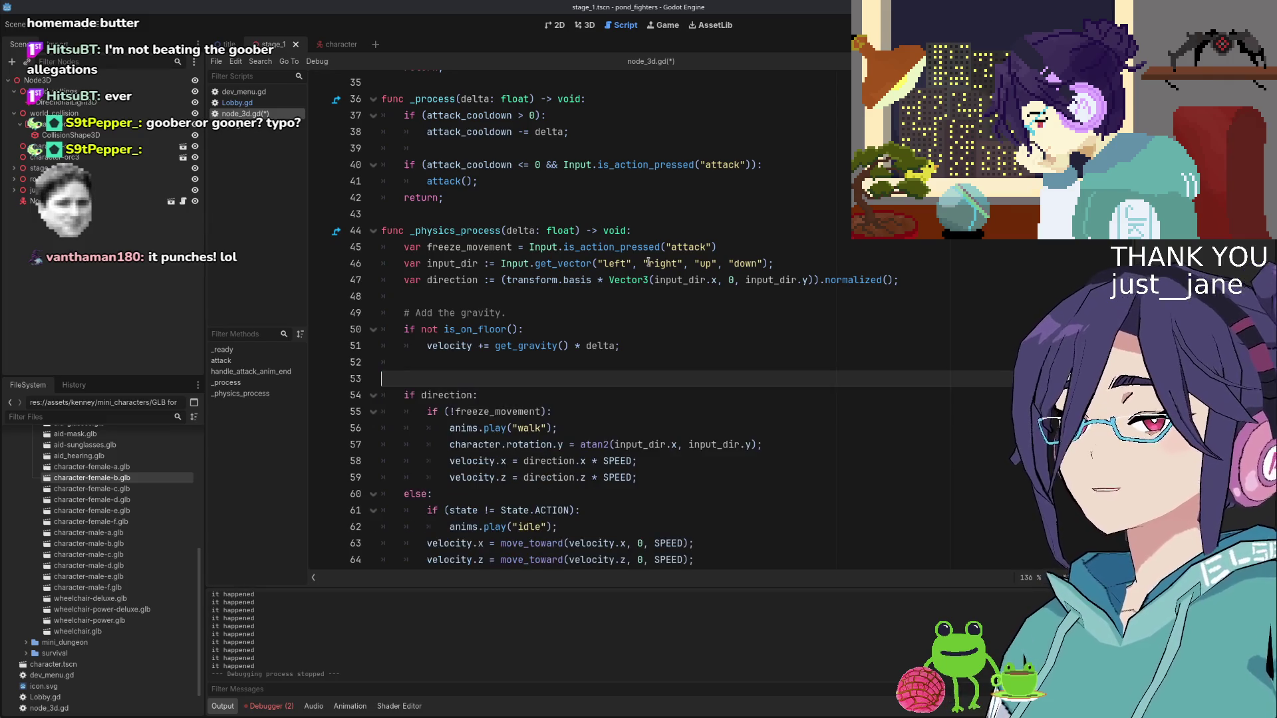
pyautogui.press('BackSpace')
pyautogui.press('Up')
pyautogui.press('Up')
pyautogui.press('Up')
pyautogui.hotkey('shift', 'End')
pyautogui.press('BackSpace')
pyautogui.press('BackSpace')
pyautogui.press('Down')
pyautogui.press('Down')
pyautogui.press('Down')
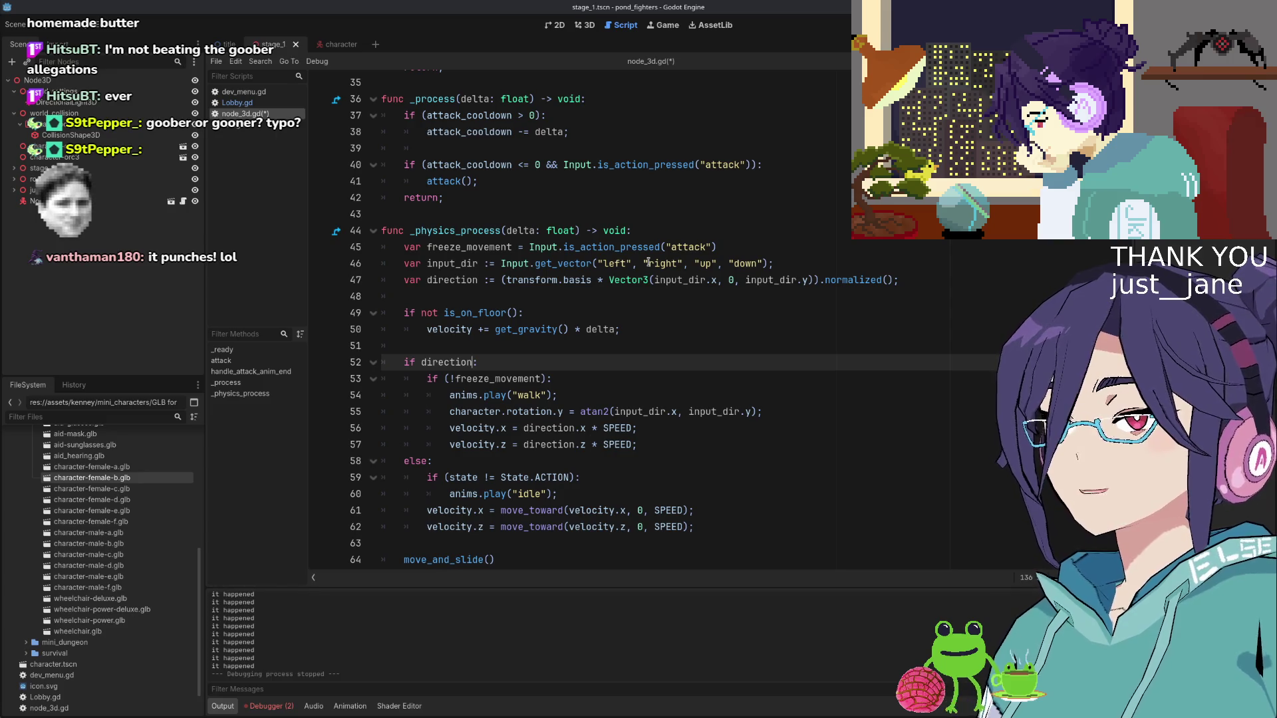
pyautogui.press('Up')
pyautogui.press('Up')
pyautogui.press('Up')
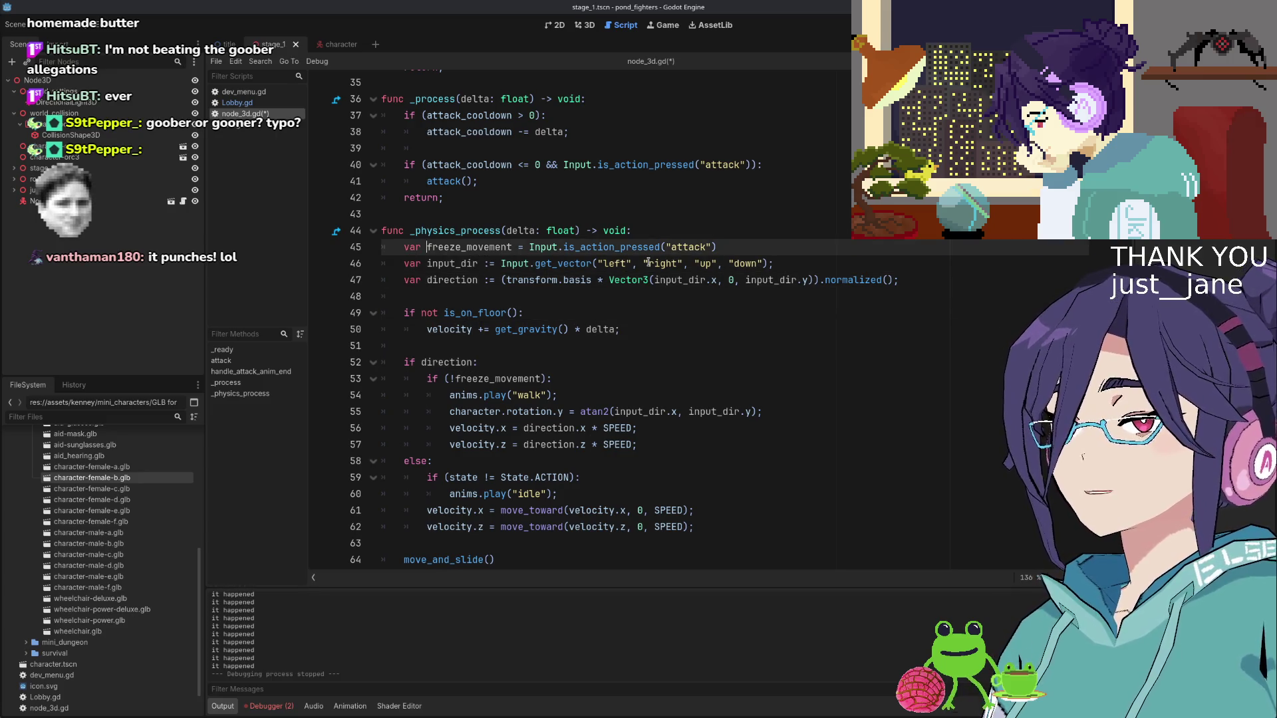
pyautogui.hotkey('ctrl', 'Right')
pyautogui.hotkey('ctrl', 'Right')
pyautogui.hotkey('ctrl', 'shift', 'Left')
pyautogui.hotkey('ctrl', 'Right')
pyautogui.hotkey('ctrl', 'Right')
pyautogui.hotkey('ctrl', 'Right')
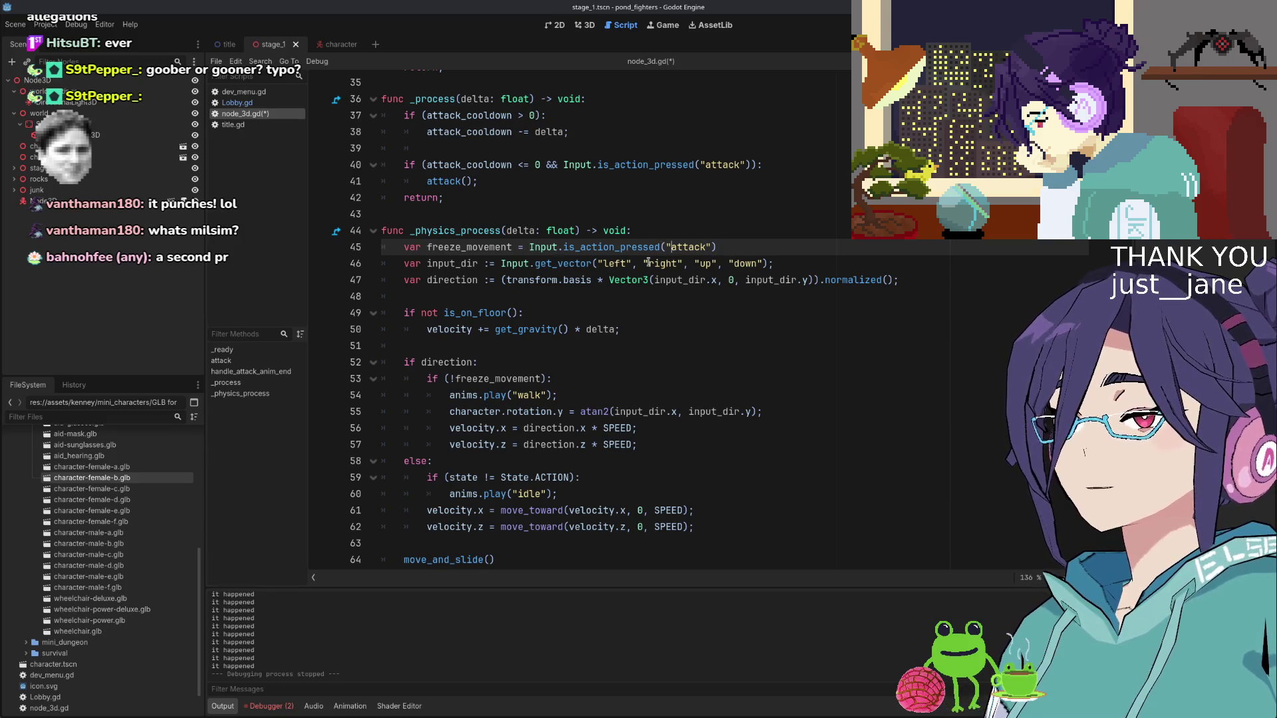
# Switch to the browser showing the pond repository on Codeberg
pyautogui.press('Left')
pyautogui.press('Left')
pyautogui.press('Left')
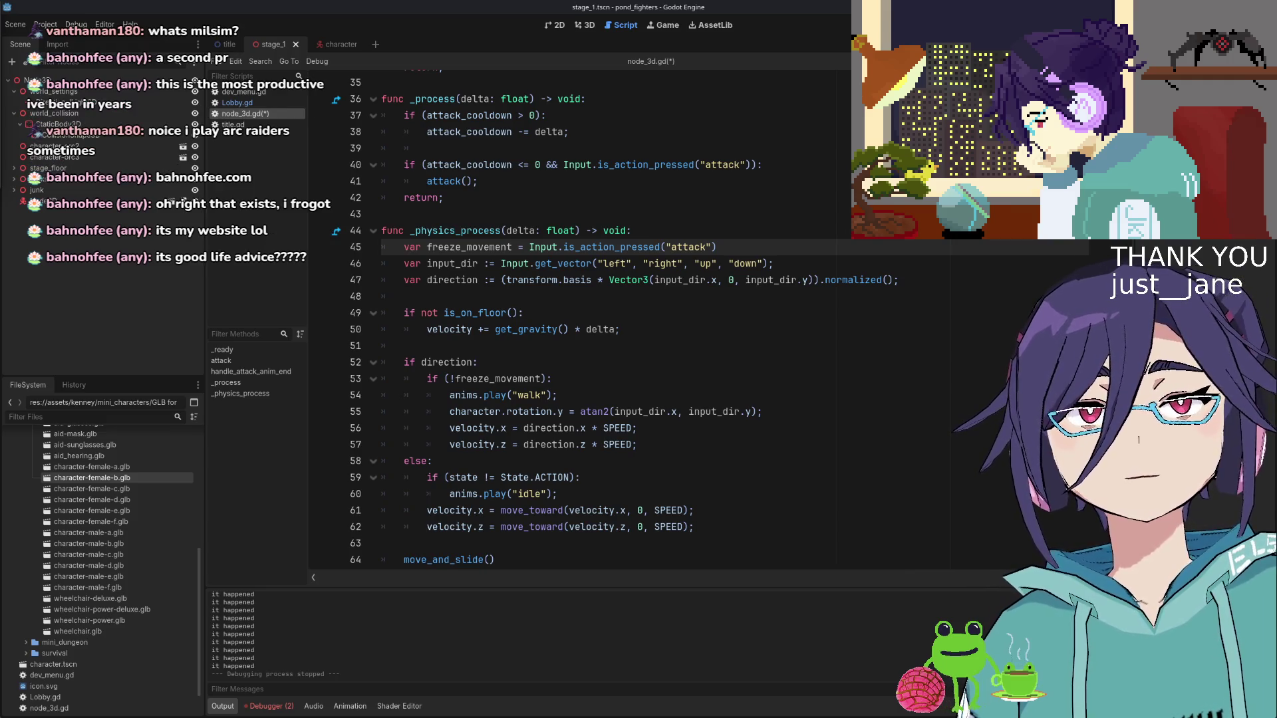
pyautogui.hotkey('alt', 'Tab')
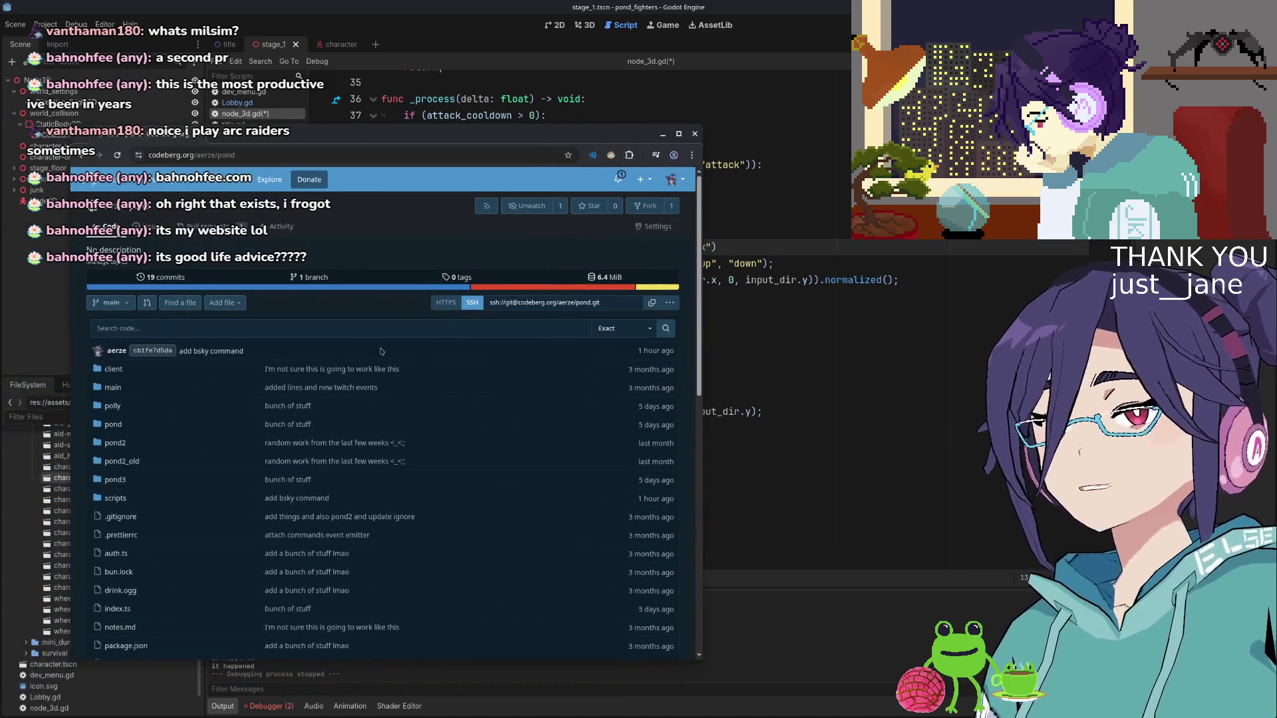
# Open pull request #2, review its added !badjob.ts under Files changed, and go back to the conversation
pyautogui.click(194, 228)
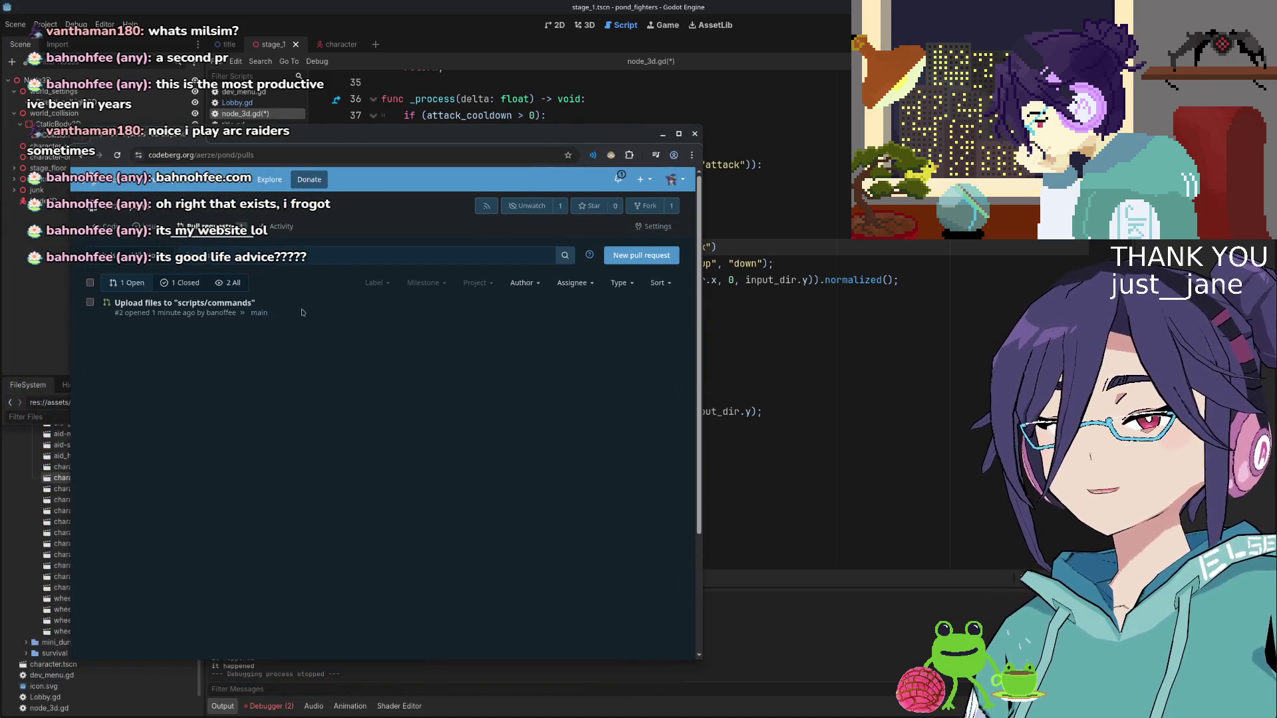
pyautogui.click(184, 303)
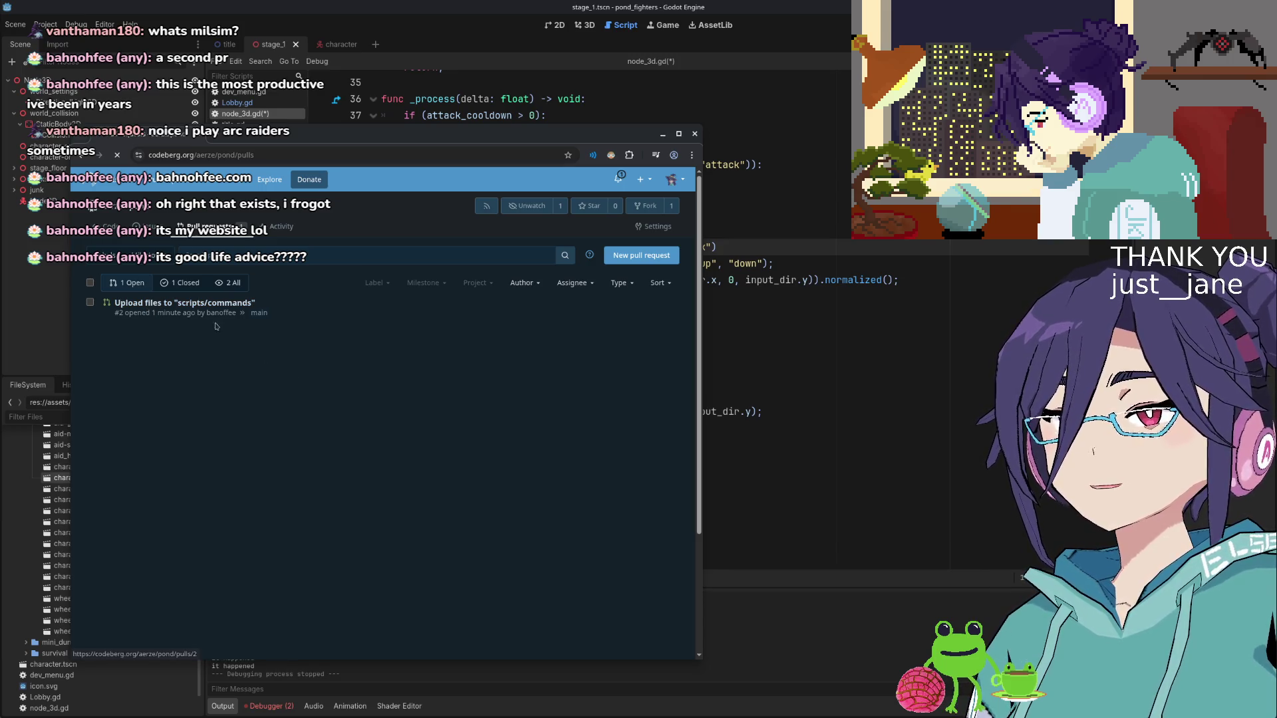
pyautogui.click(286, 306)
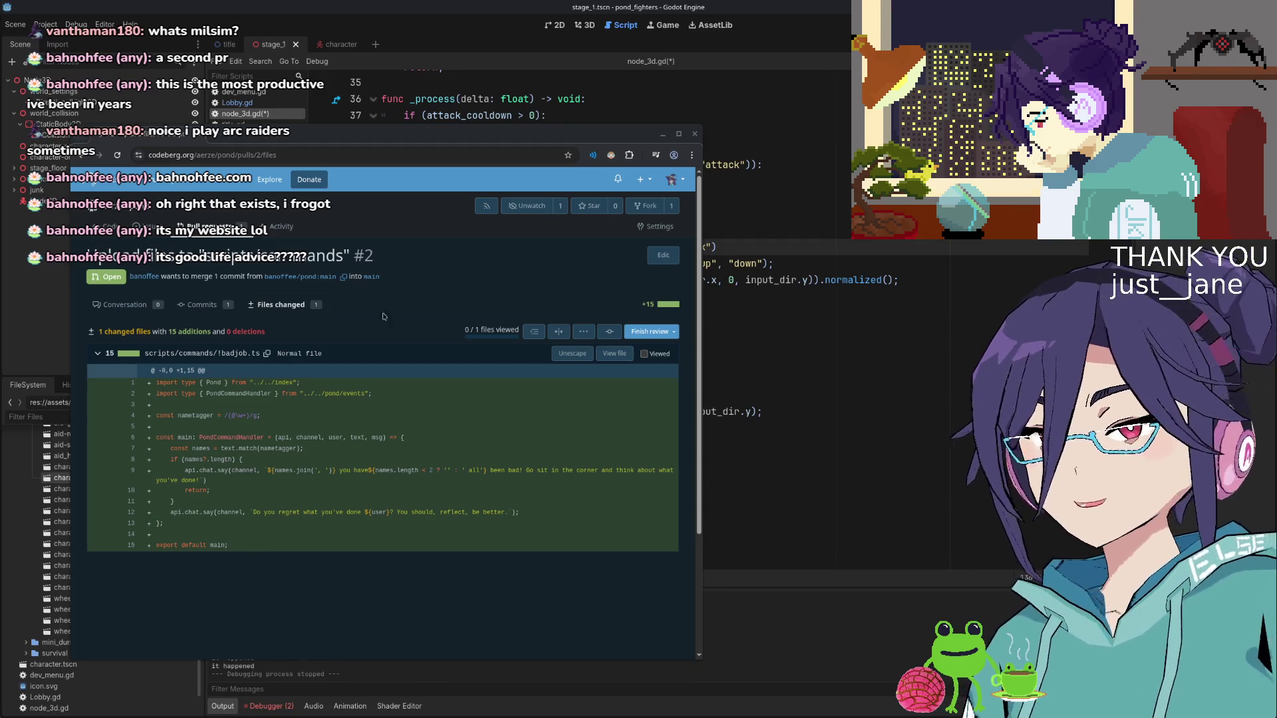
pyautogui.scroll(-3, 207, 399)
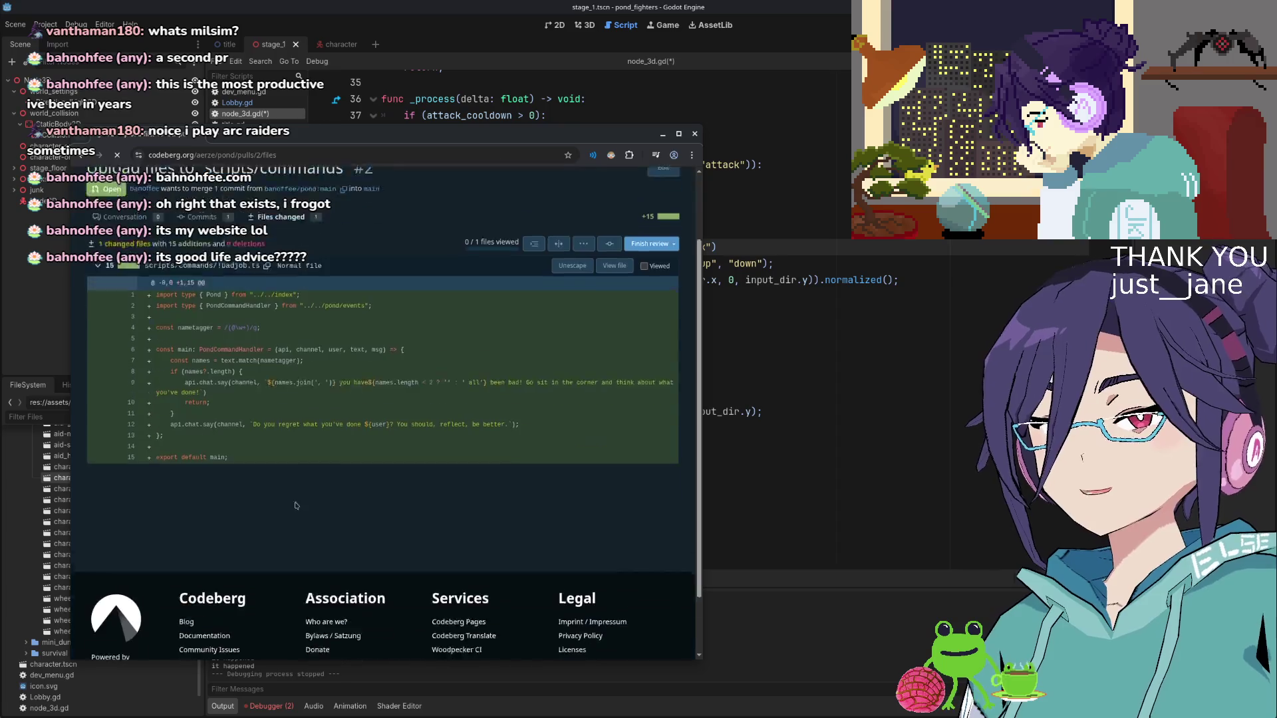
pyautogui.hotkey('alt', 'Left')
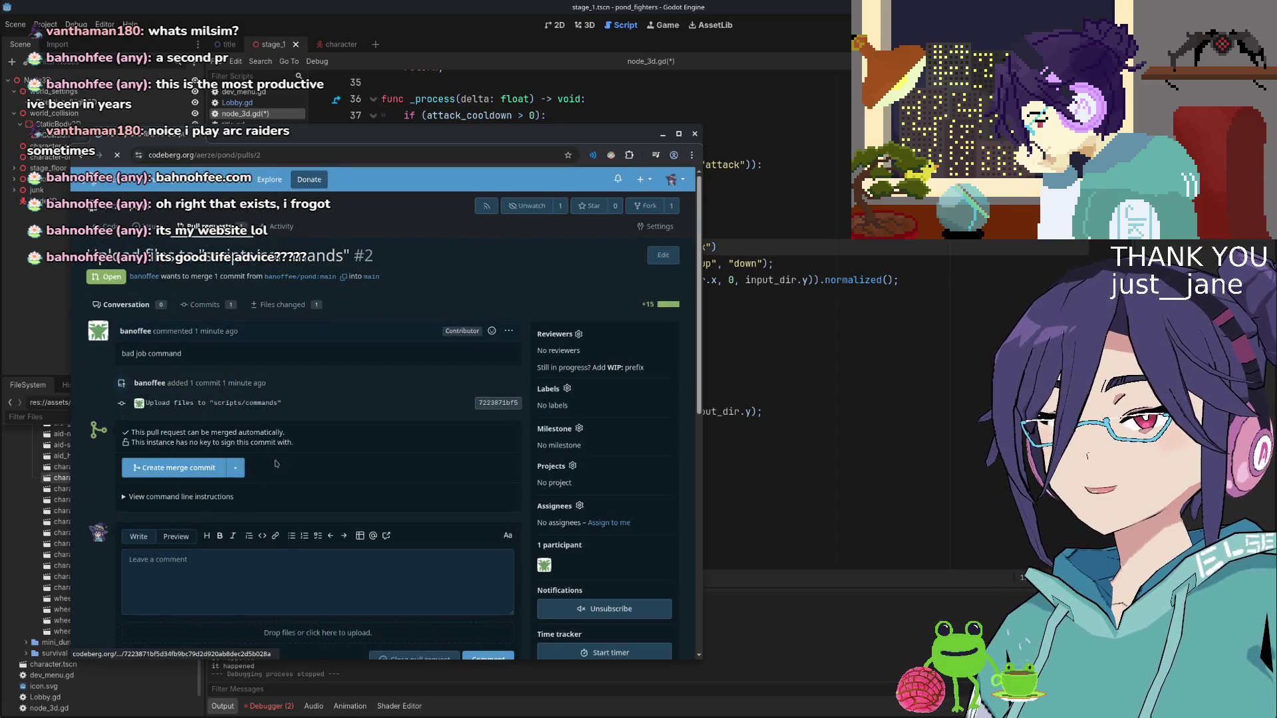
# Merge pull request #2 into main with a merge commit noted 'ltgm', then reload the page
pyautogui.click(220, 473)
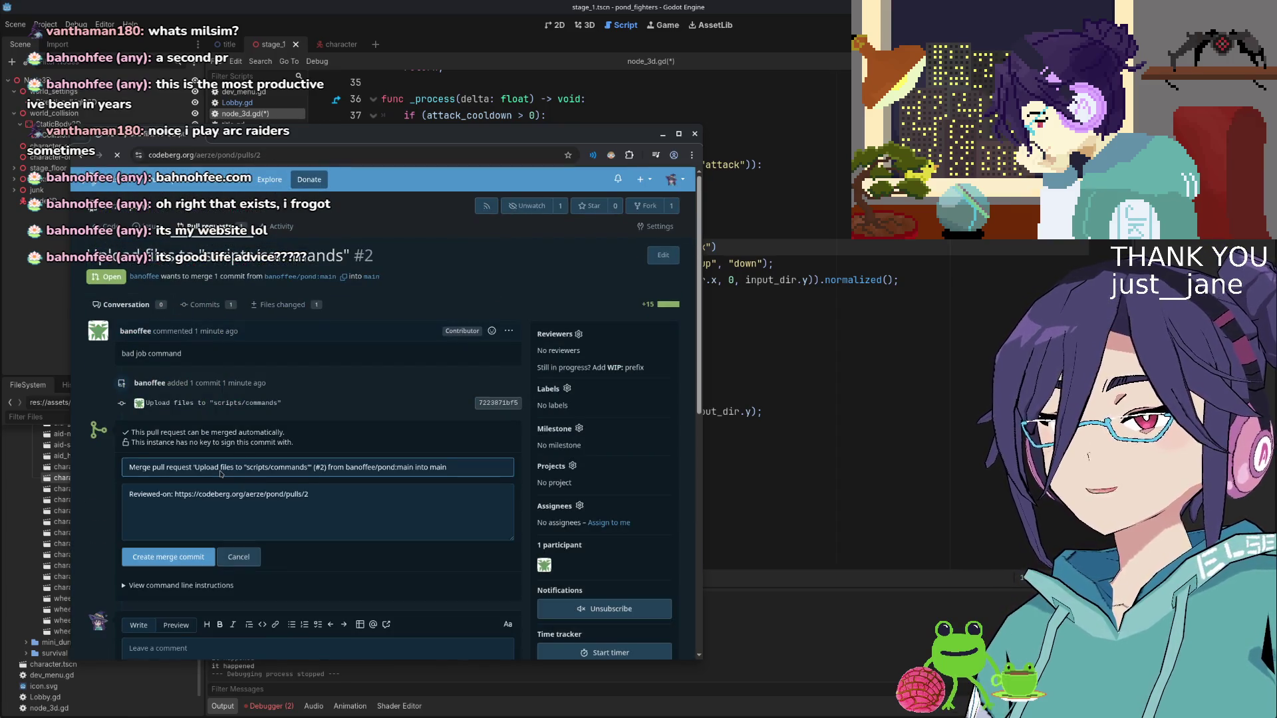
pyautogui.click(191, 560)
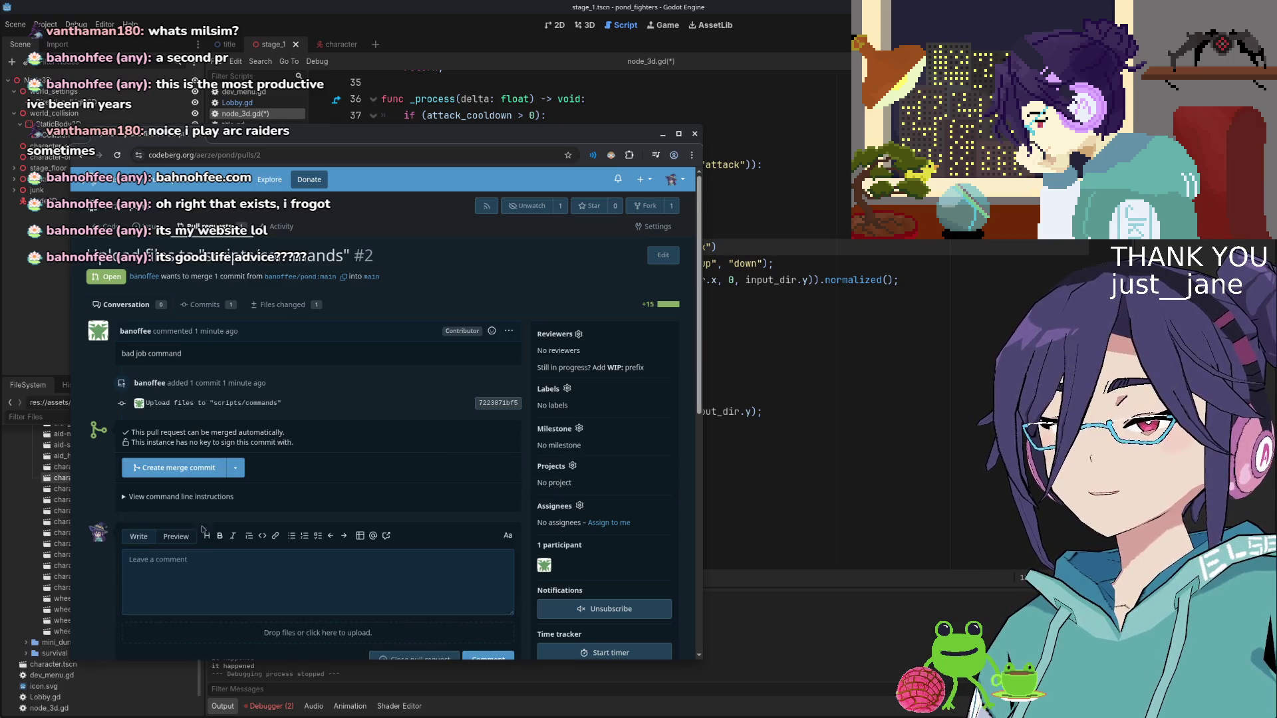
pyautogui.click(200, 468)
pyautogui.click(355, 499)
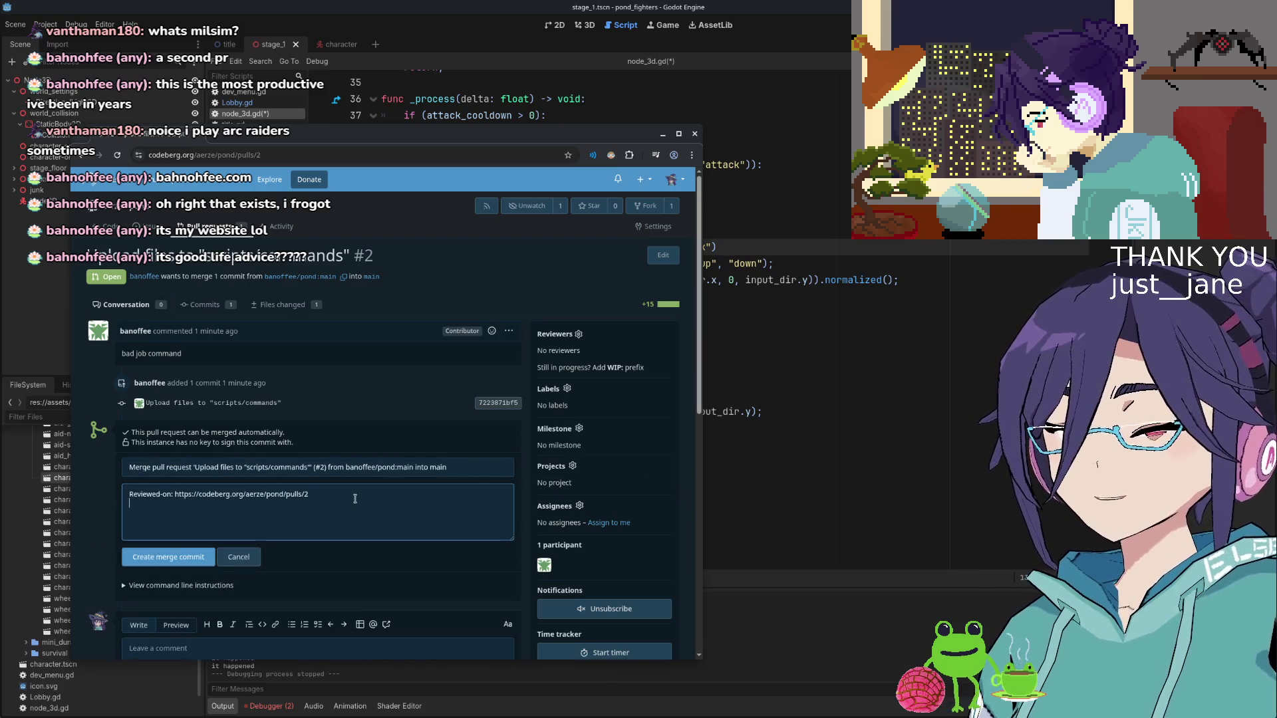
pyautogui.write('ltgm')
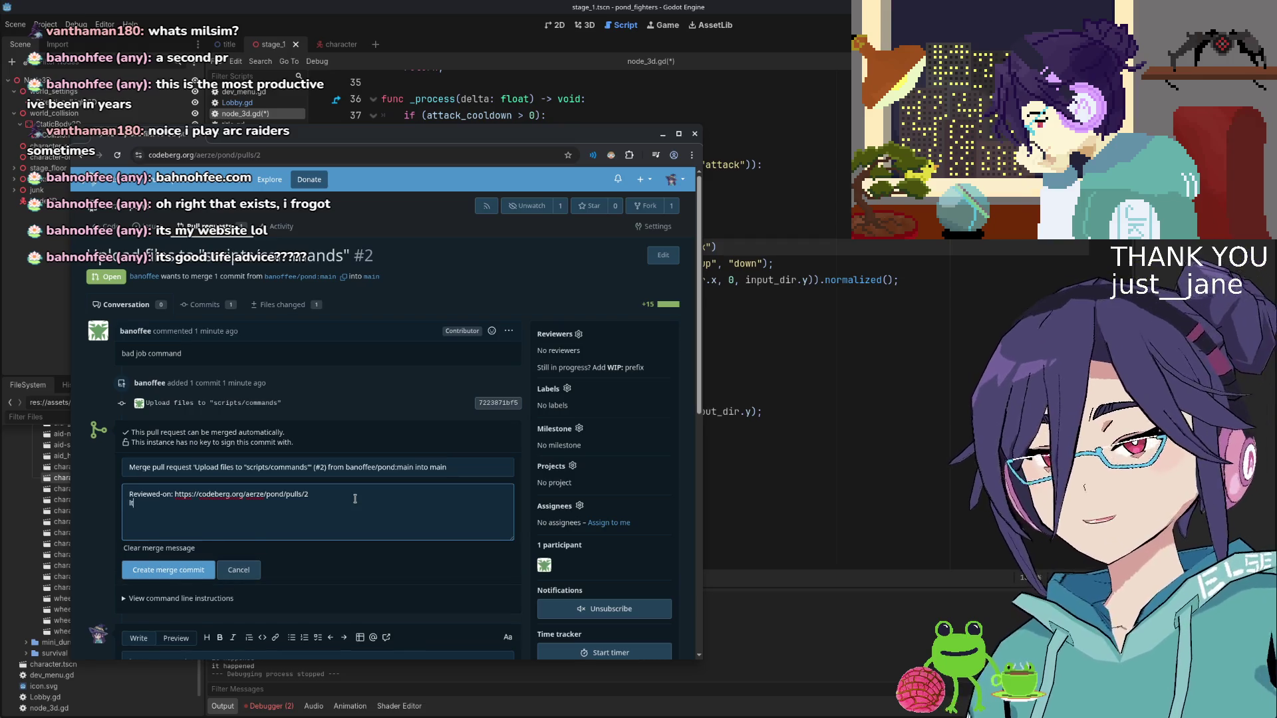
pyautogui.click(169, 570)
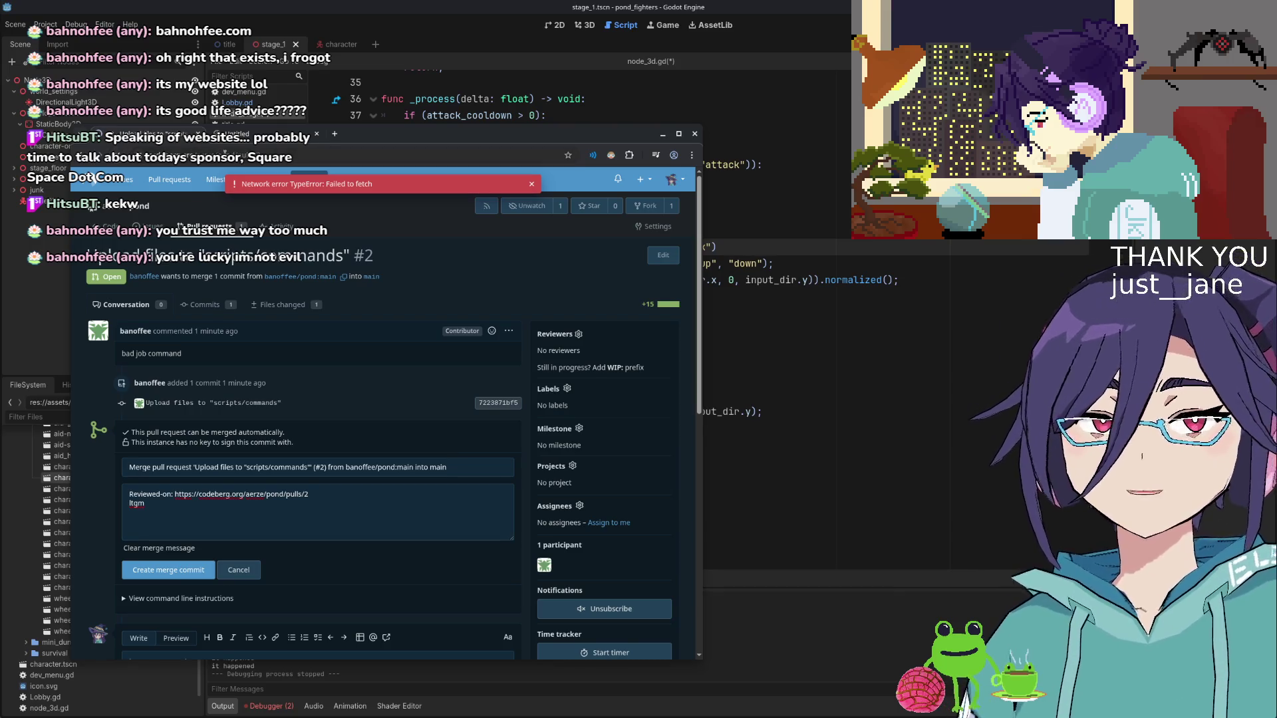
pyautogui.press('F5')
pyautogui.press('F5')
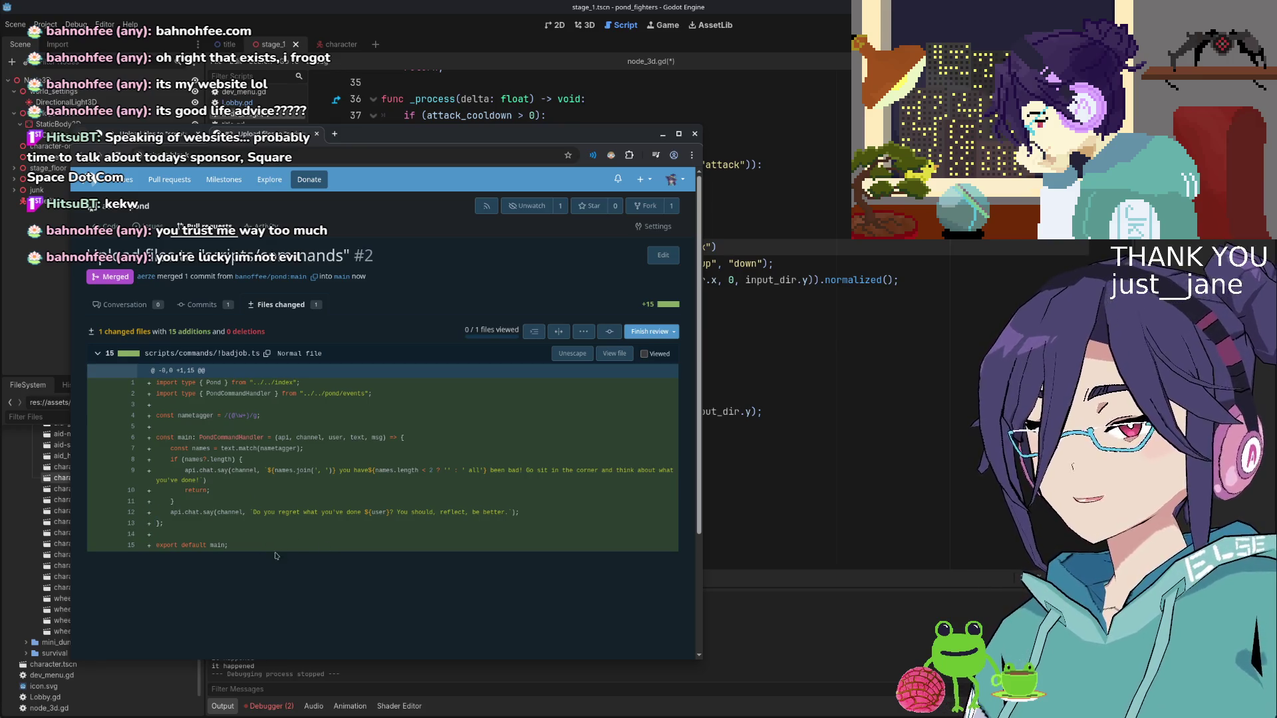
# Close the browser window to return to the Godot script
pyautogui.click(125, 304)
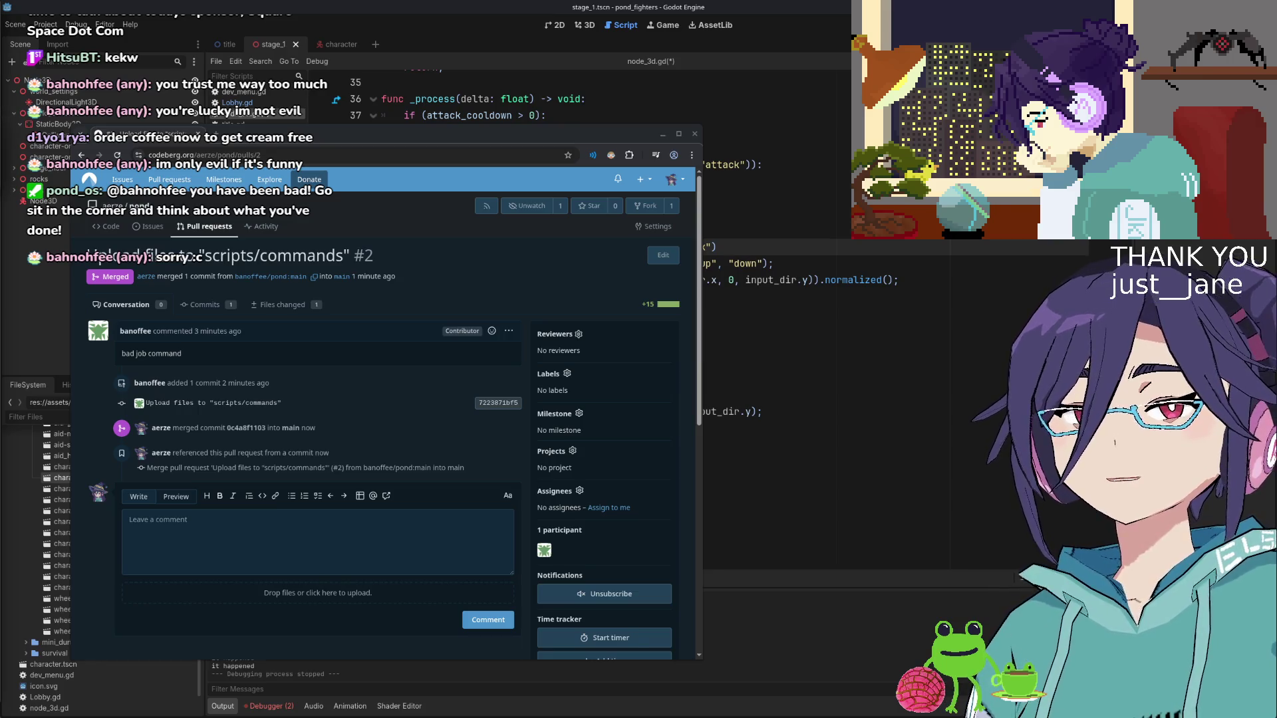
pyautogui.moveTo(700, 140); pyautogui.dragTo(712, 152)
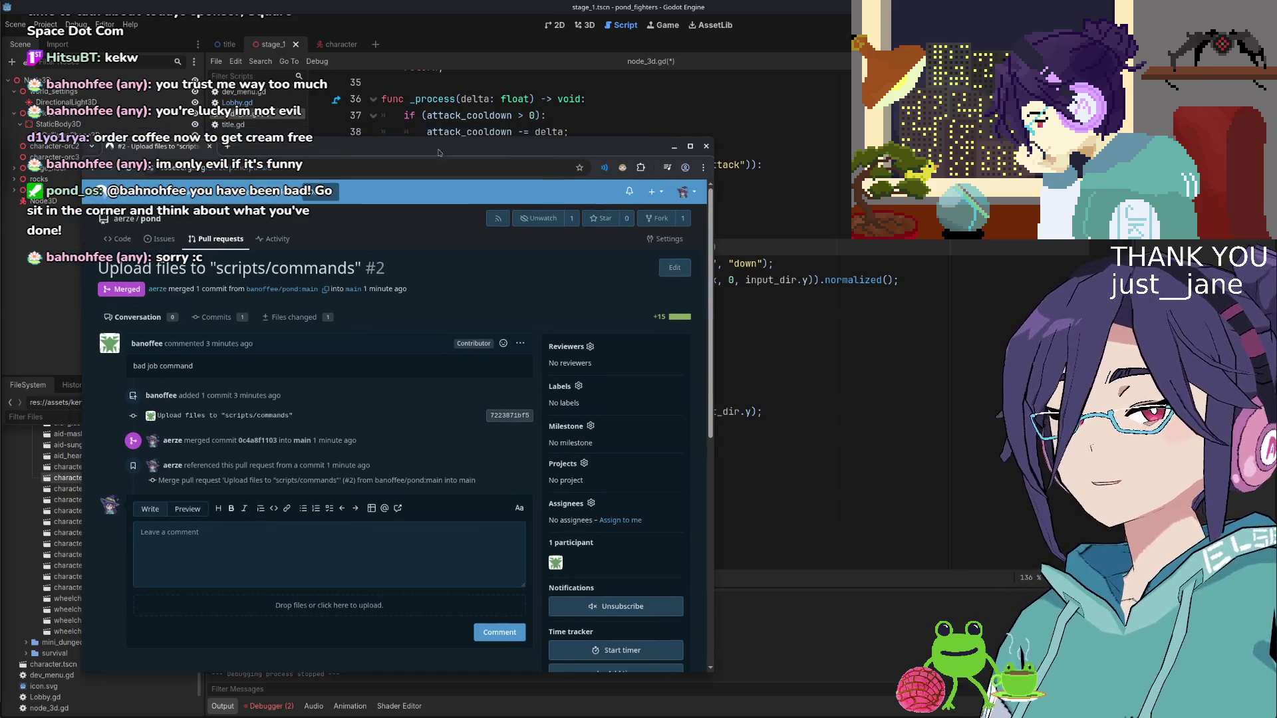
pyautogui.click(707, 147)
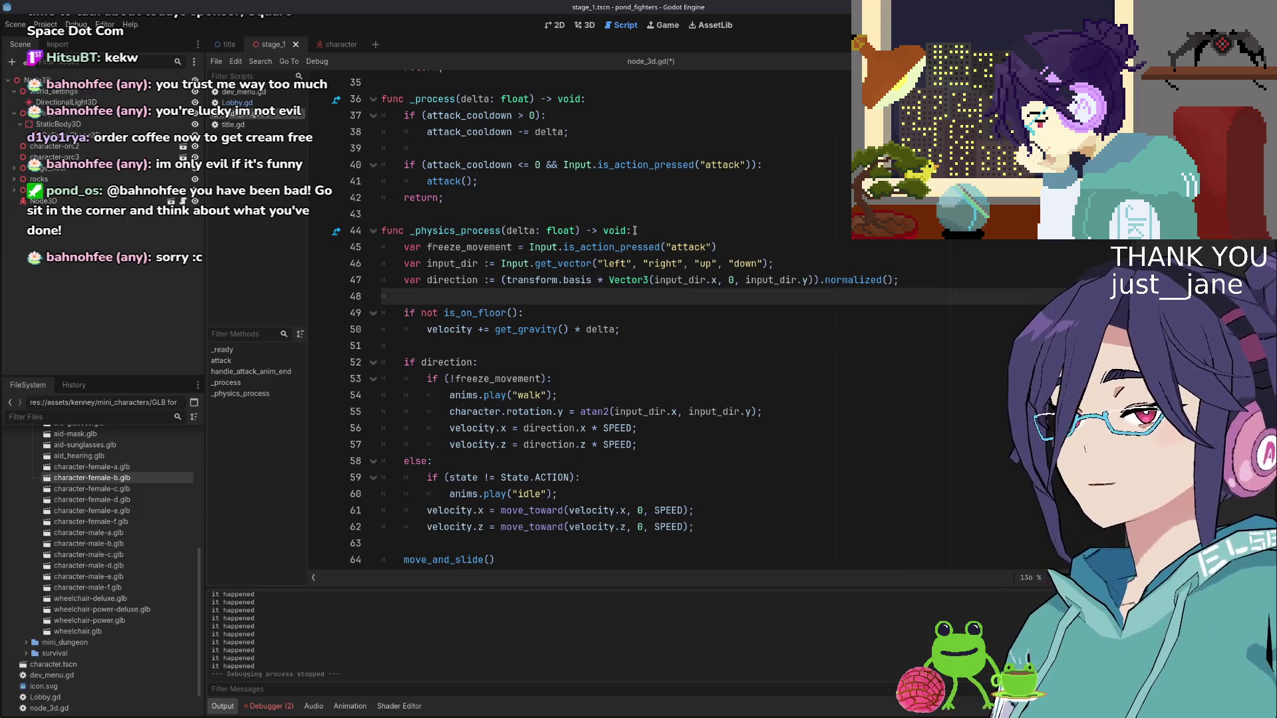
# Rename the attack-input flag from freeze_movement to is_attacking and end its line with a semicolon
pyautogui.doubleClick(466, 247)
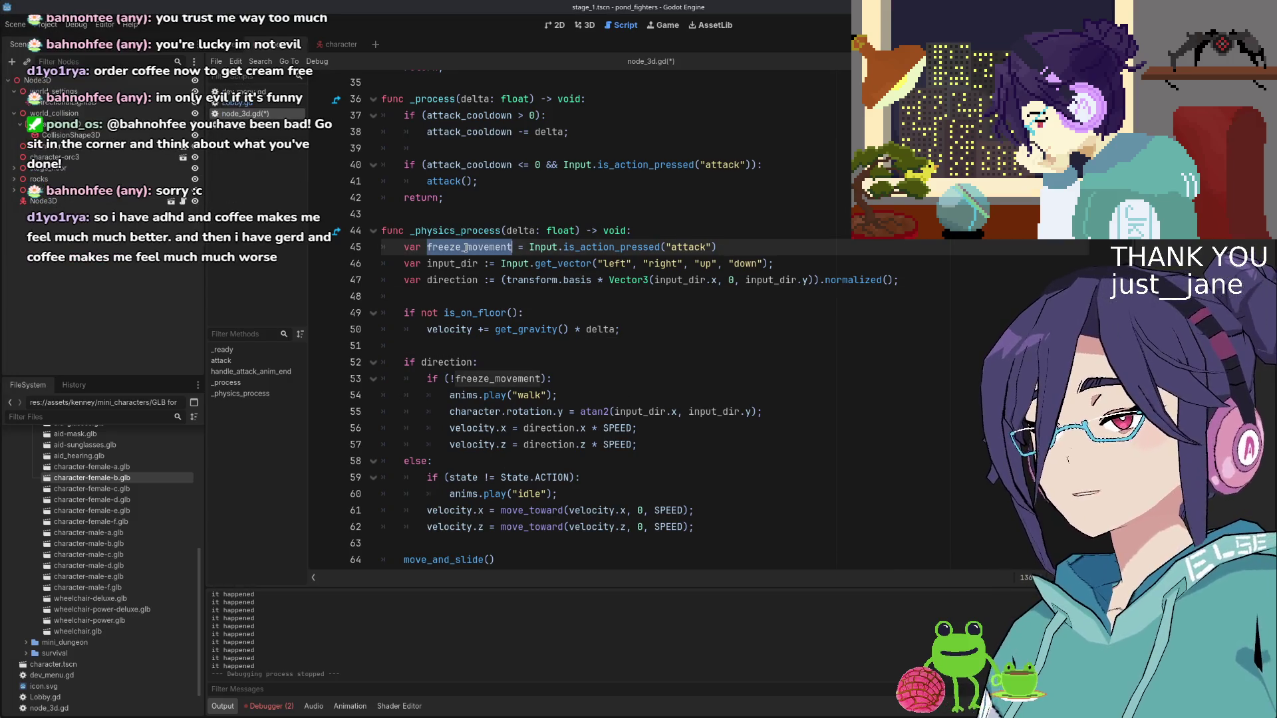
pyautogui.write('is_attacking')
pyautogui.doubleClick(466, 248)
pyautogui.scroll(1, 465, 247)
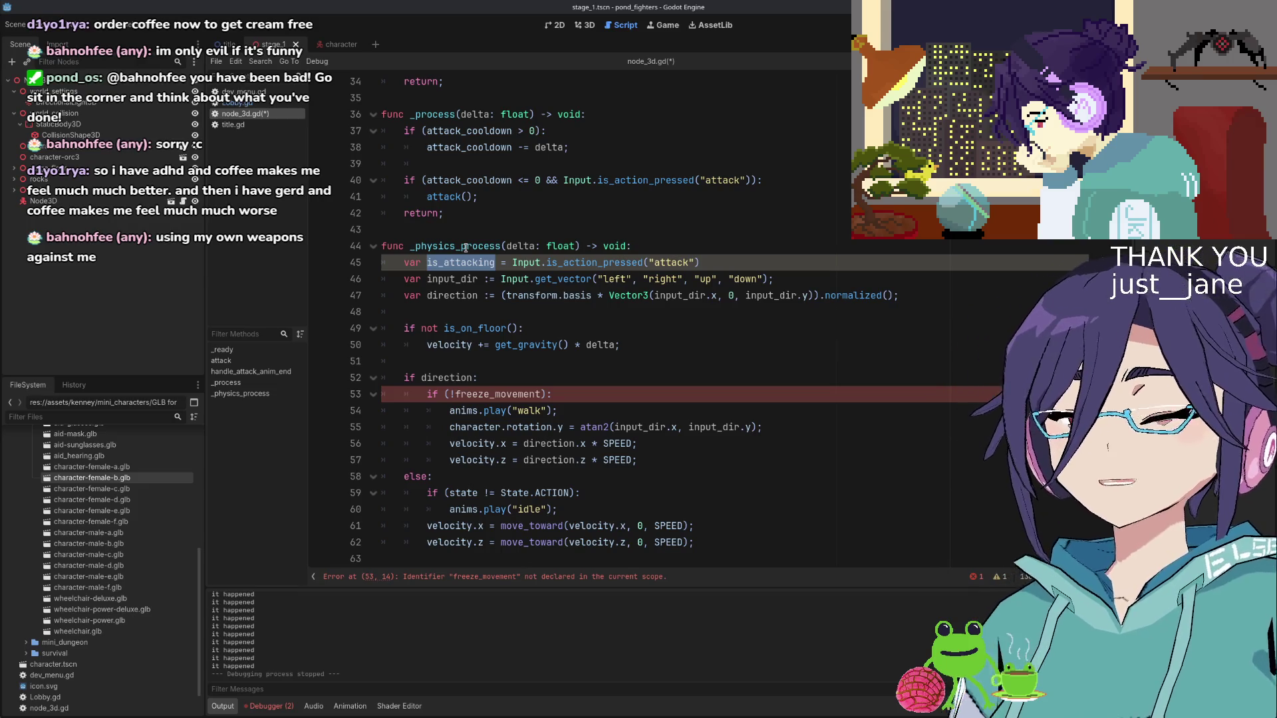
pyautogui.press('End')
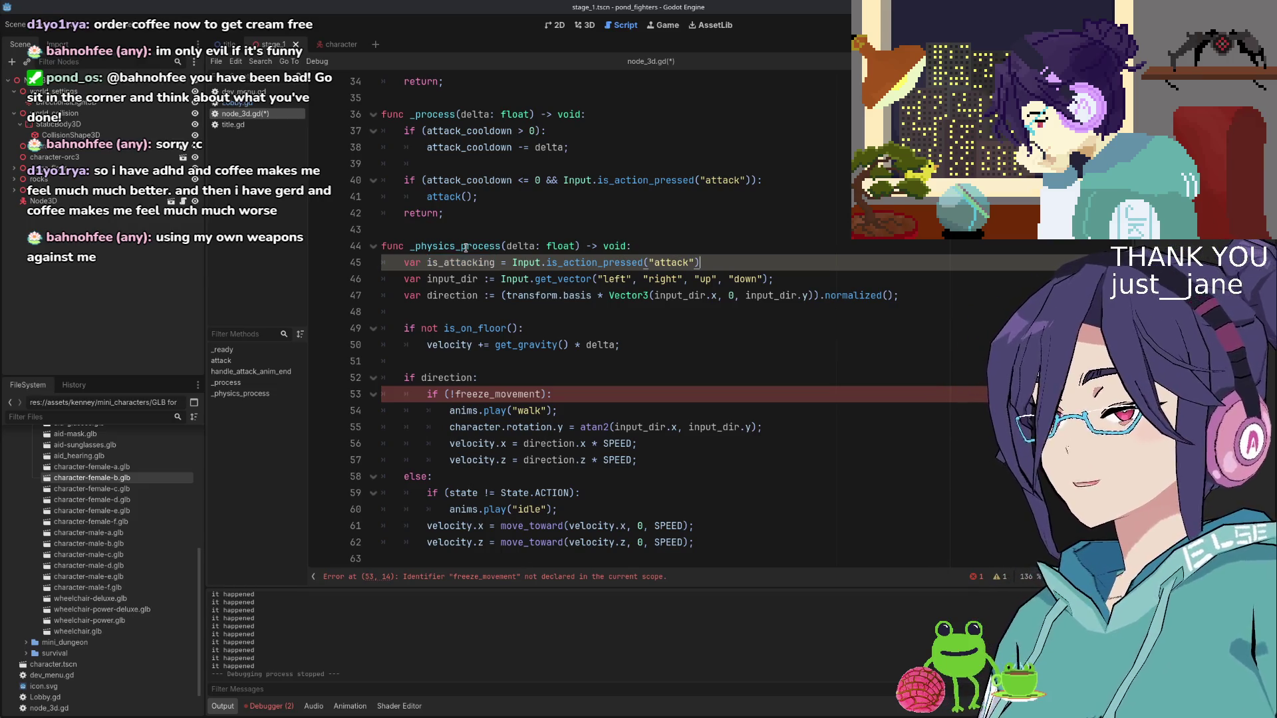
pyautogui.write(';')
pyautogui.press('Down')
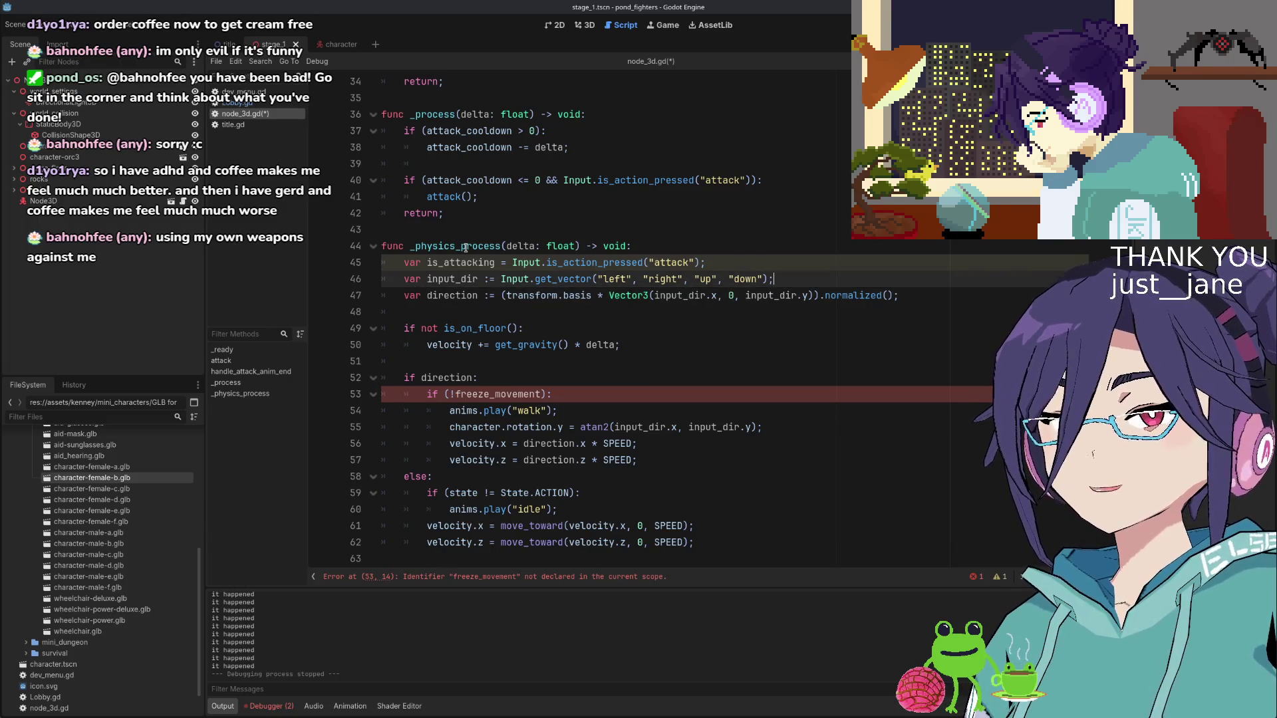
# Open a new line below the gravity update and begin typing an if (is_attacking condition
pyautogui.press('Down')
pyautogui.press('Down')
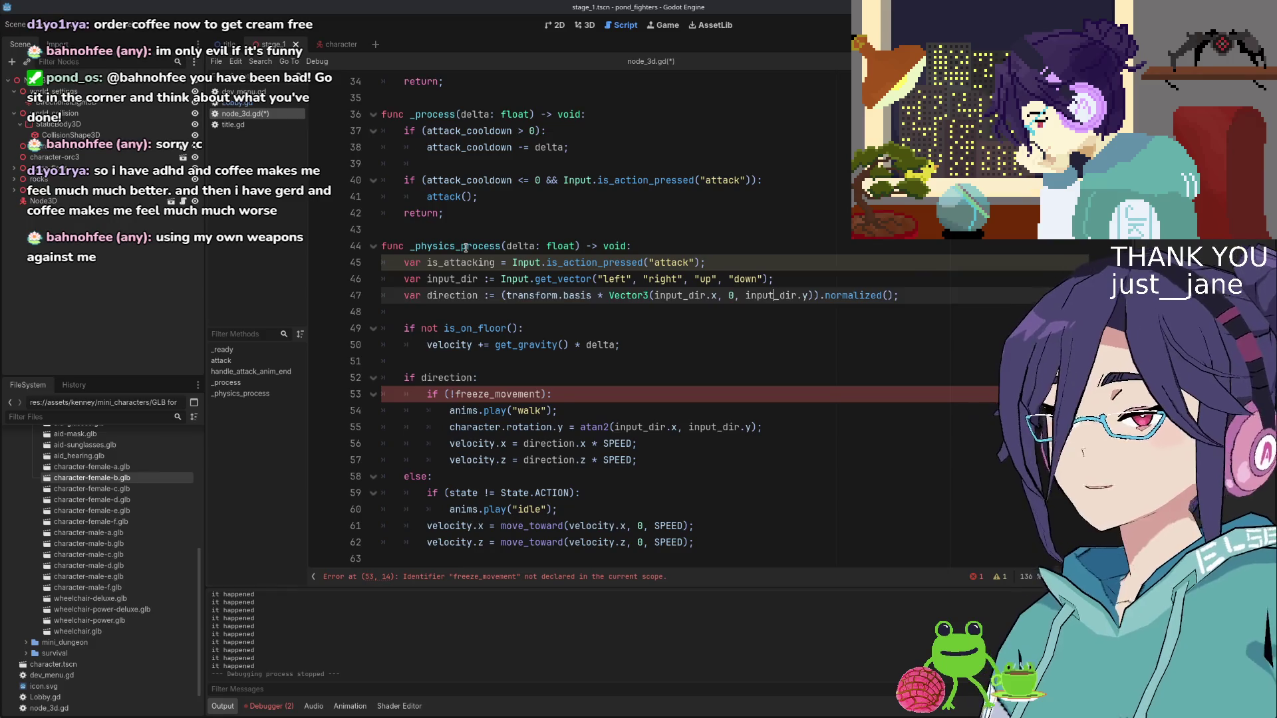
pyautogui.press('Down')
pyautogui.press('Down')
pyautogui.press('Down')
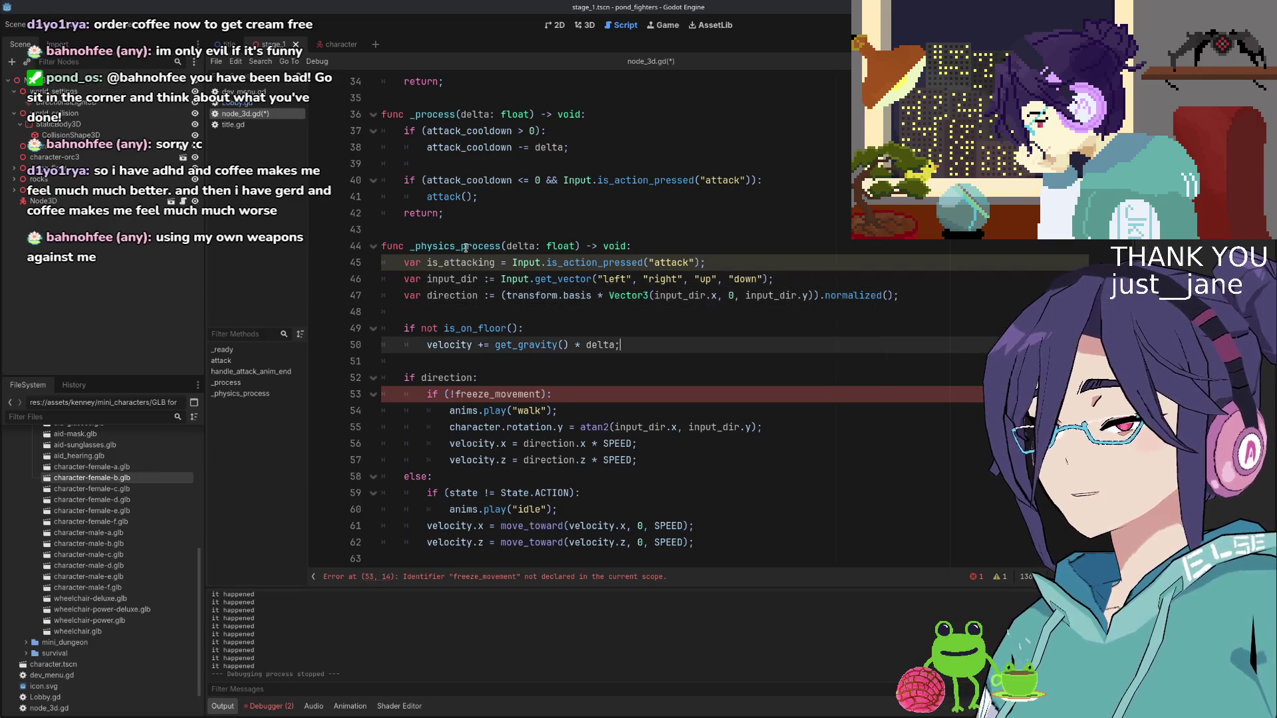
pyautogui.press('End')
pyautogui.press('Left')
pyautogui.press('Left')
pyautogui.hotkey('ctrl', 'shift', 'Left')
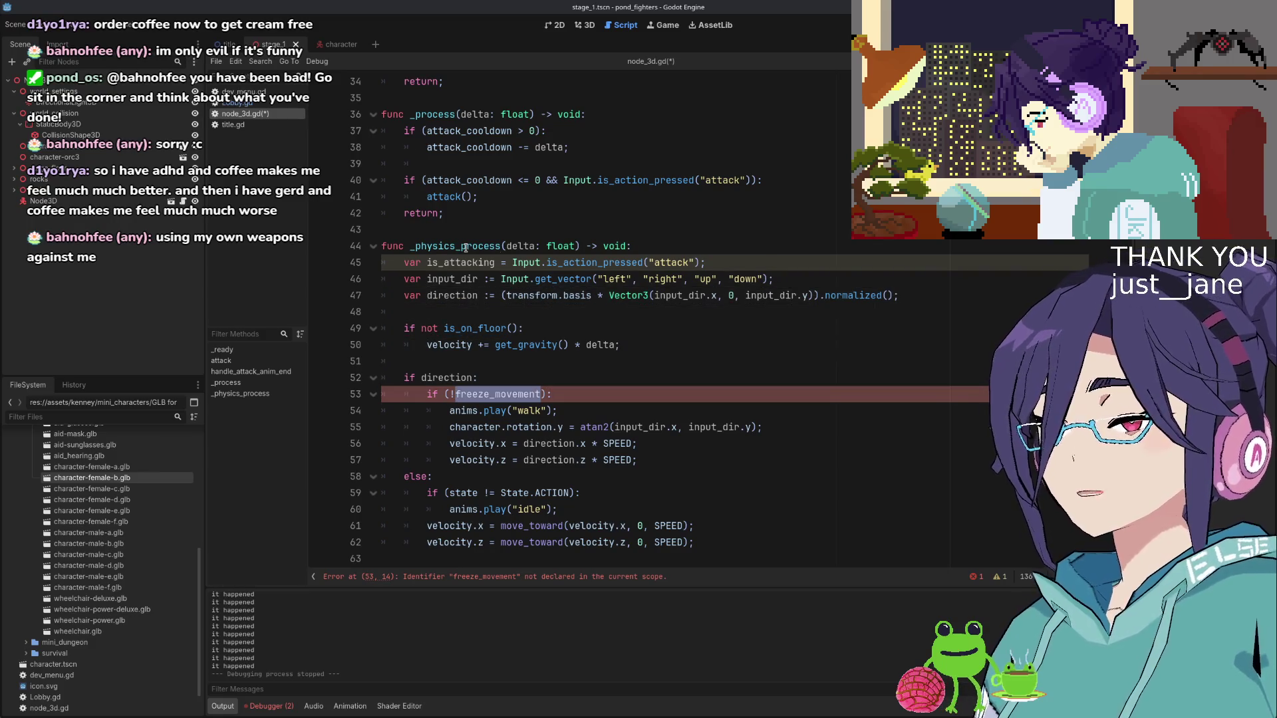
pyautogui.press('Up')
pyautogui.press('Up')
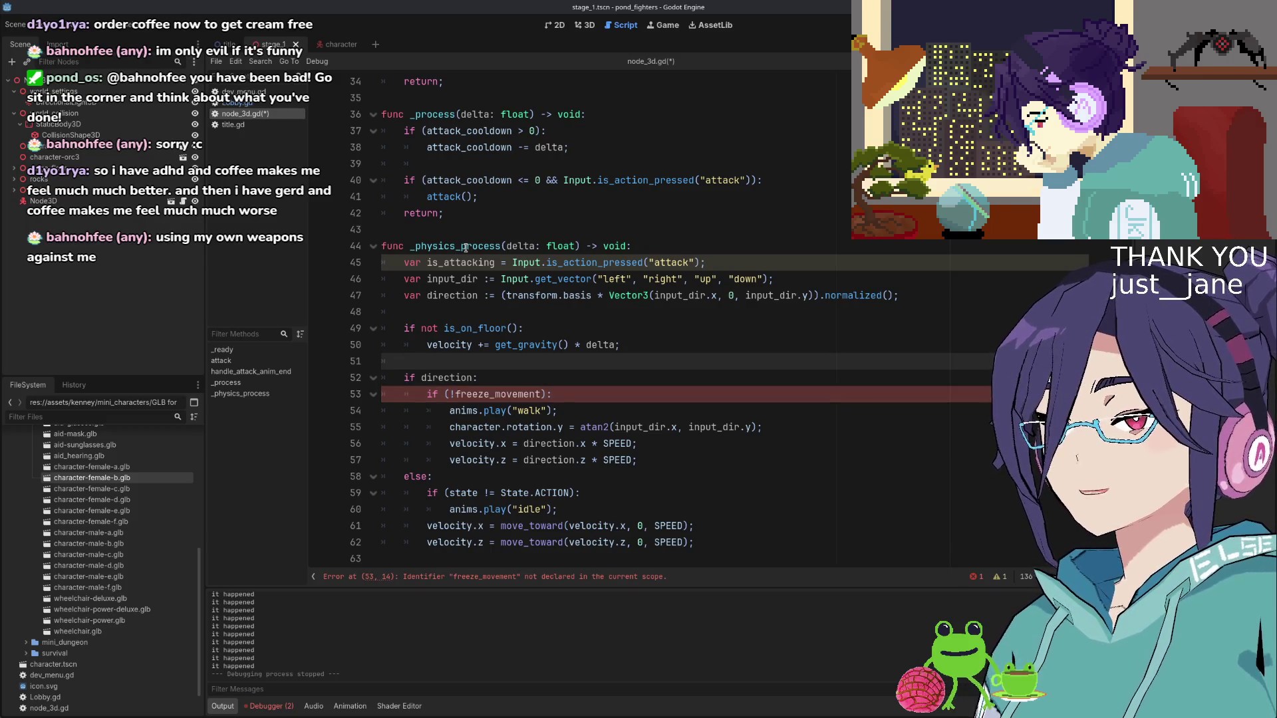
pyautogui.press('Return')
pyautogui.press('Return')
pyautogui.press('Up')
pyautogui.write('if ((is_at')
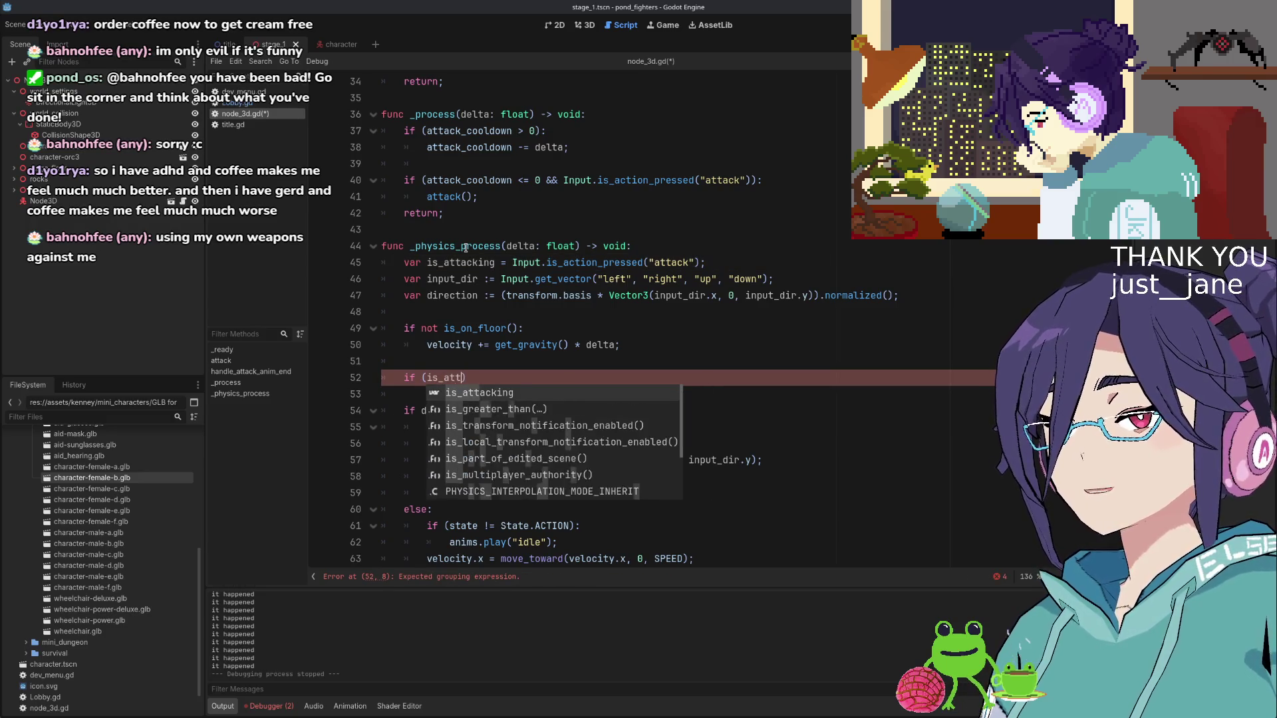
pyautogui.write('ta')
# Declare var freeze_movement = is_attacking; above the new condition
pyautogui.press('Return')
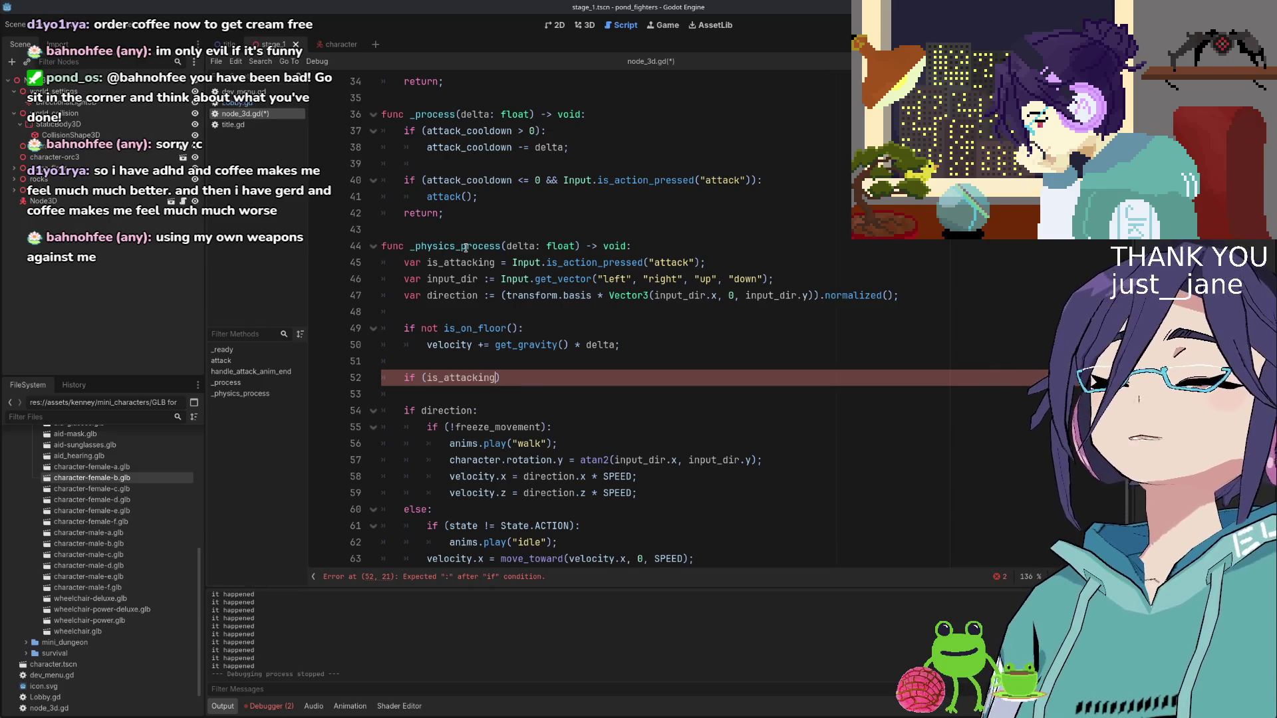
pyautogui.press('Up')
pyautogui.press('Up')
pyautogui.press('Up')
pyautogui.write('var freeze_movement = is')
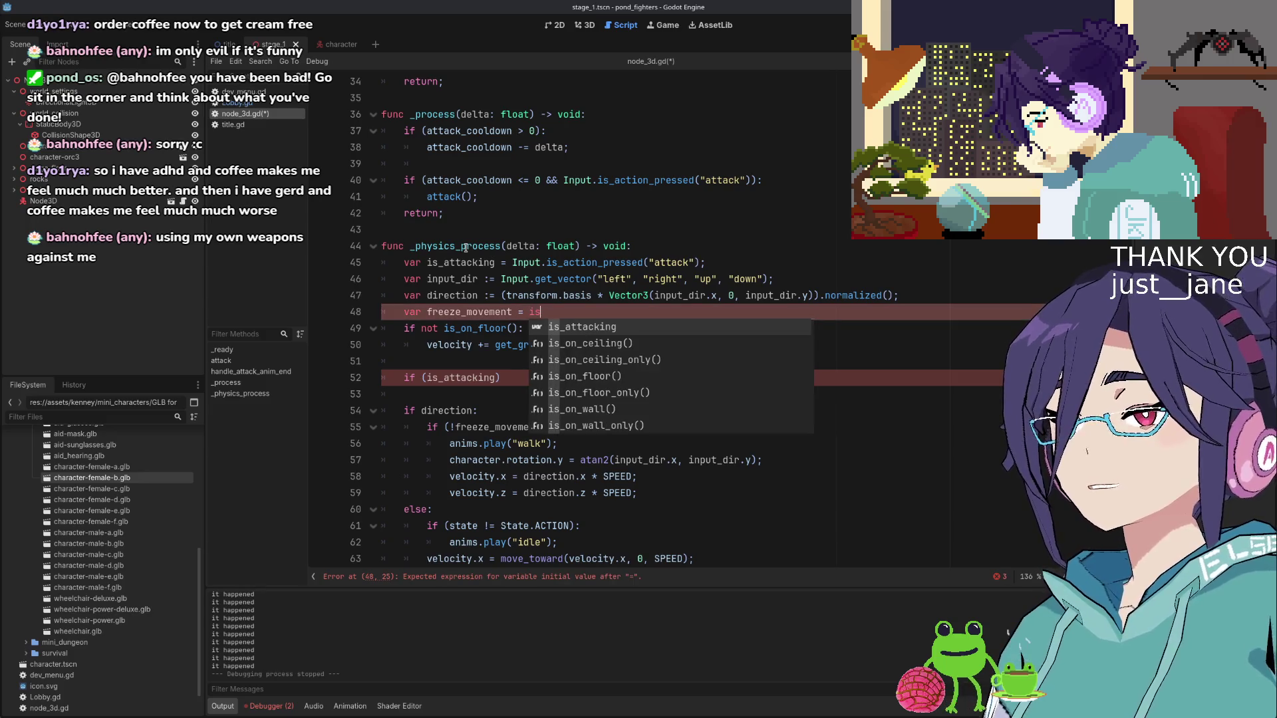
pyautogui.press('Return')
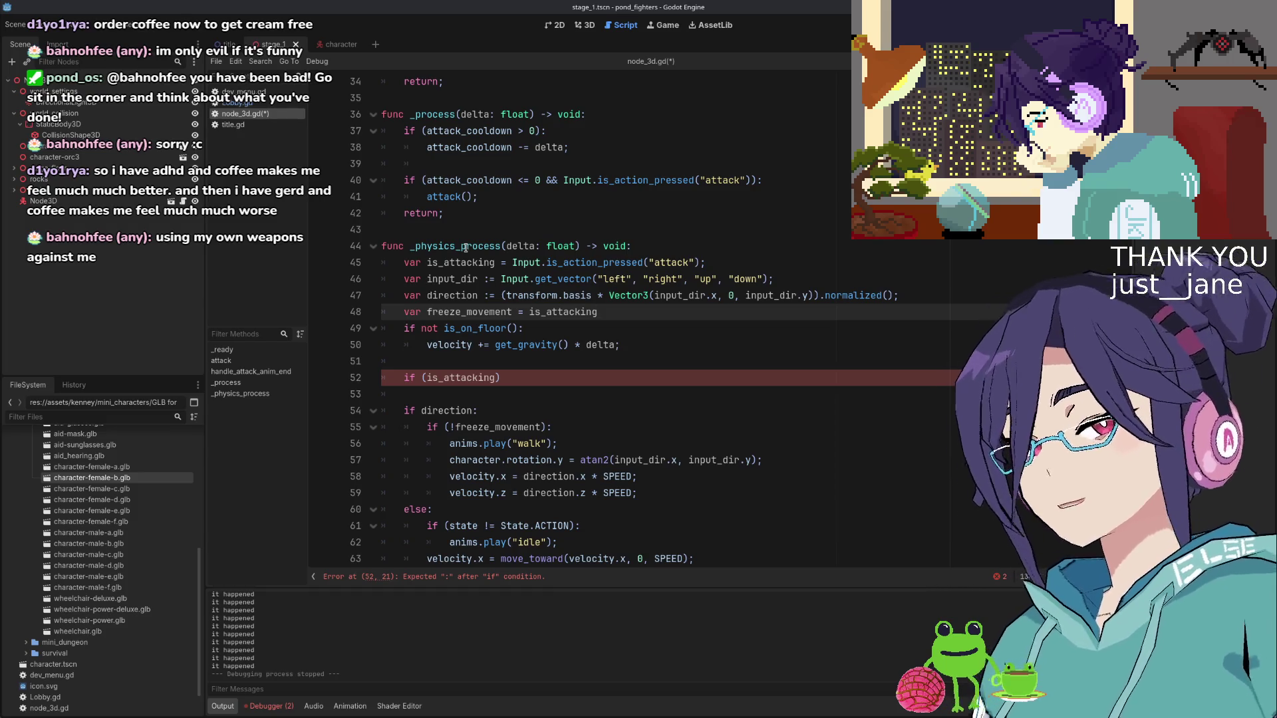
pyautogui.write('|| is_specia')
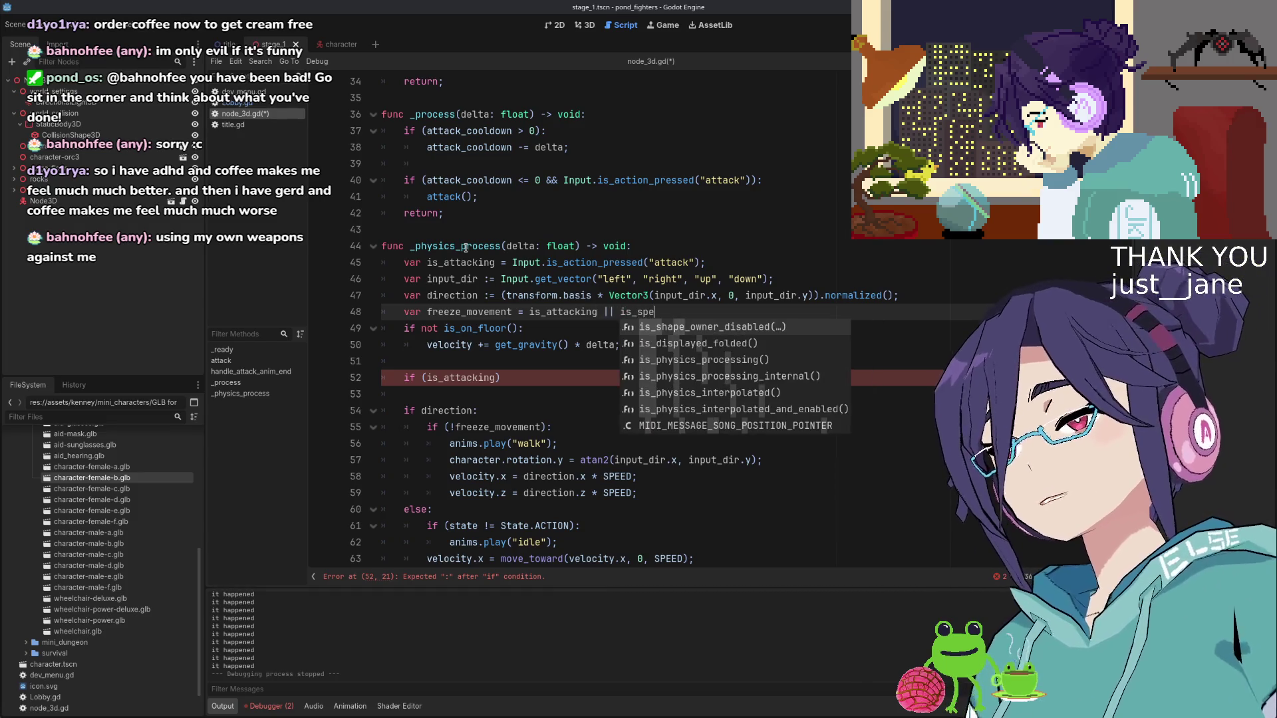
pyautogui.write('l ')
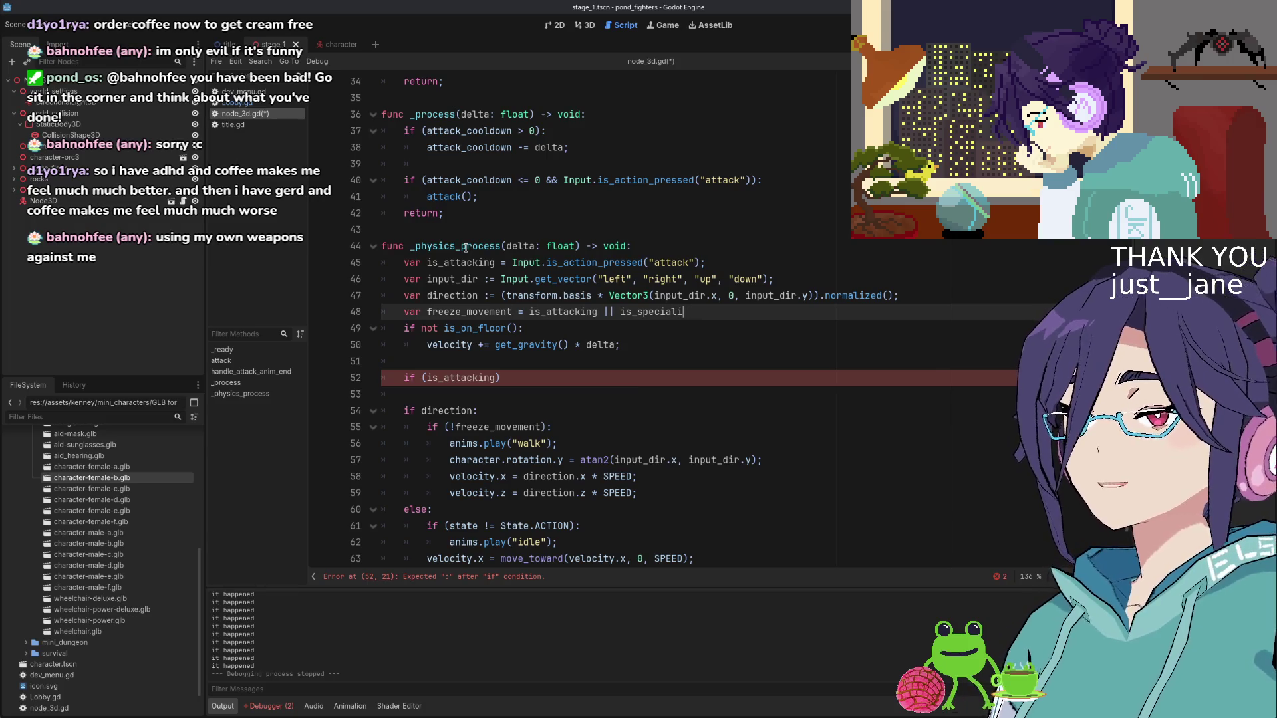
pyautogui.write('||')
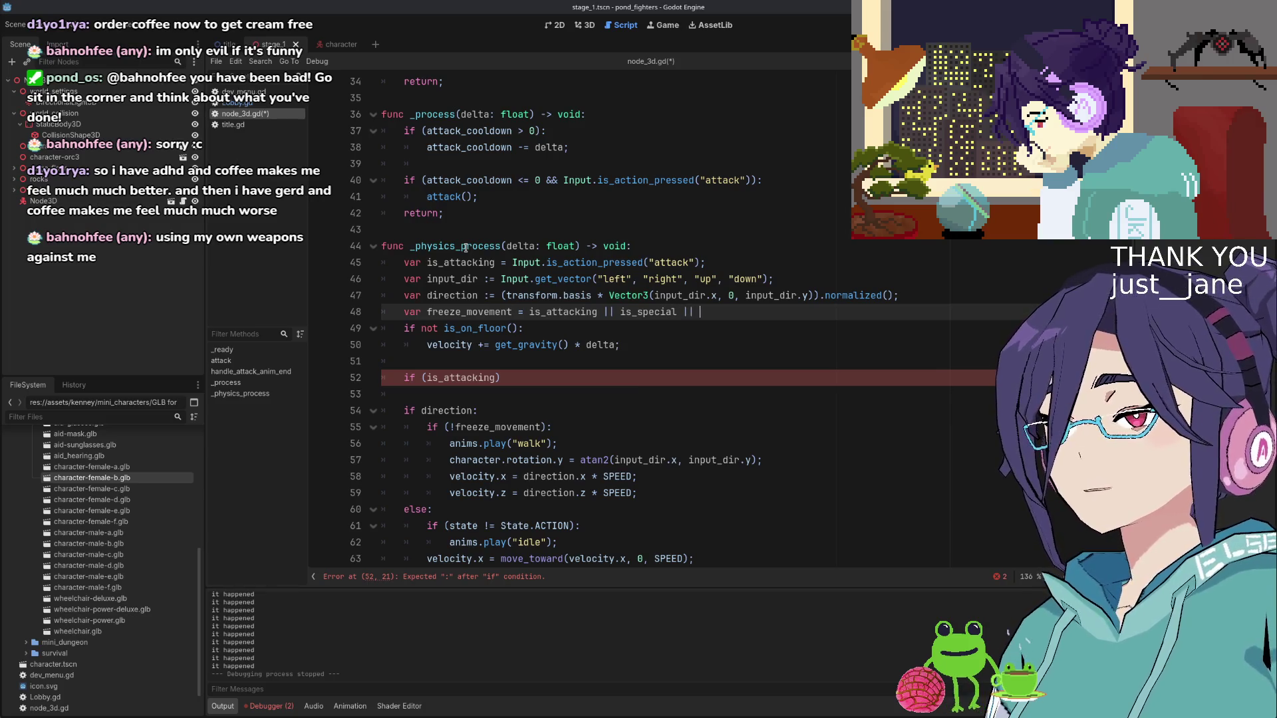
pyautogui.press('BackSpace')
pyautogui.press('BackSpace')
pyautogui.press('BackSpace')
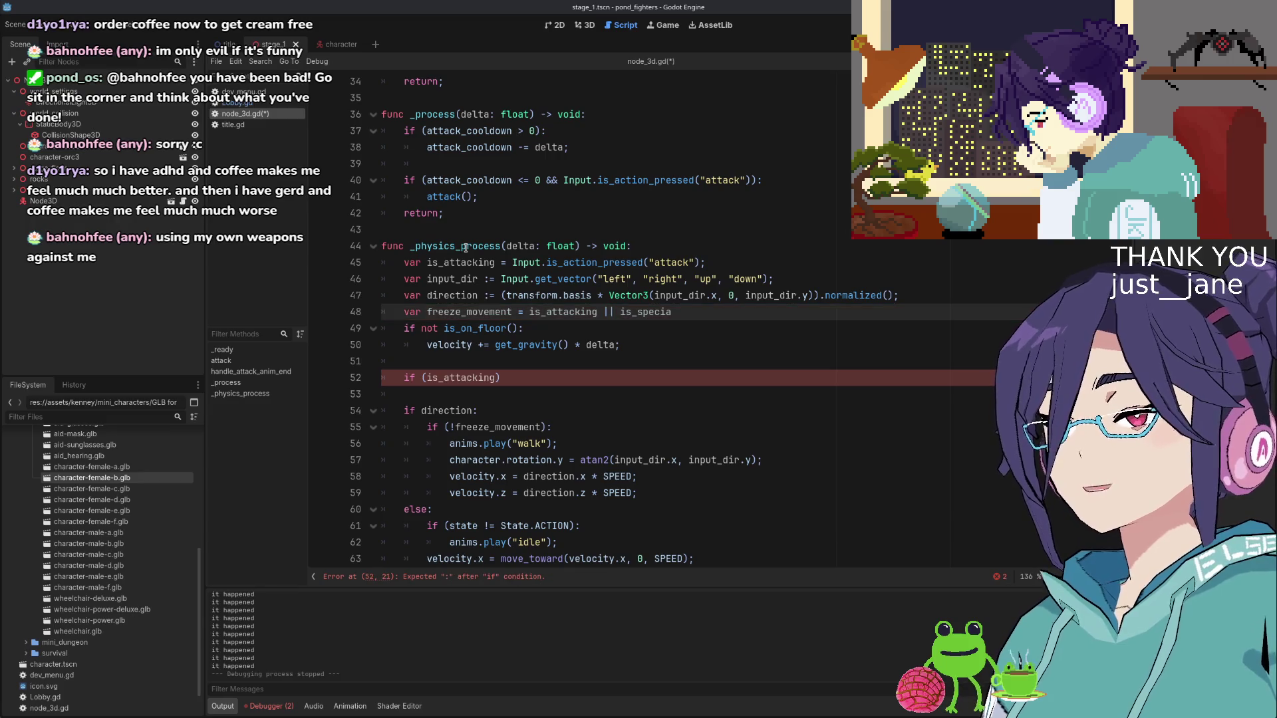
pyautogui.write('l || is_cast')
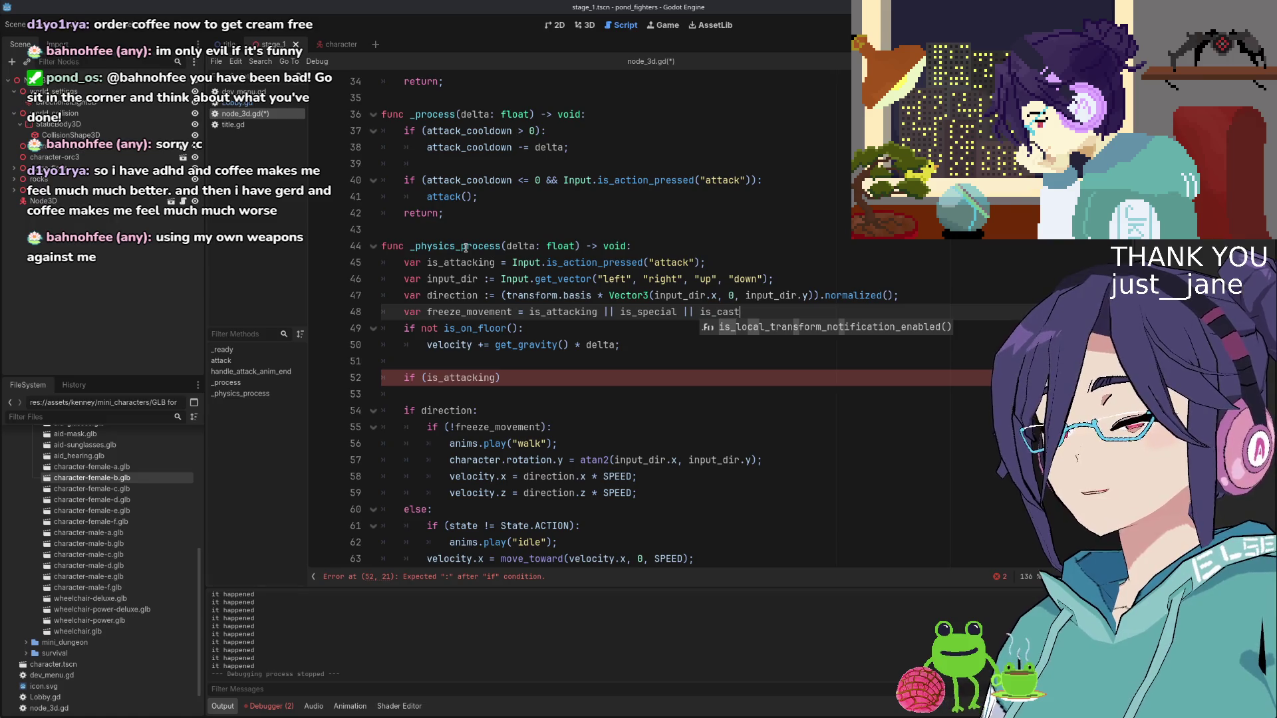
pyautogui.press('BackSpace')
pyautogui.press('BackSpace')
pyautogui.press('BackSpace')
pyautogui.press('BackSpace')
pyautogui.write('use_item')
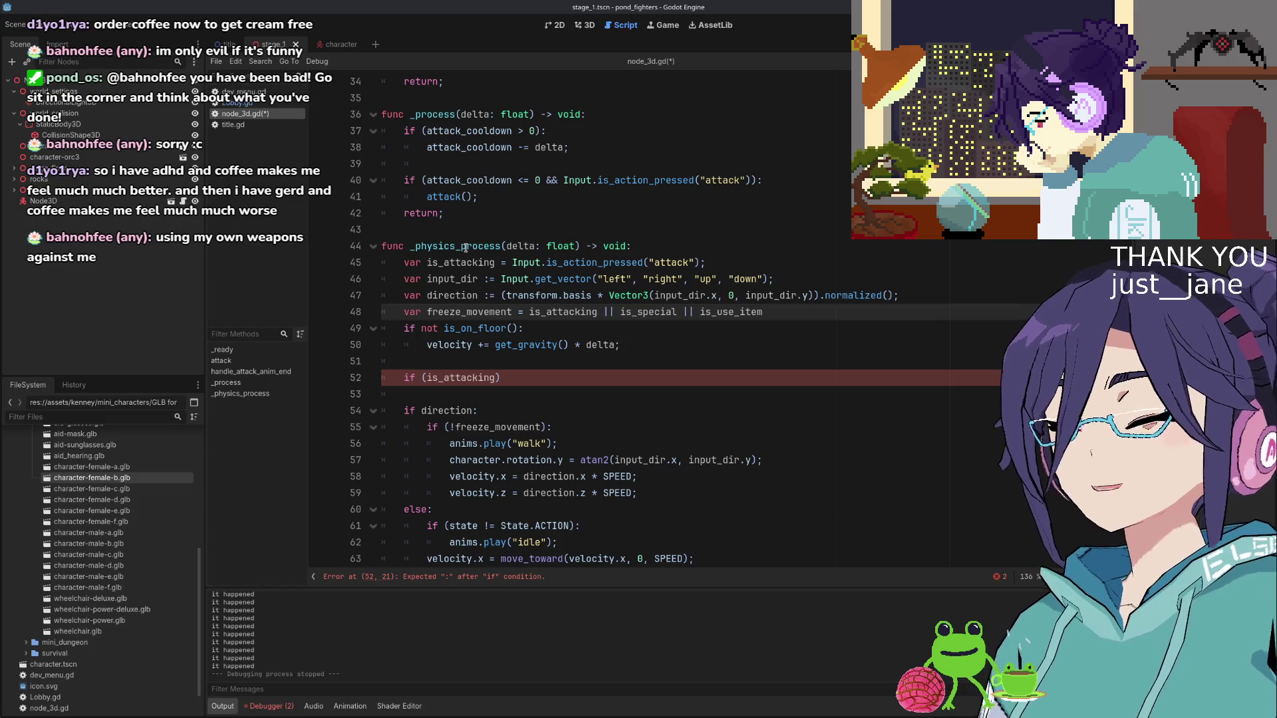
pyautogui.hotkey('ctrl', 'shift', 'Left')
pyautogui.hotkey('ctrl', 'shift', 'Left')
pyautogui.hotkey('ctrl', 'shift', 'Left')
pyautogui.hotkey('ctrl', 'shift', 'Right')
pyautogui.hotkey('ctrl', 'shift', 'Right')
pyautogui.hotkey('ctrl', 'shift', 'Right')
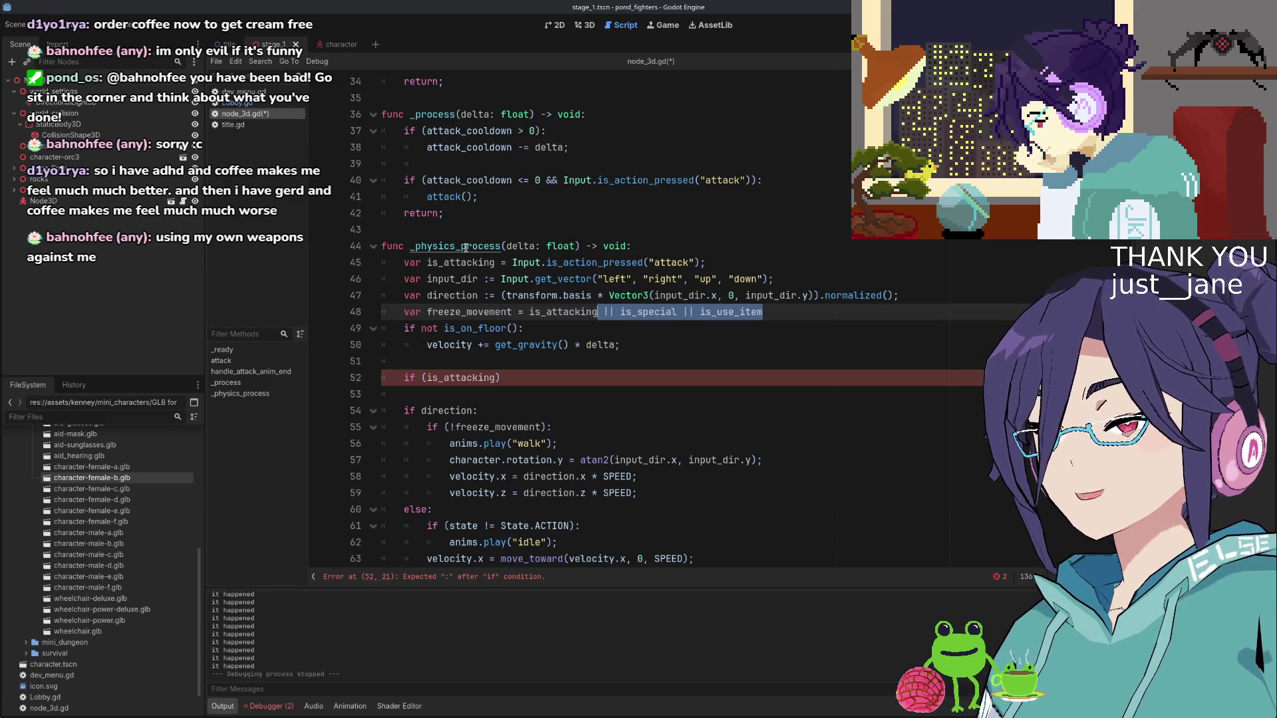
pyautogui.press('BackSpace')
pyautogui.write(';')
# Change the new condition to if (freeze_movement): and start its indented body
pyautogui.press('Return')
pyautogui.press('Up')
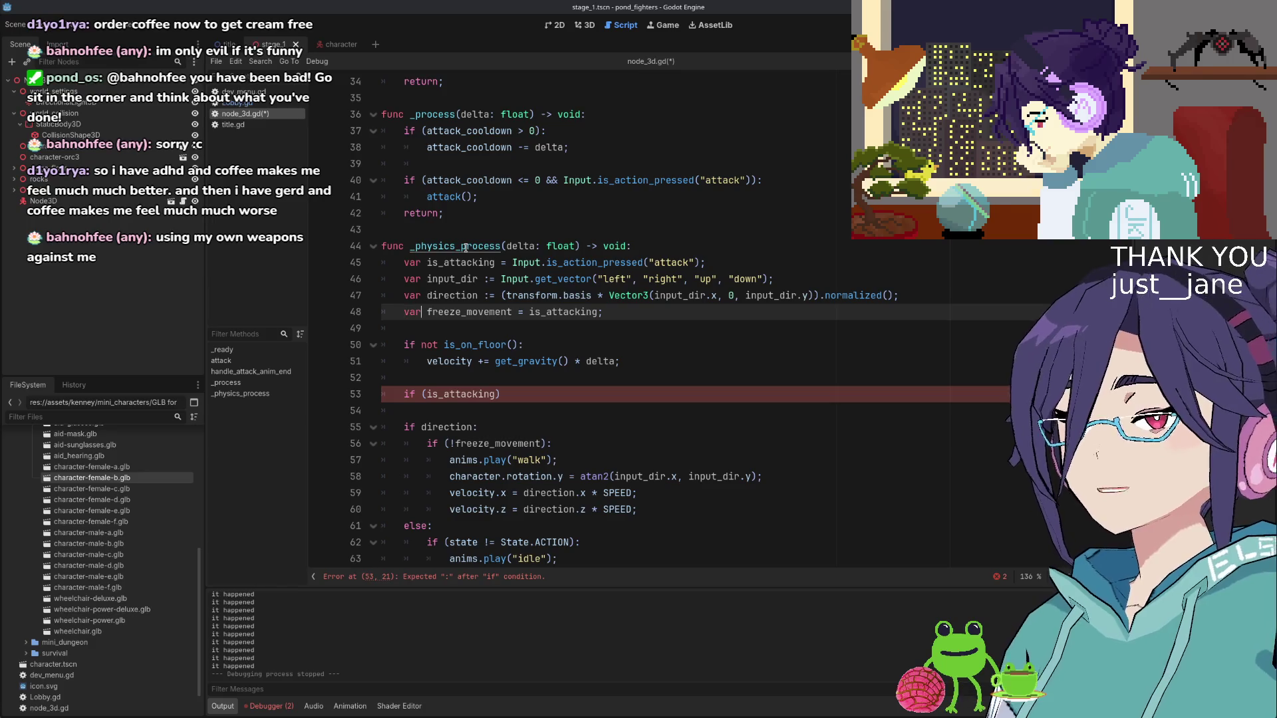
pyautogui.press('Down')
pyautogui.press('Down')
pyautogui.press('Down')
pyautogui.hotkey('ctrl', 'shift', 'Right')
pyautogui.write('freeze_movement):')
pyautogui.press('Return')
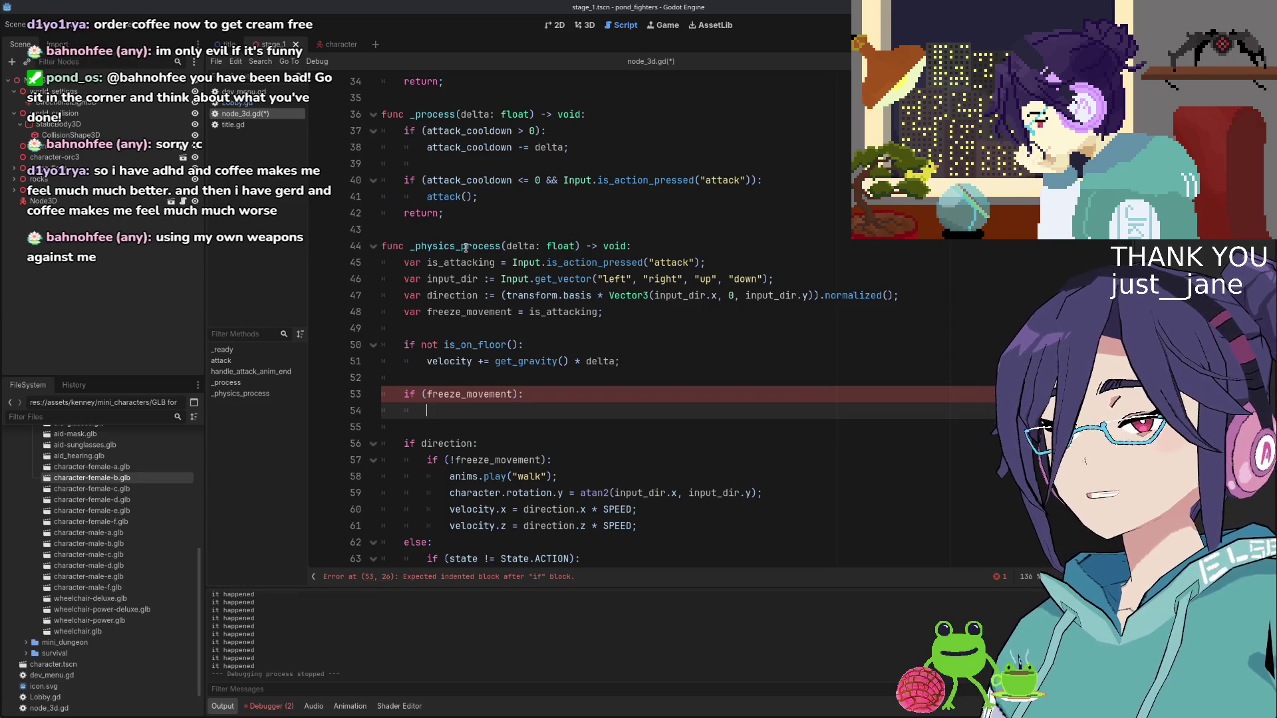
# Add a '# rotate character' comment on a new line after the gravity update
pyautogui.write('ve')
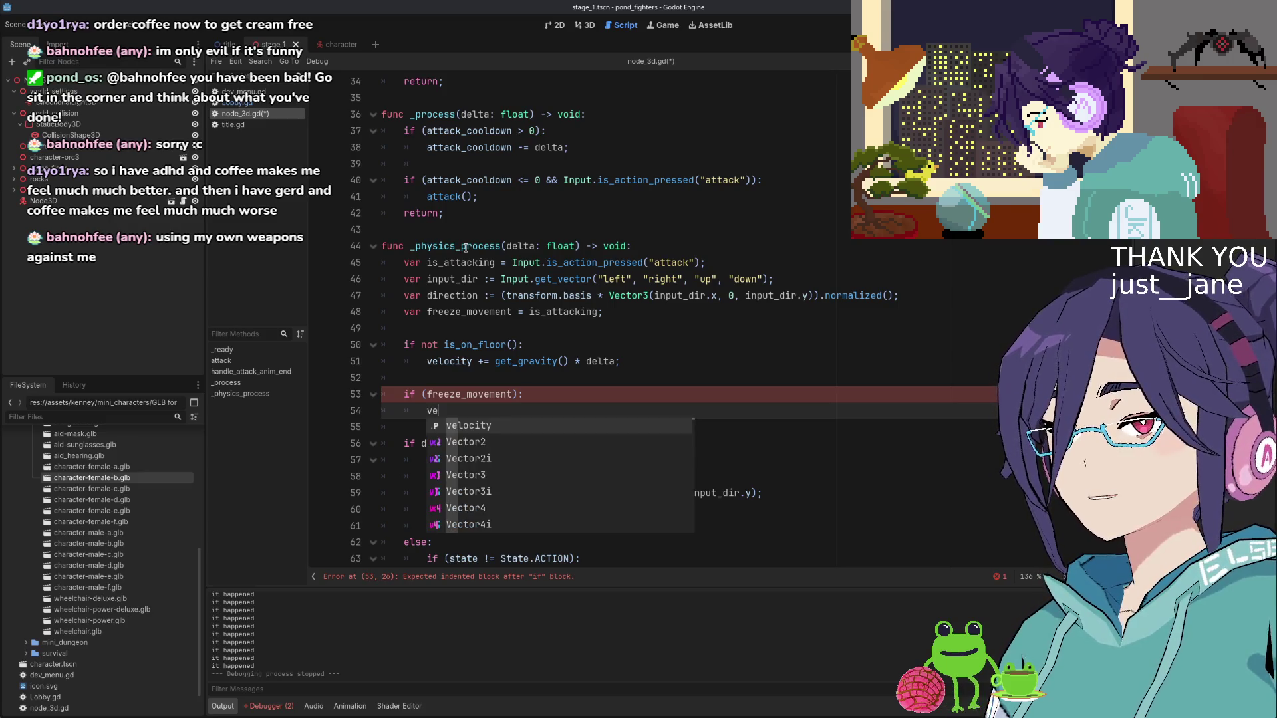
pyautogui.press('BackSpace')
pyautogui.press('BackSpace')
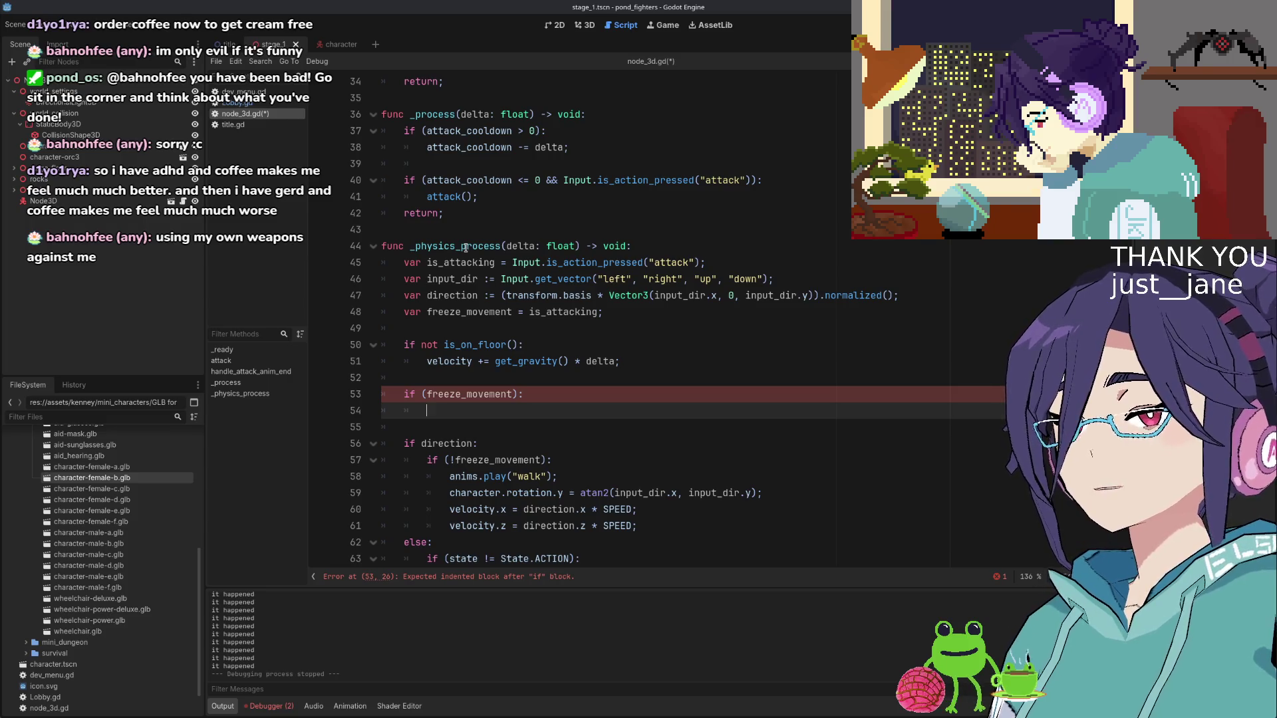
pyautogui.press('Up')
pyautogui.press('Up')
pyautogui.press('Up')
pyautogui.press('Return')
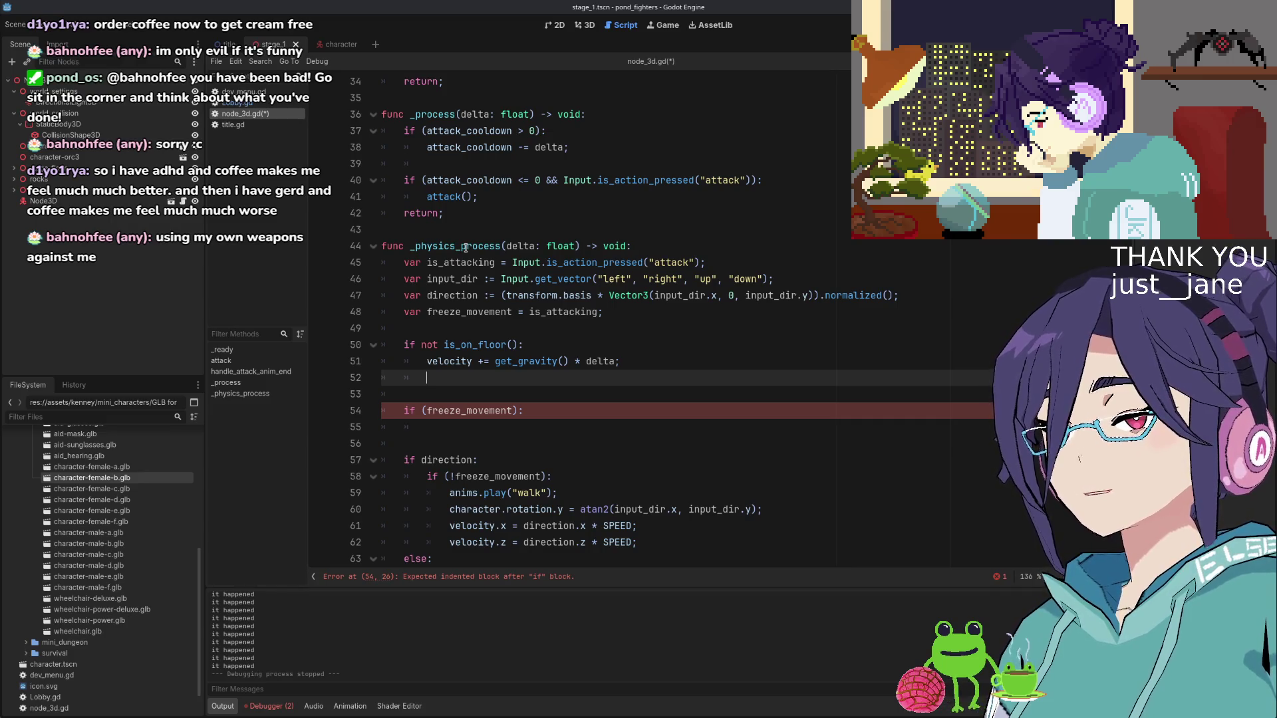
pyautogui.press('Return')
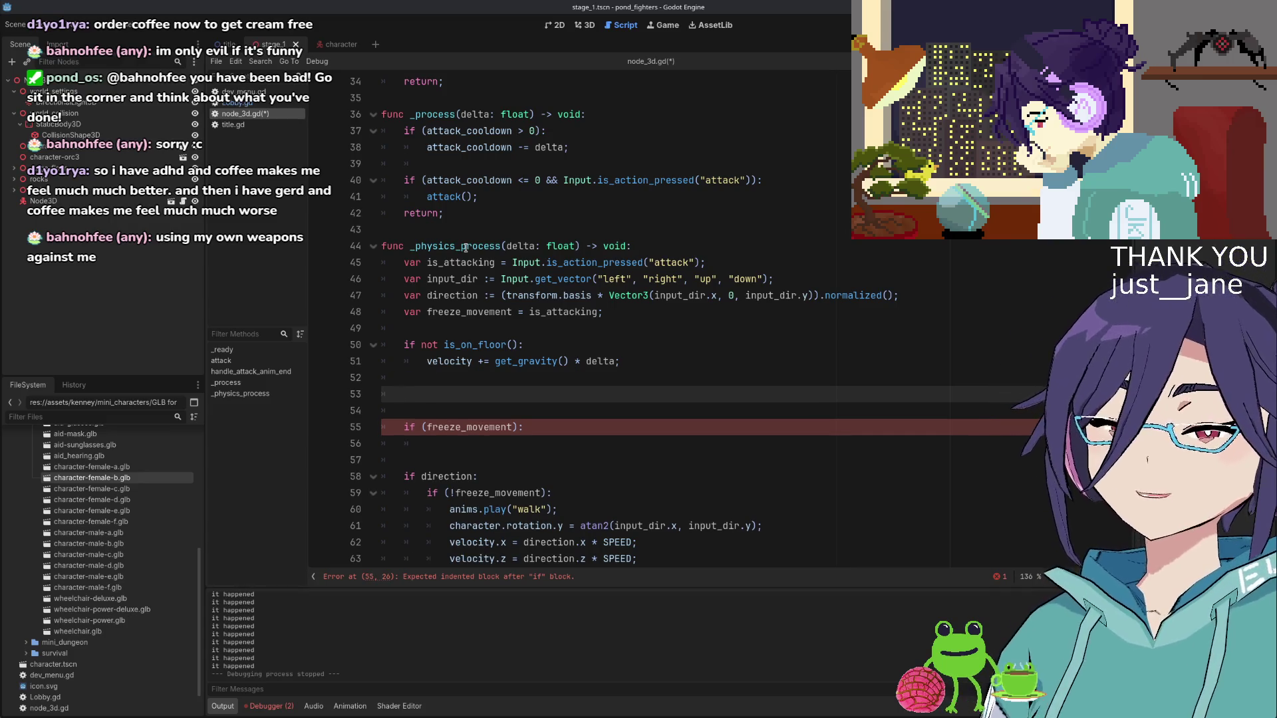
pyautogui.write('# r')
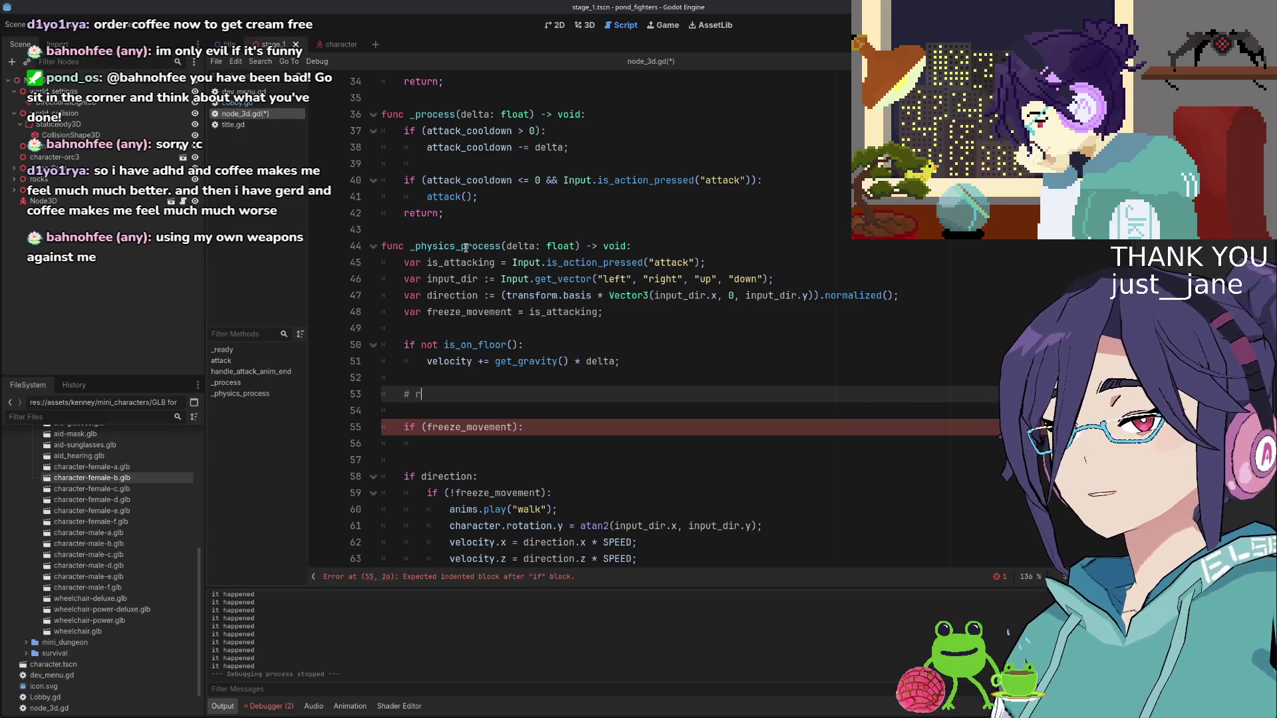
pyautogui.write('otate character')
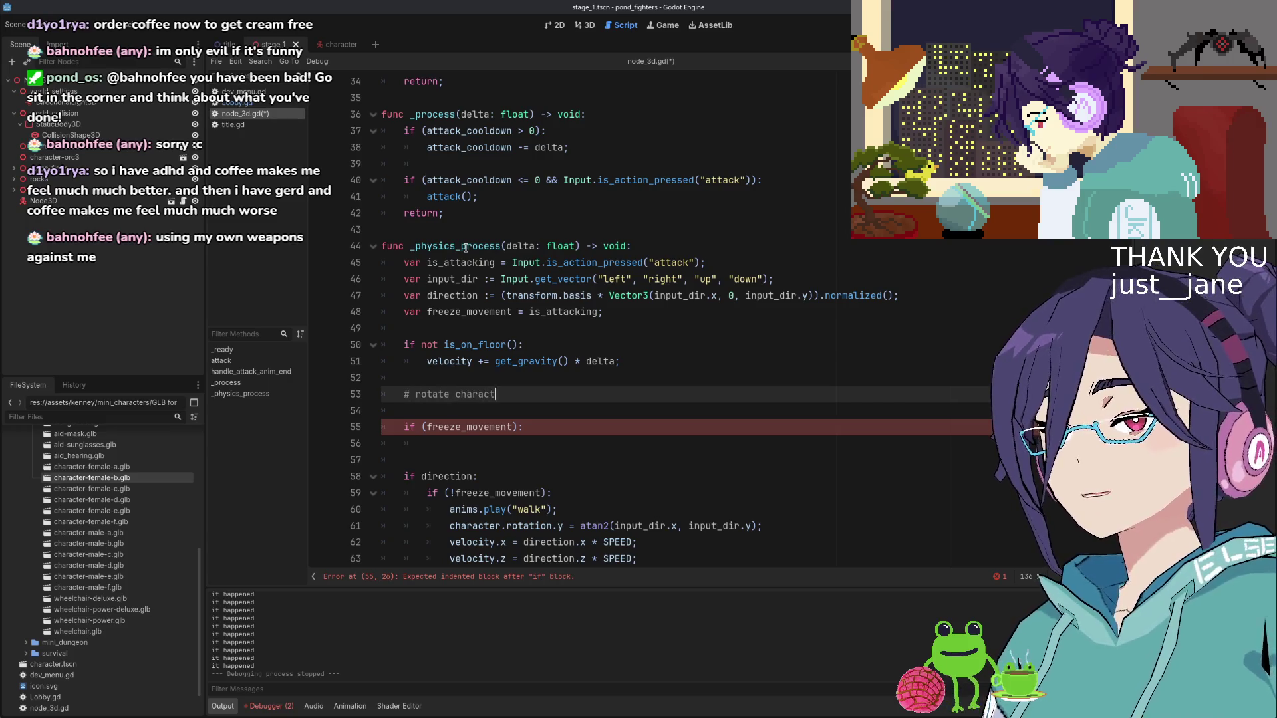
pyautogui.press('Return')
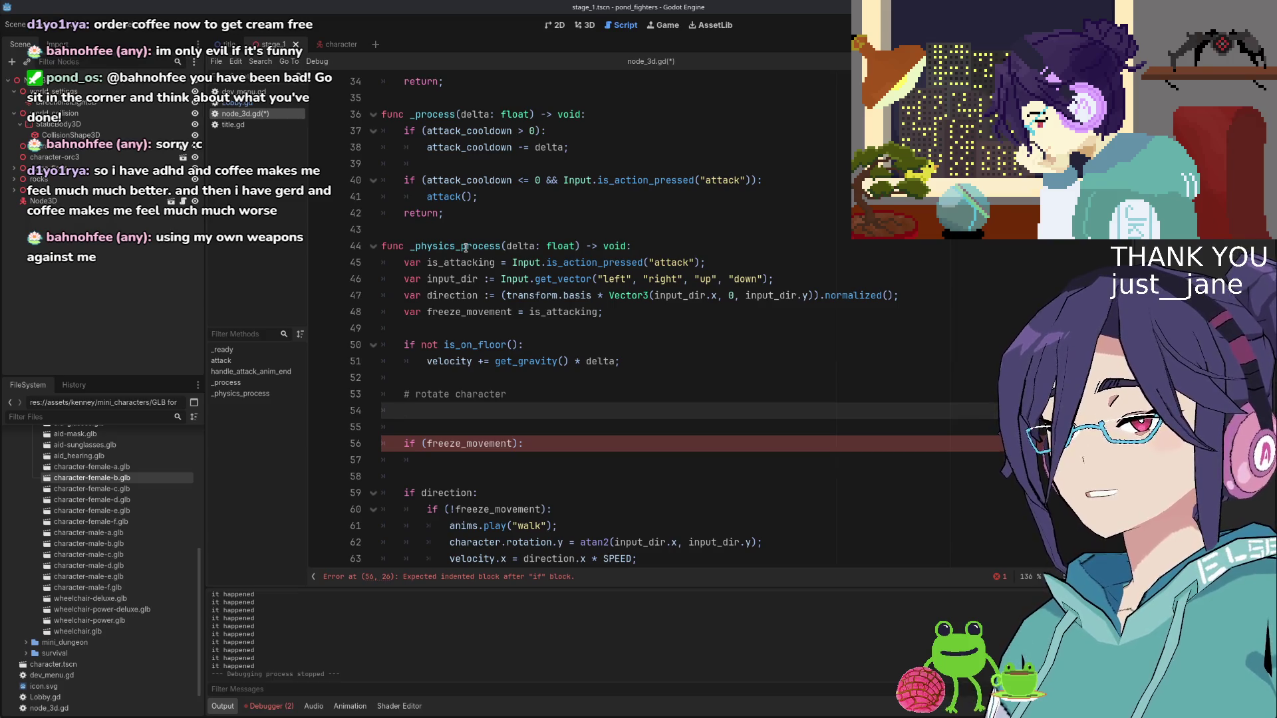
# Move the character.rotation.y line beneath the comment and unindent it out of the walking branch
pyautogui.press('Down')
pyautogui.press('Down')
pyautogui.press('Down')
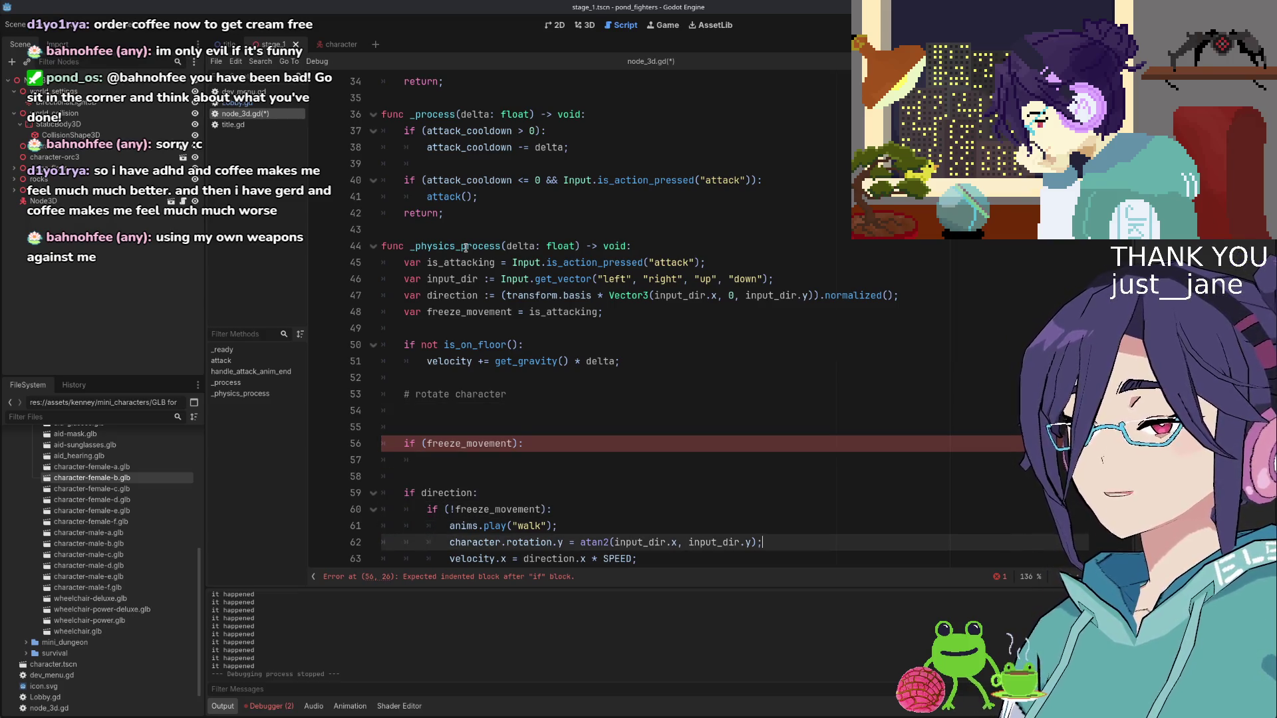
pyautogui.hotkey('alt', 'Up')
pyautogui.hotkey('alt', 'Up')
pyautogui.hotkey('alt', 'Up')
pyautogui.hotkey('alt', 'Up')
pyautogui.hotkey('alt', 'Up')
pyautogui.hotkey('alt', 'Up')
pyautogui.hotkey('shift', 'Tab')
pyautogui.hotkey('shift', 'Tab')
pyautogui.press('Down')
pyautogui.press('Down')
pyautogui.press('Down')
pyautogui.press('End')
pyautogui.scroll(-3, 577, 238)
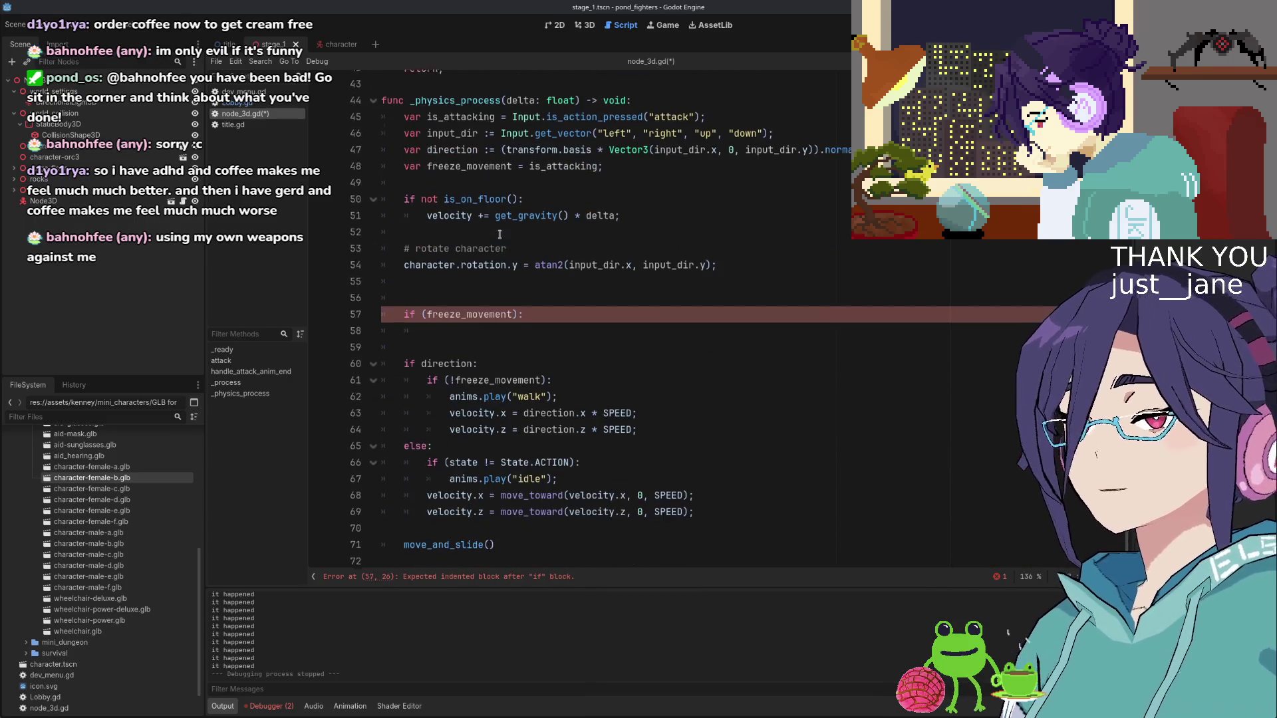
# Make the freeze_movement branch set velocity.x = 0; and velocity.y = 0;
pyautogui.doubleClick(476, 131)
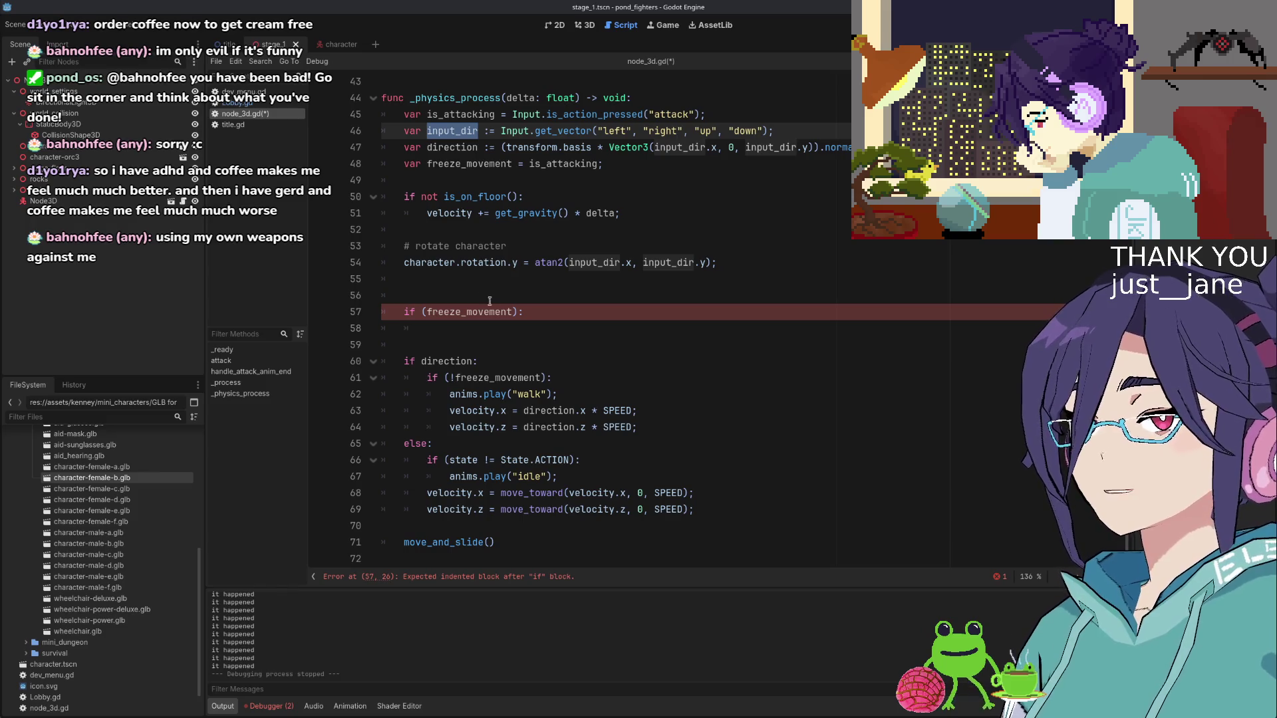
pyautogui.click(529, 330)
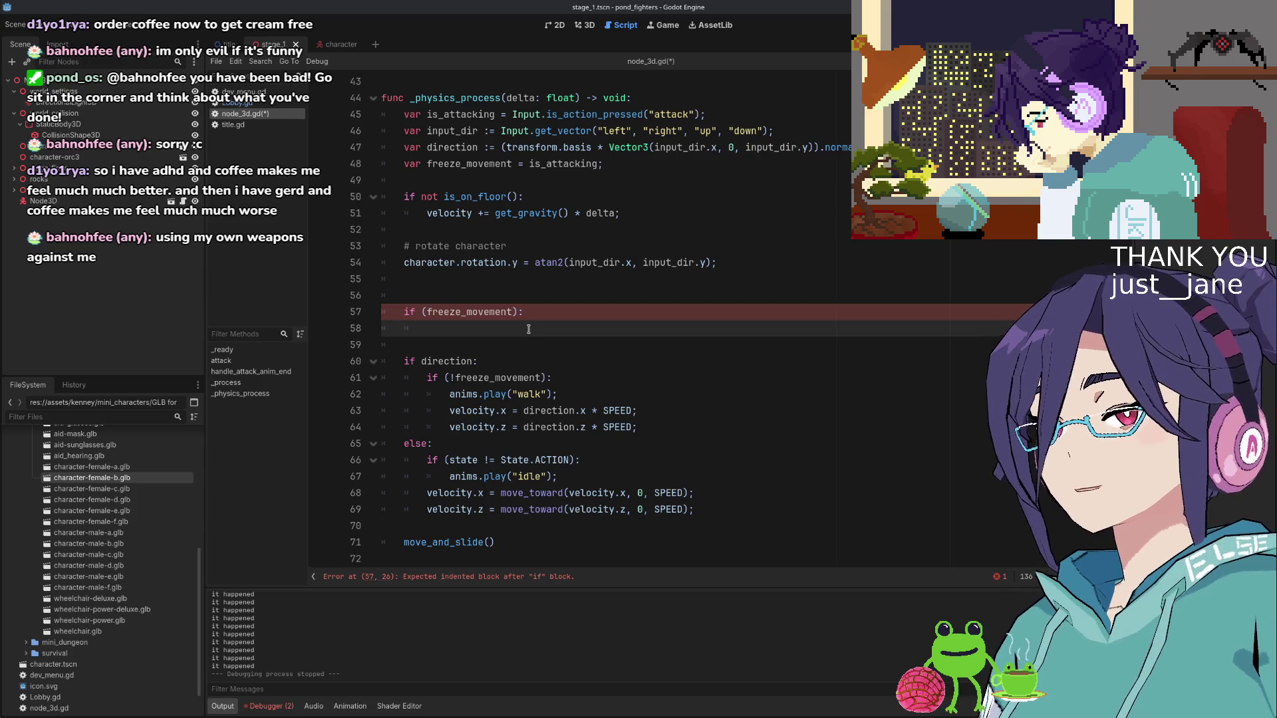
pyautogui.write('vec')
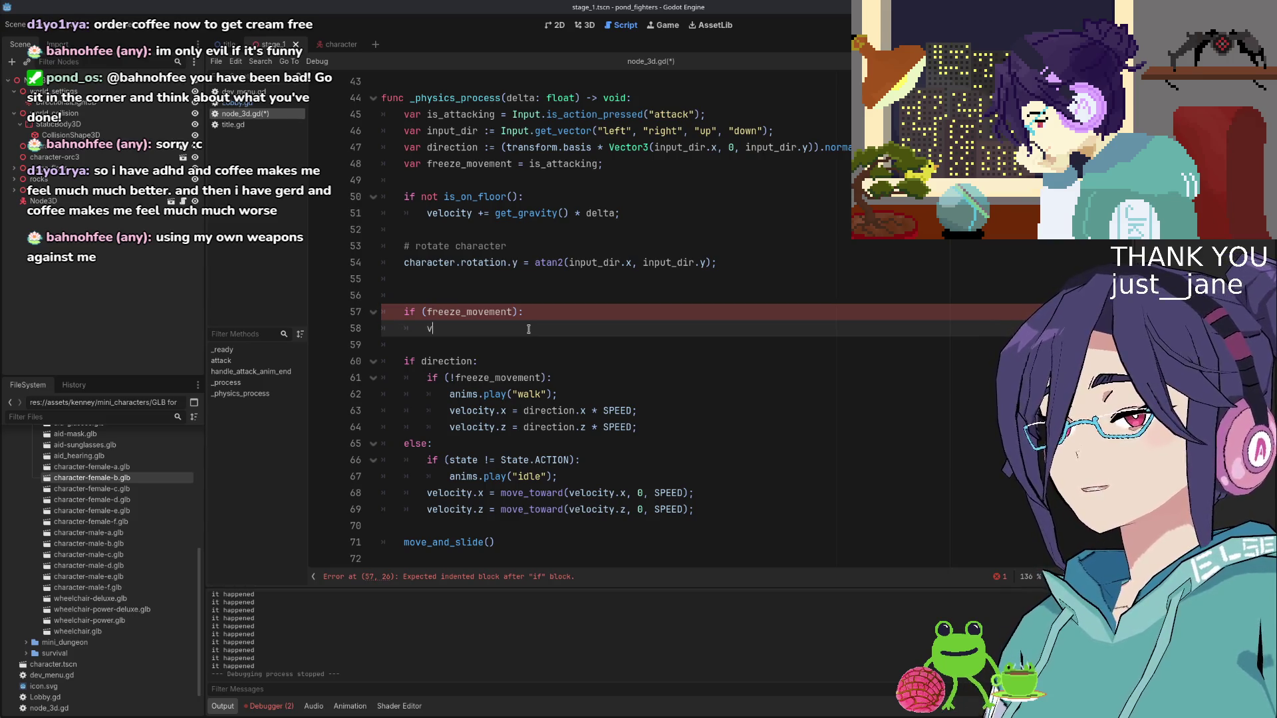
pyautogui.press('BackSpace')
pyautogui.write('lo')
pyautogui.press('Return')
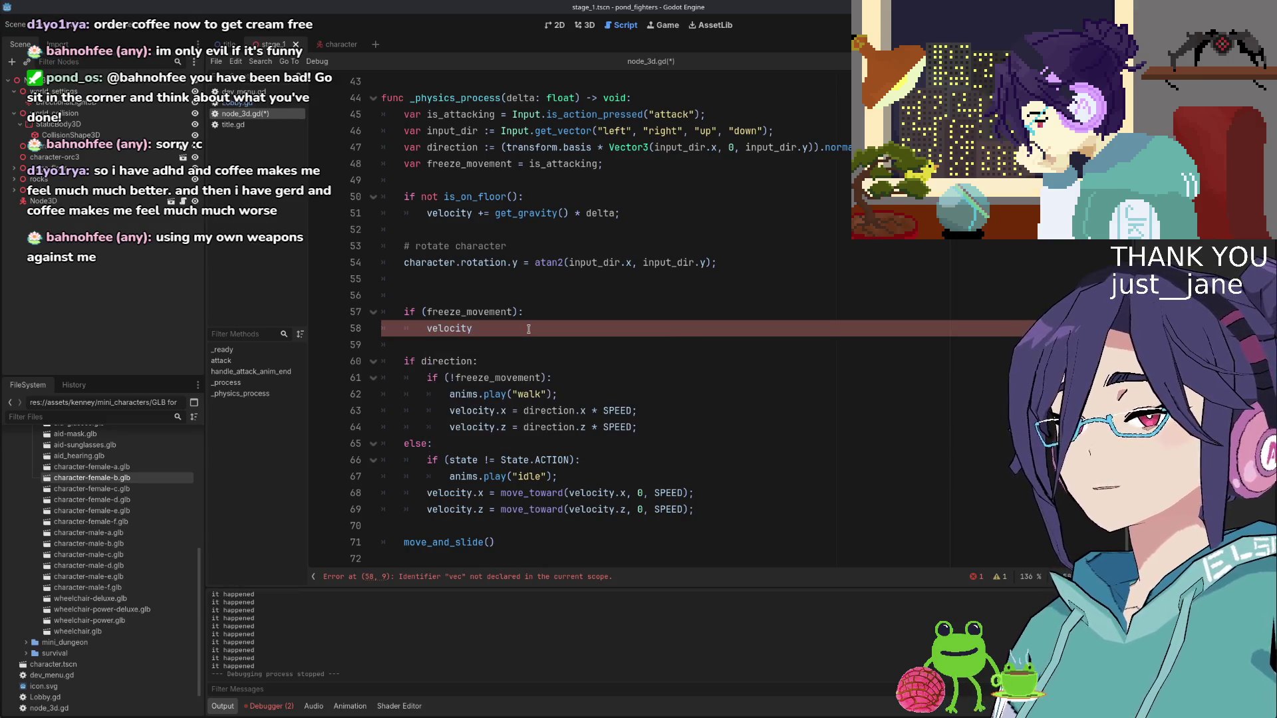
pyautogui.write('.x = ')
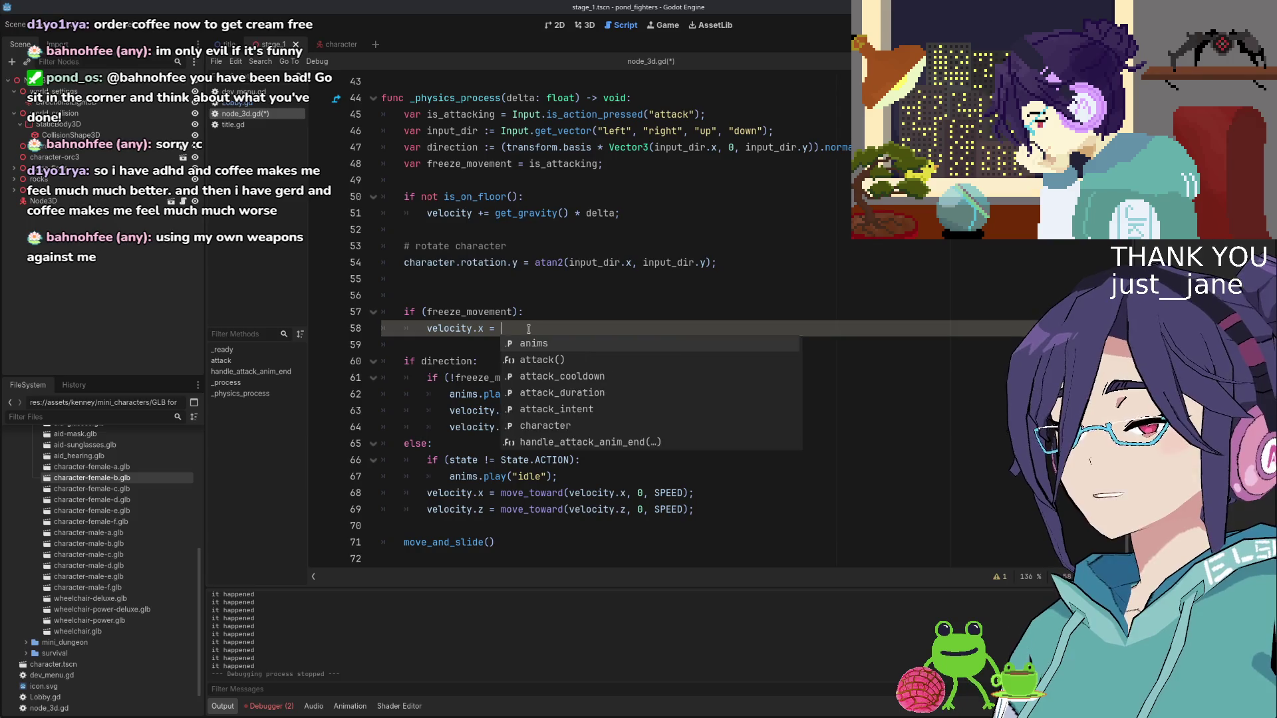
pyautogui.write('0')
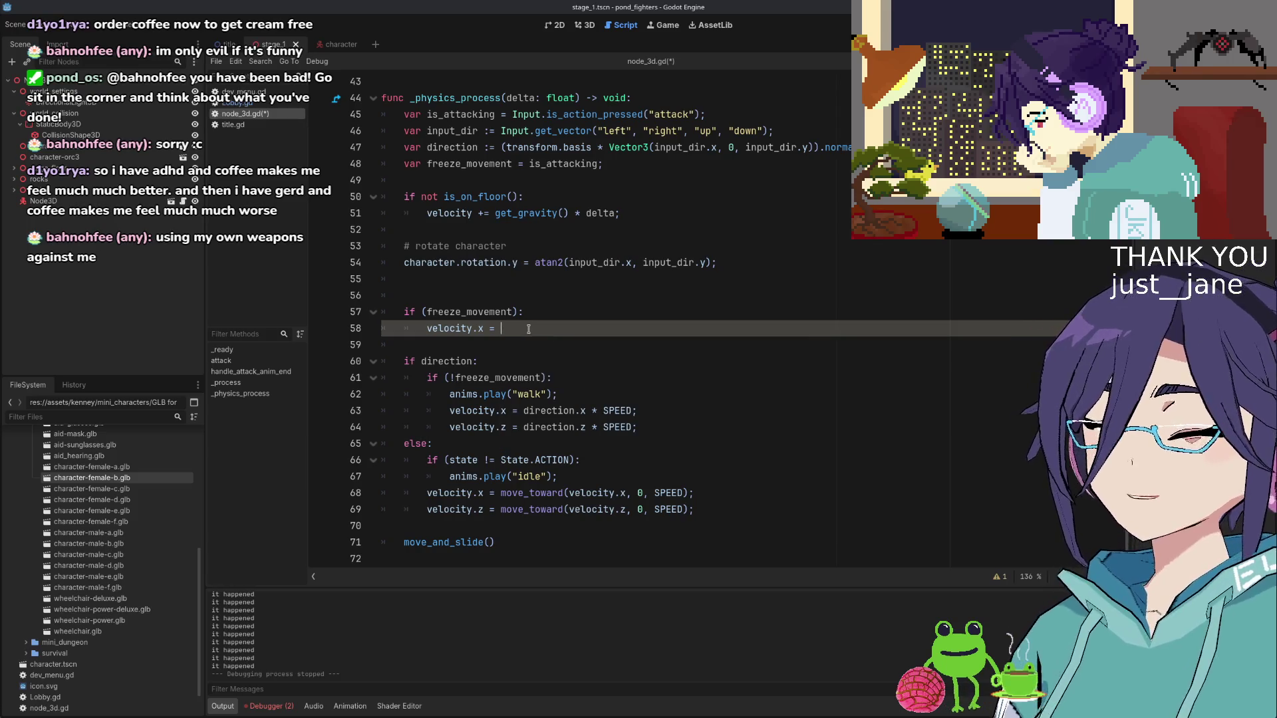
pyautogui.write(';')
pyautogui.press('Return')
pyautogui.write('velo')
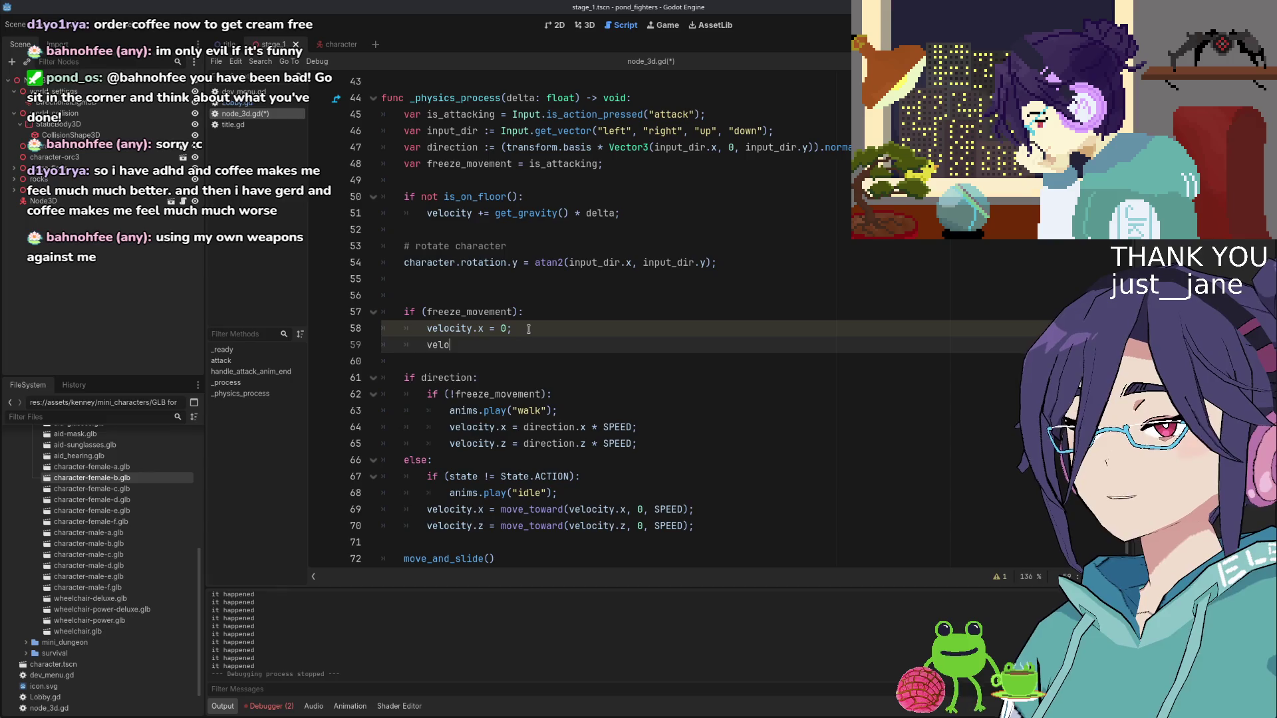
pyautogui.write('city.')
pyautogui.press('BackSpace')
pyautogui.press('BackSpace')
pyautogui.write('x')
pyautogui.press('BackSpace')
pyautogui.write('y.y')
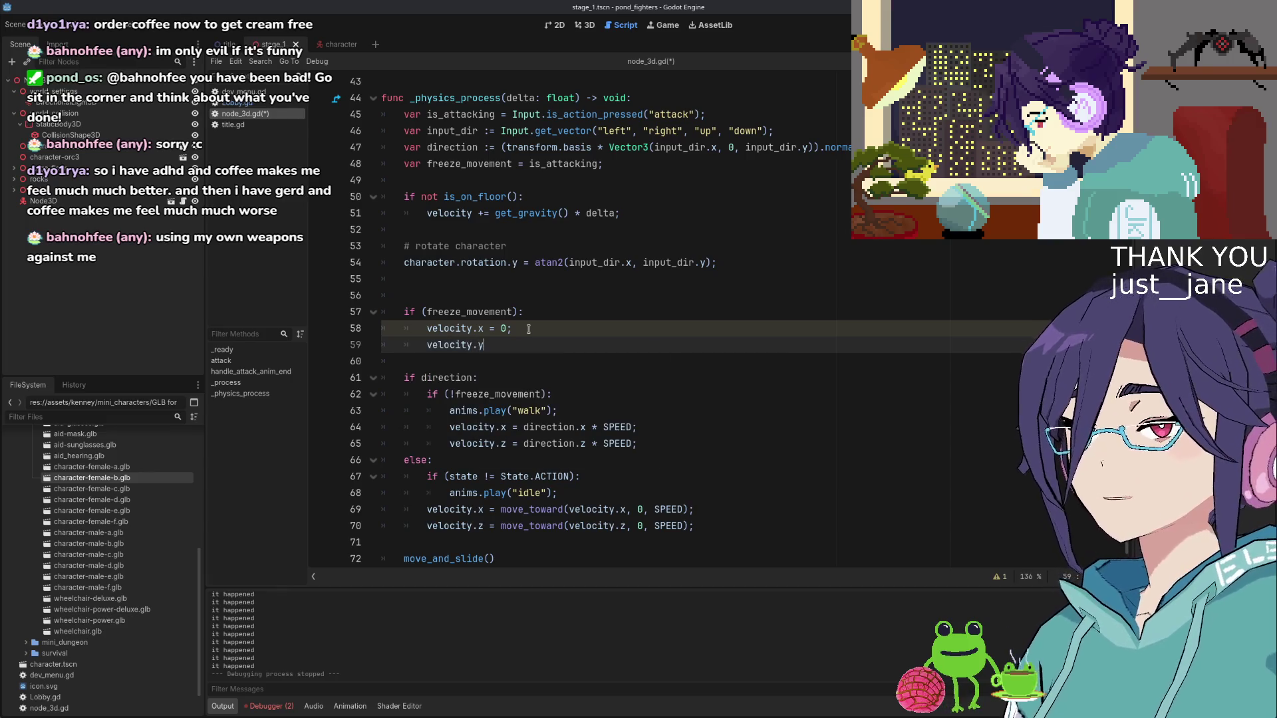
pyautogui.write(' = 0;')
pyautogui.press('Return')
# Add an else branch that opens an empty if (direction): block
pyautogui.press('BackSpace')
pyautogui.write('else:')
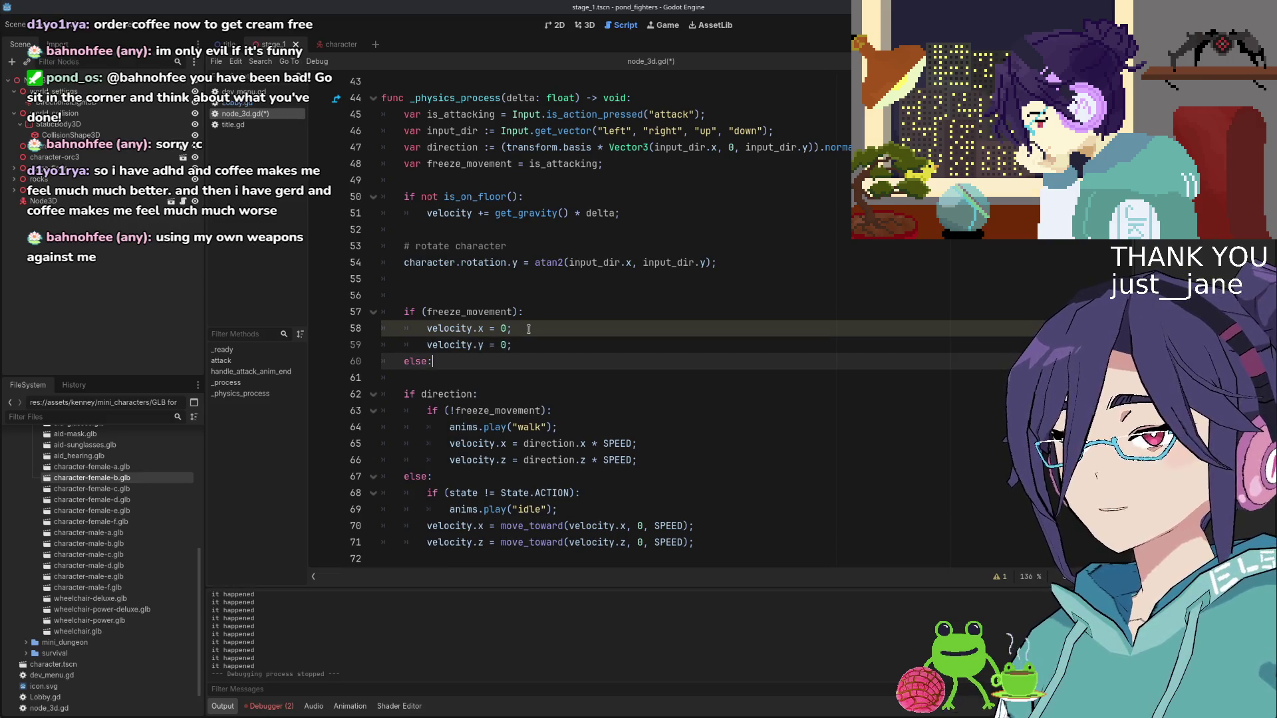
pyautogui.press('Return')
pyautogui.write('if (direc')
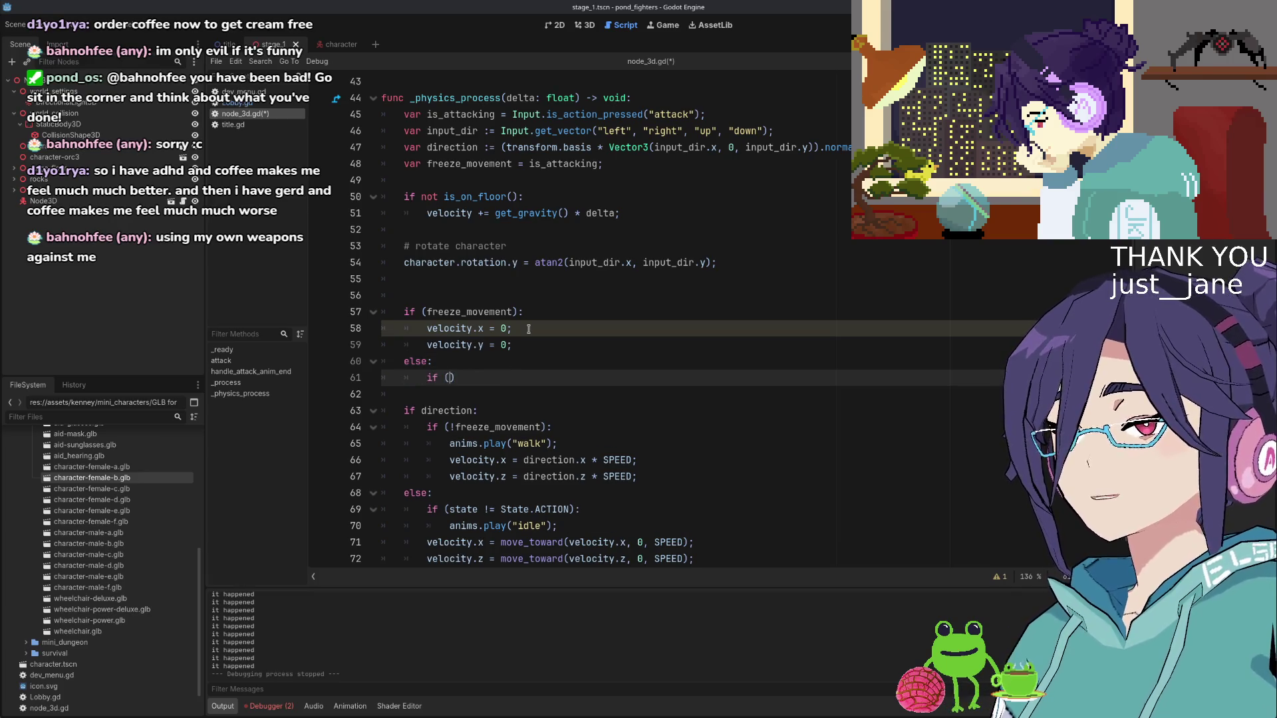
pyautogui.write('tion)')
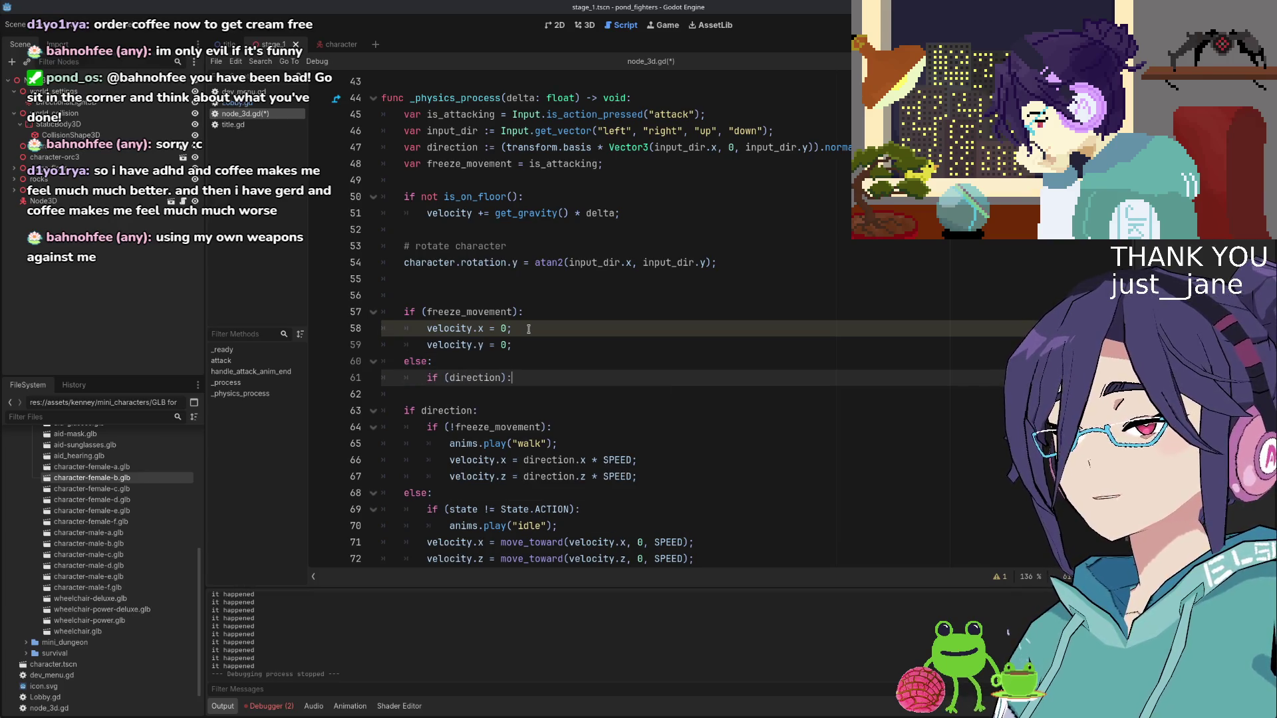
pyautogui.press('Return')
pyautogui.press('Down')
pyautogui.press('Down')
pyautogui.press('Down')
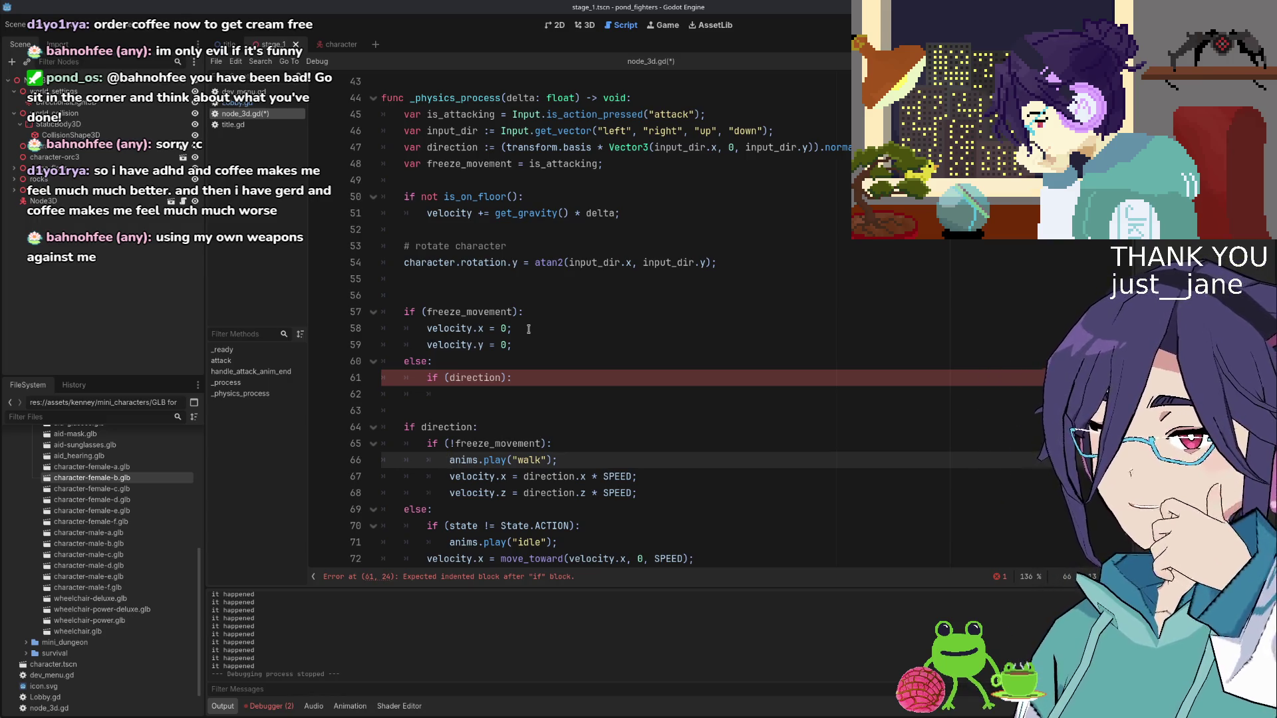
pyautogui.scroll(-1, 532, 339)
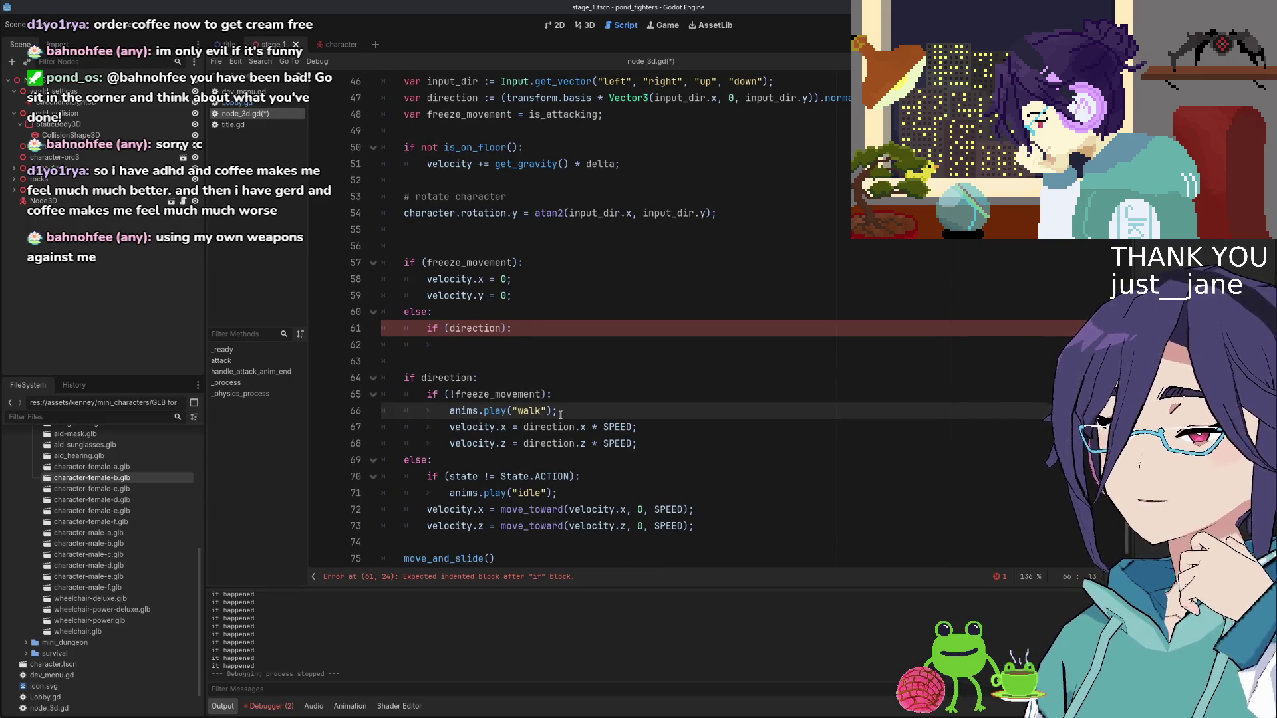
# Move the velocity lines and walk animation line under the new if (direction): block
pyautogui.moveTo(560, 414); pyautogui.dragTo(636, 444)
pyautogui.hotkey('ctrl', 'x')
pyautogui.click(535, 342)
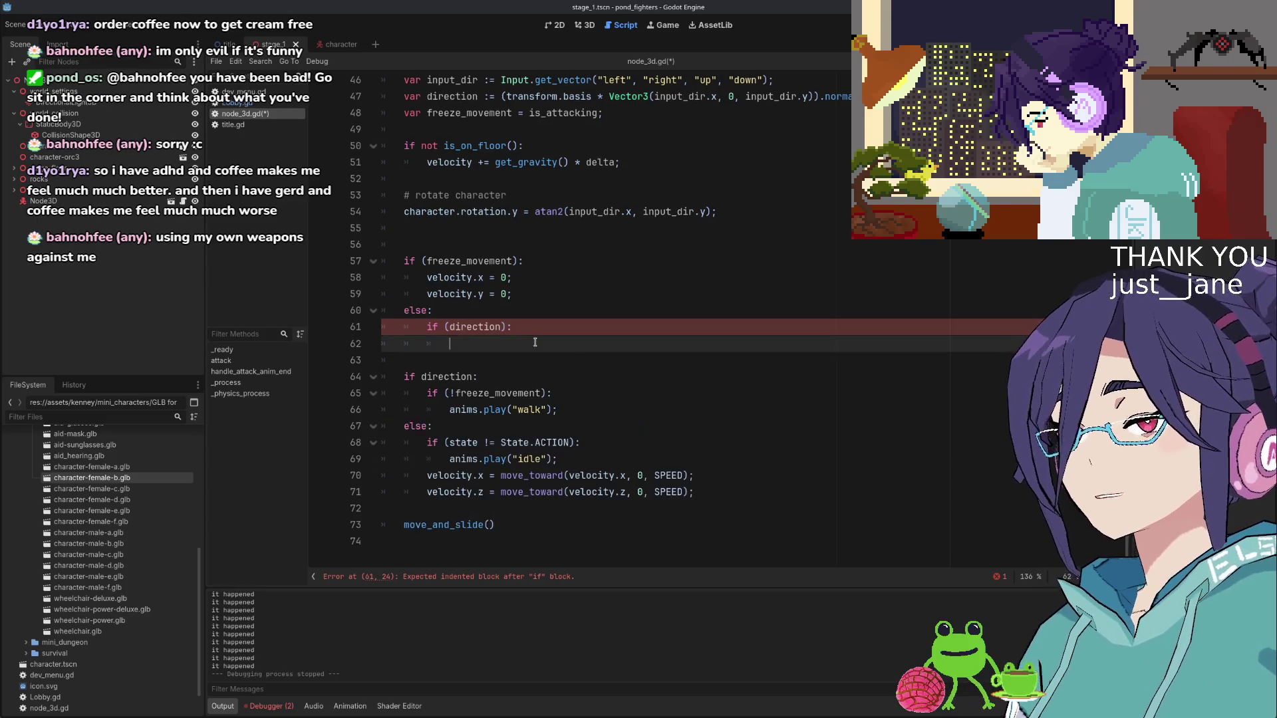
pyautogui.hotkey('ctrl', 'v')
pyautogui.press('Up')
pyautogui.press('Up')
pyautogui.press('Down')
pyautogui.press('Down')
pyautogui.press('Down')
pyautogui.hotkey('alt', 'Up')
pyautogui.hotkey('alt', 'Up')
pyautogui.hotkey('alt', 'Up')
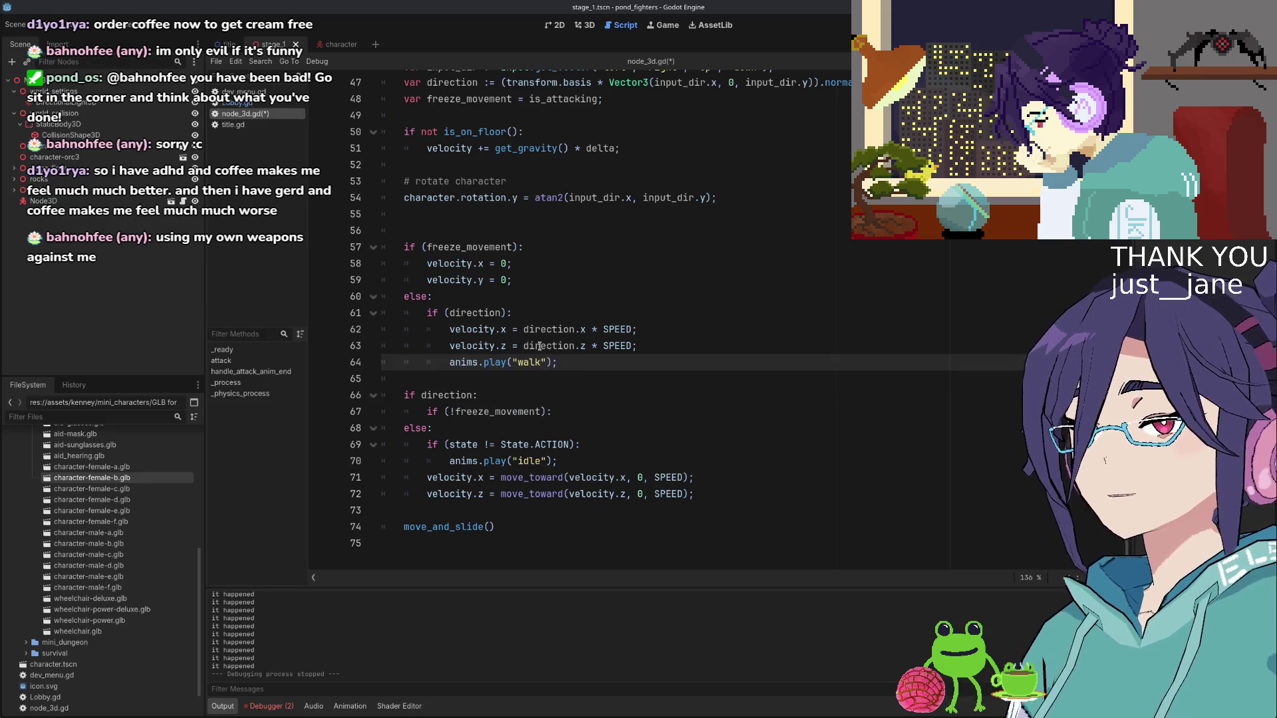
pyautogui.hotkey('alt', 'Up')
pyautogui.hotkey('alt', 'Up')
pyautogui.scroll(1, 539, 346)
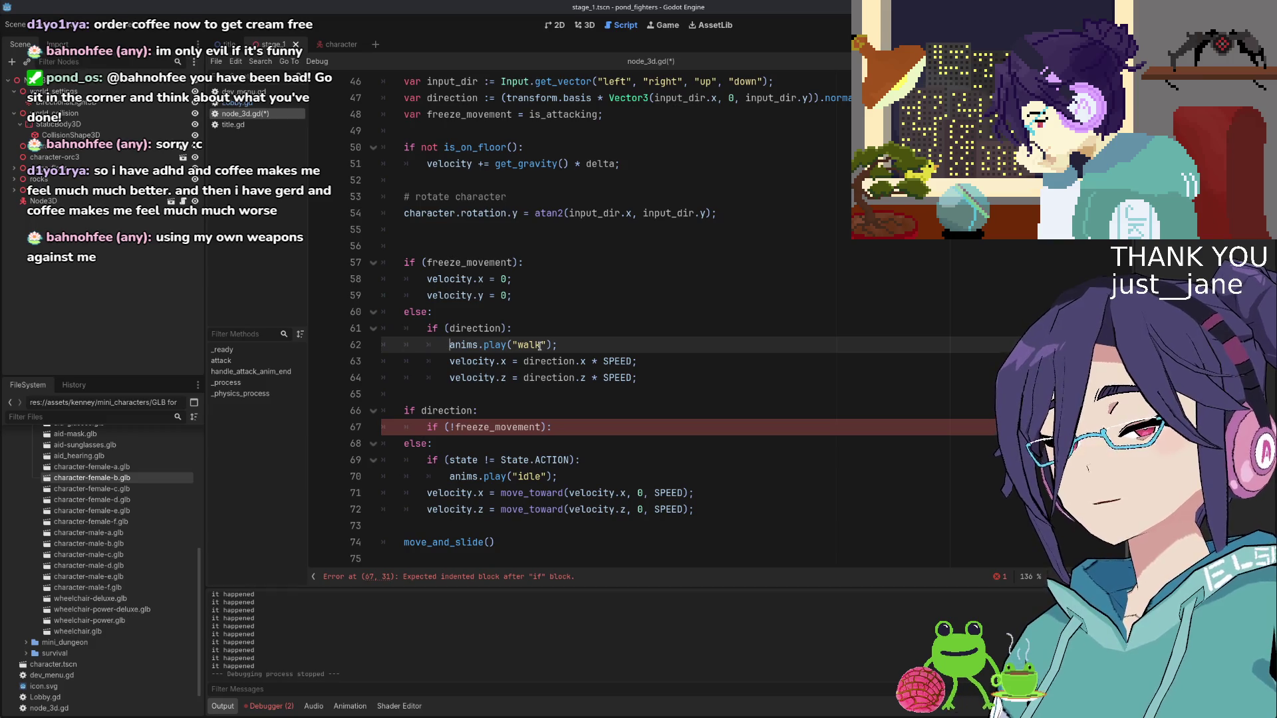
# Delete the old direction and freeze checks and indent the idle block into the else branch
pyautogui.press('Down')
pyautogui.press('Down')
pyautogui.press('Down')
pyautogui.hotkey('shift', 'Down')
pyautogui.hotkey('shift', 'Down')
pyautogui.hotkey('shift', 'End')
pyautogui.press('BackSpace')
pyautogui.hotkey('ctrl', 'shift', 'k')
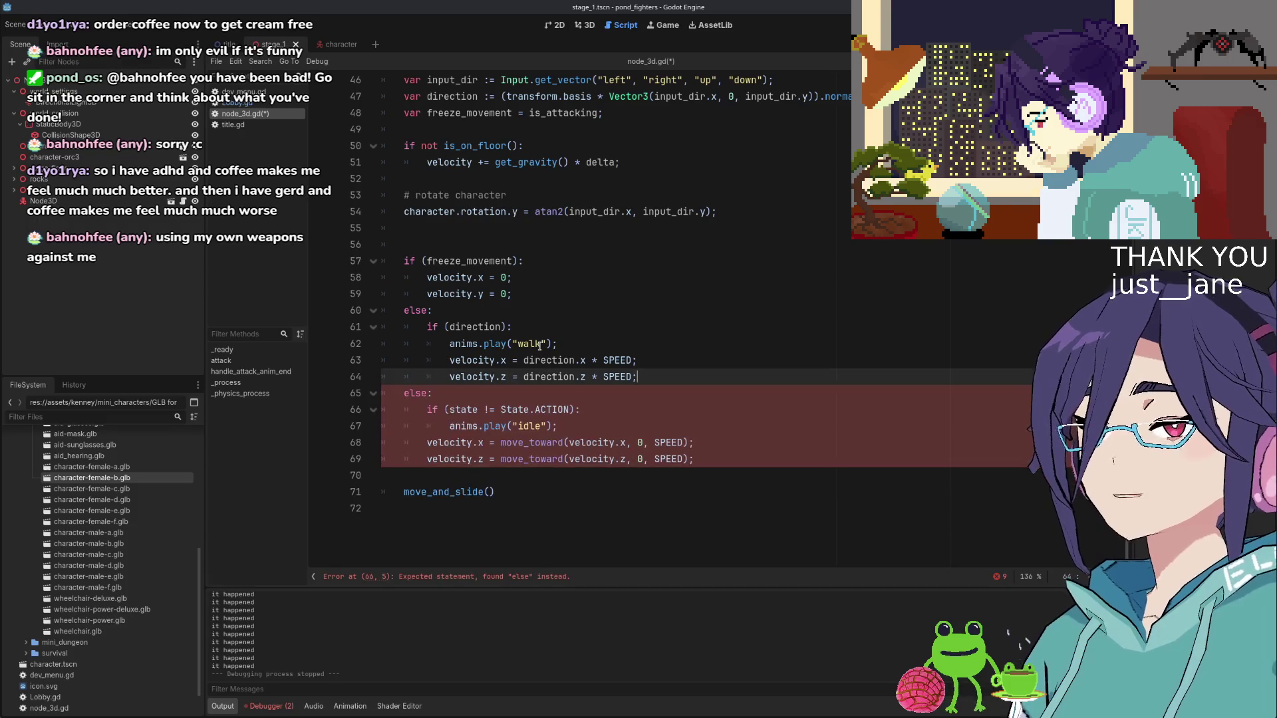
pyautogui.hotkey('shift', 'Down')
pyautogui.hotkey('shift', 'Down')
pyautogui.hotkey('shift', 'Down')
pyautogui.hotkey('shift', 'End')
pyautogui.press('Tab')
# Review the reorganized movement code, then save and run the game with F5
pyautogui.scroll(1, 540, 344)
pyautogui.press('Up')
pyautogui.press('Up')
pyautogui.press('Up')
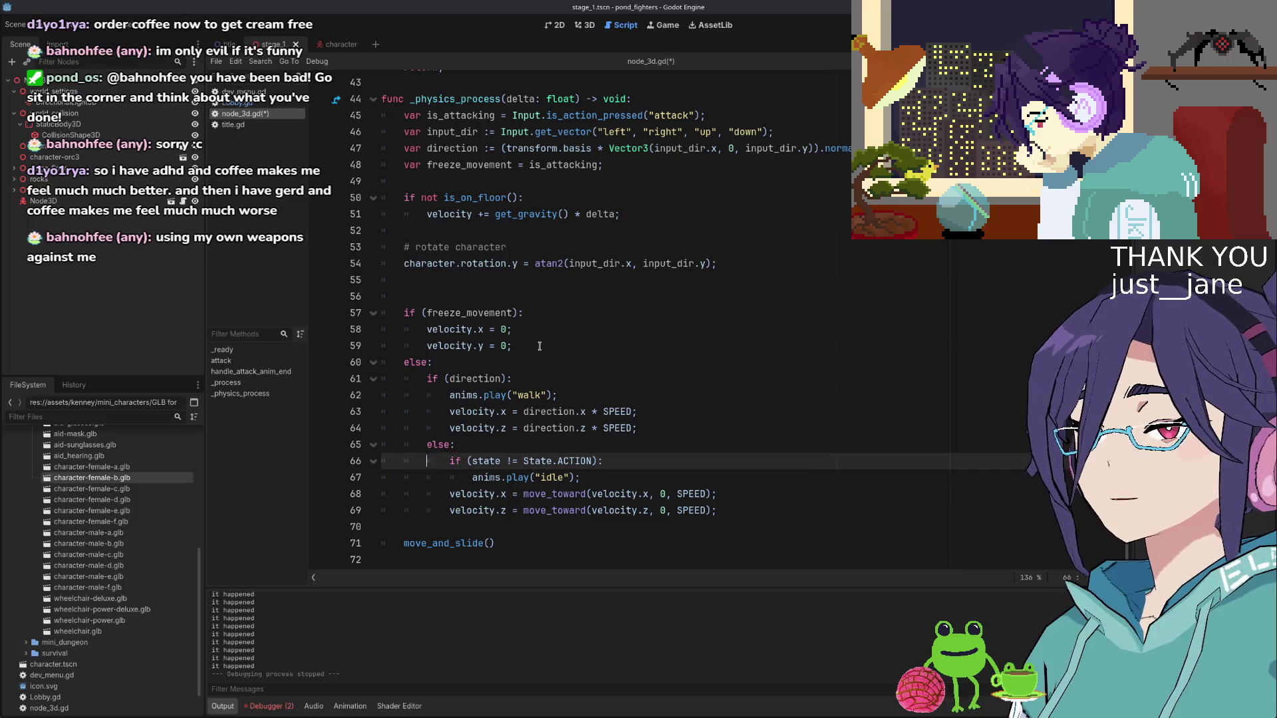
pyautogui.press('Home')
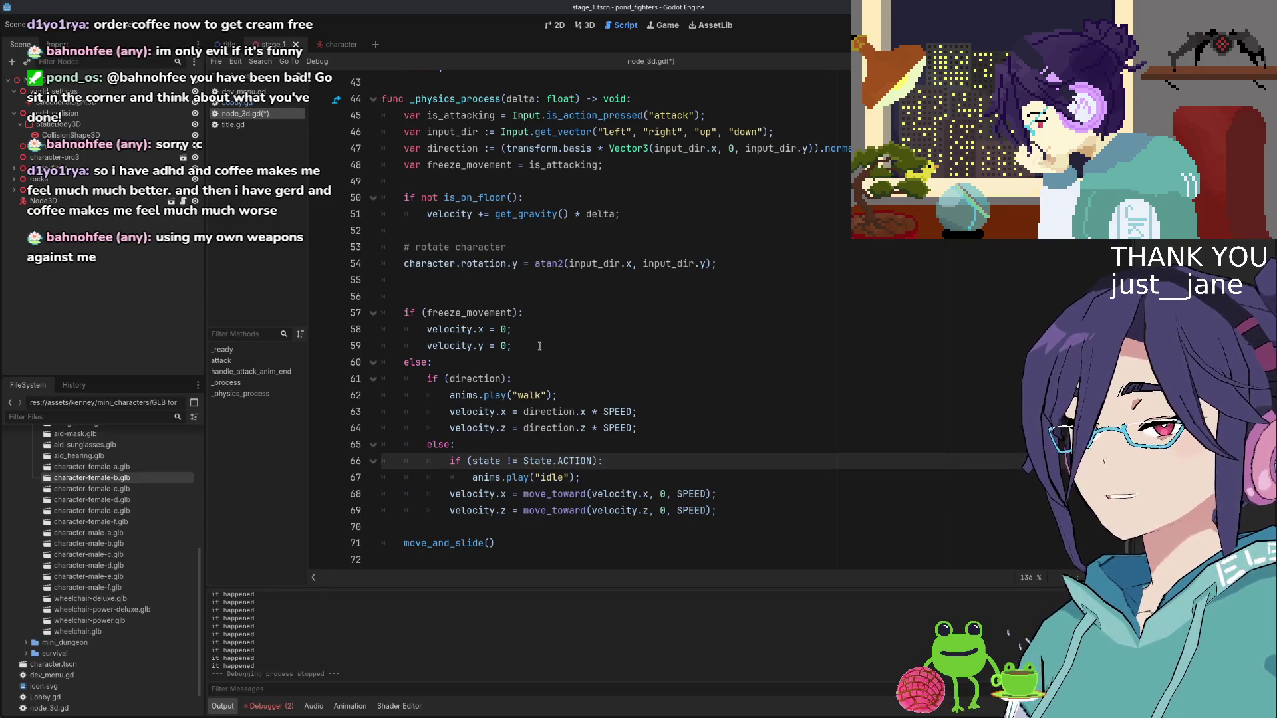
pyautogui.press('End')
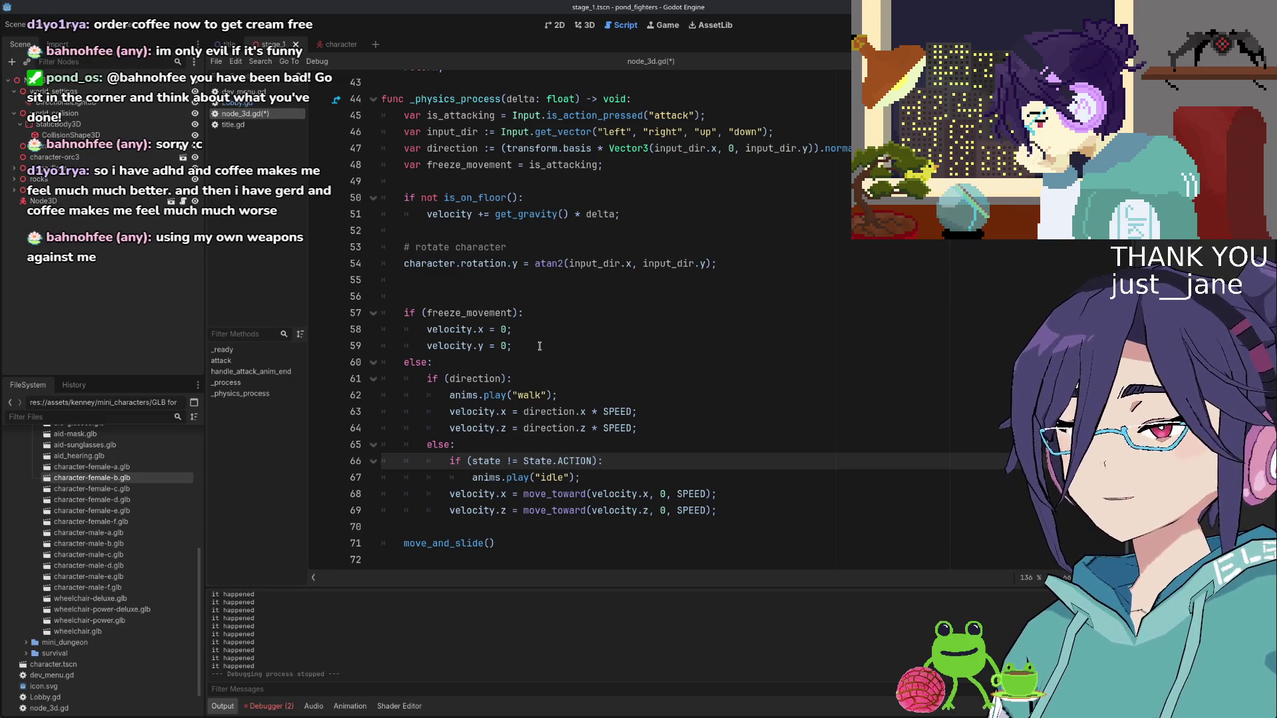
pyautogui.press('Down')
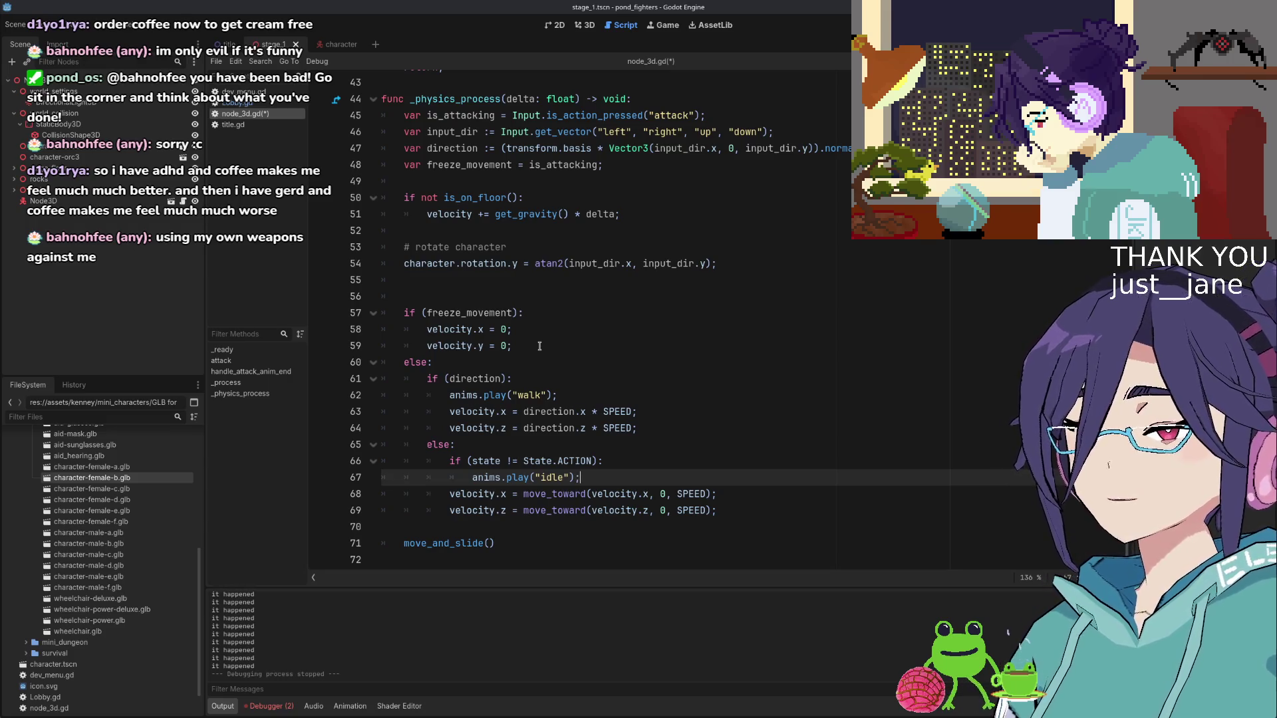
pyautogui.scroll(4, 540, 345)
pyautogui.press('F5')
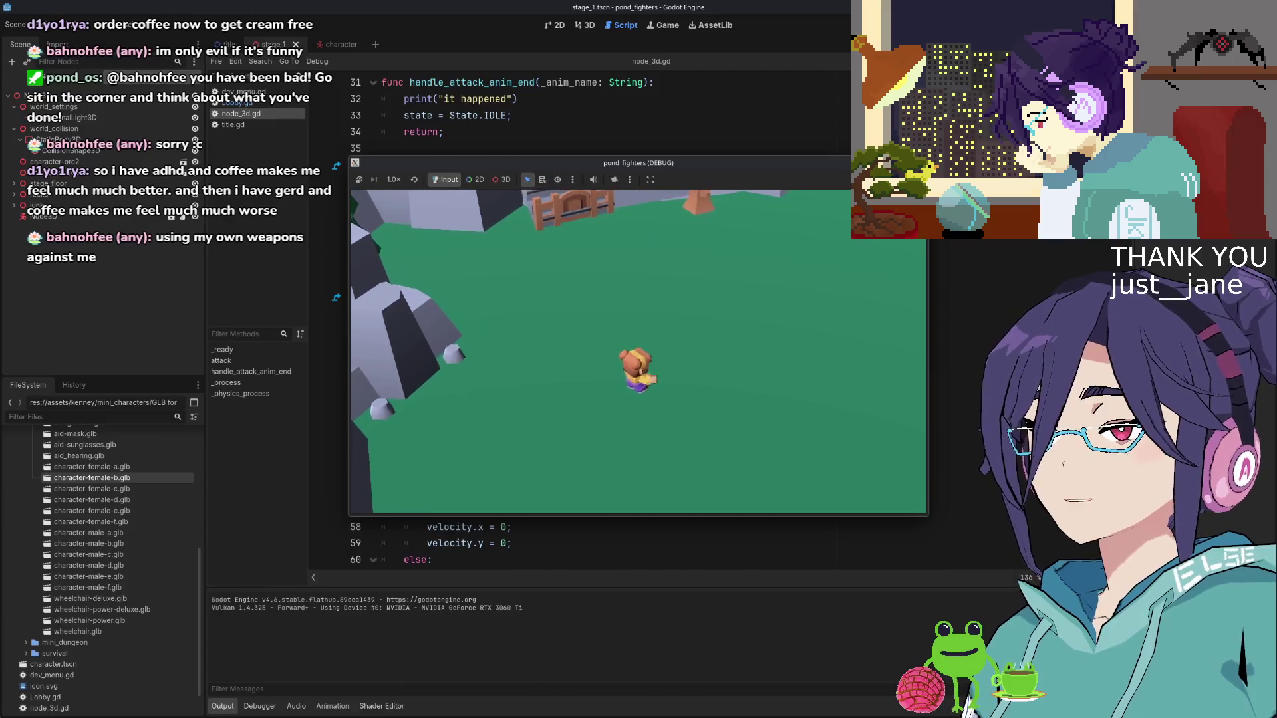
# Walk the character around the field with W, S and D, then close the game window
pyautogui.press('w')
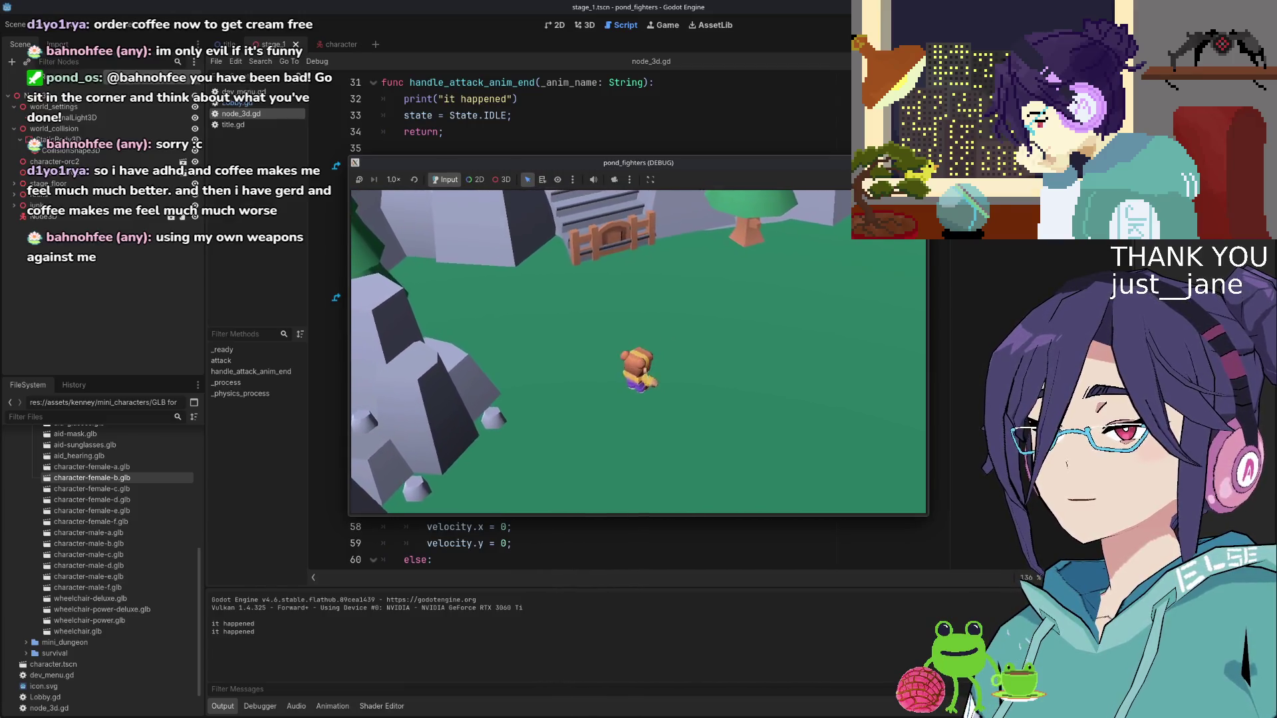
pyautogui.press('d')
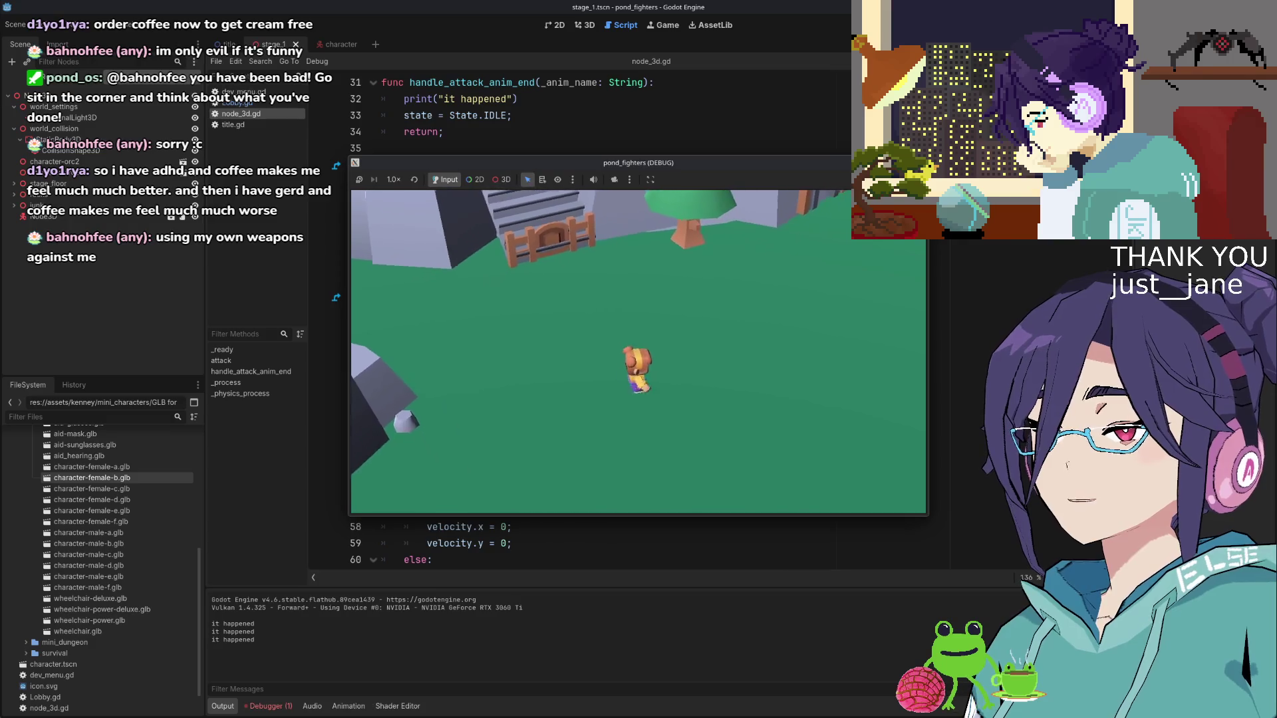
pyautogui.press('s')
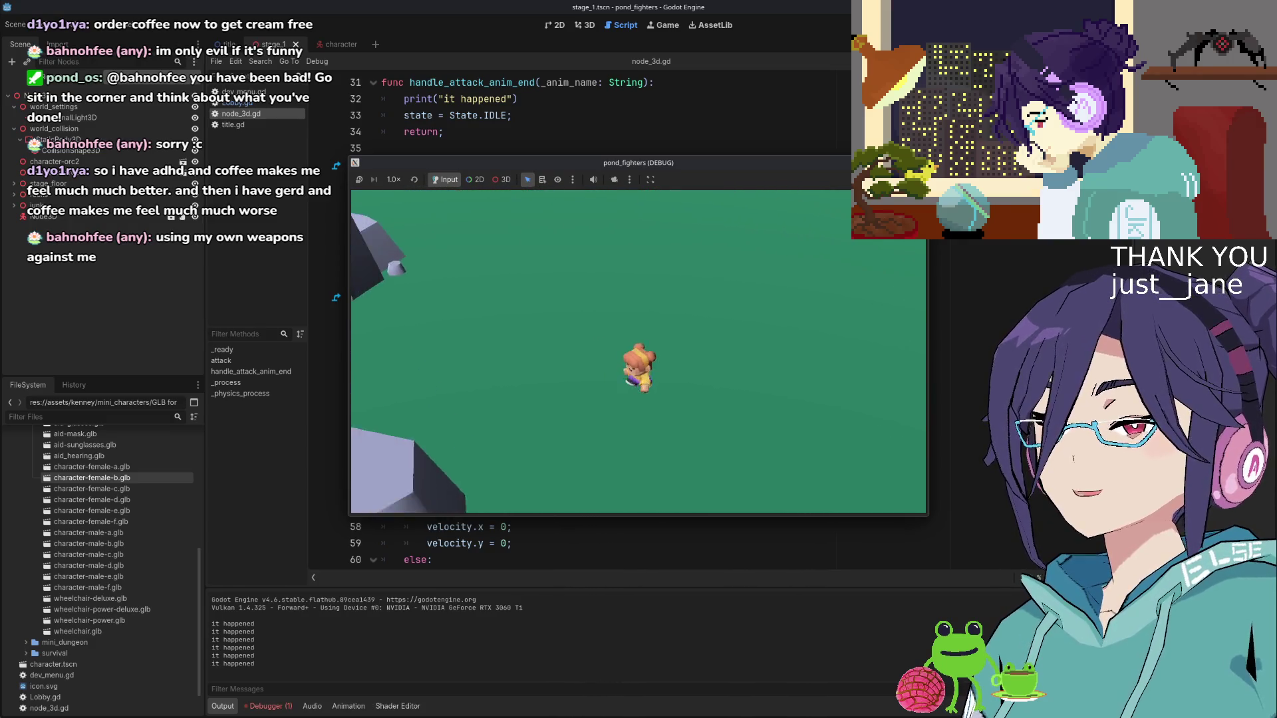
pyautogui.press('w')
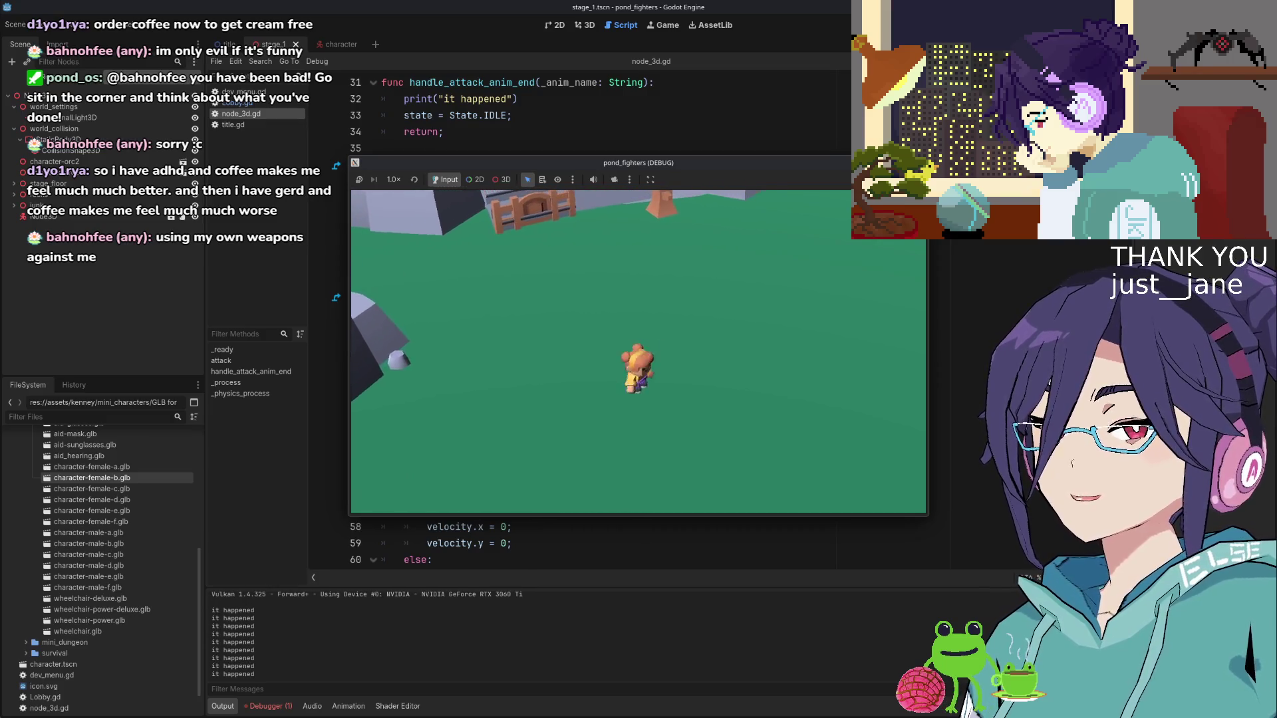
pyautogui.press('w')
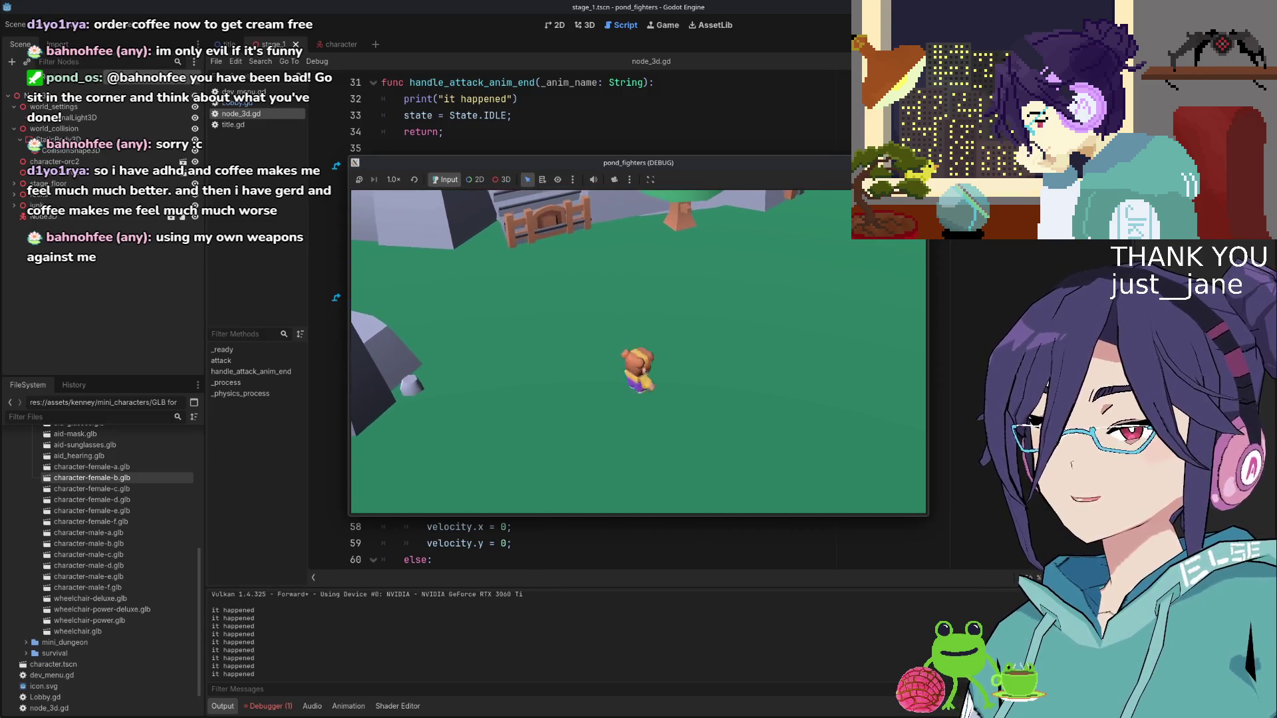
pyautogui.press('w')
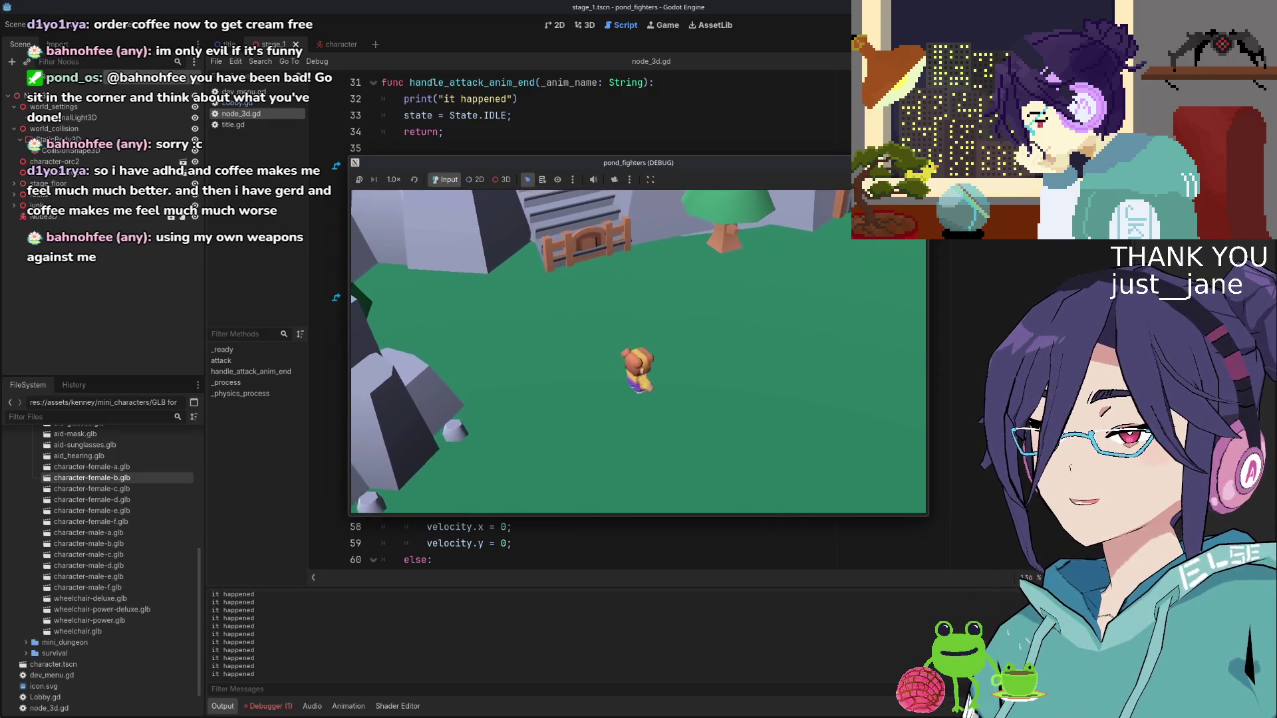
pyautogui.press('w')
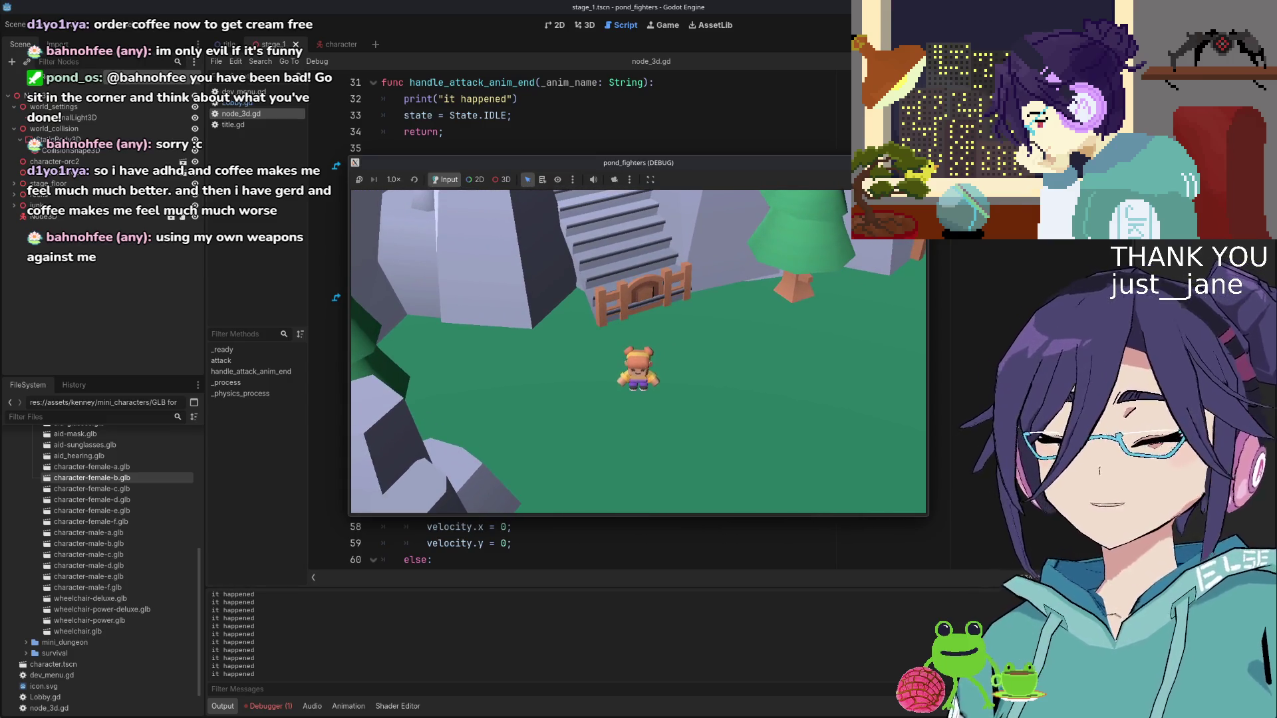
pyautogui.click(1062, 275)
pyautogui.scroll(-4, 436, 536)
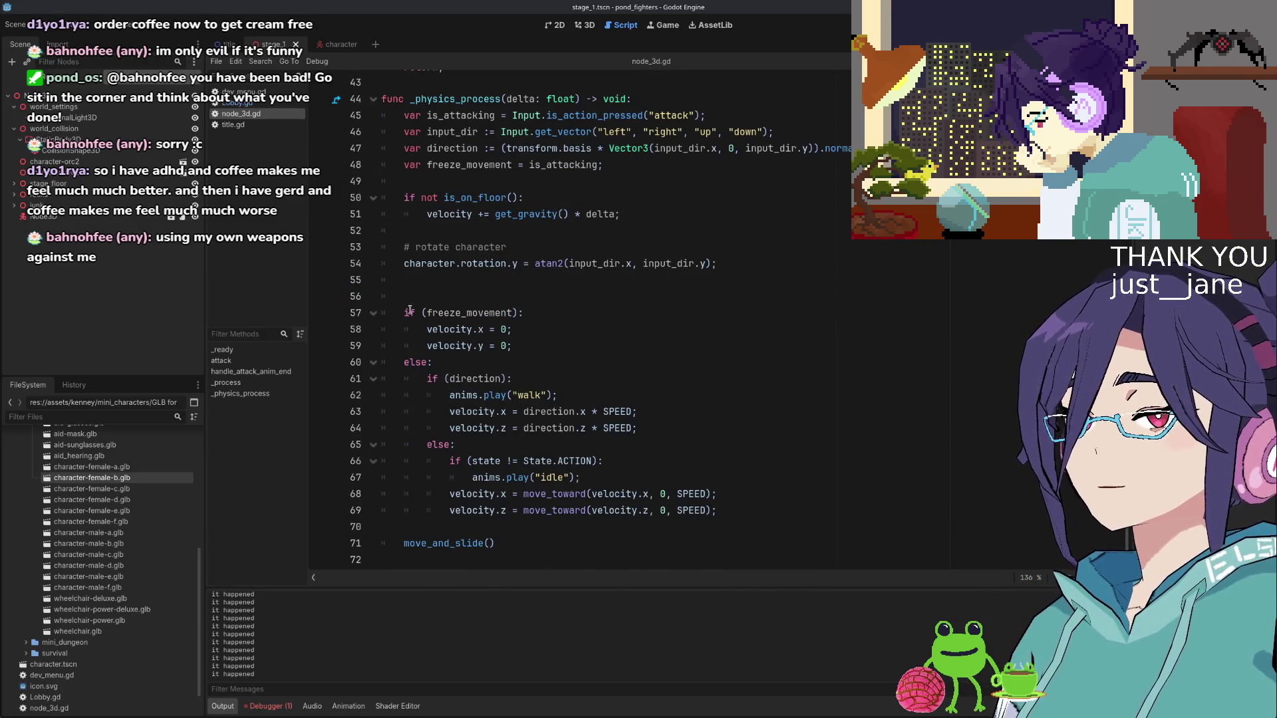
# Change the second zeroed line in the freeze_movement branch from velocity.y to velocity.z
pyautogui.click(466, 329)
pyautogui.click(489, 313)
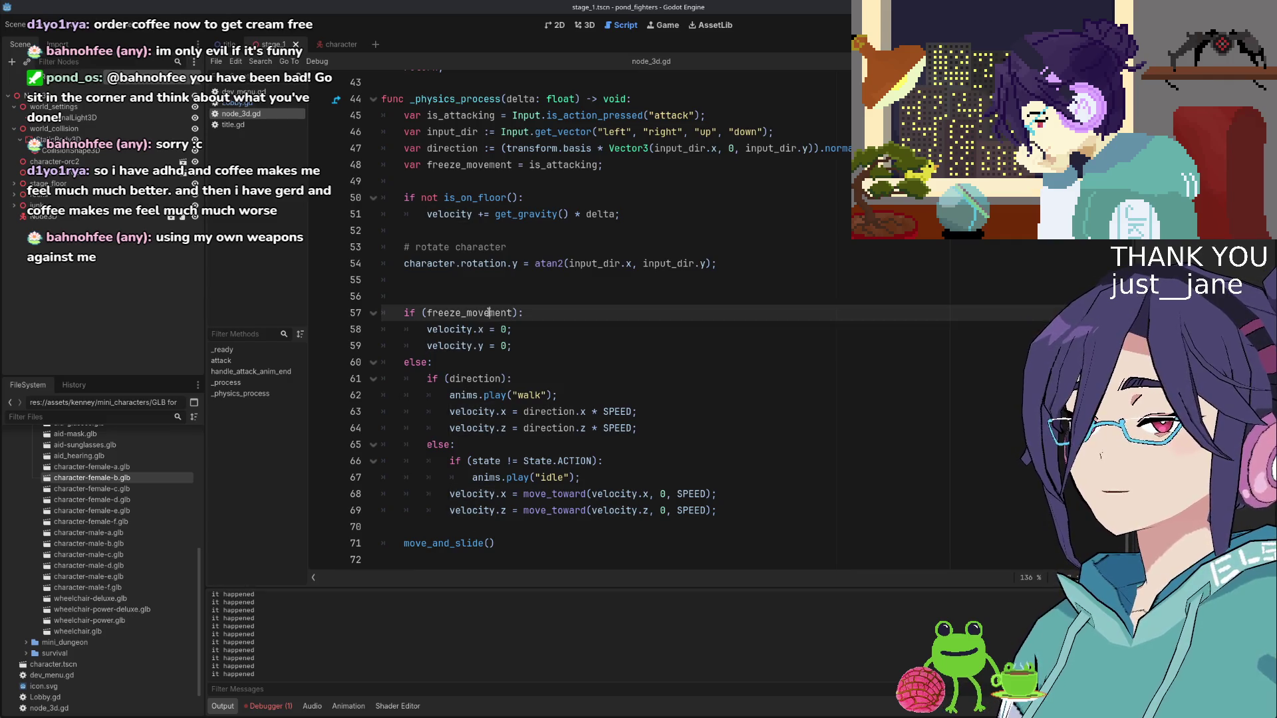
pyautogui.click(483, 345)
pyautogui.press('BackSpace')
pyautogui.write('z')
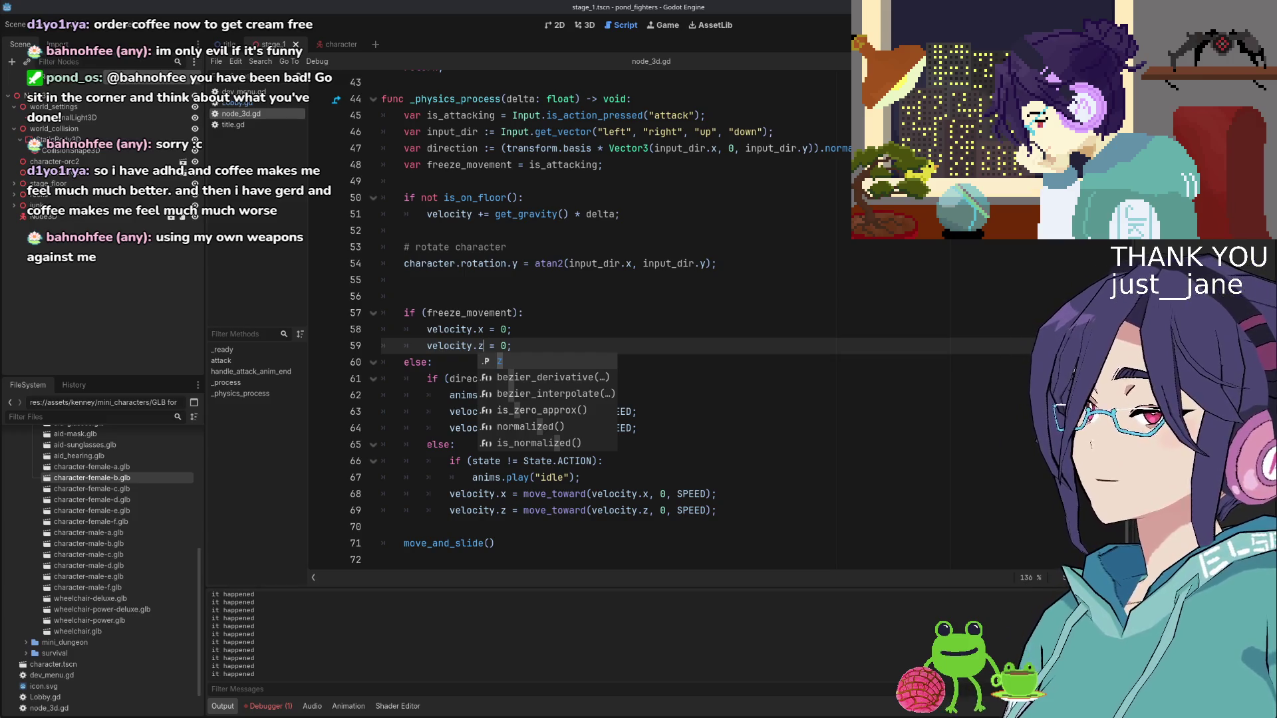
# Run the game, walk the character with A, W and S, then stop it with F8
pyautogui.press('F5')
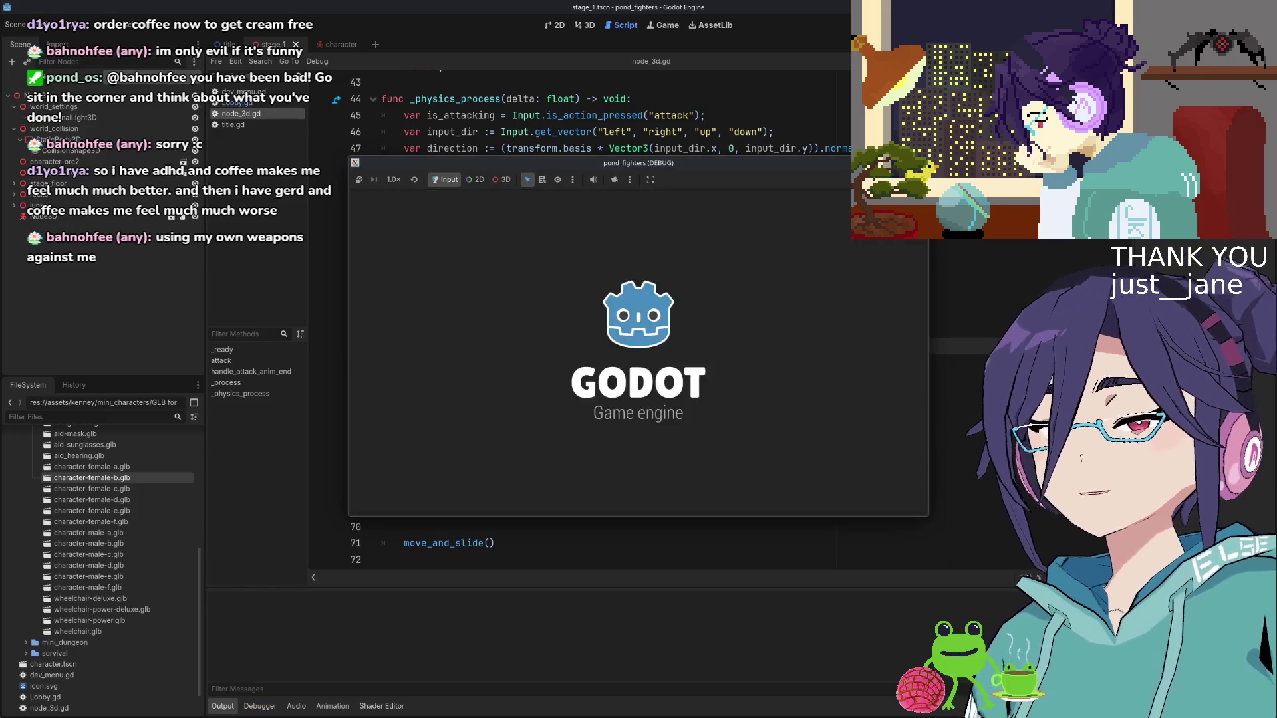
pyautogui.press('a')
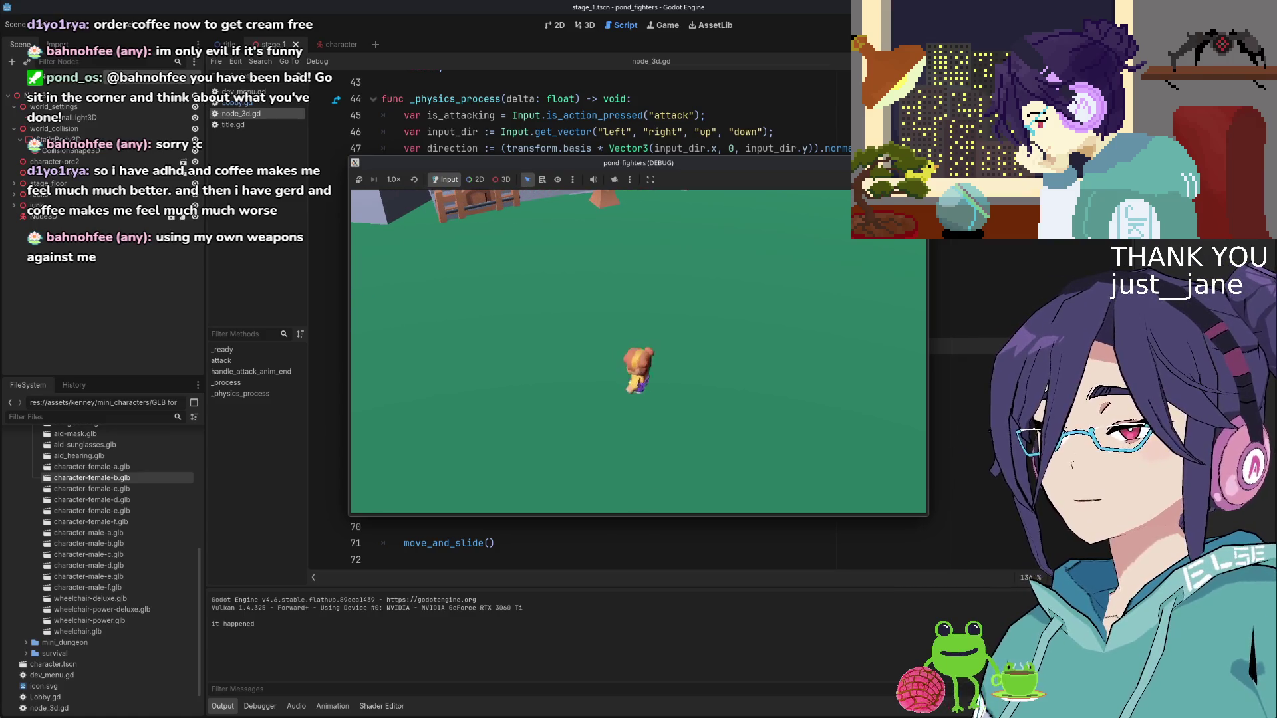
pyautogui.press('w')
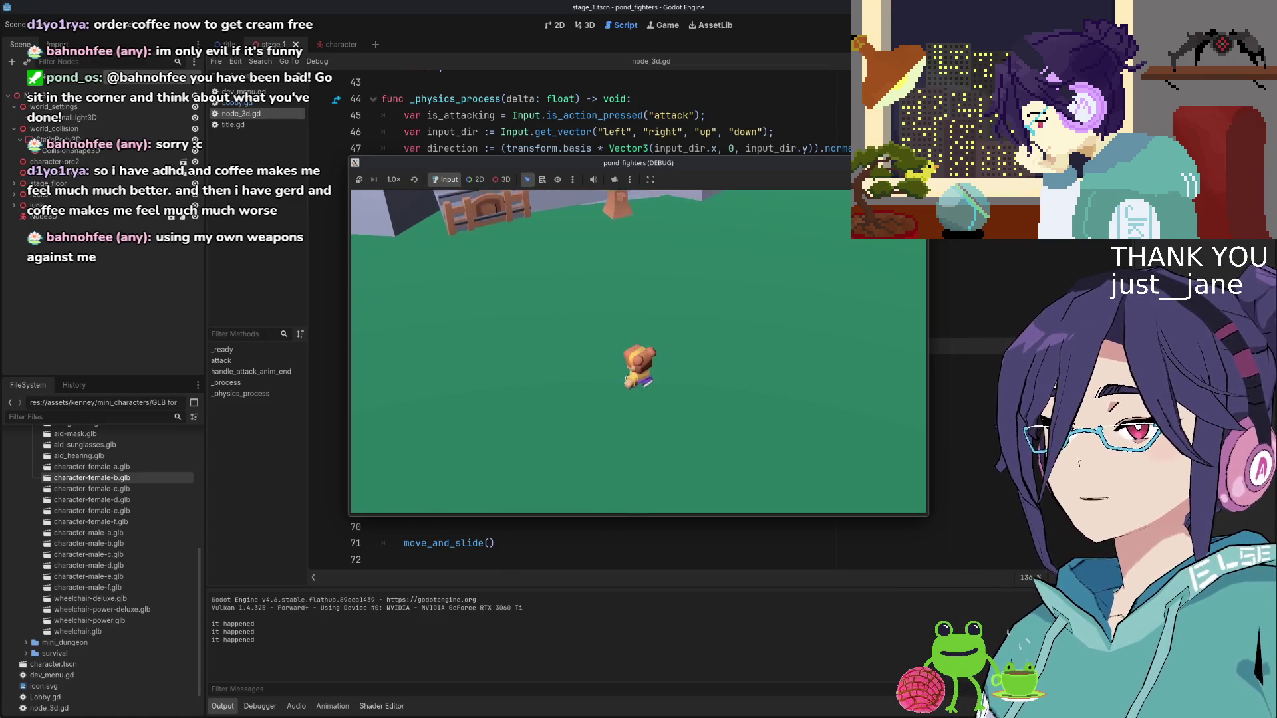
pyautogui.press('s')
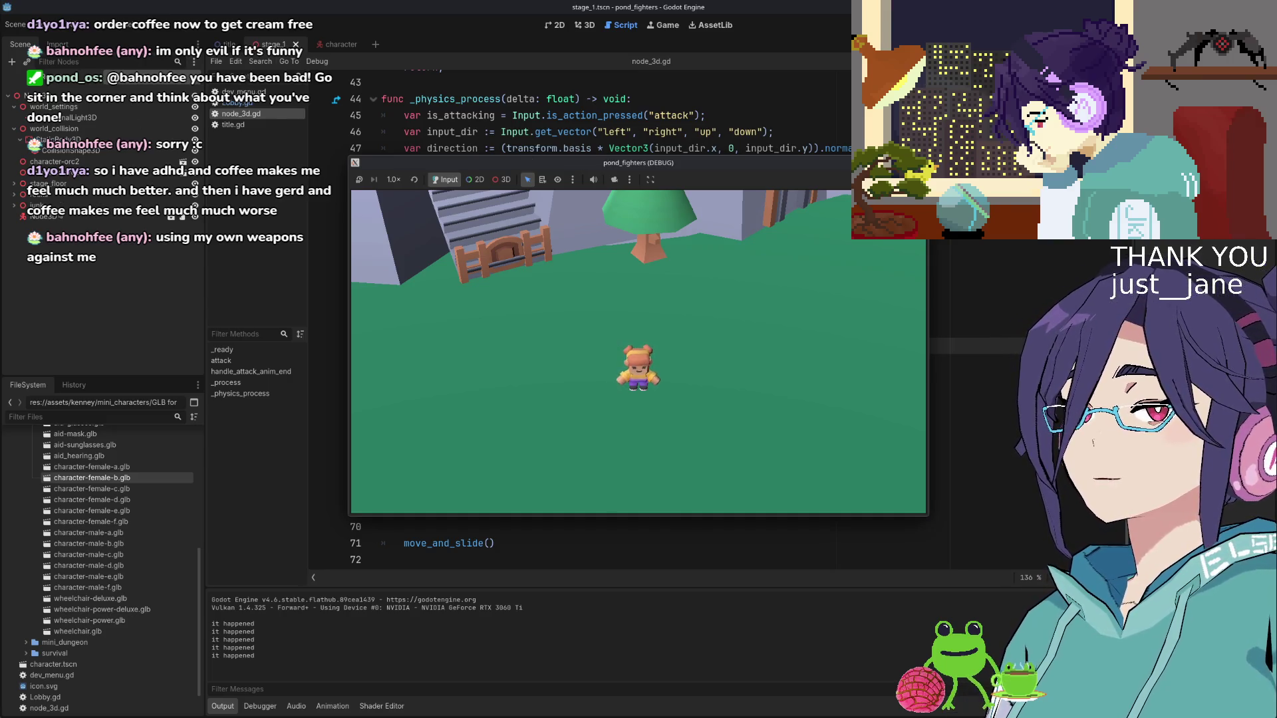
pyautogui.press('F8')
pyautogui.scroll(10, 545, 161)
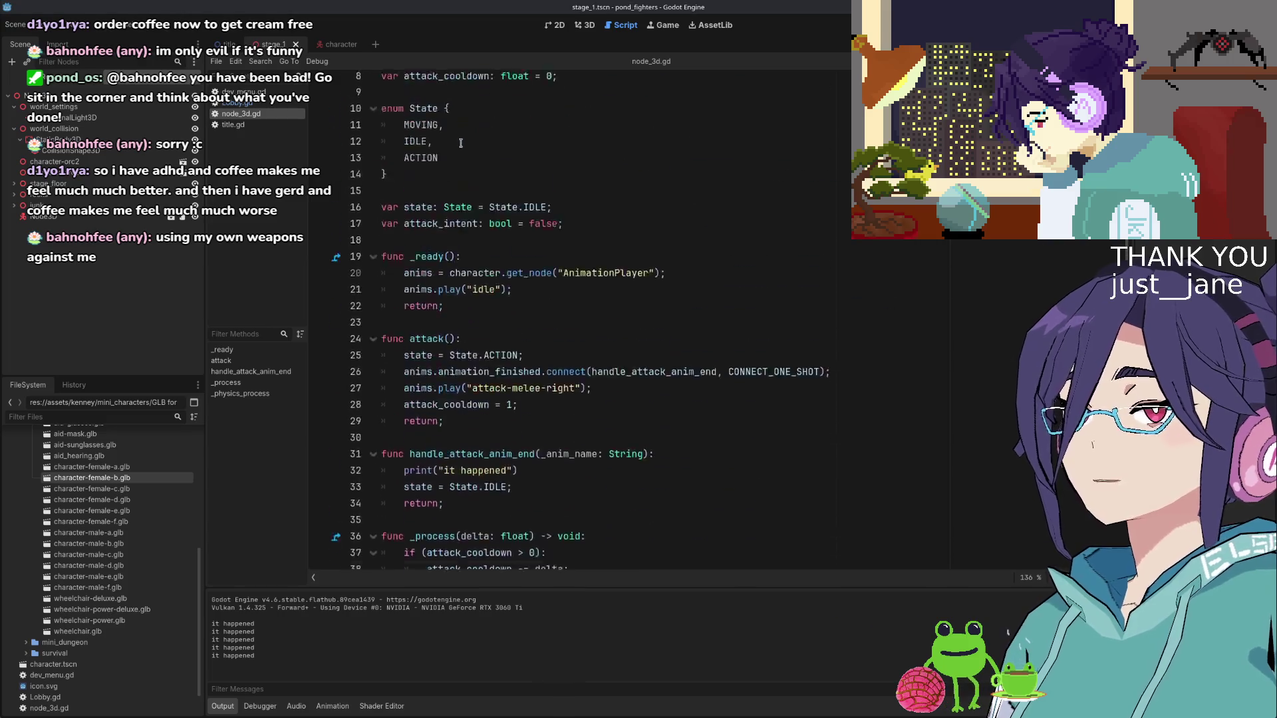
# Replace attack_duration's default 1.0 with .3 and run the game to try an attack
pyautogui.click(603, 131)
pyautogui.doubleClick(603, 131)
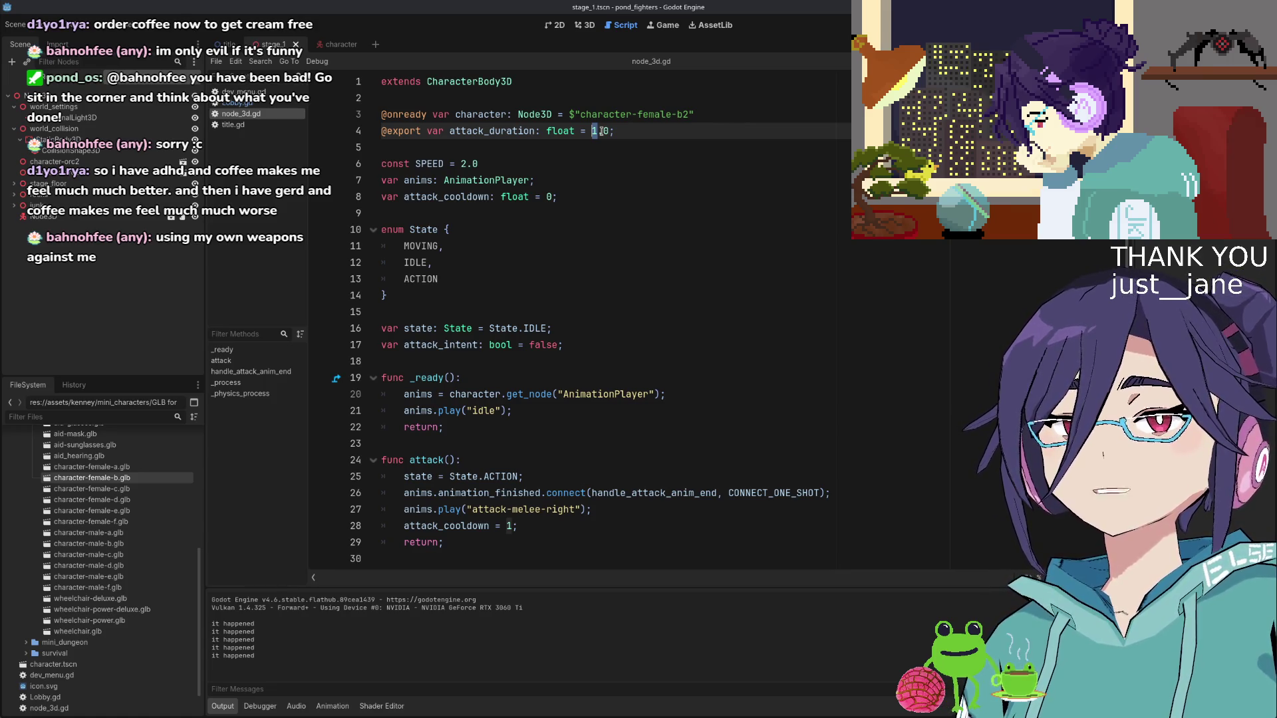
pyautogui.moveTo(593, 131); pyautogui.dragTo(602, 131)
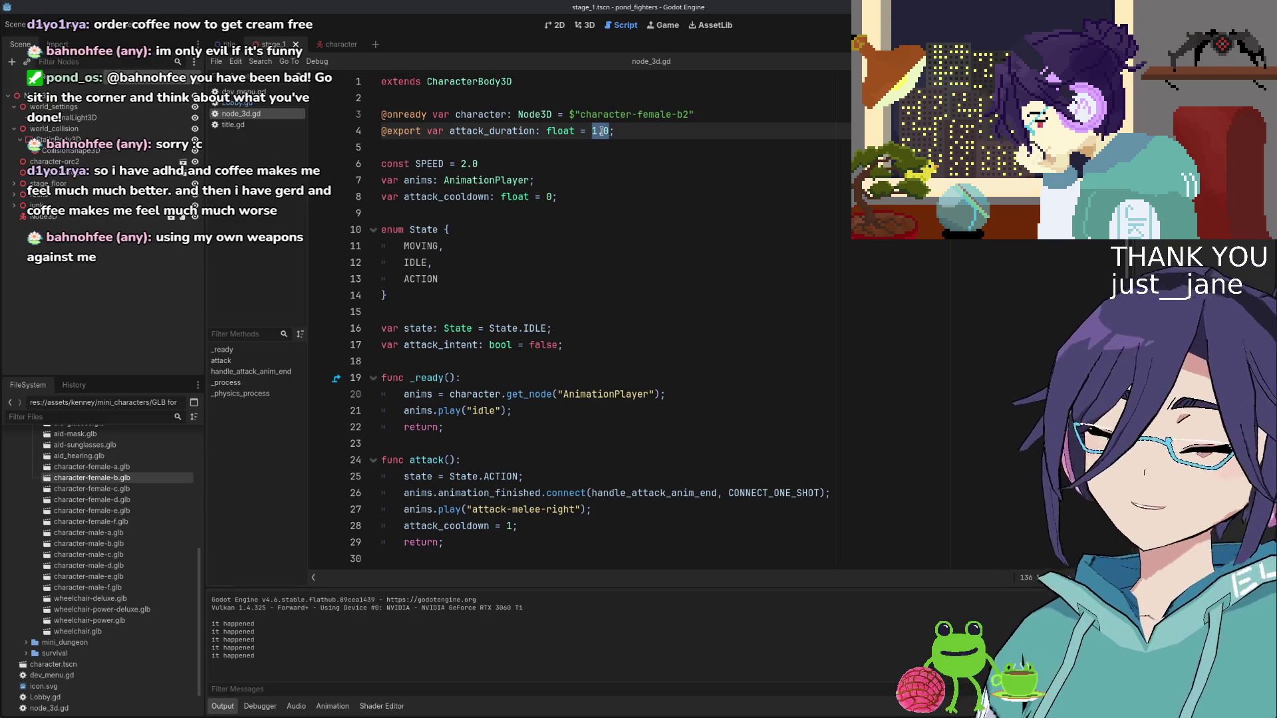
pyautogui.write('.3')
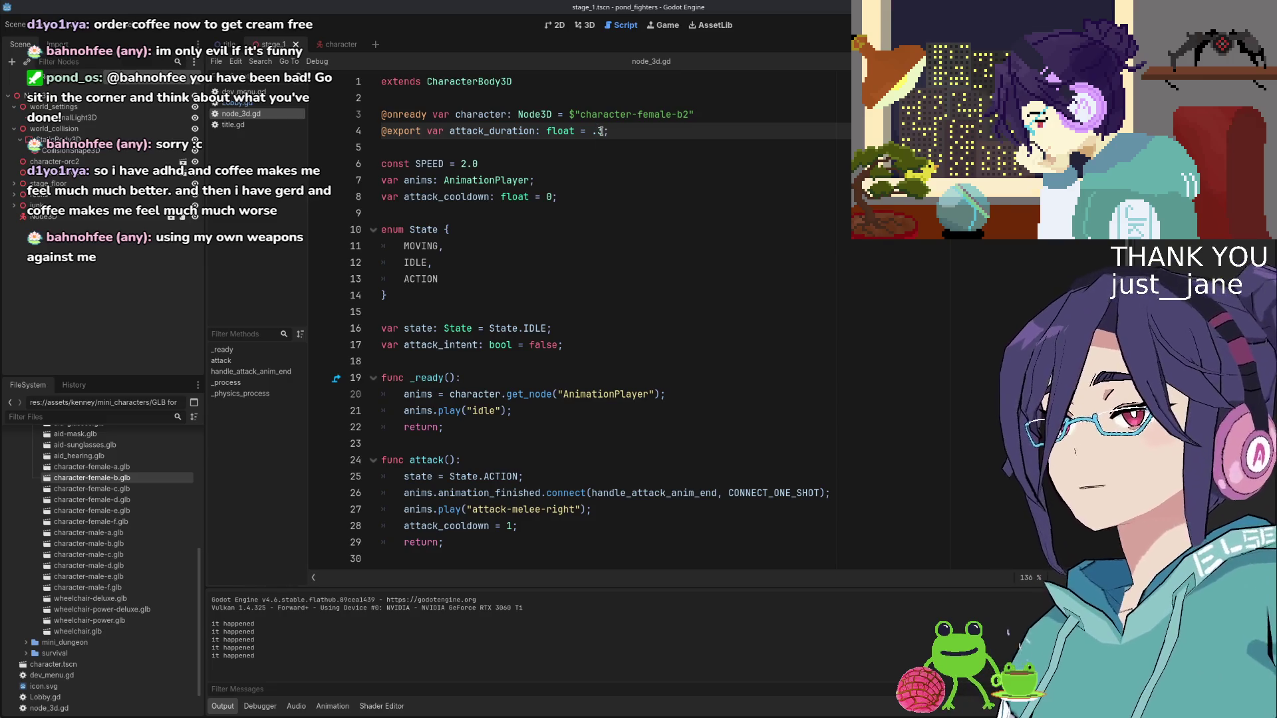
pyautogui.press('F5')
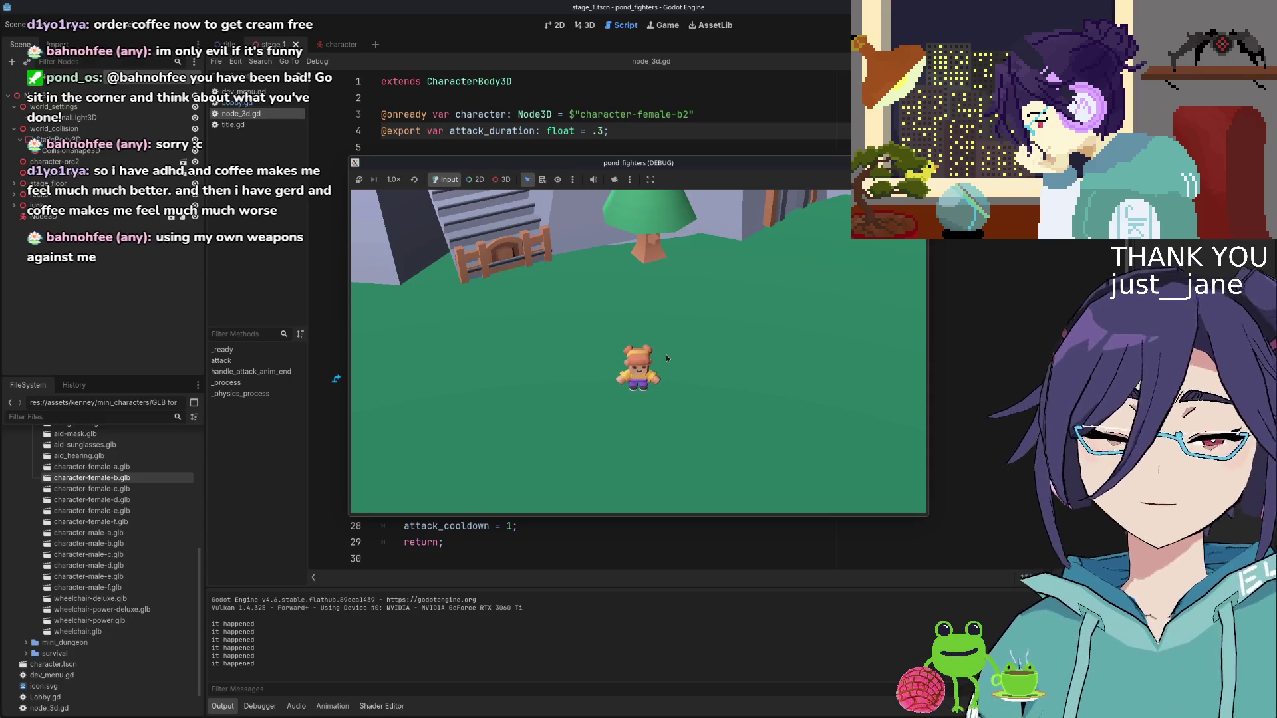
pyautogui.click(665, 354)
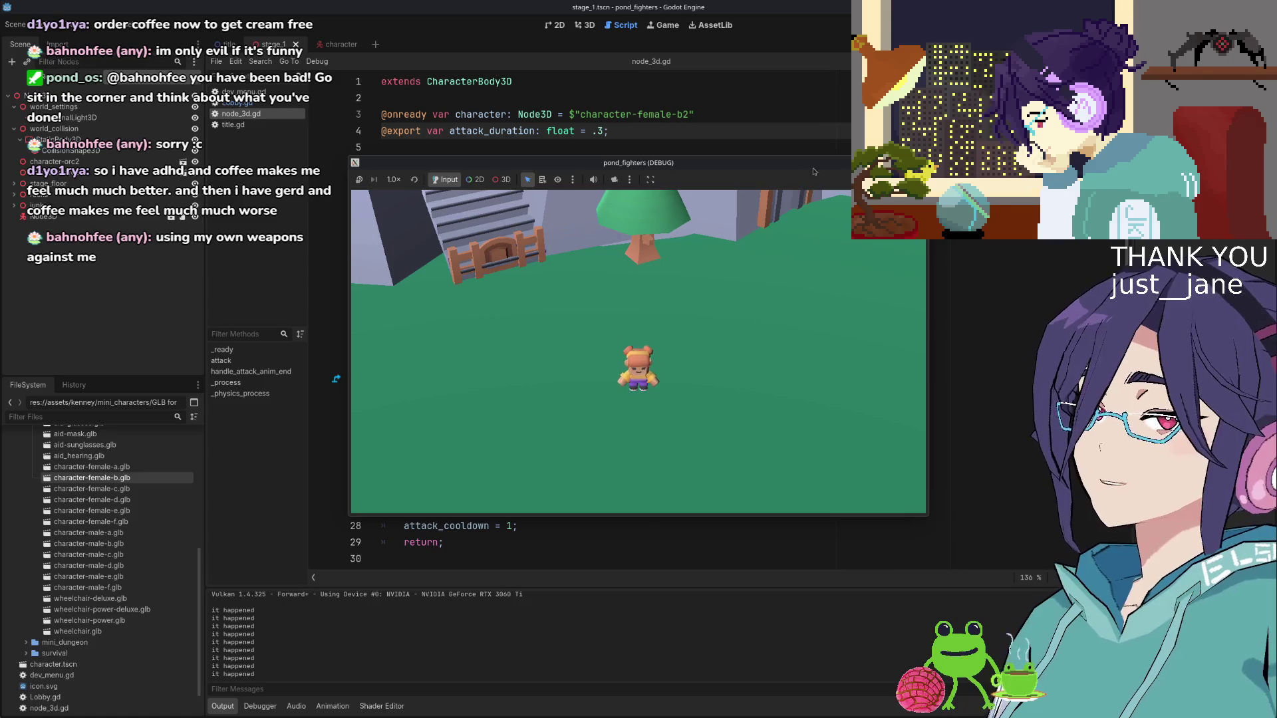
# Correct the default to 0.3, then run and stop the game twice to test it
pyautogui.click(785, 137)
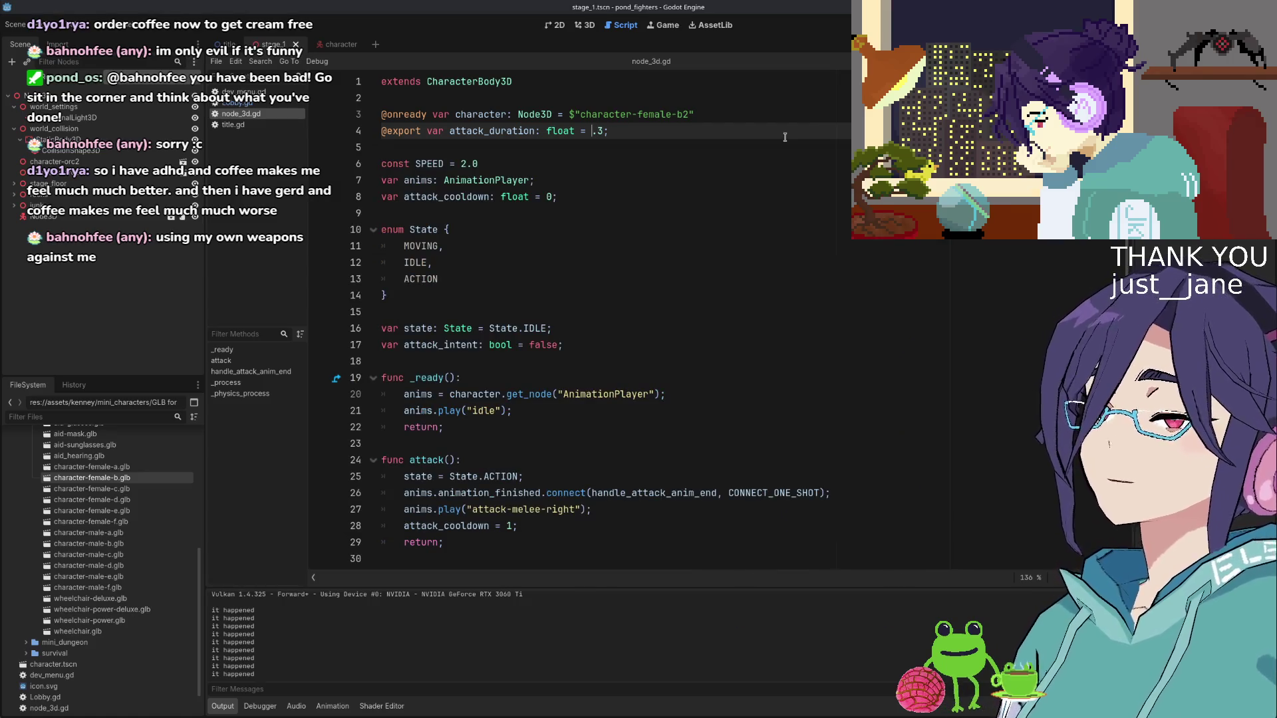
pyautogui.press('Left')
pyautogui.press('Left')
pyautogui.press('Left')
pyautogui.write('0')
pyautogui.press('F5')
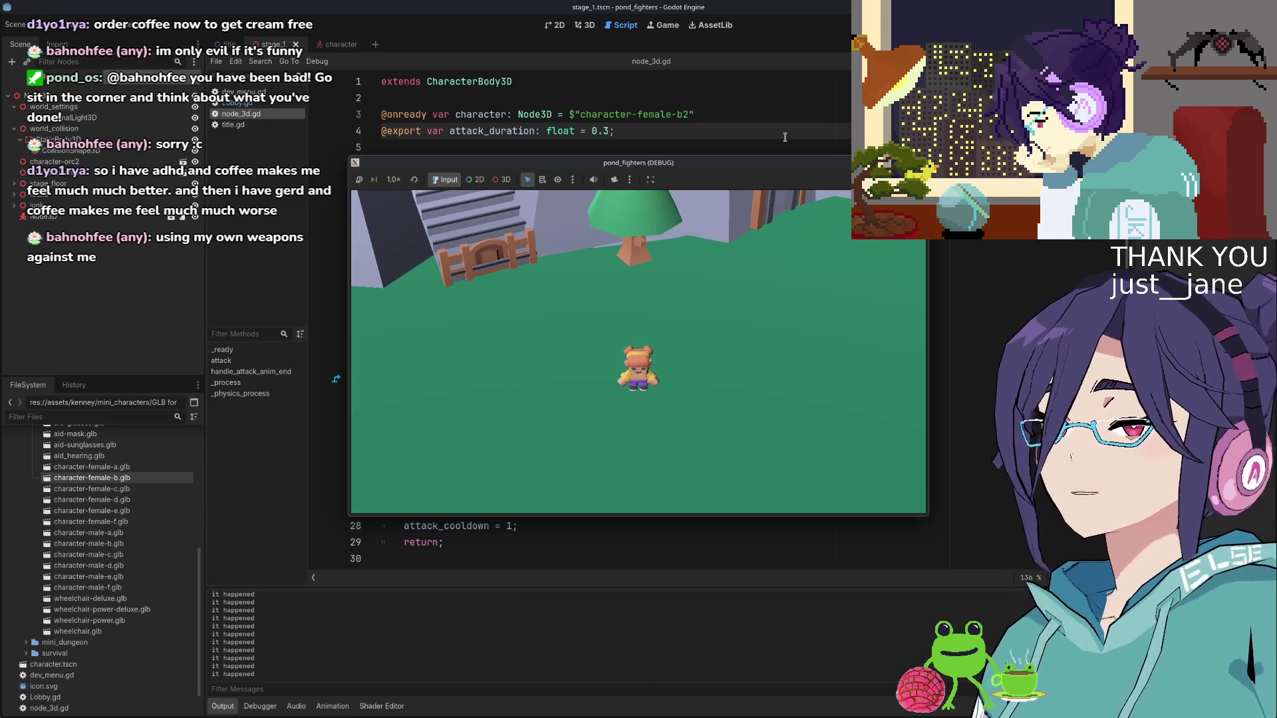
pyautogui.press('F8')
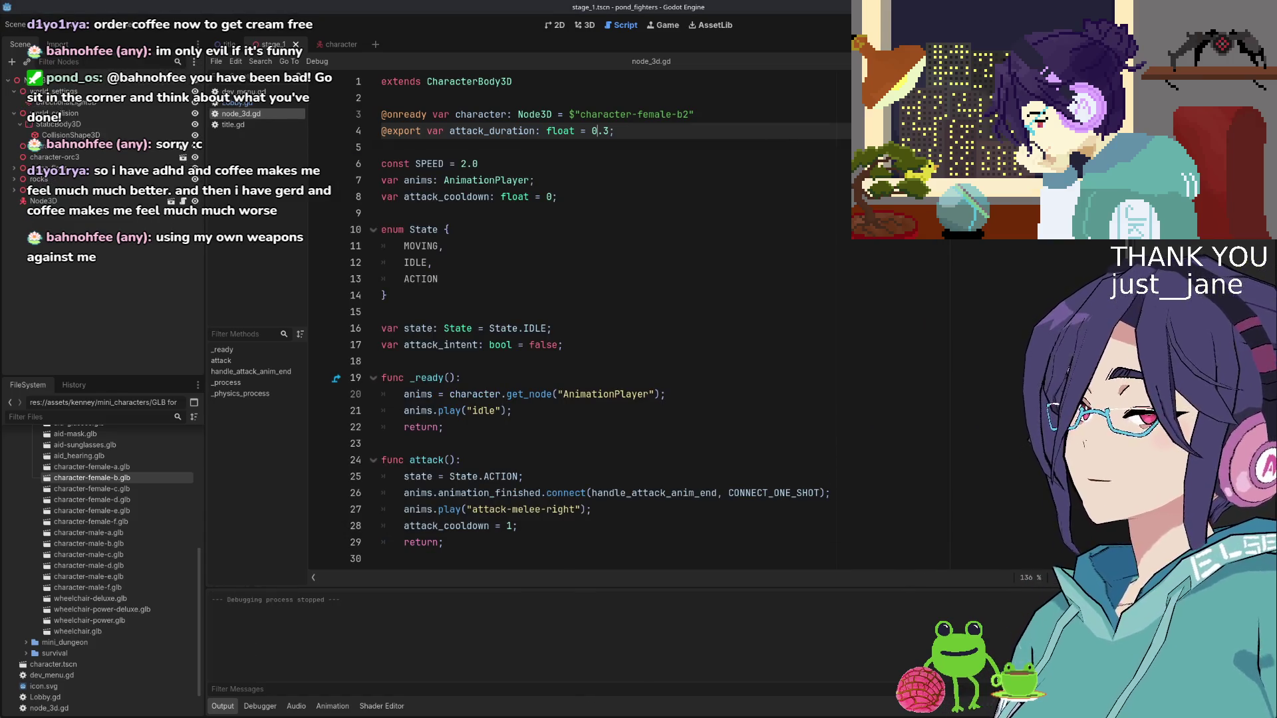
pyautogui.press('F5')
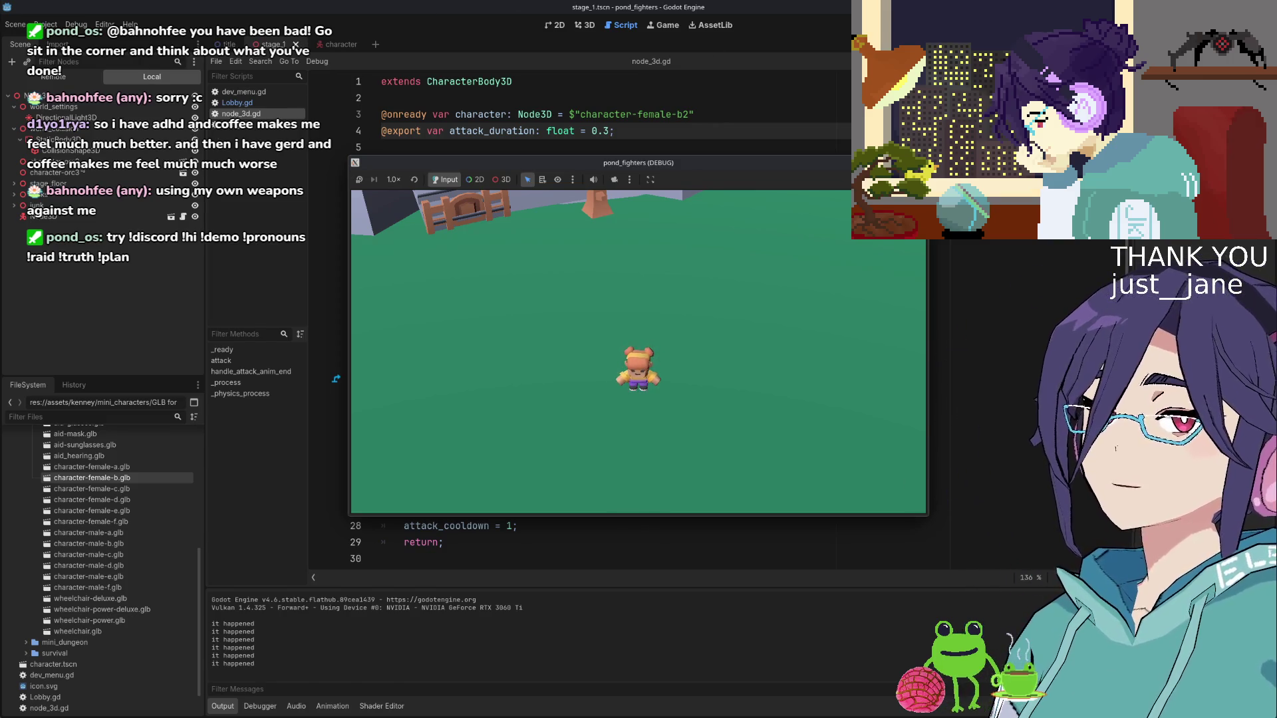
pyautogui.press('F8')
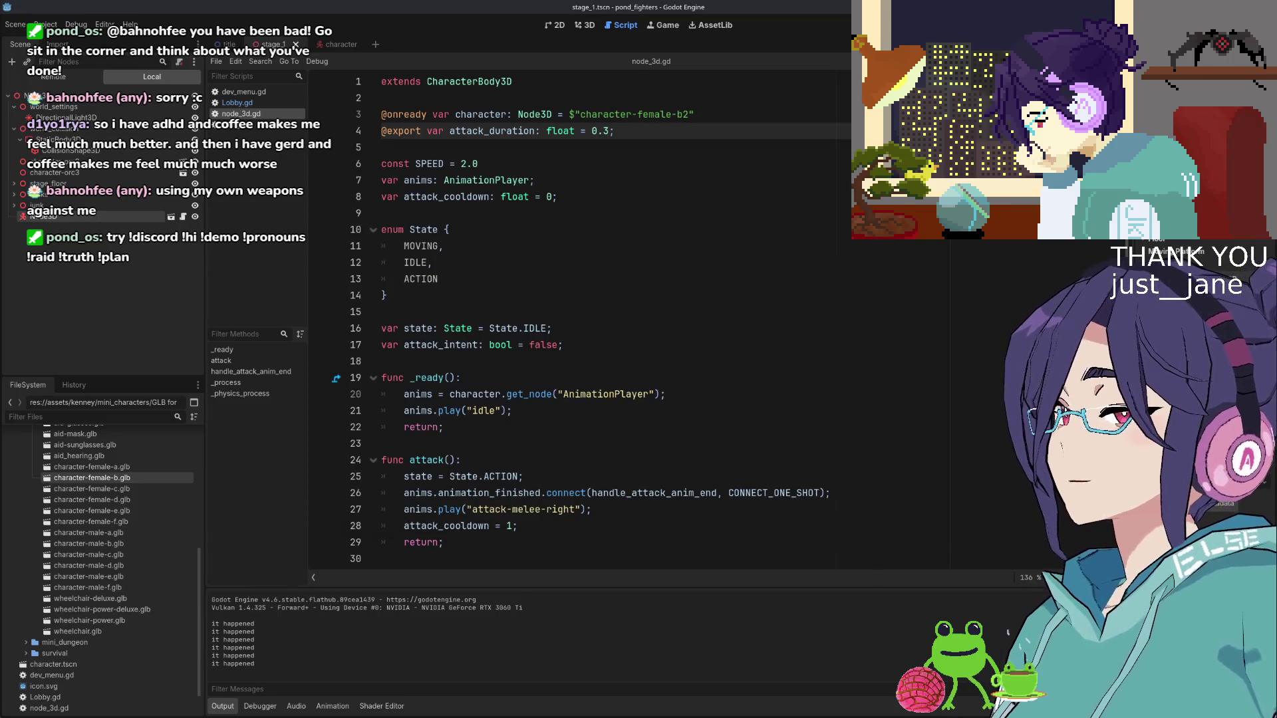
# Save node_3d.gd with the 0.3 attack_duration default
pyautogui.click(562, 179)
pyautogui.click(590, 131)
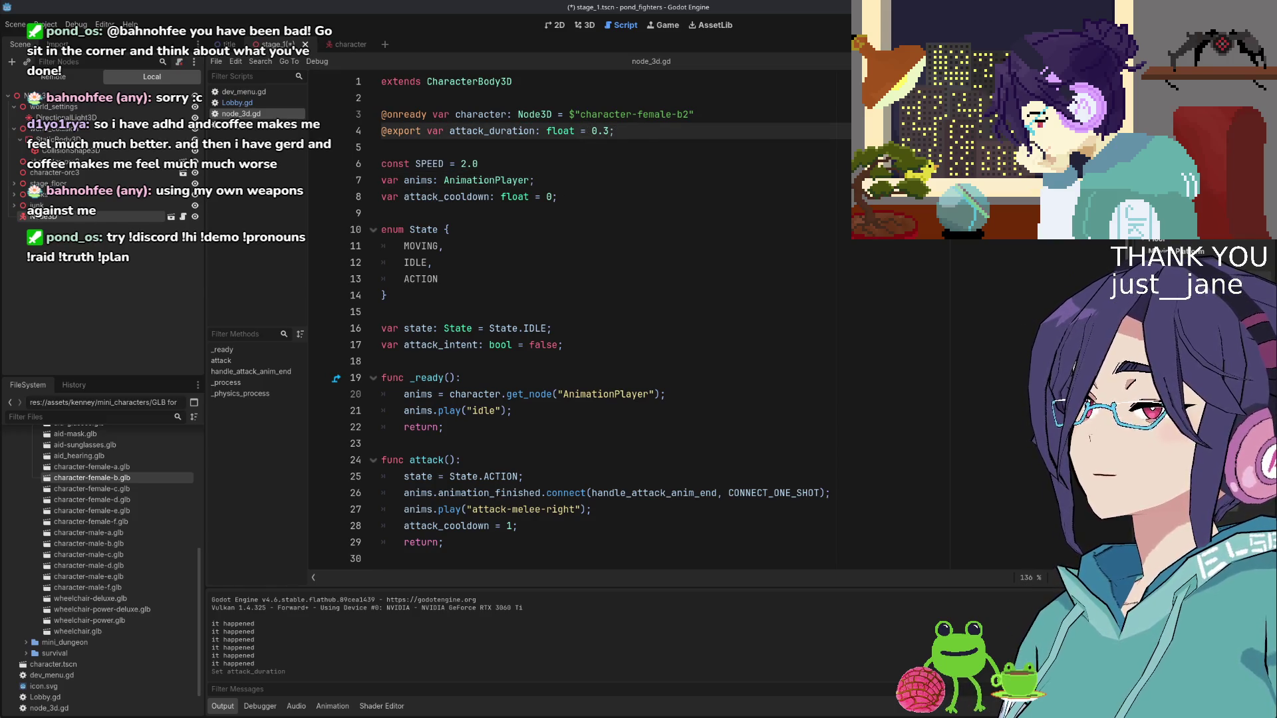
pyautogui.click(698, 167)
pyautogui.hotkey('ctrl', 's')
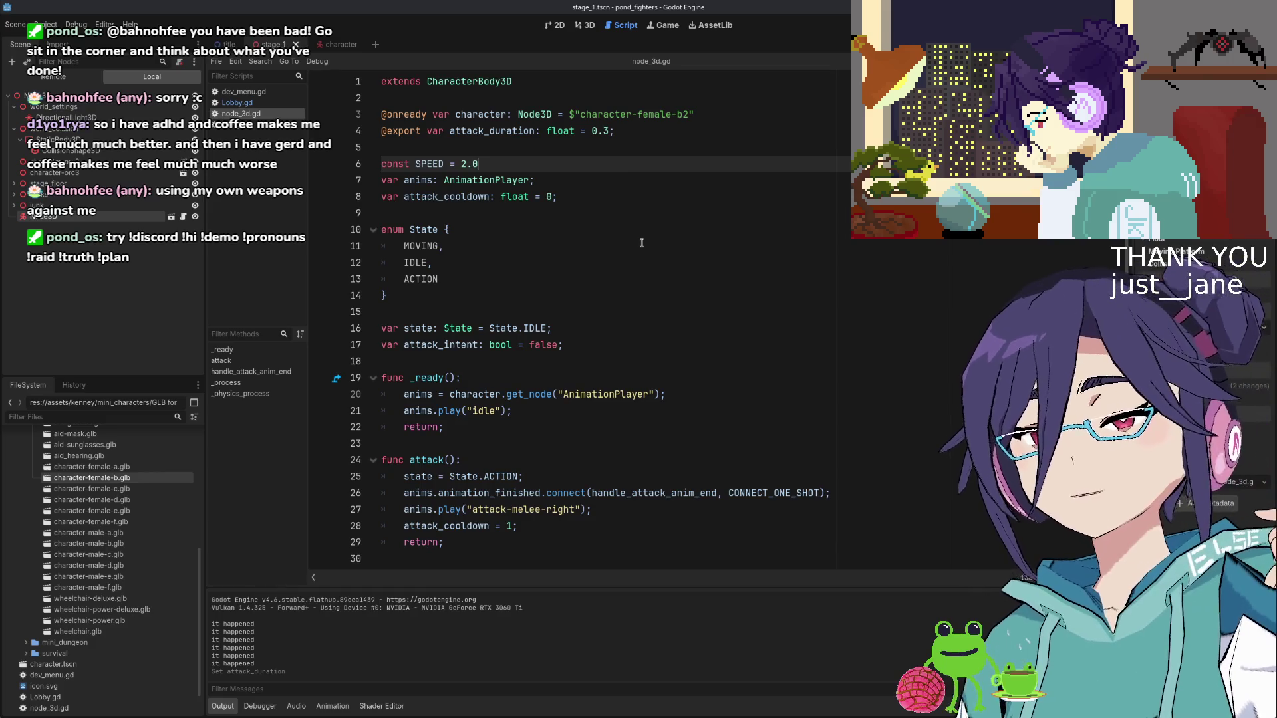
pyautogui.scroll(-2, 661, 258)
pyautogui.scroll(2, 488, 326)
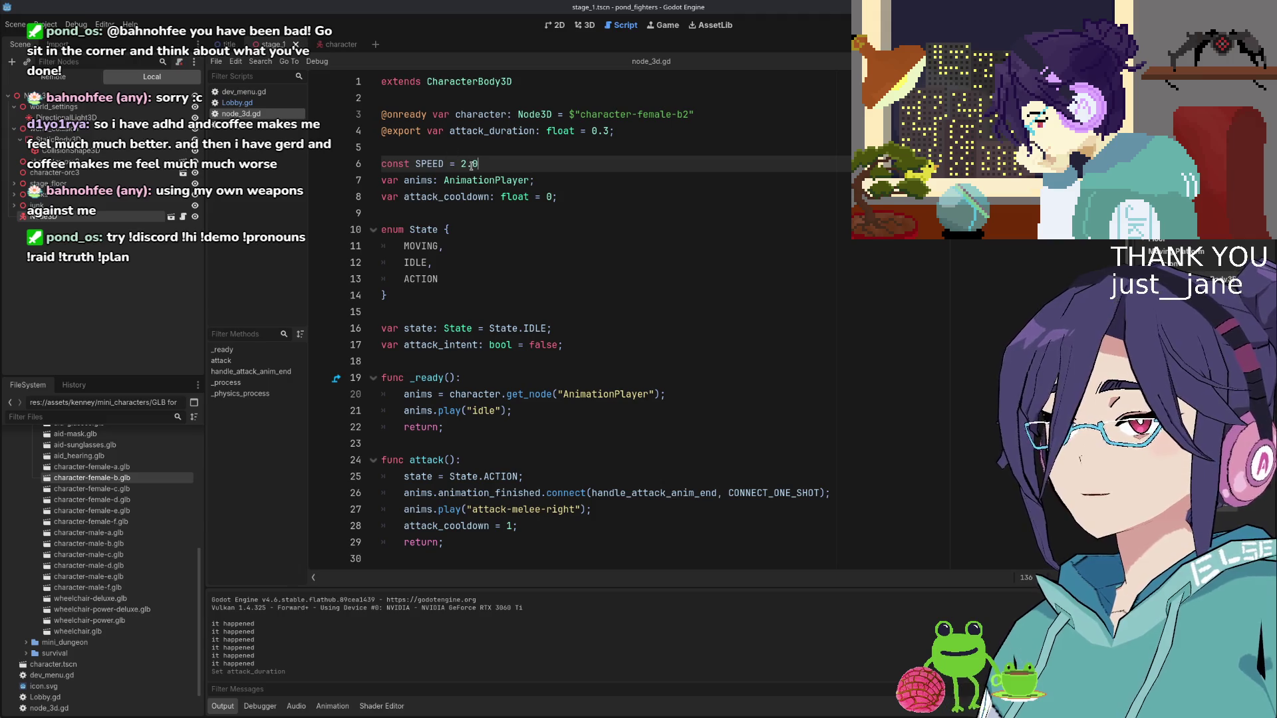
# Copy the attack_duration variable name from line 4
pyautogui.doubleClick(597, 131)
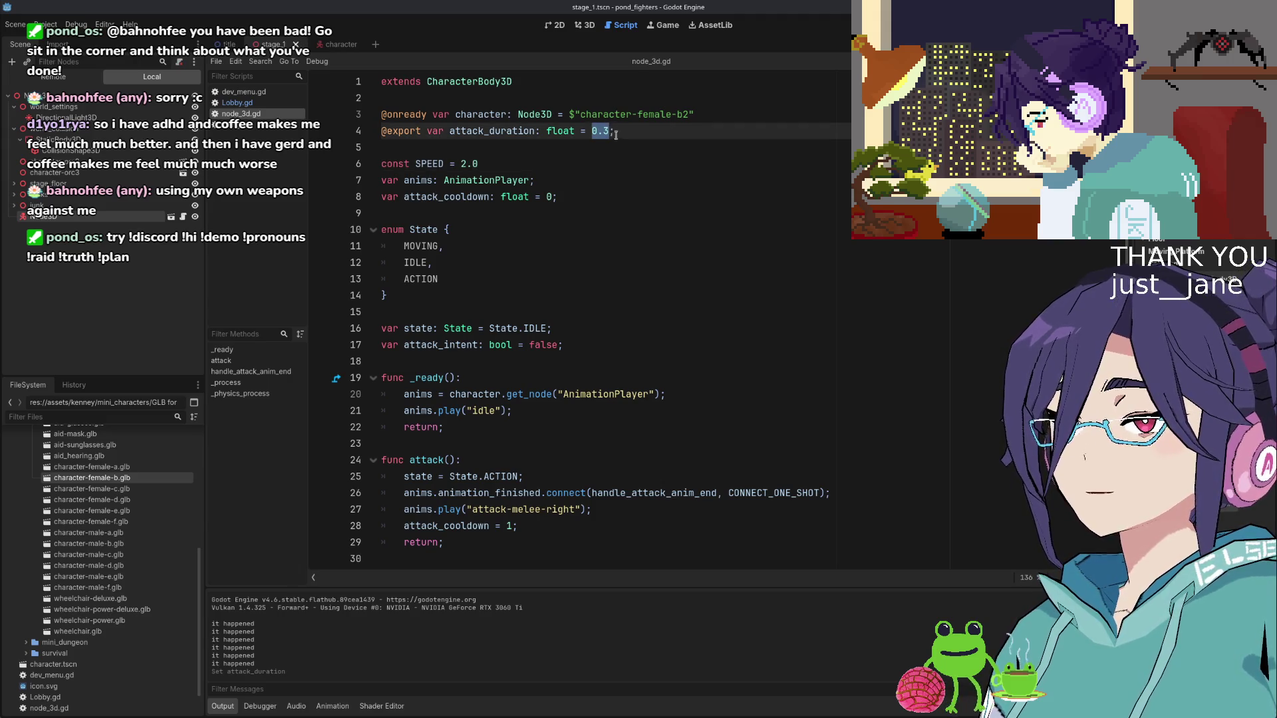
pyautogui.doubleClick(472, 131)
pyautogui.hotkey('ctrl', 'c')
pyautogui.scroll(-5, 549, 413)
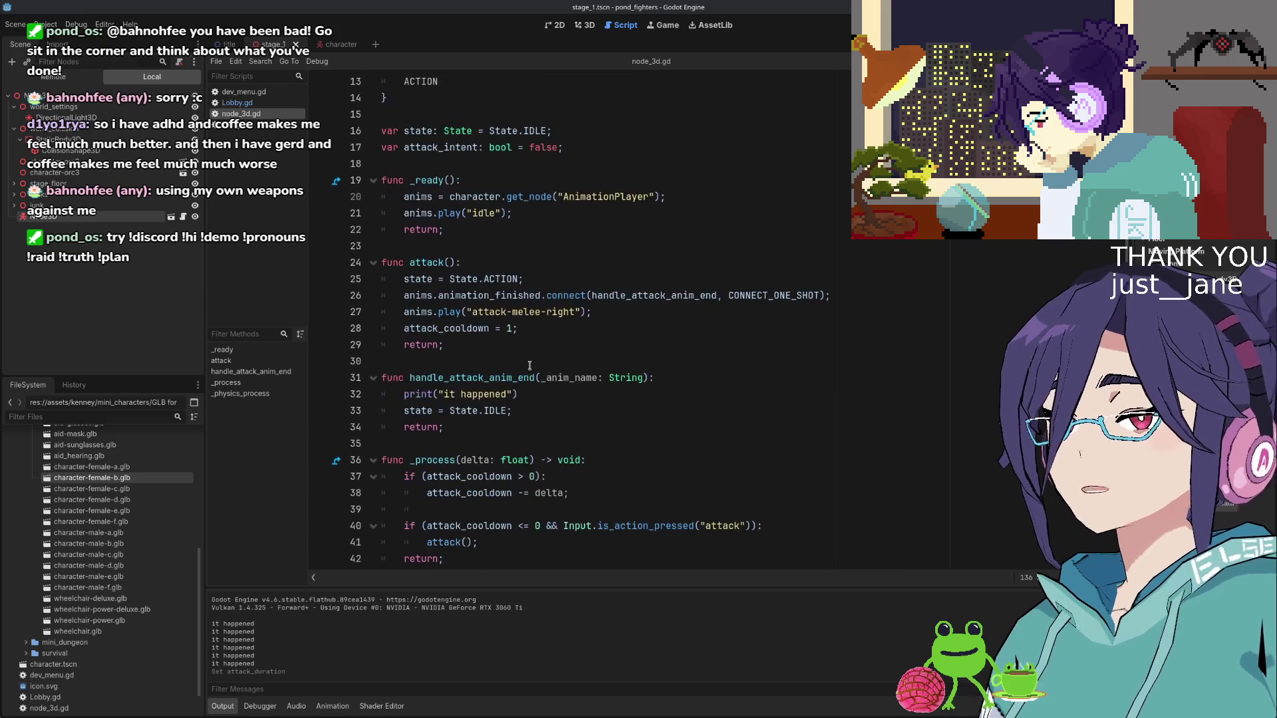
pyautogui.scroll(-6, 548, 414)
pyautogui.scroll(7, 527, 363)
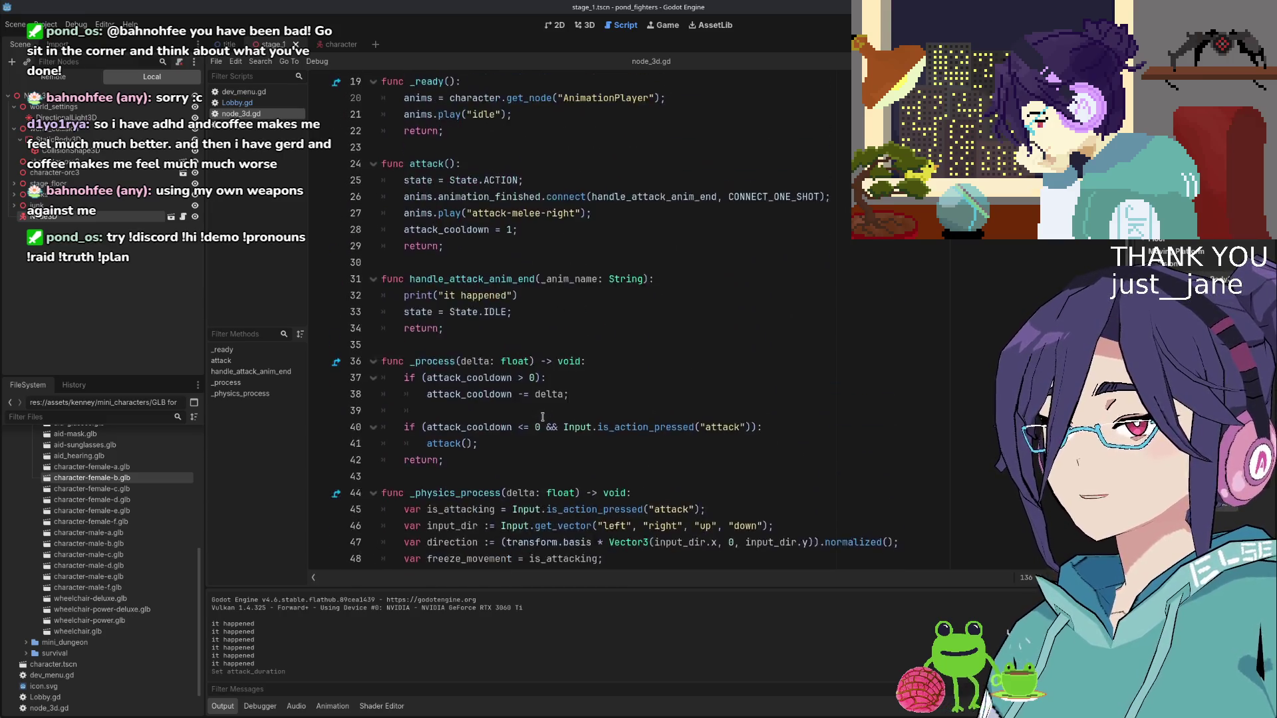
pyautogui.scroll(-3, 526, 363)
# Replace the 1 in the attack_cooldown assignment on line 28 with attack_duration and save
pyautogui.click(514, 174)
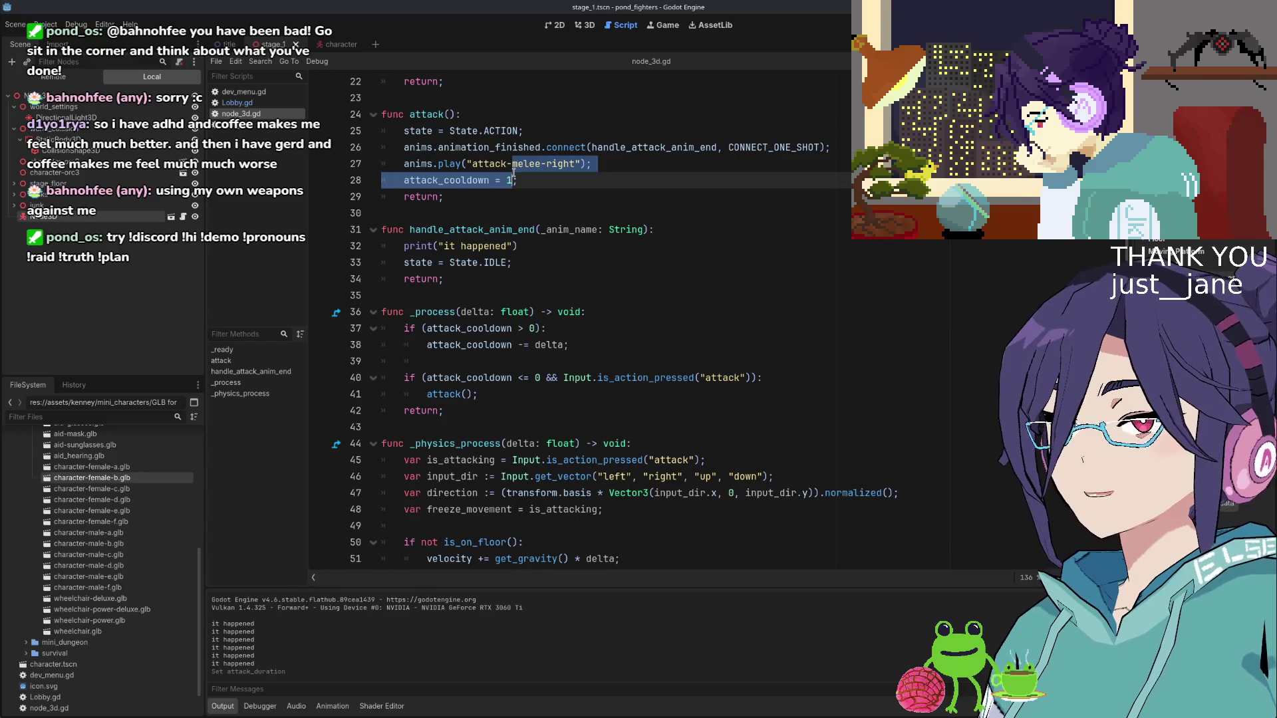
pyautogui.press('BackSpace')
pyautogui.hotkey('ctrl', 'v')
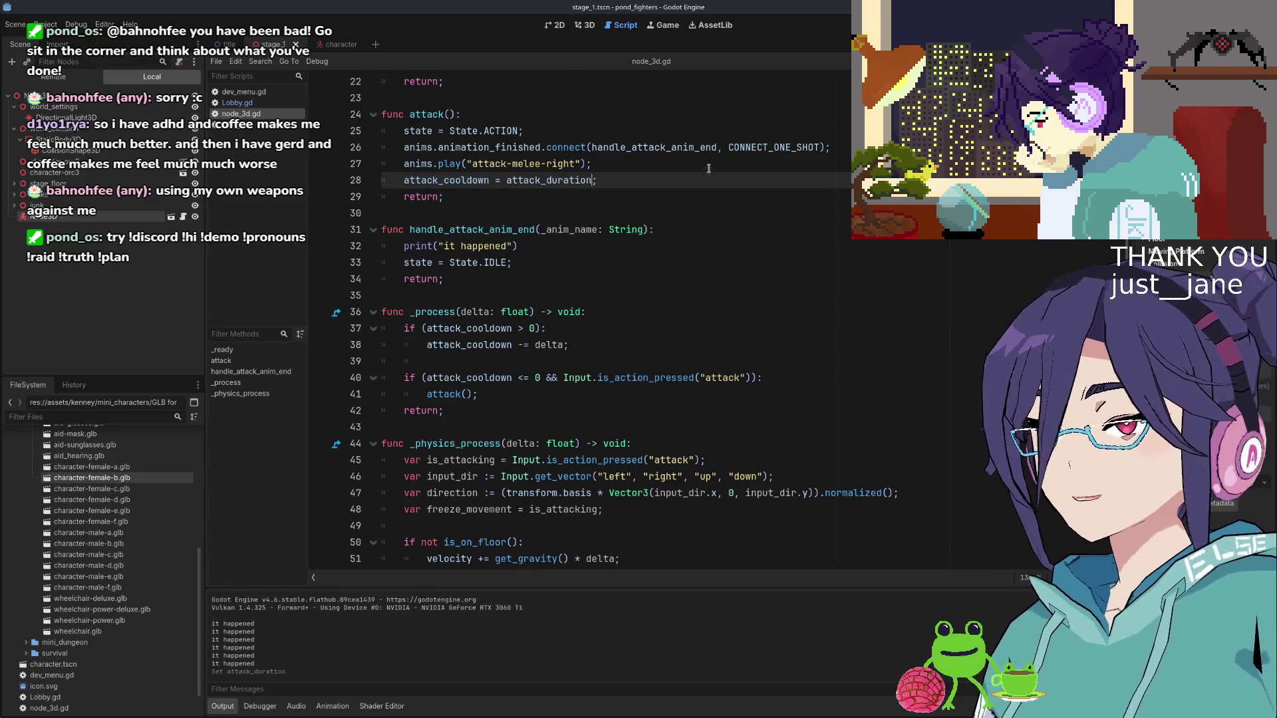
pyautogui.scroll(-2, 705, 157)
pyautogui.click(620, 283)
pyautogui.press('Down')
pyautogui.press('Down')
pyautogui.press('Down')
pyautogui.scroll(3, 620, 282)
pyautogui.click(626, 279)
pyautogui.hotkey('ctrl', 's')
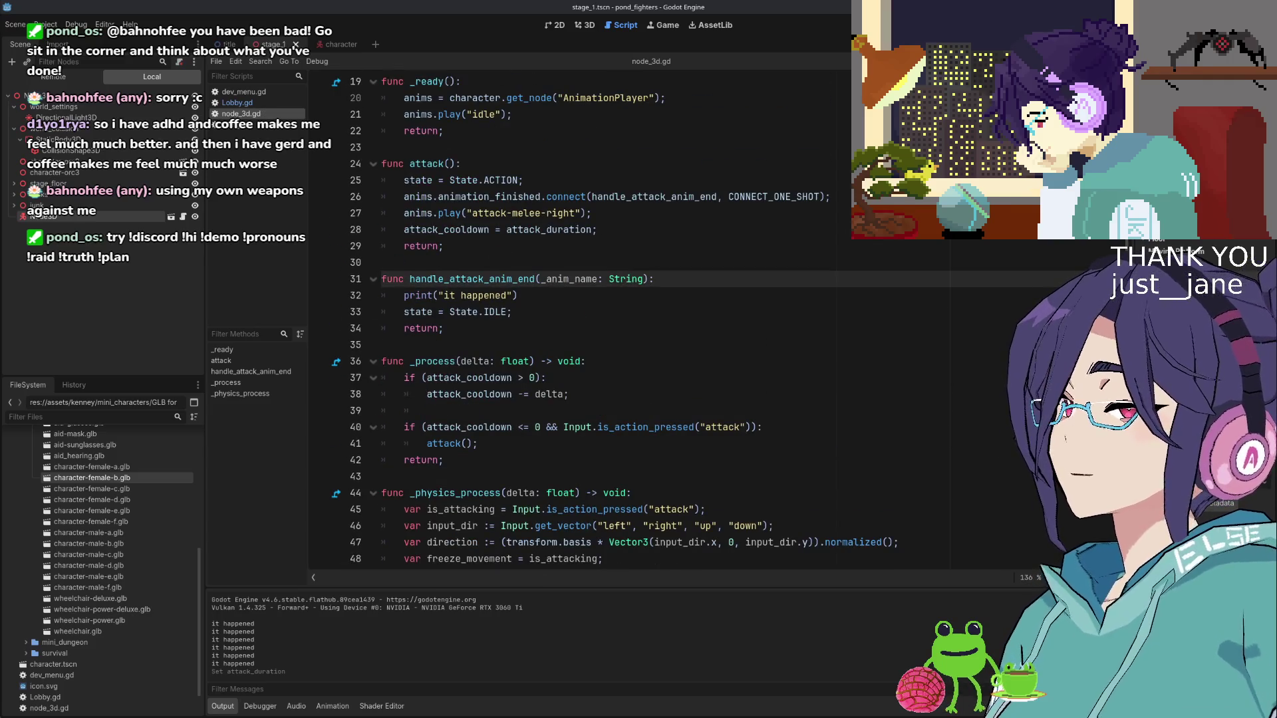
# Run the game to test the attack_duration cooldown, then stop it with F8
pyautogui.press('F5')
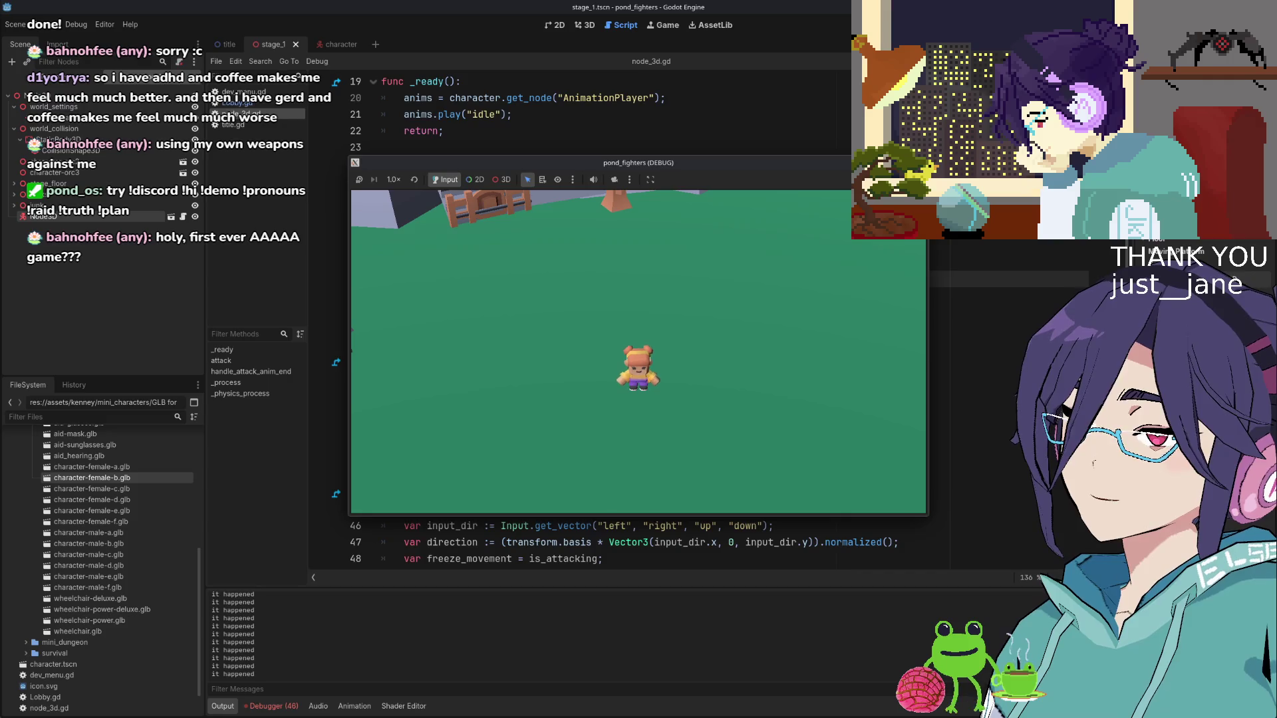
pyautogui.press('F8')
pyautogui.click(724, 328)
pyautogui.scroll(-3, 725, 332)
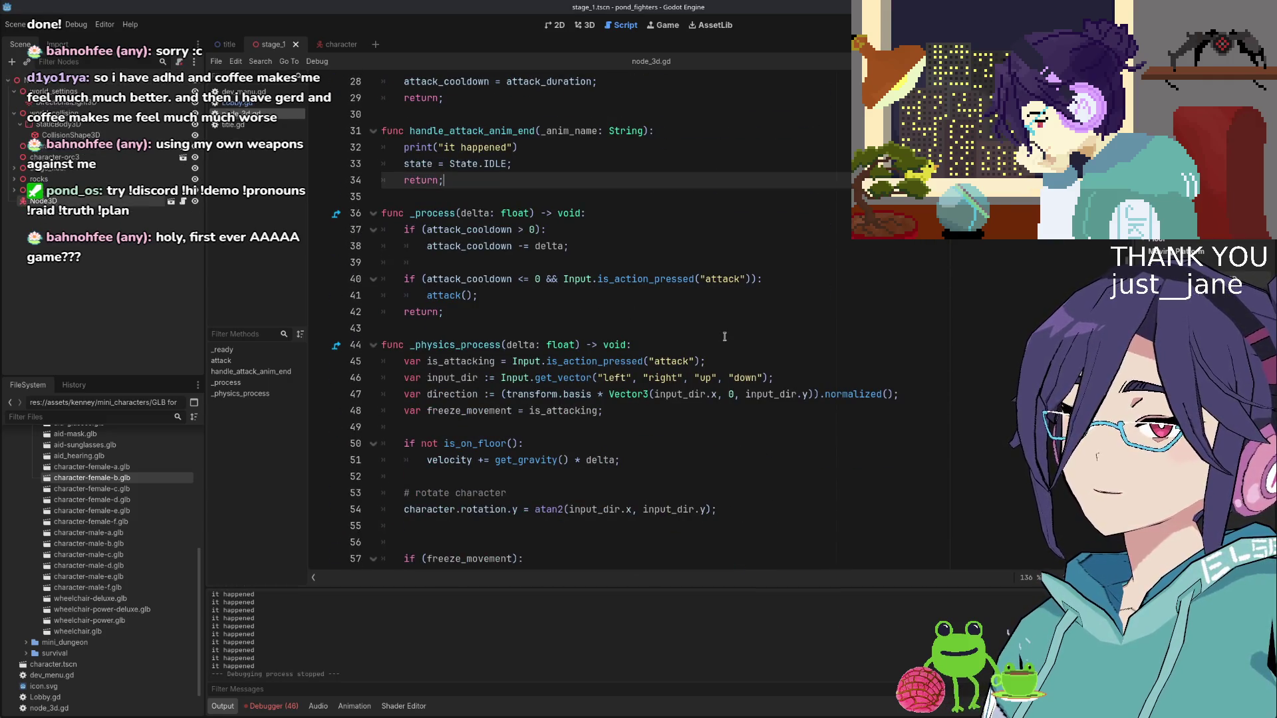
pyautogui.scroll(9, 698, 320)
pyautogui.scroll(-7, 628, 199)
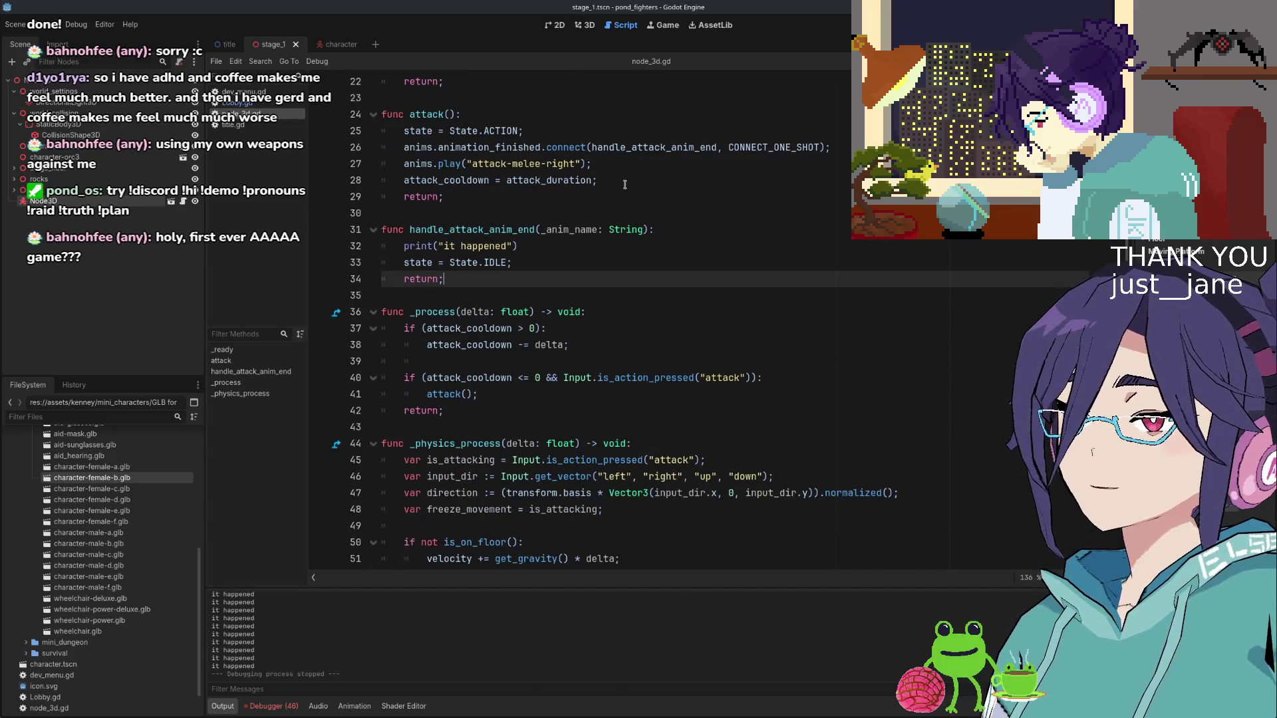
pyautogui.scroll(2, 625, 184)
pyautogui.click(633, 278)
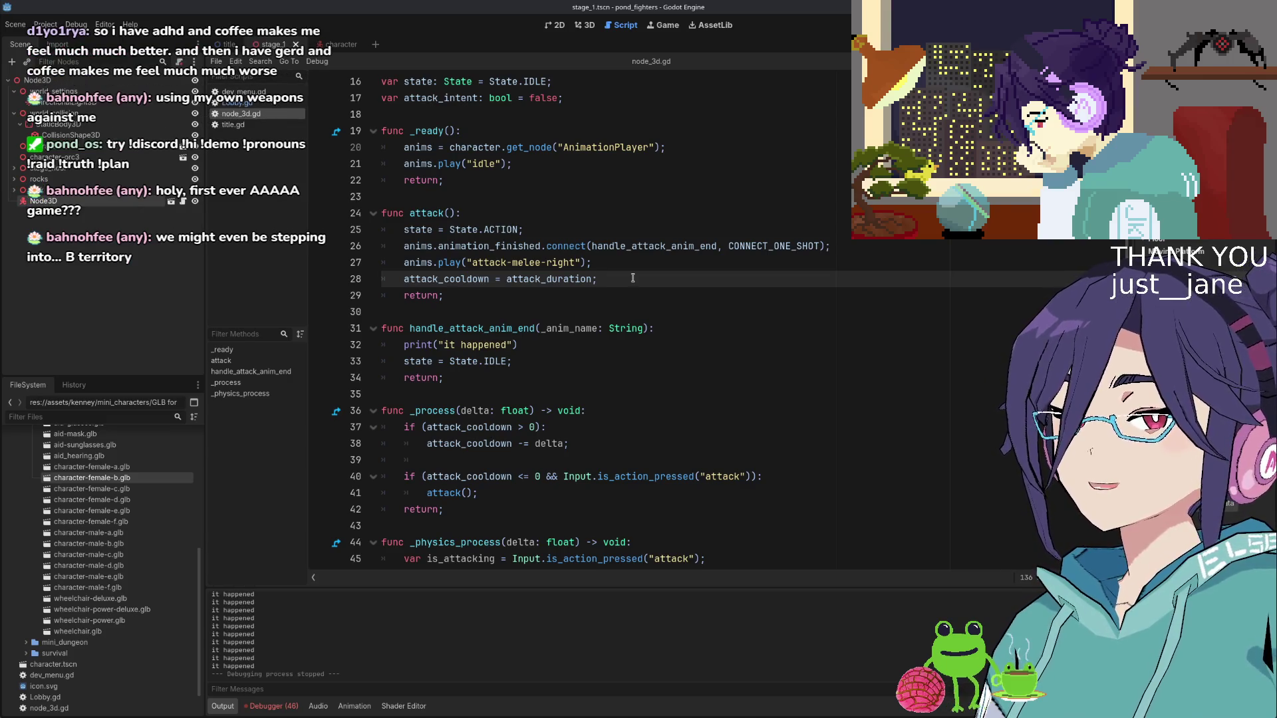
# Collapse the world_collision and world_settings nodes in the Scene dock
pyautogui.click(14, 113)
pyautogui.click(14, 91)
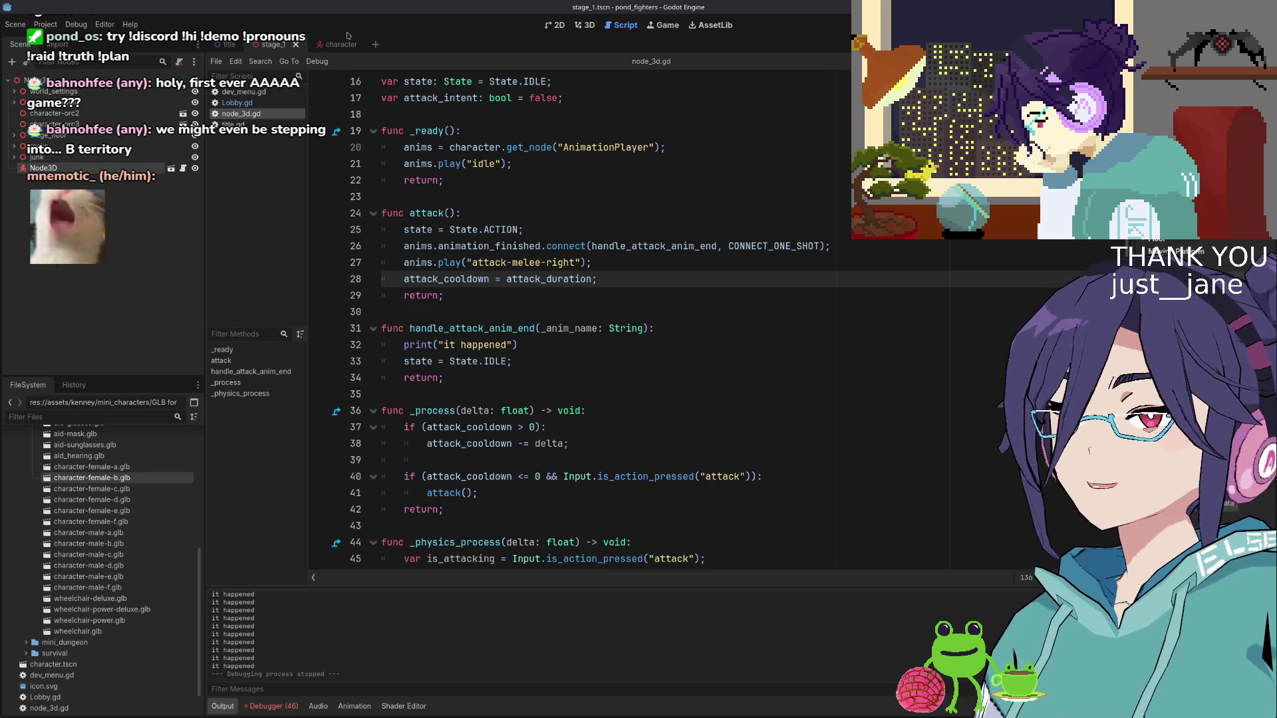
pyautogui.moveTo(340, 44)
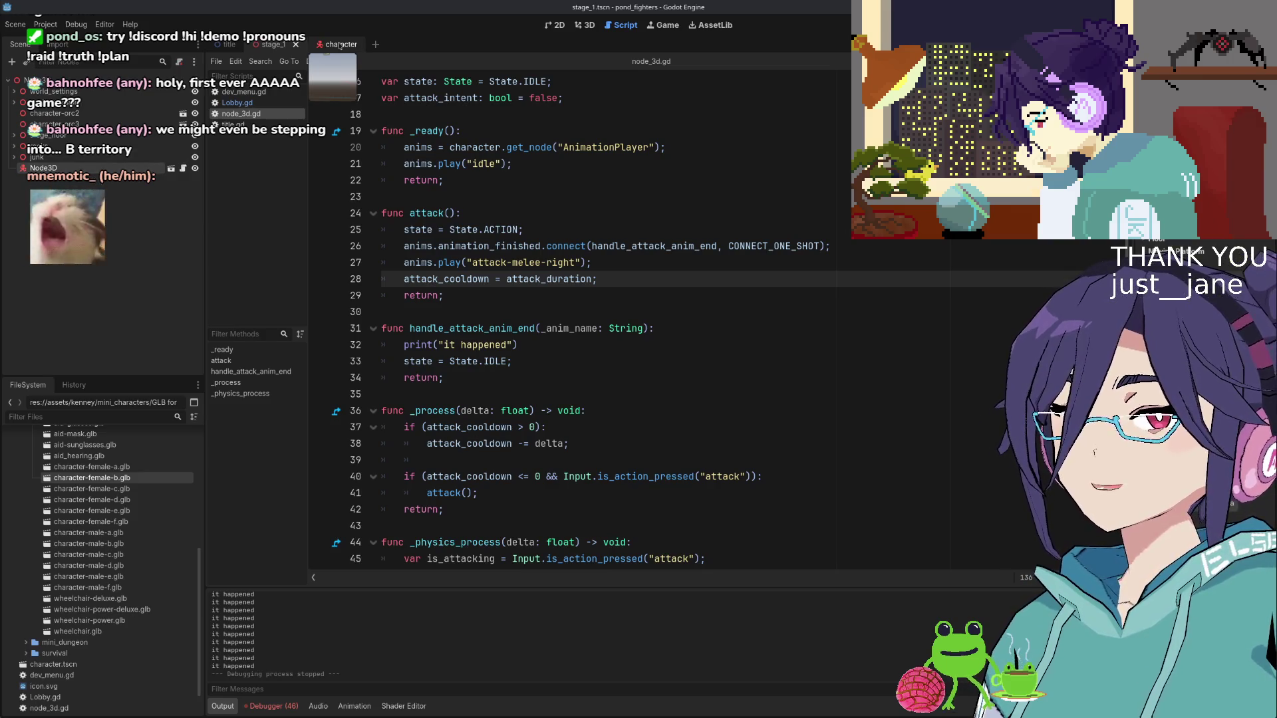
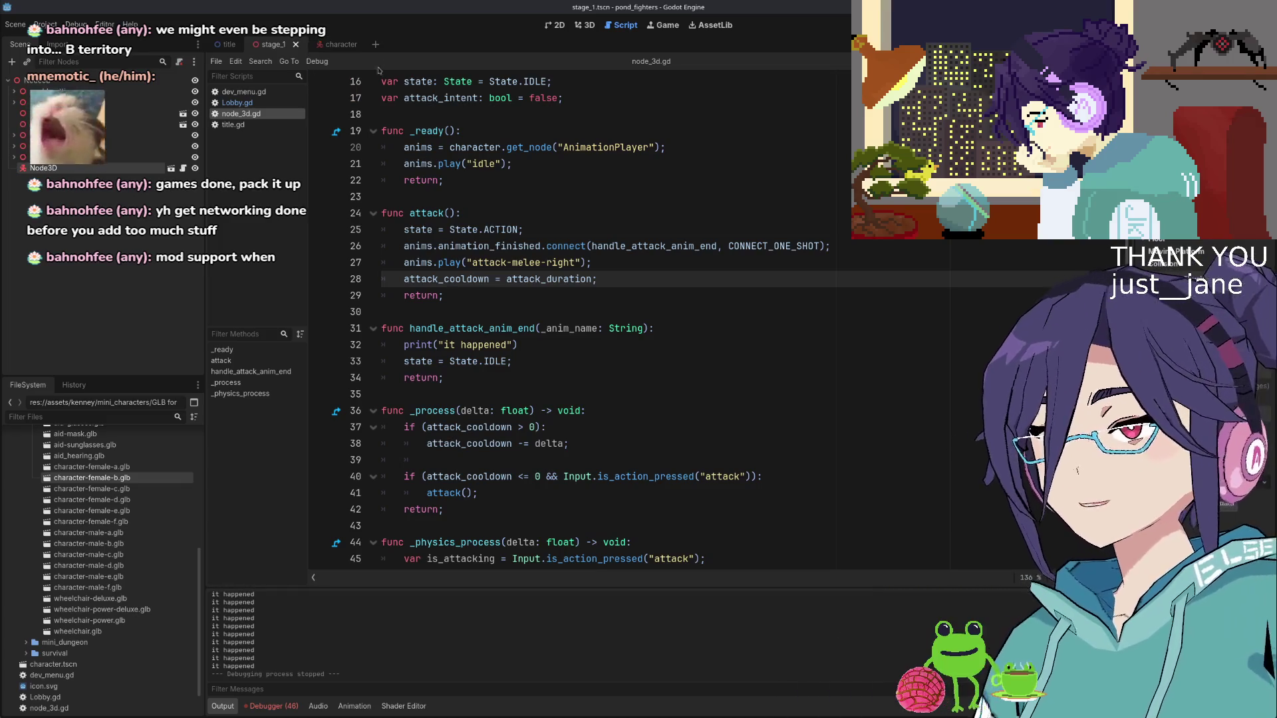
# Scroll through the current script and place the caret on the SPEED constant line
pyautogui.scroll(3, 617, 223)
pyautogui.scroll(-1, 572, 259)
pyautogui.scroll(1, 529, 281)
pyautogui.scroll(4, 528, 281)
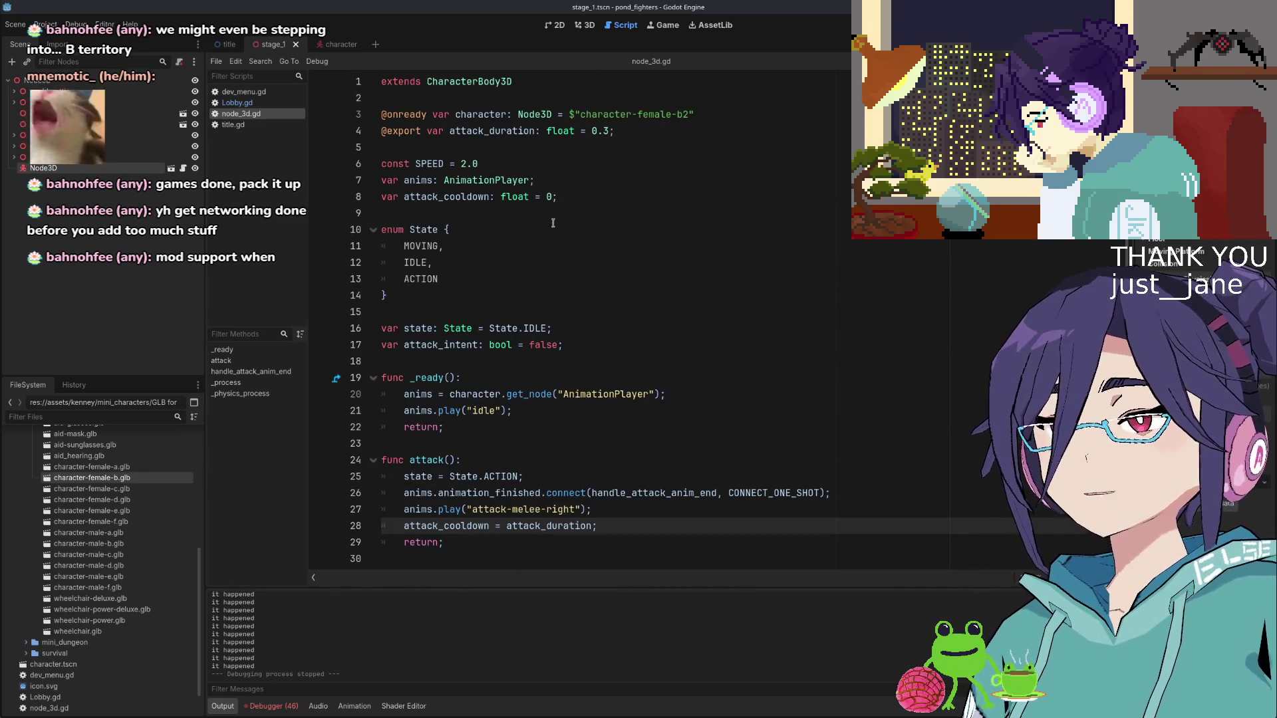
pyautogui.click(562, 196)
pyautogui.press('Up')
pyautogui.press('Up')
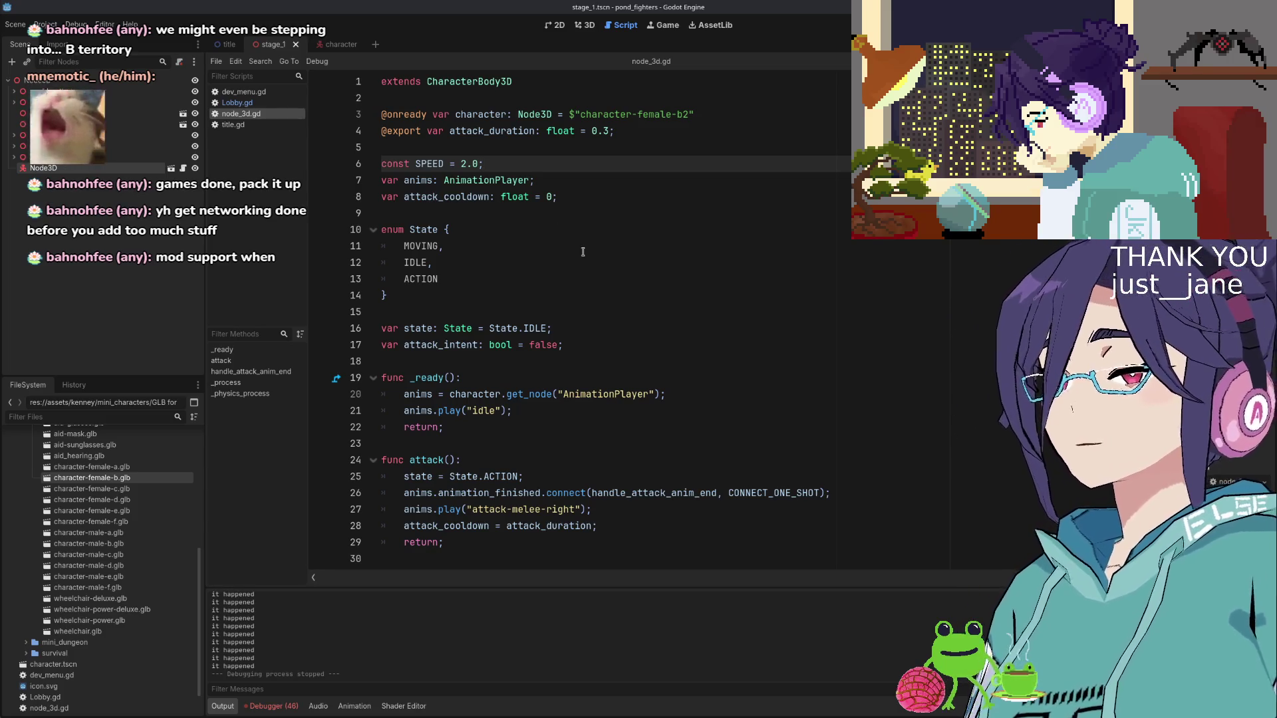
pyautogui.scroll(-7, 590, 311)
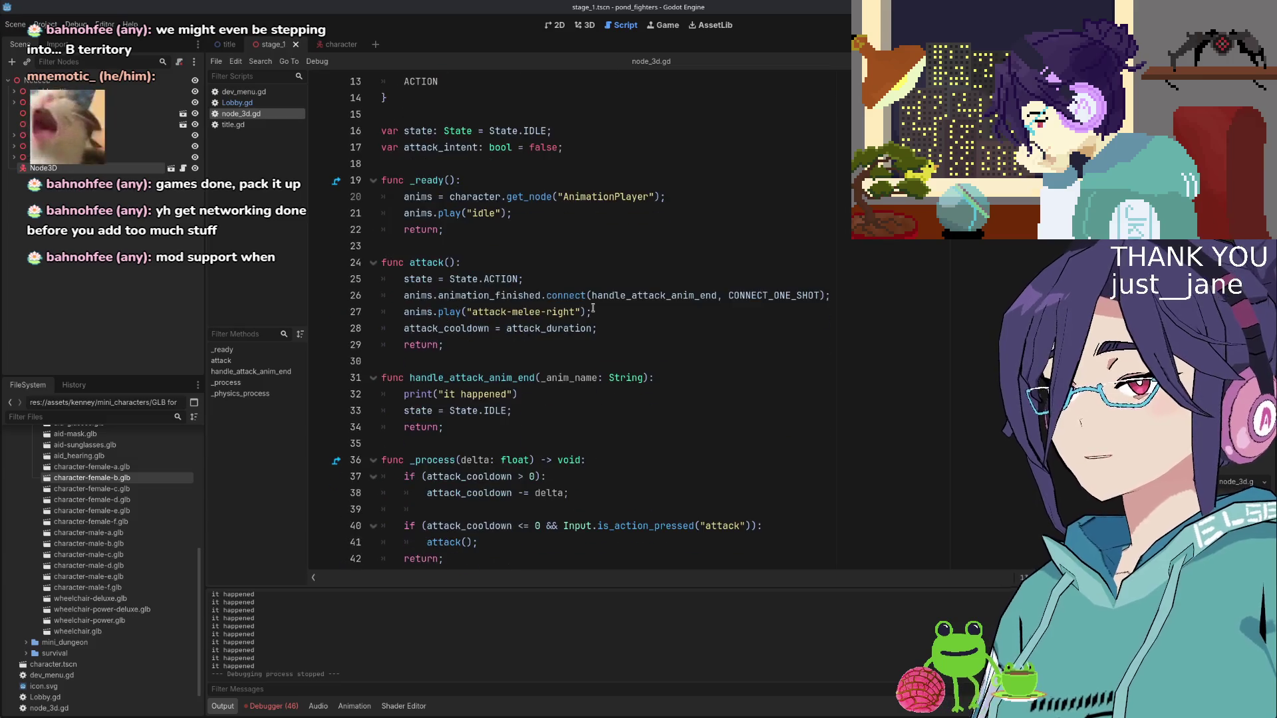
pyautogui.scroll(4, 592, 311)
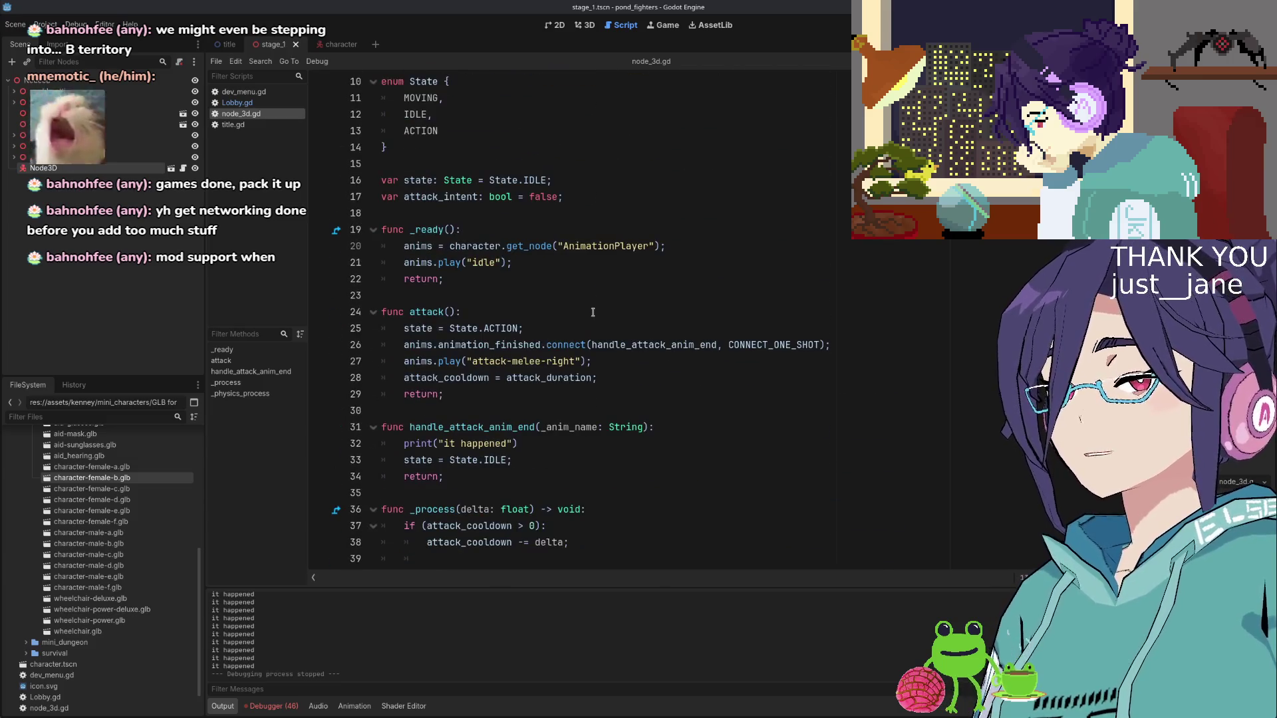
pyautogui.scroll(-3, 592, 312)
pyautogui.scroll(3, 593, 313)
pyautogui.scroll(-5, 593, 317)
pyautogui.scroll(-3, 593, 318)
pyautogui.scroll(2, 593, 318)
pyautogui.scroll(-4, 594, 317)
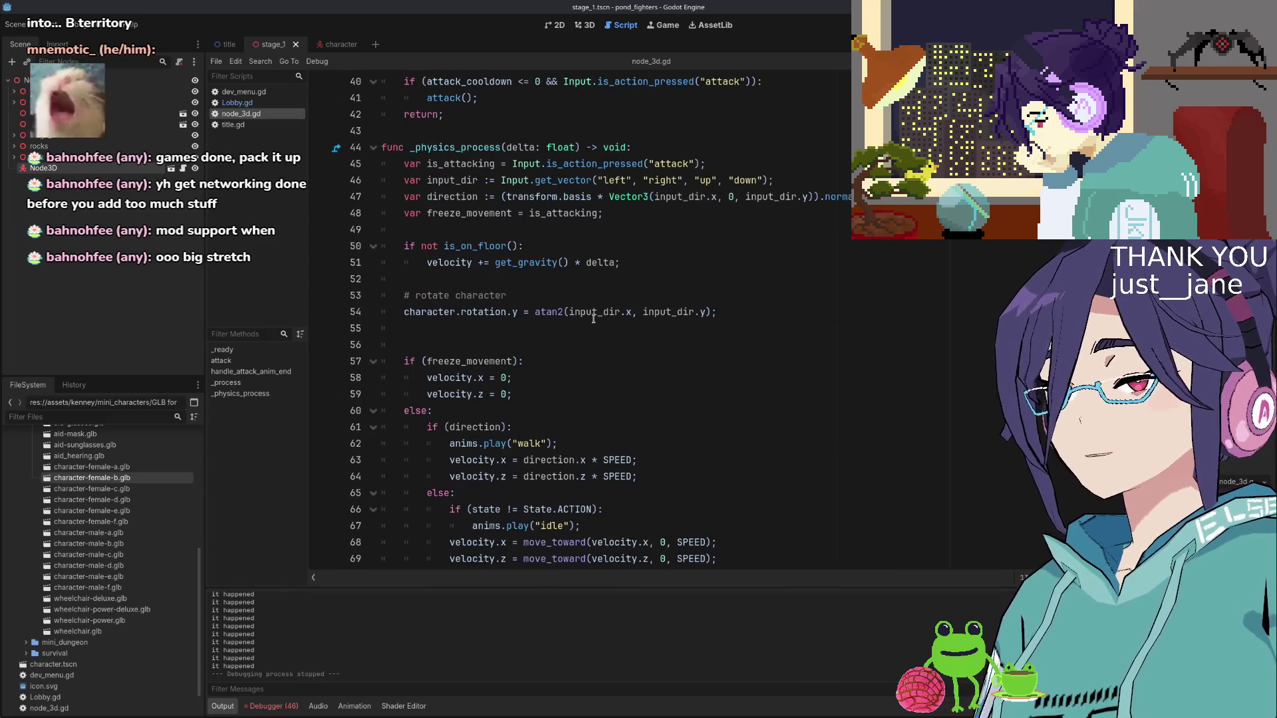
pyautogui.scroll(13, 593, 317)
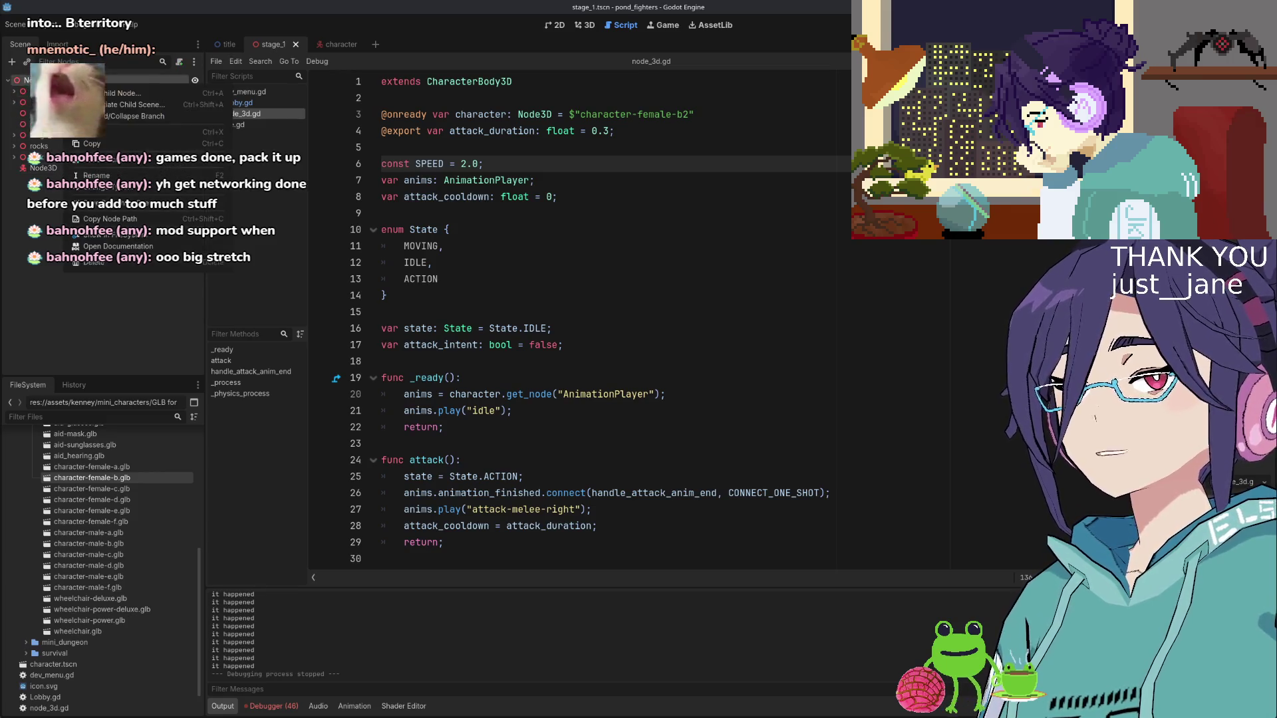
# Add a new Node3D node to the stage_1 scene
pyautogui.hotkey('ctrl', 'a')
pyautogui.click(535, 286)
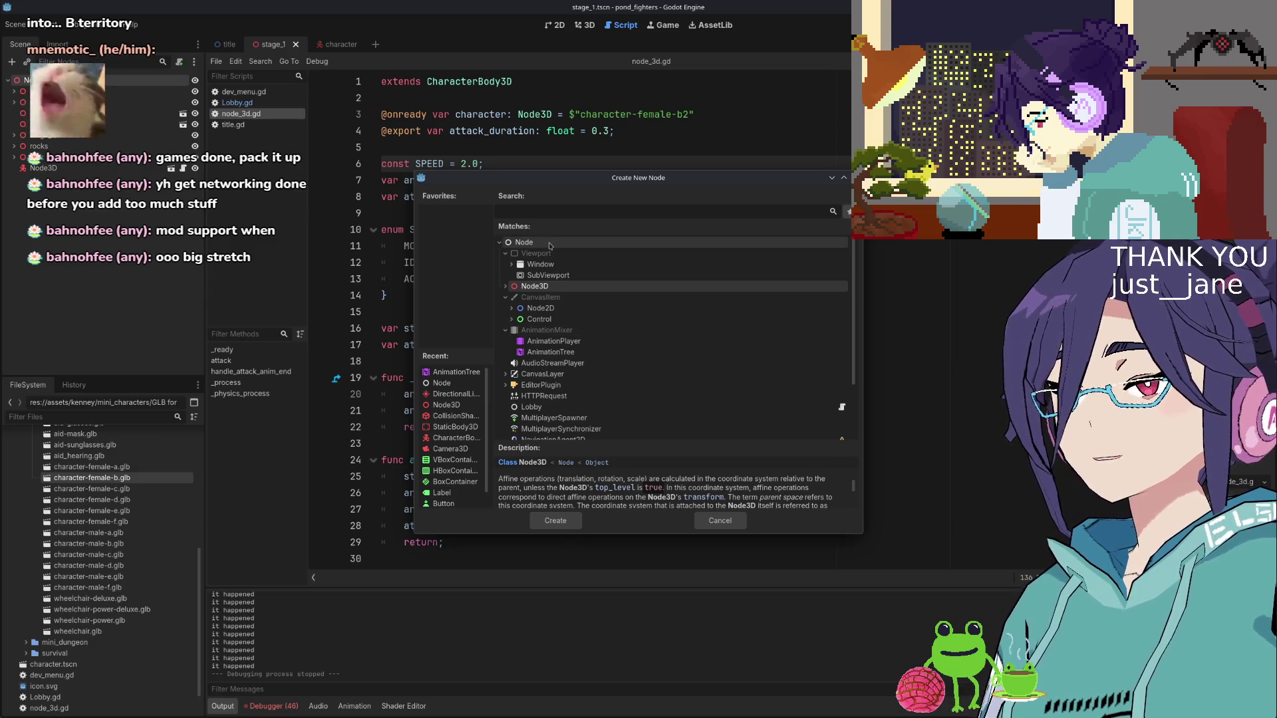
pyautogui.click(562, 521)
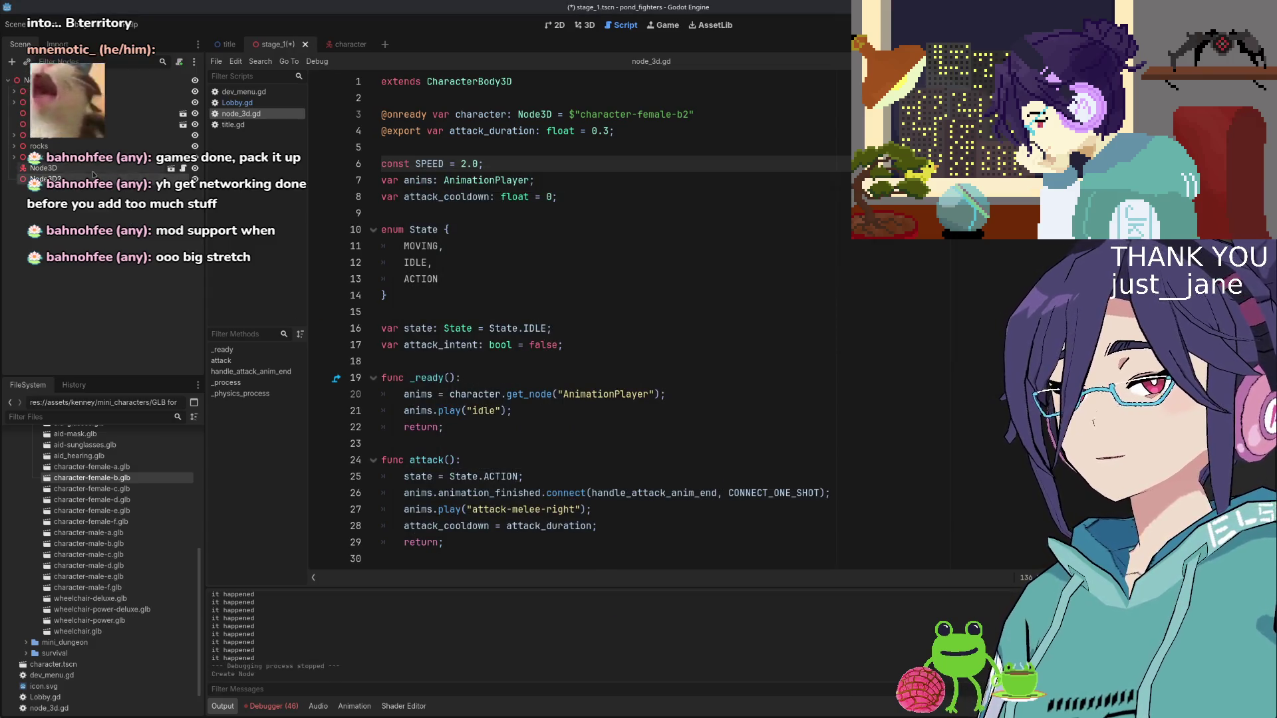
pyautogui.moveTo(357, 45)
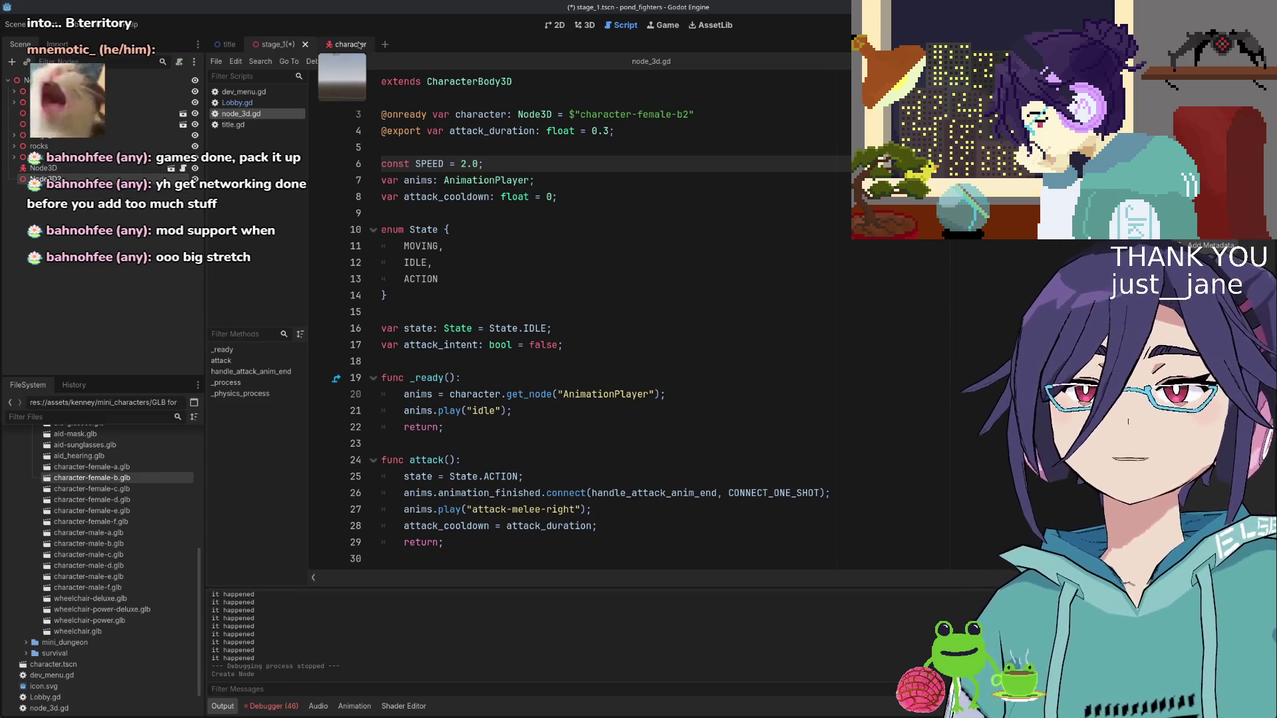
# Rename the new node to ProjectileSystem and attach a new script to it
pyautogui.rightClick(87, 181)
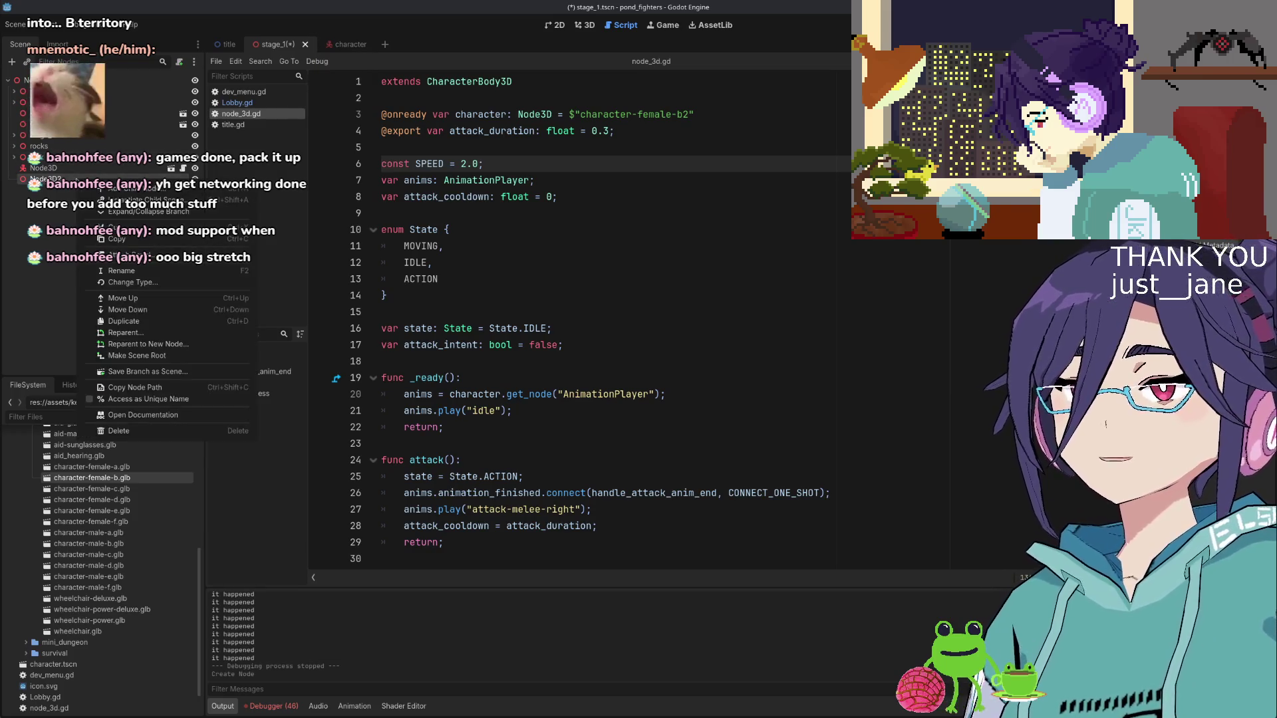
pyautogui.press('Escape')
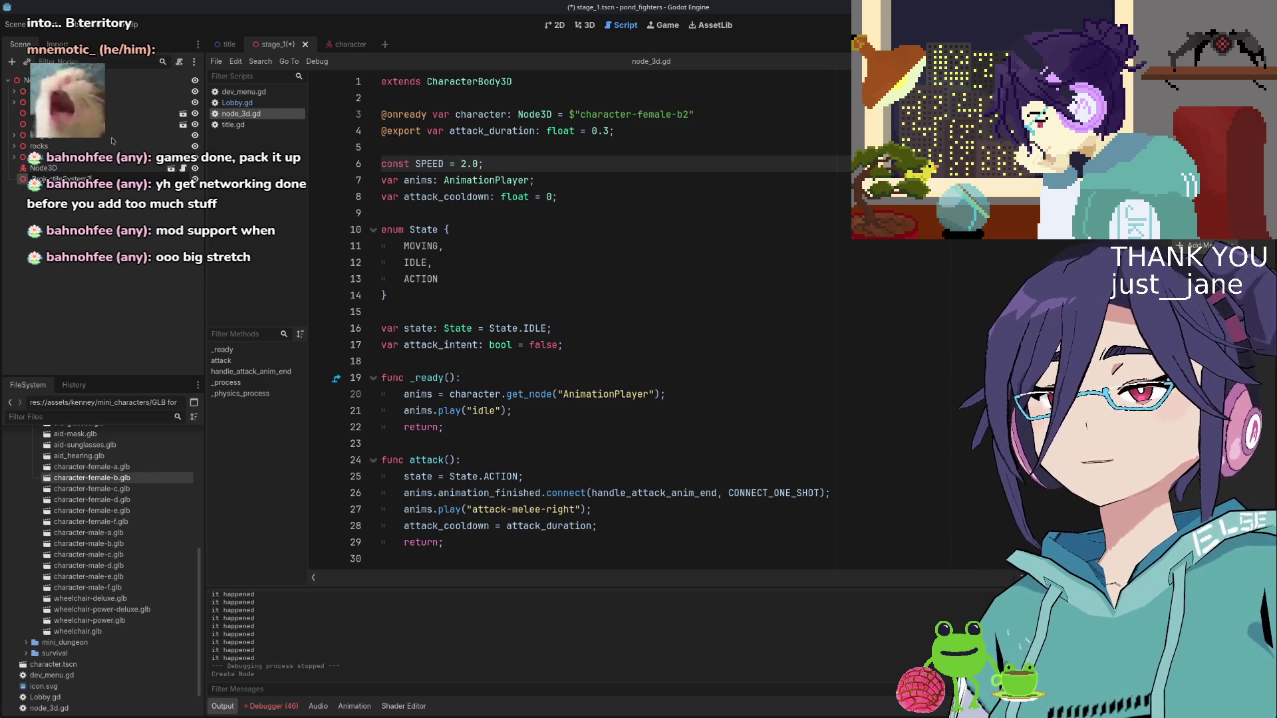
pyautogui.press('Return')
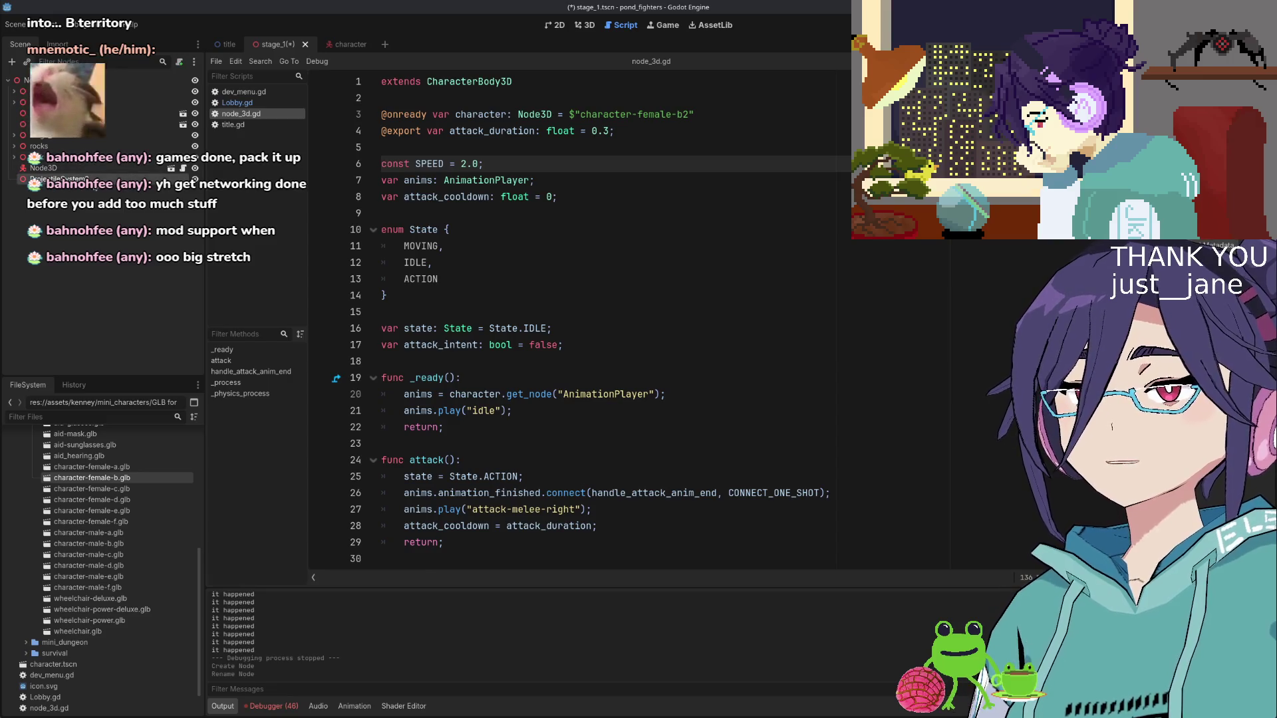
pyautogui.press('BackSpace')
pyautogui.press('Return')
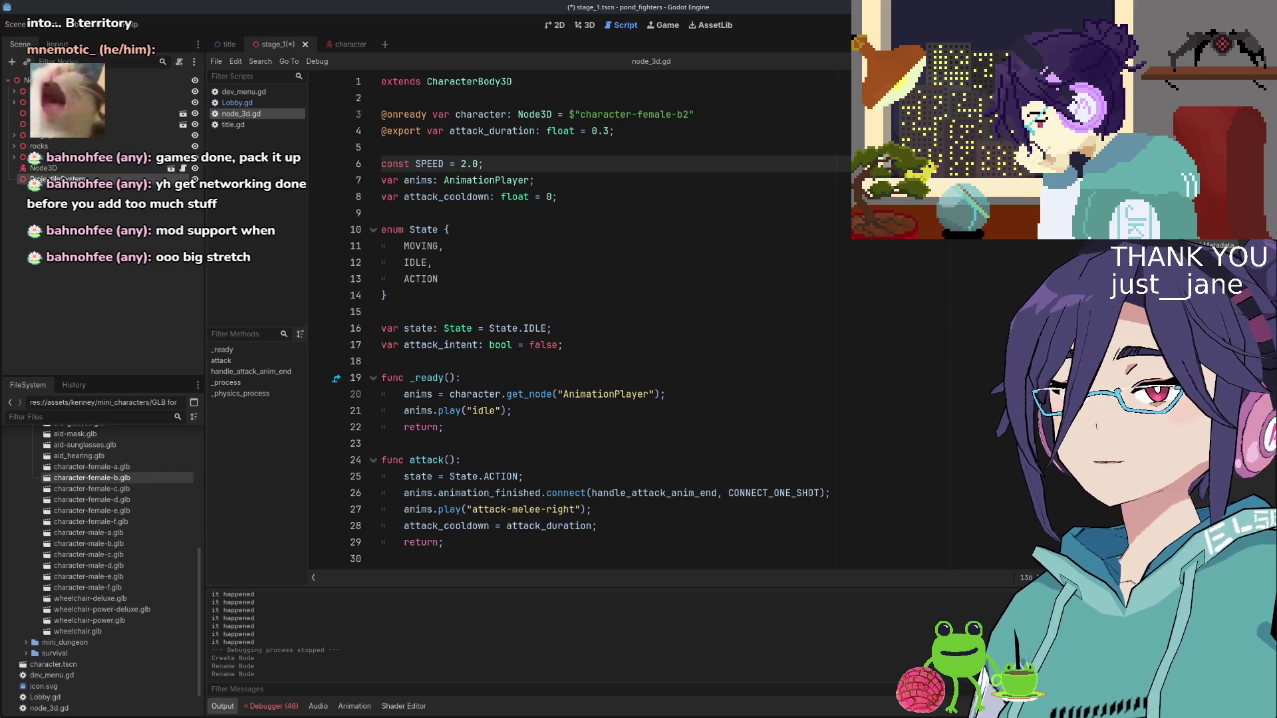
pyautogui.rightClick(150, 179)
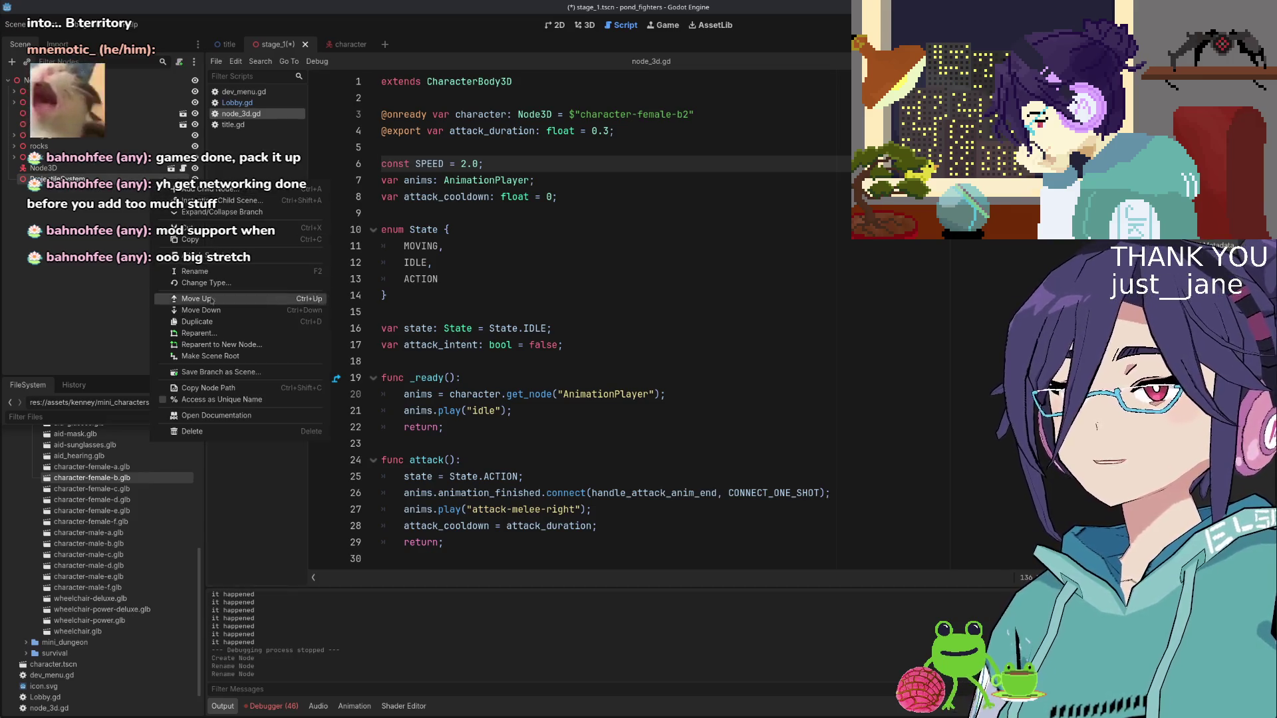
pyautogui.click(200, 256)
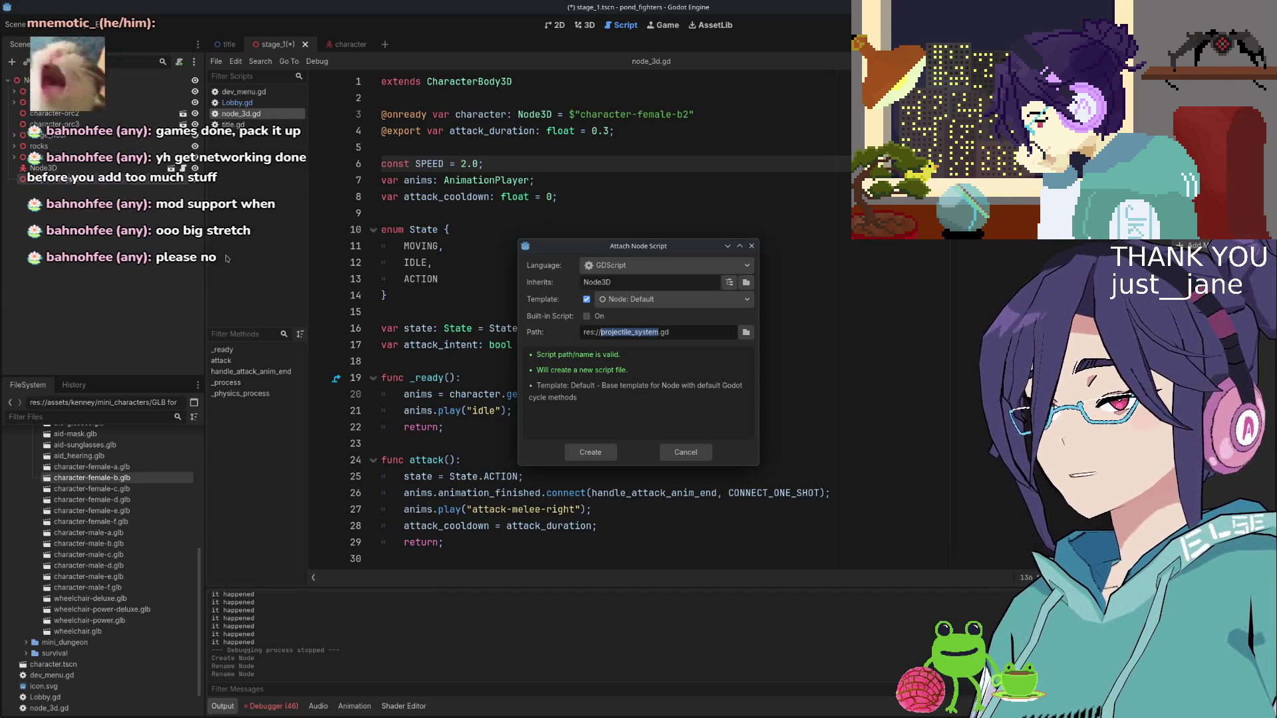
# Create projectile_system.gd, add 'class_name ProjectileSystem' on line 2, and save the script
pyautogui.press('Return')
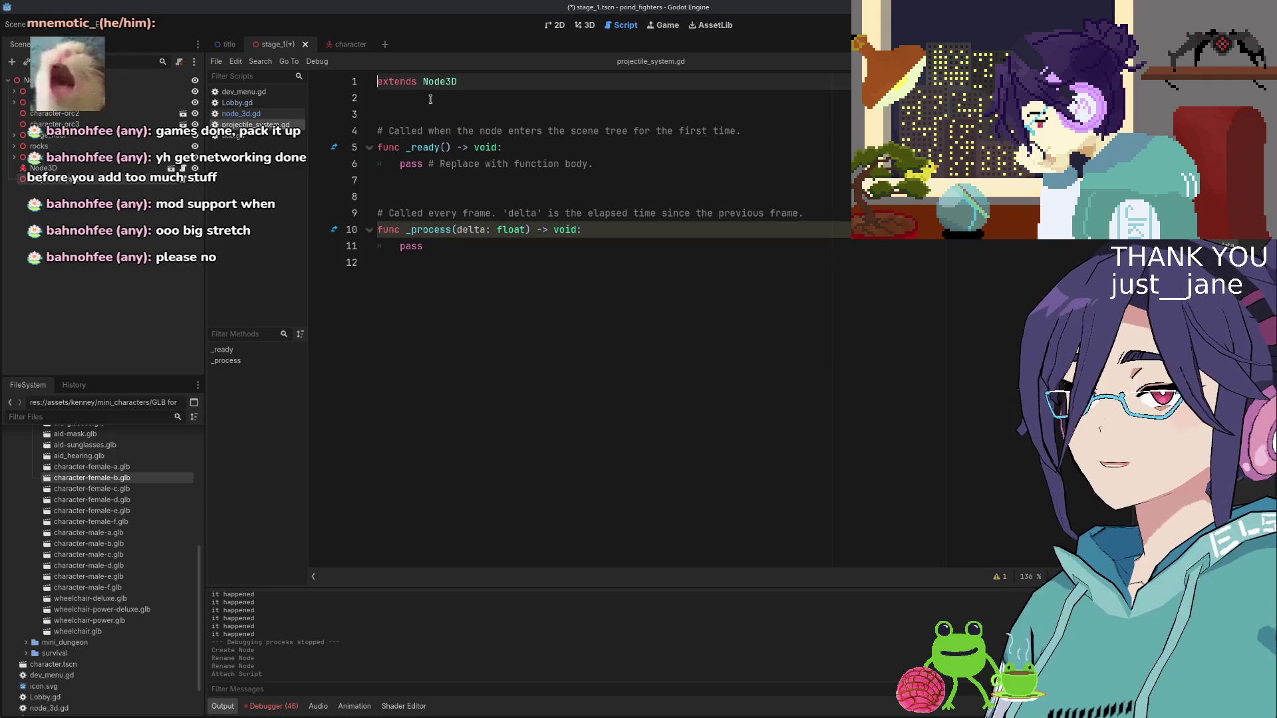
pyautogui.click(431, 100)
pyautogui.write('lass_n')
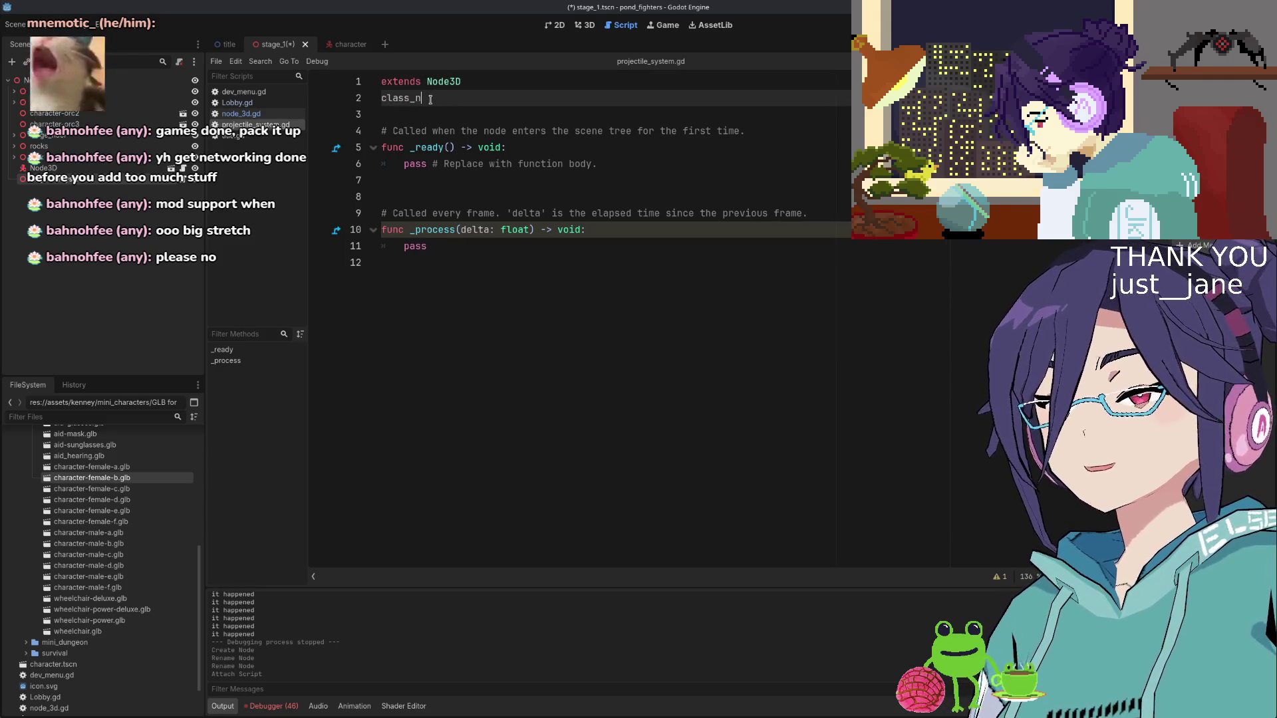
pyautogui.write('ame Pr')
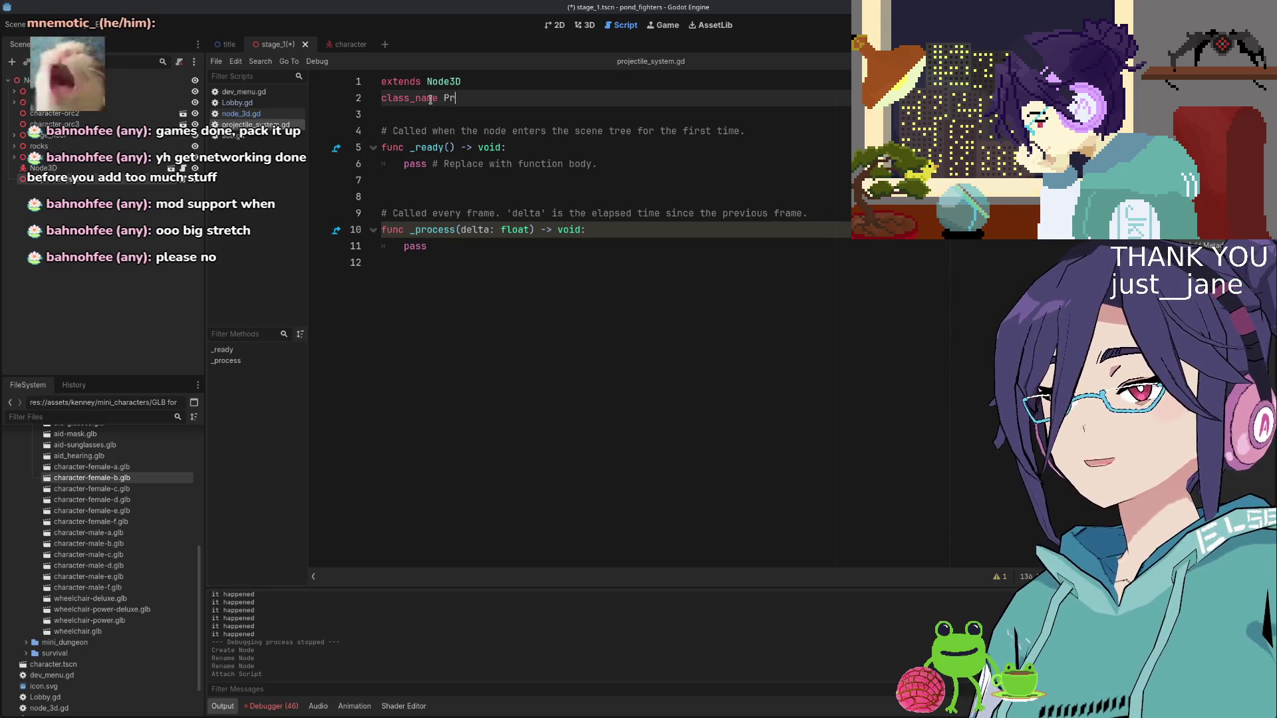
pyautogui.write('ojecti')
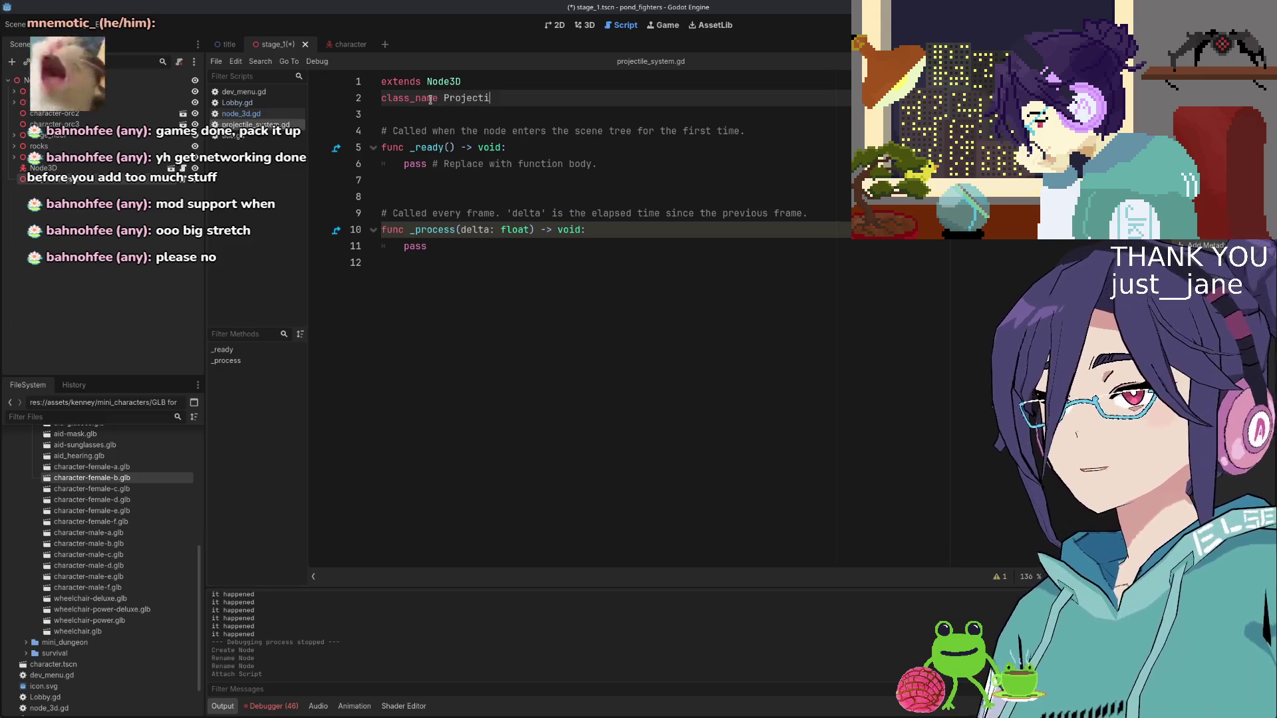
pyautogui.write('leSystem')
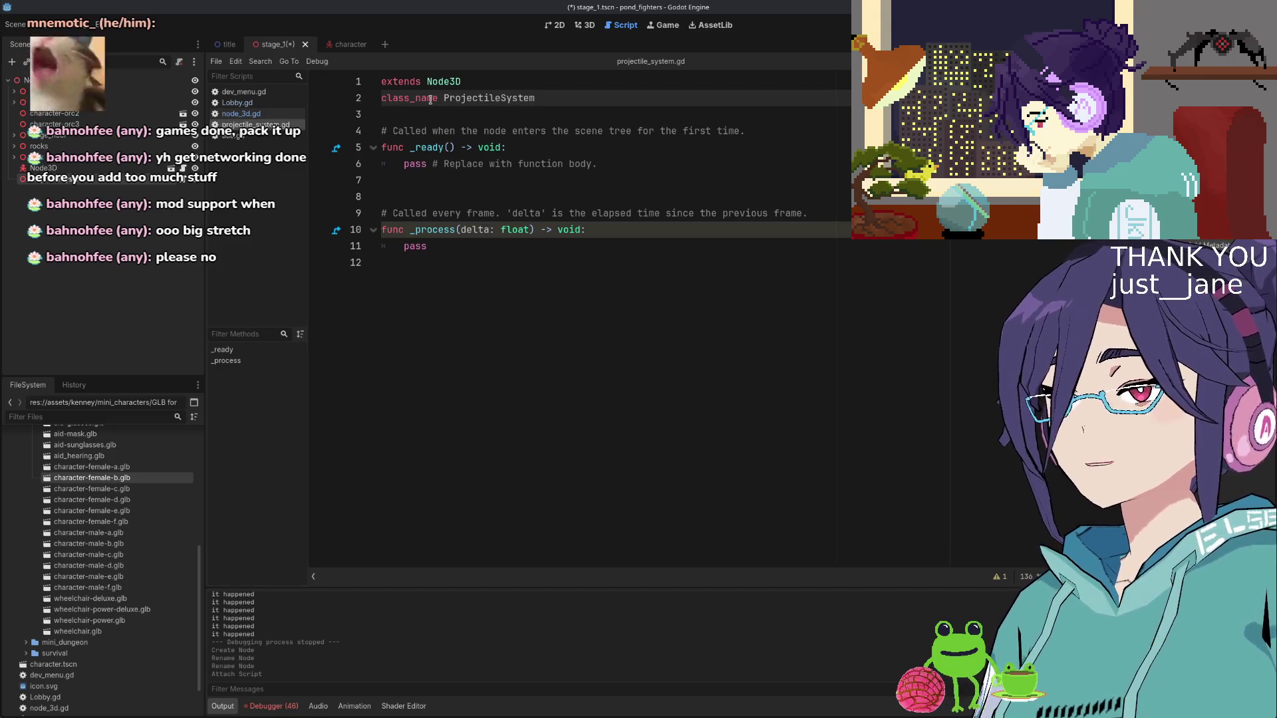
pyautogui.press('BackSpace')
pyautogui.press('Return')
pyautogui.hotkey('ctrl', 's')
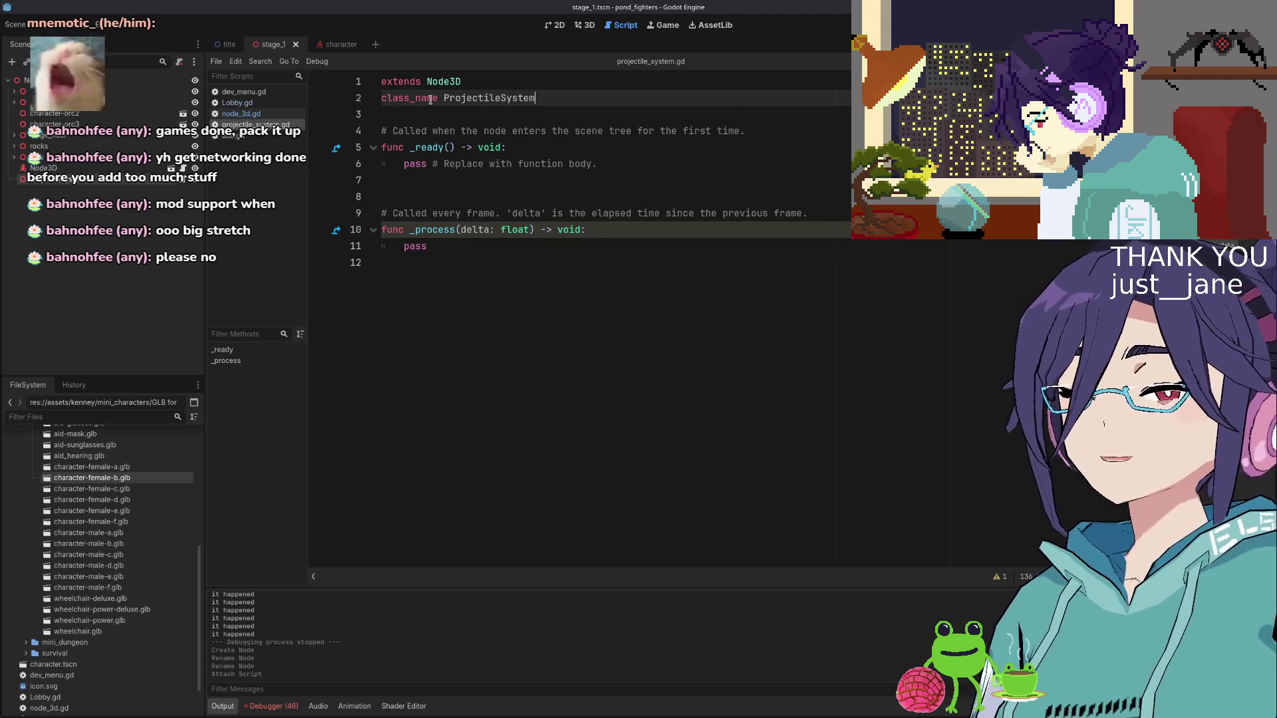
pyautogui.press('Return')
pyautogui.press('BackSpace')
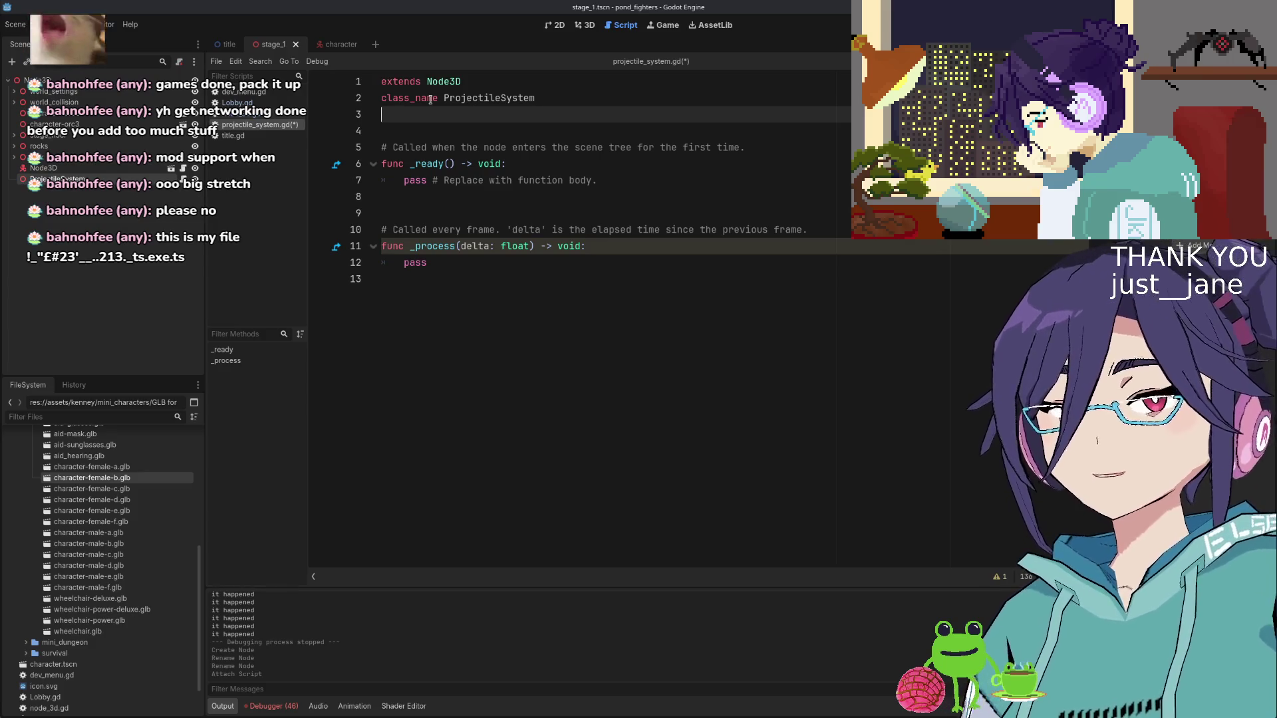
# Switch to the 3D view, then expand the survival folder and select barrel-open.glb
pyautogui.click(585, 24)
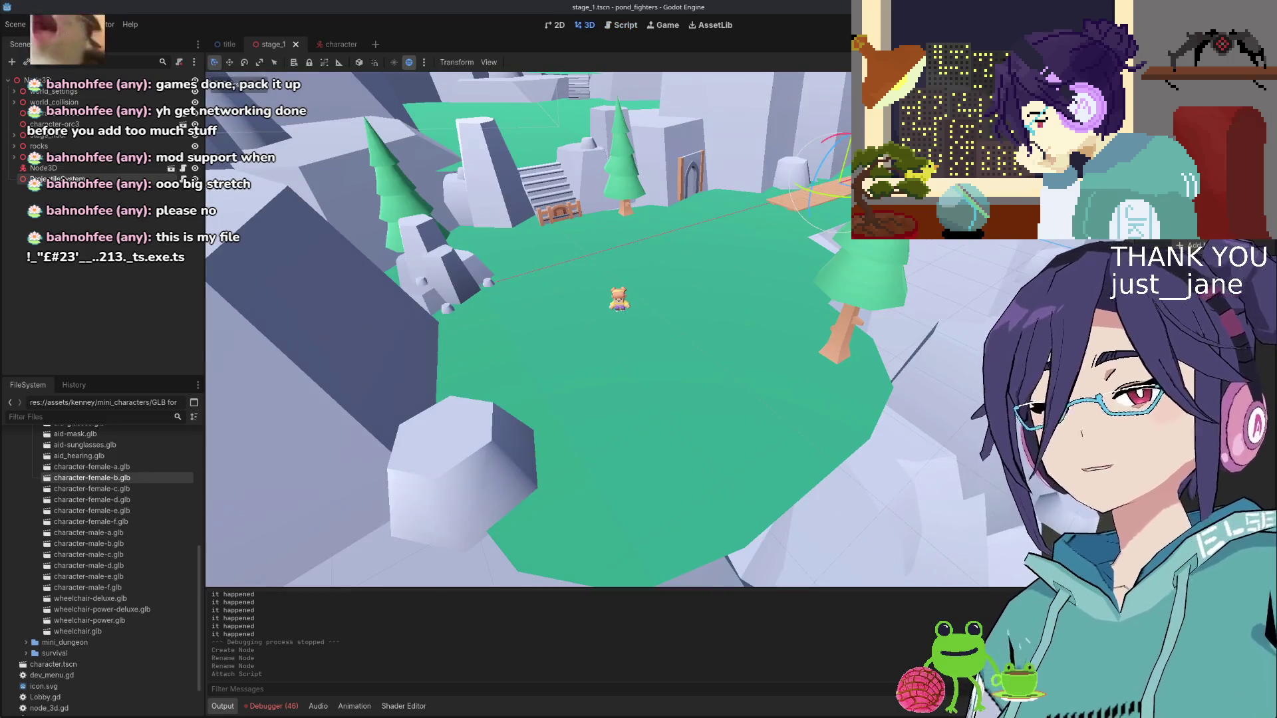
pyautogui.scroll(5, 118, 586)
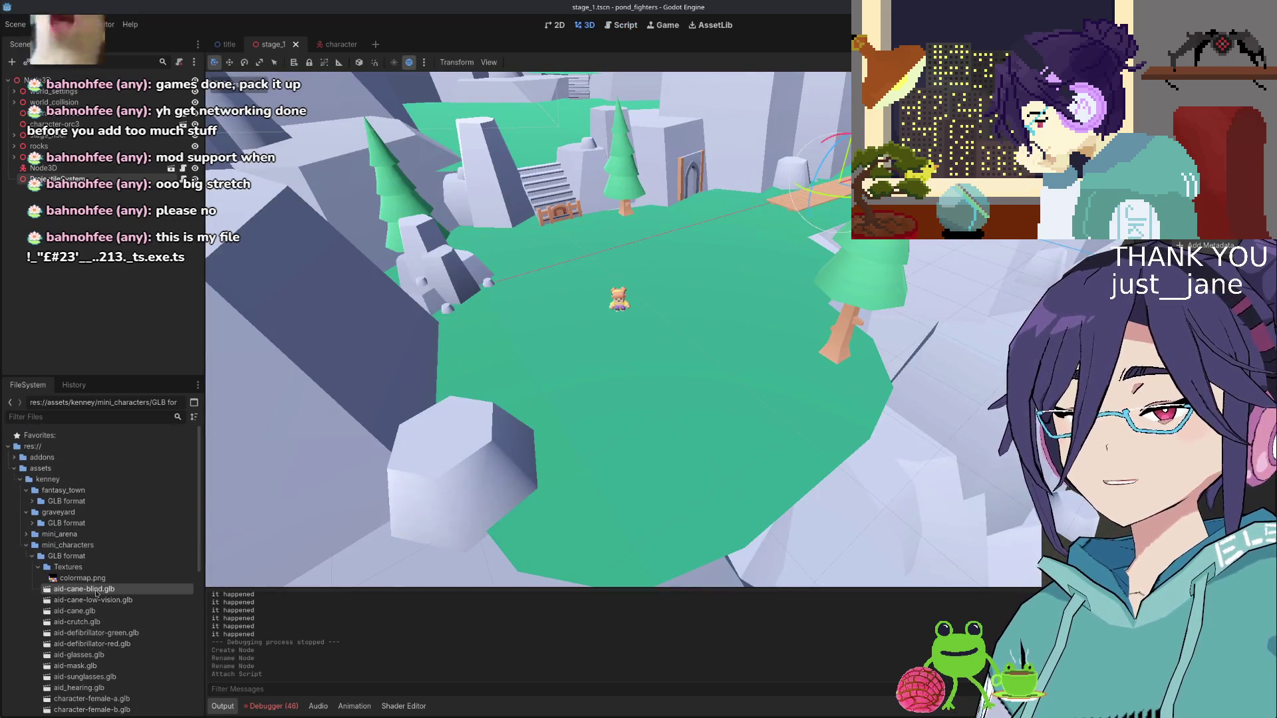
pyautogui.scroll(-2, 91, 617)
pyautogui.scroll(-4, 90, 617)
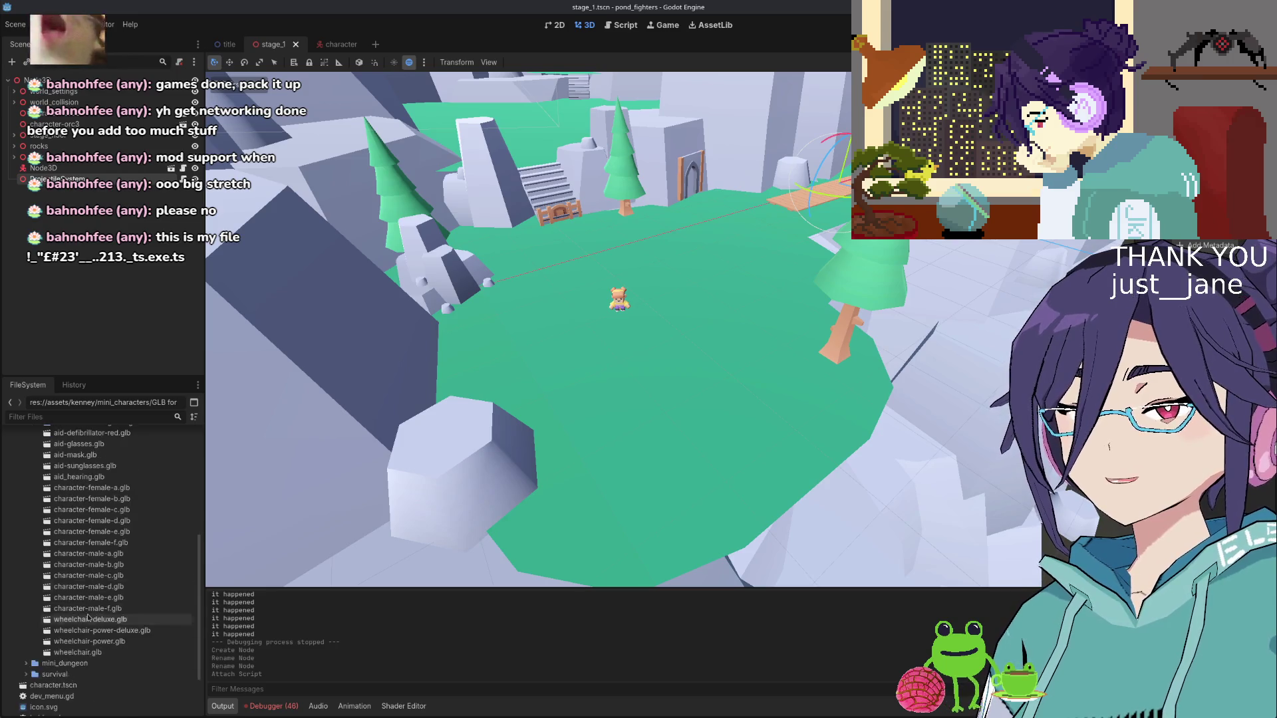
pyautogui.scroll(3, 53, 619)
pyautogui.click(27, 475)
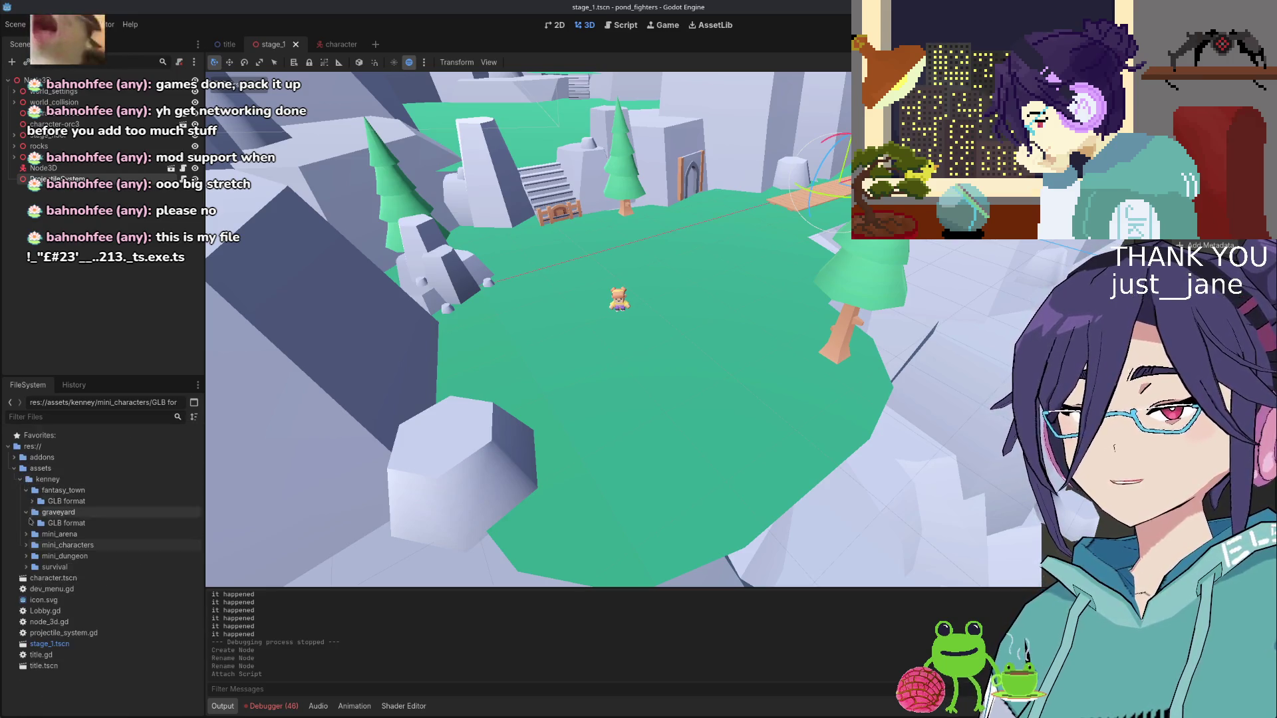
pyautogui.click(29, 569)
pyautogui.click(26, 568)
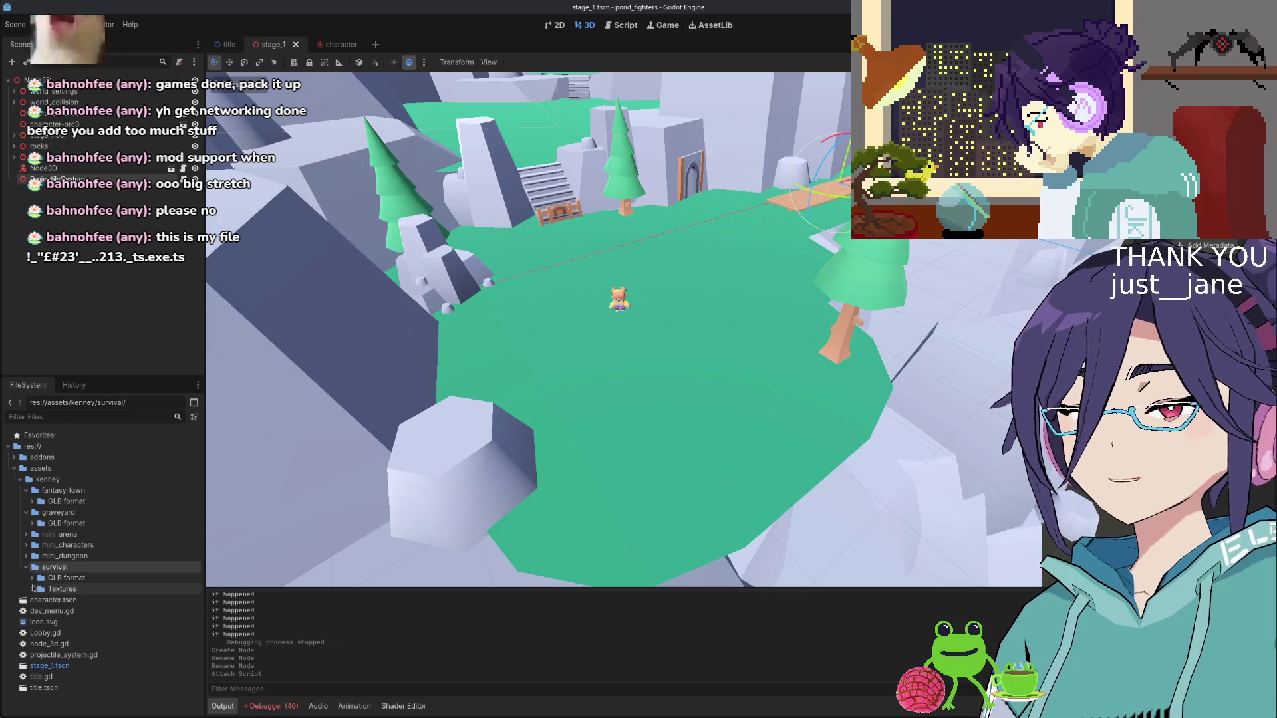
pyautogui.scroll(-3, 46, 585)
pyautogui.click(78, 540)
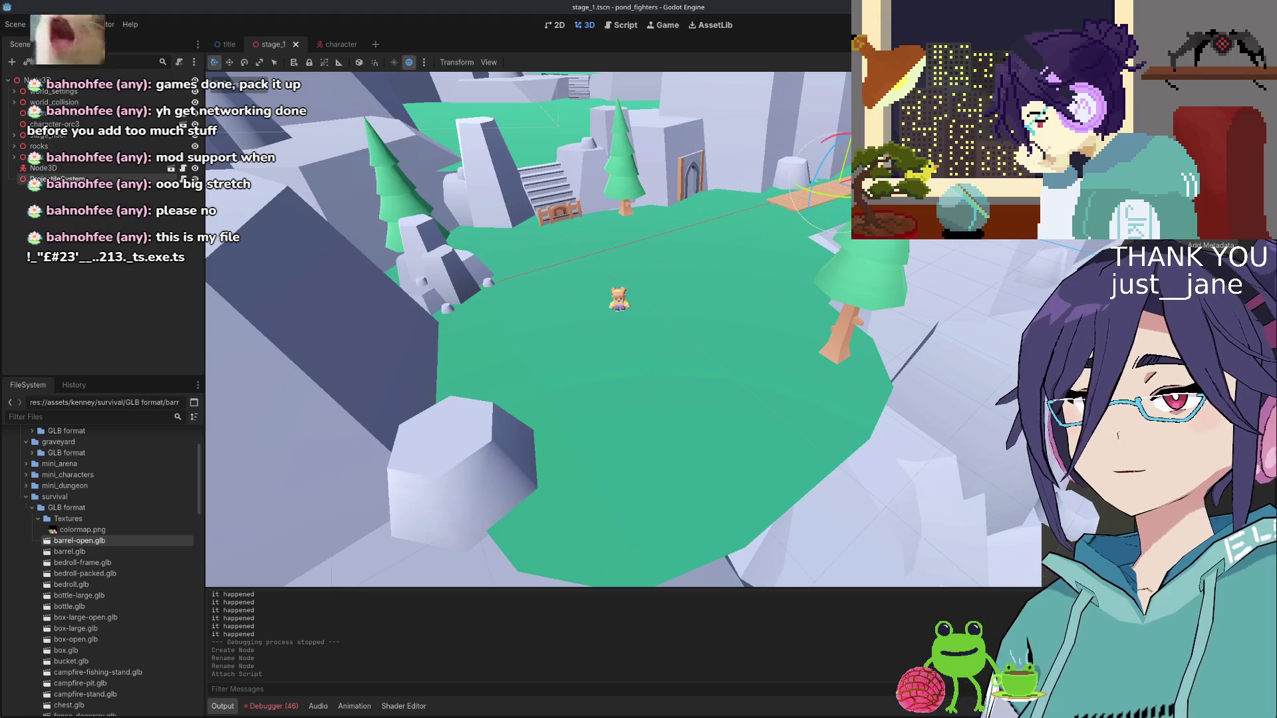
pyautogui.click(53, 44)
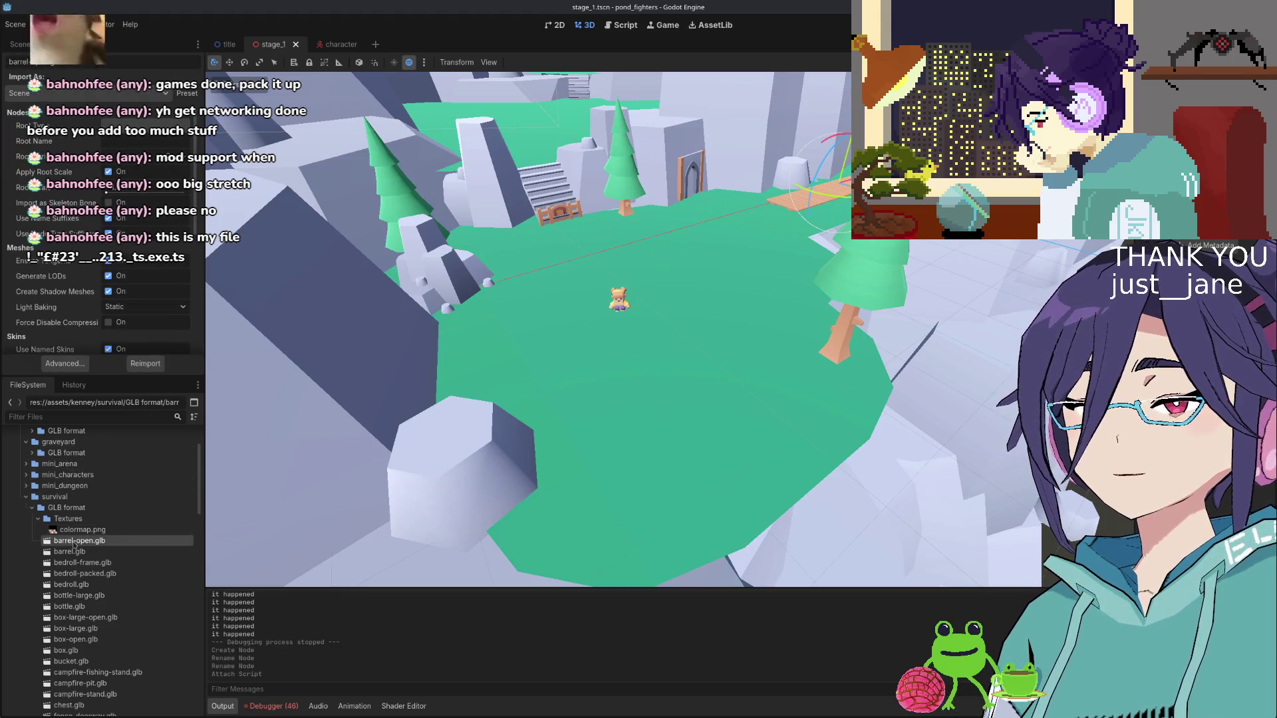
# Show the Animation editor and open barrel-open.glb's advanced import preview
pyautogui.click(355, 706)
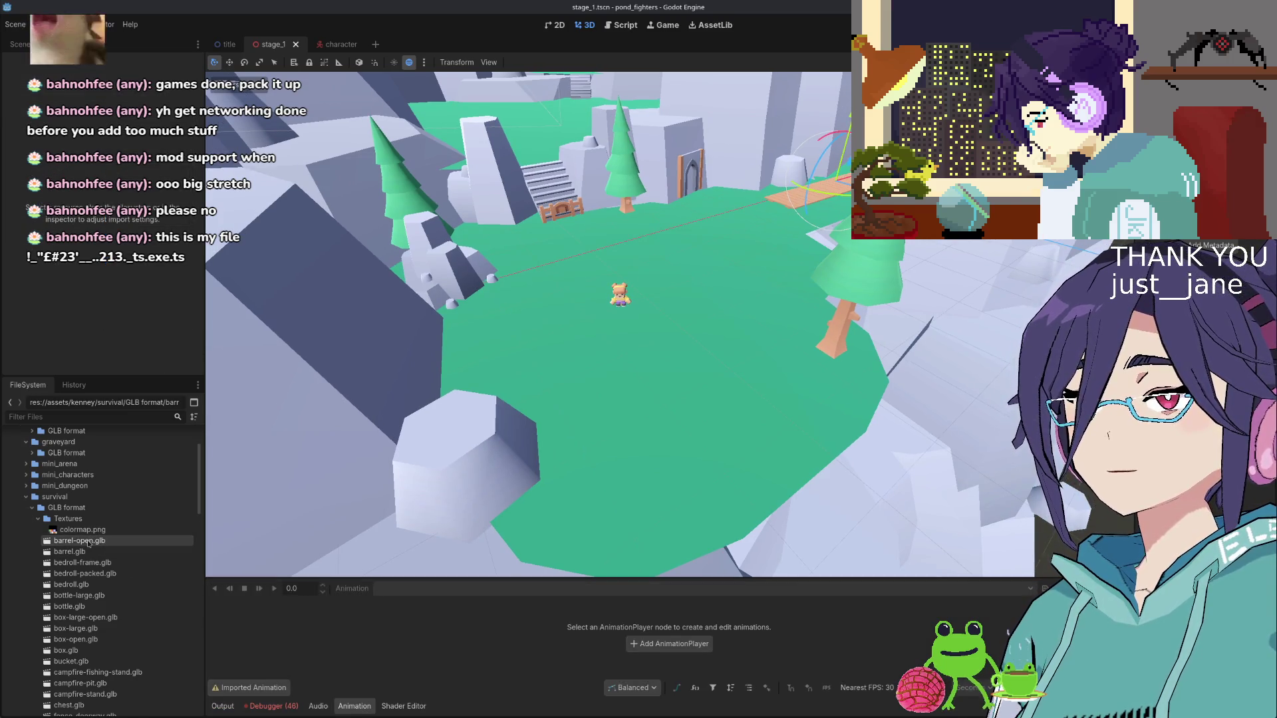
pyautogui.click(89, 542)
pyautogui.rightClick(92, 542)
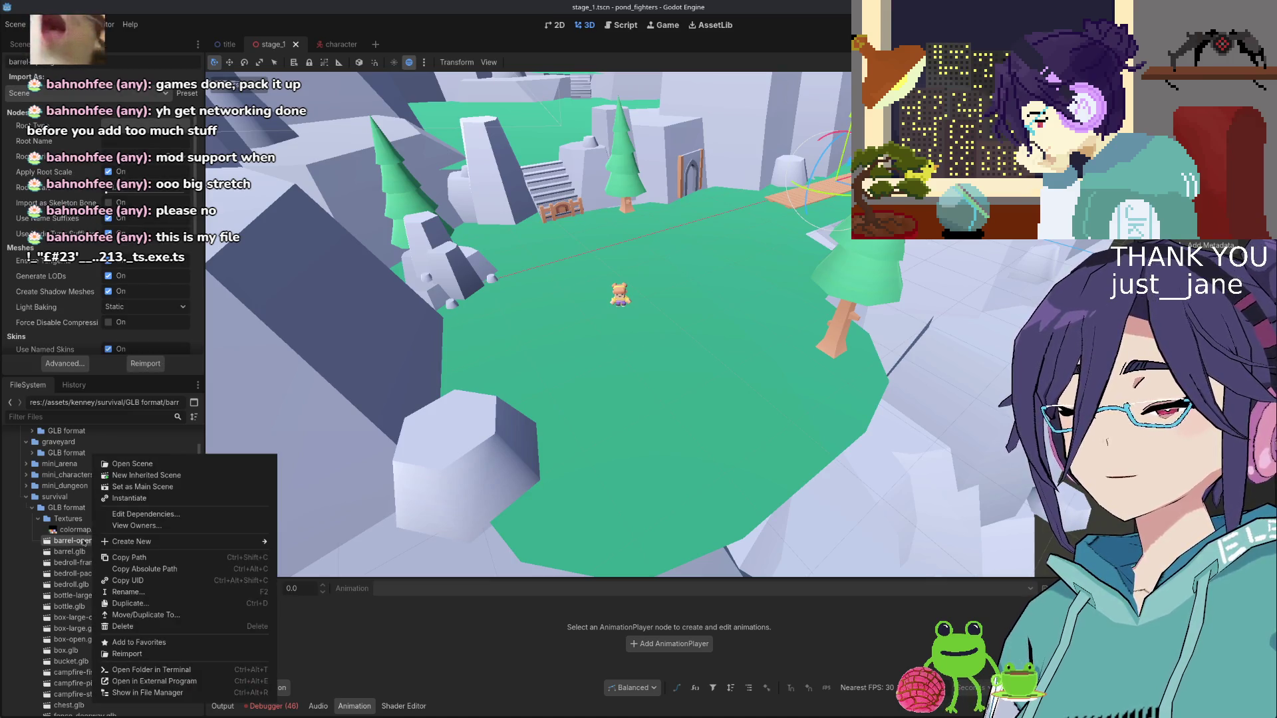
pyautogui.click(84, 542)
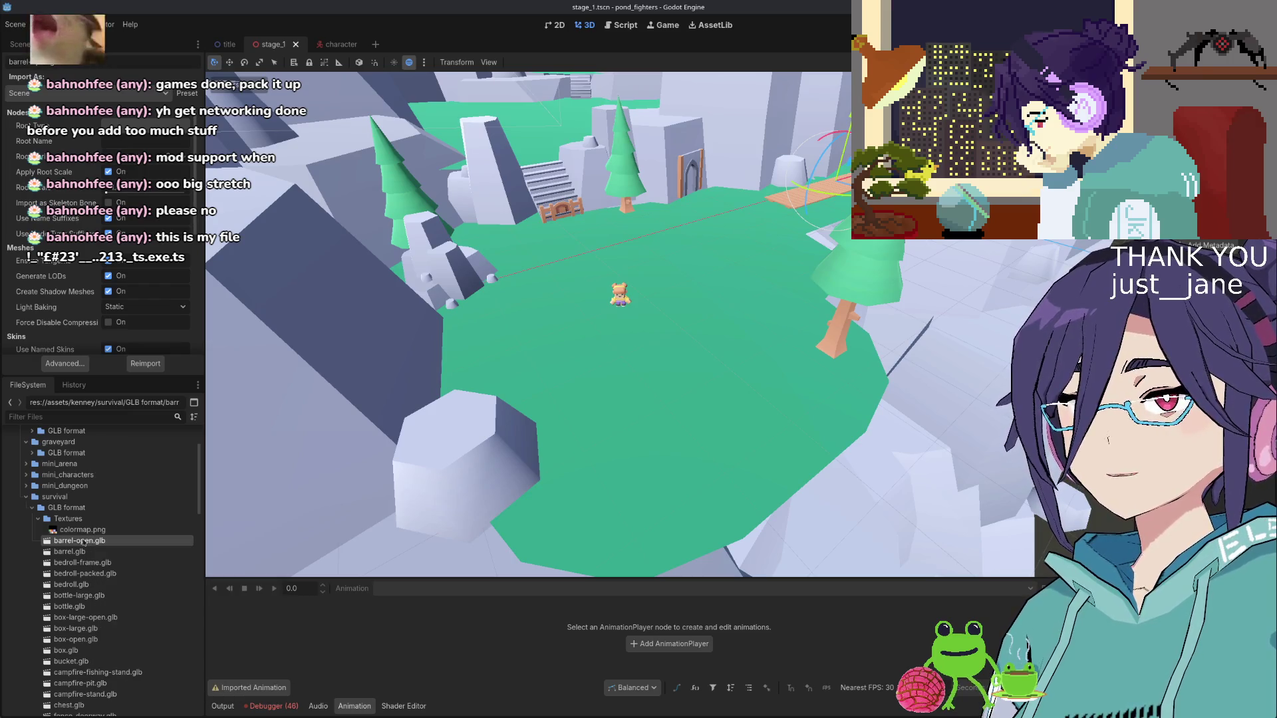
pyautogui.doubleClick(84, 543)
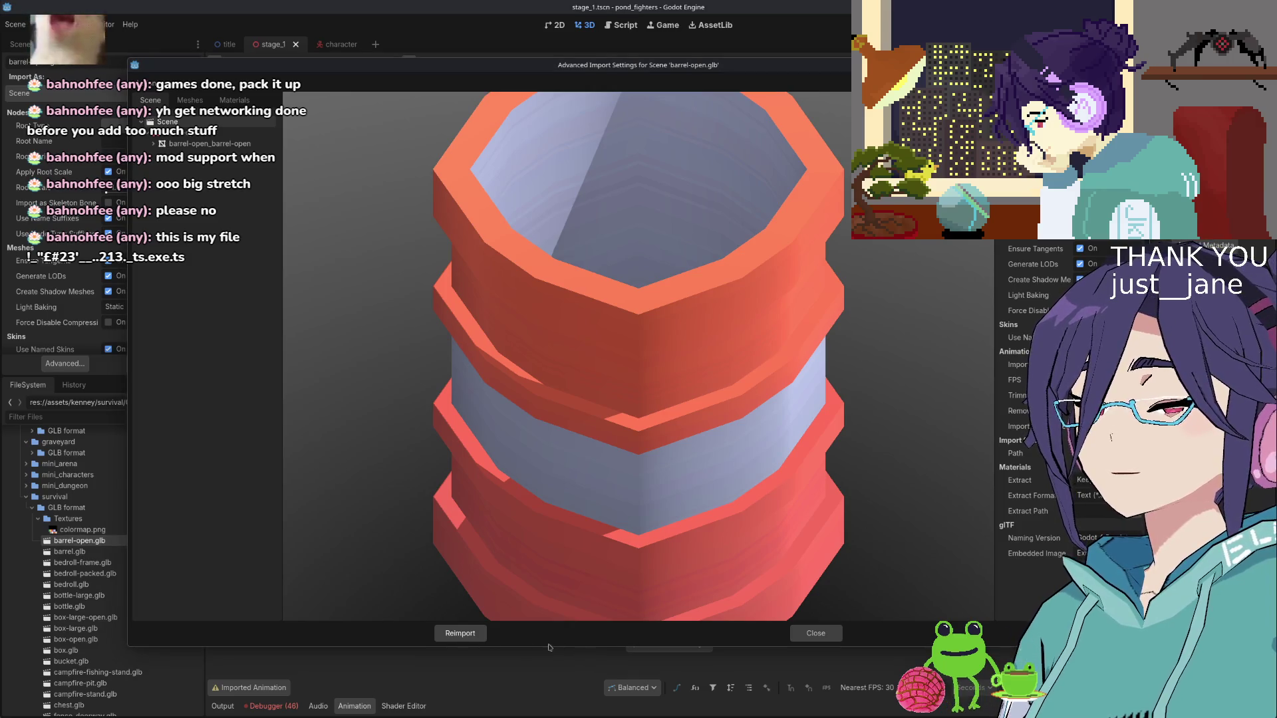
# Preview the barrel.glb, barrel-open.glb and bottle.glb models in Advanced Import Settings
pyautogui.click(815, 633)
pyautogui.scroll(-3, 100, 505)
pyautogui.click(96, 484)
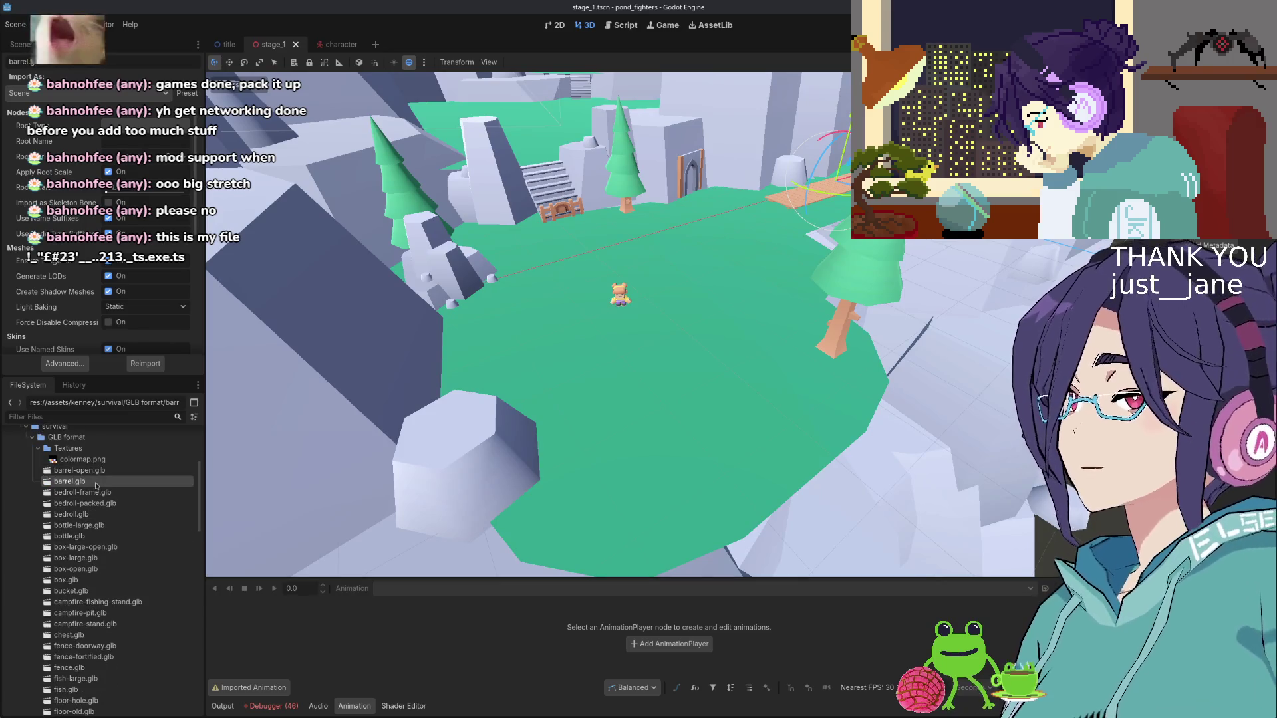
pyautogui.doubleClick(97, 484)
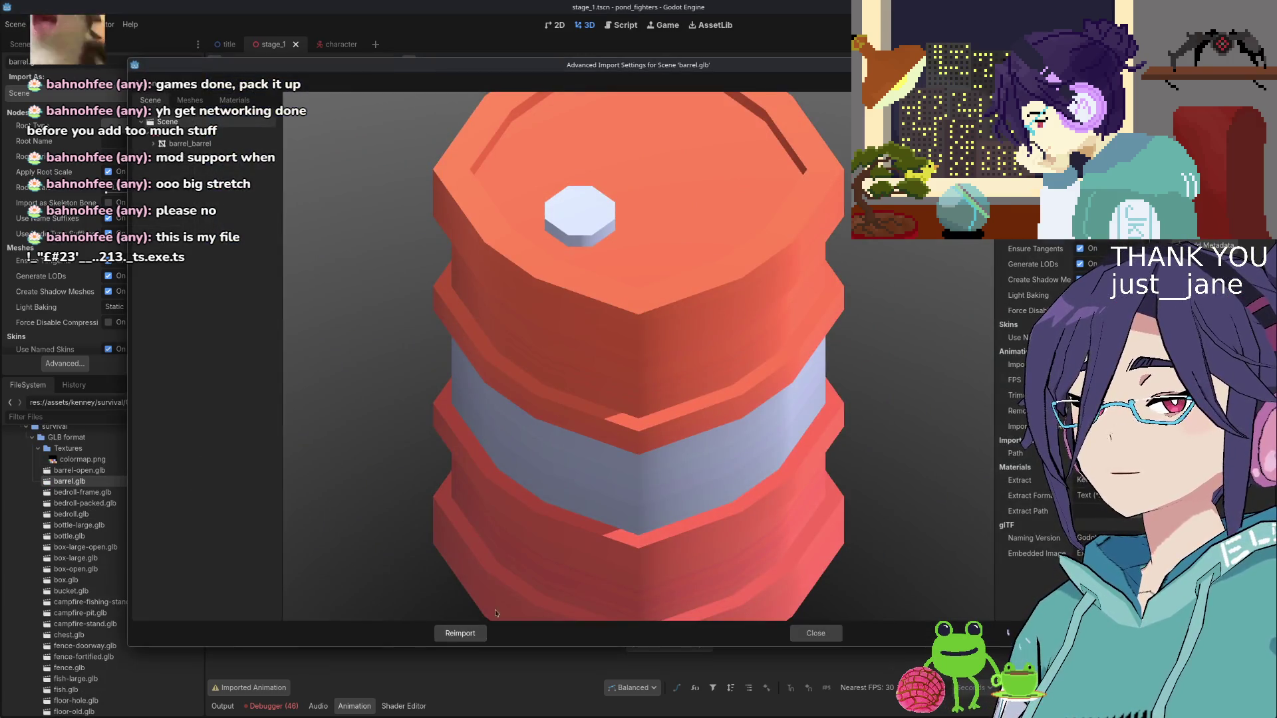
pyautogui.click(815, 634)
pyautogui.press('Up')
pyautogui.press('Return')
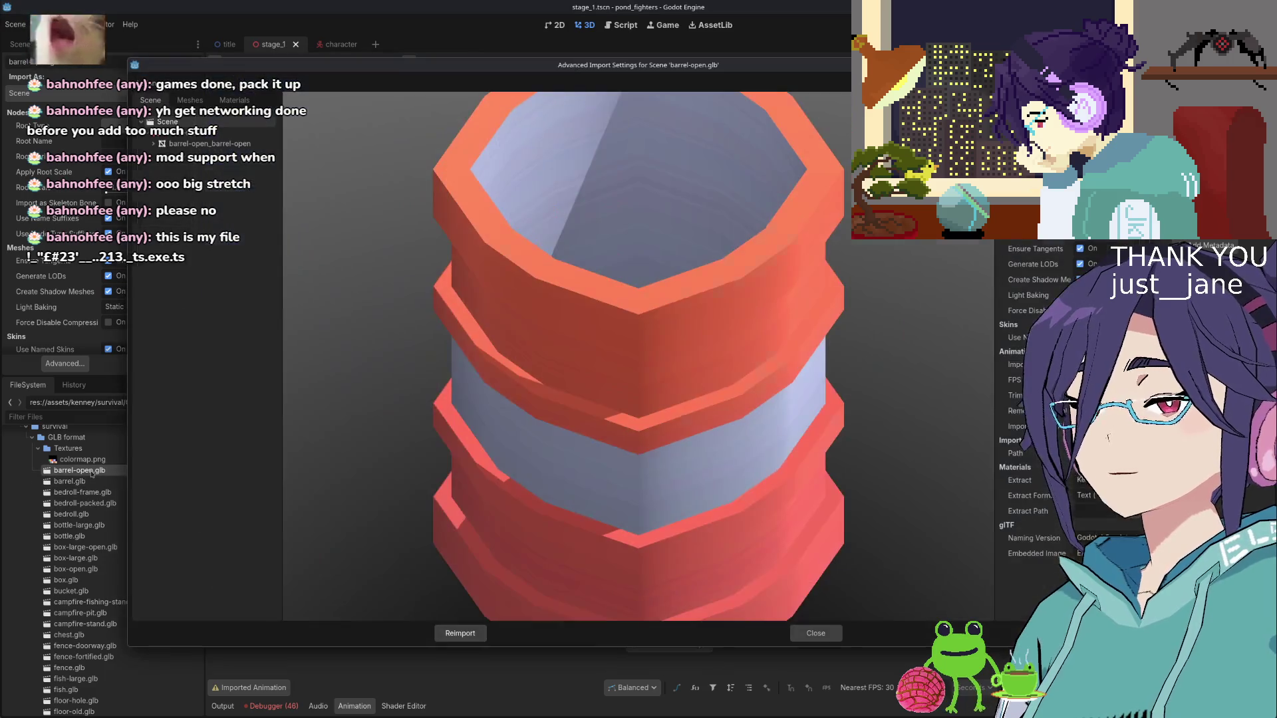
pyautogui.click(840, 635)
pyautogui.scroll(-2, 106, 505)
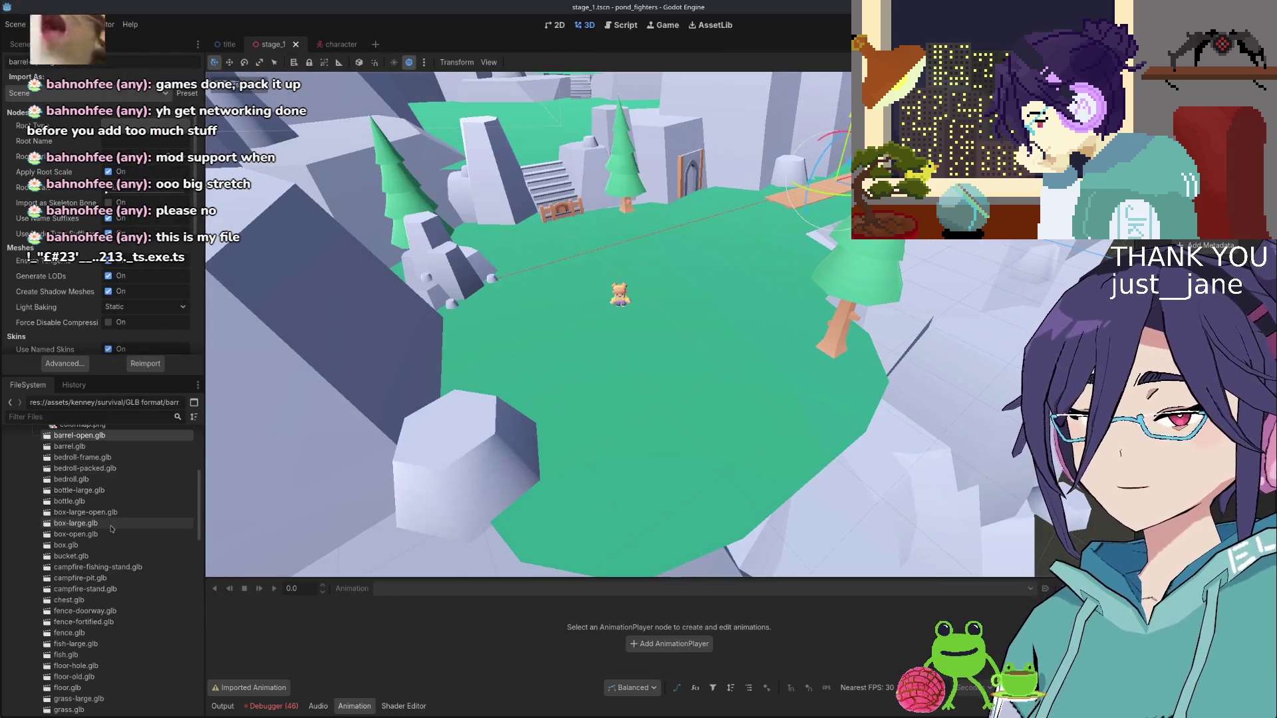
pyautogui.doubleClick(108, 501)
pyautogui.click(816, 635)
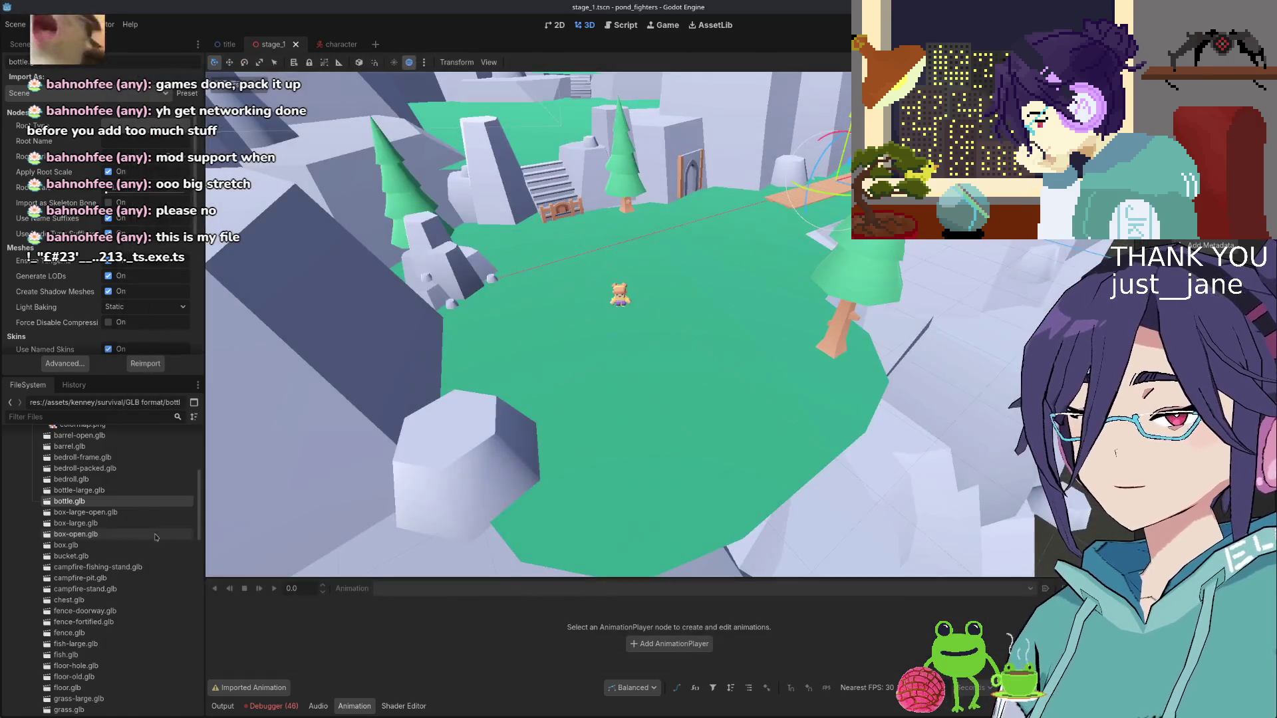
# Preview the rock-a, tool-axe, tool-hoe and tool-hammer models
pyautogui.scroll(-1, 141, 564)
pyautogui.scroll(-2, 116, 573)
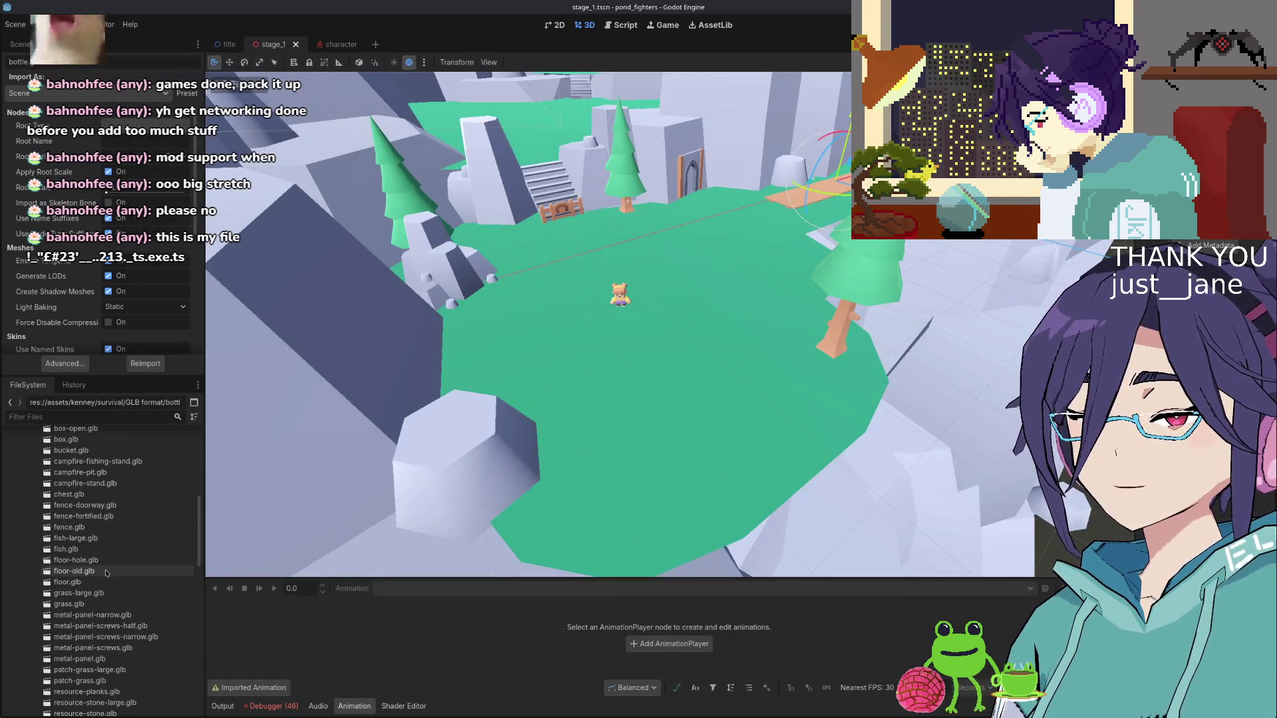
pyautogui.scroll(-6, 106, 573)
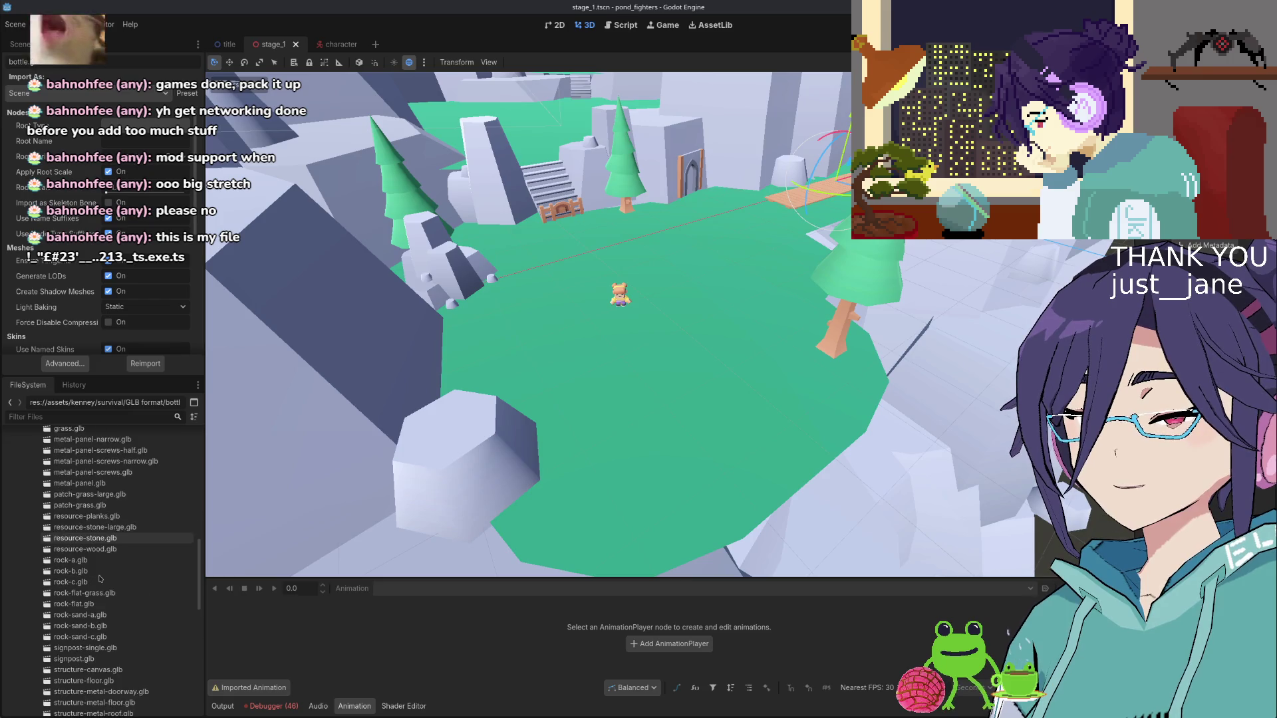
pyautogui.doubleClick(97, 527)
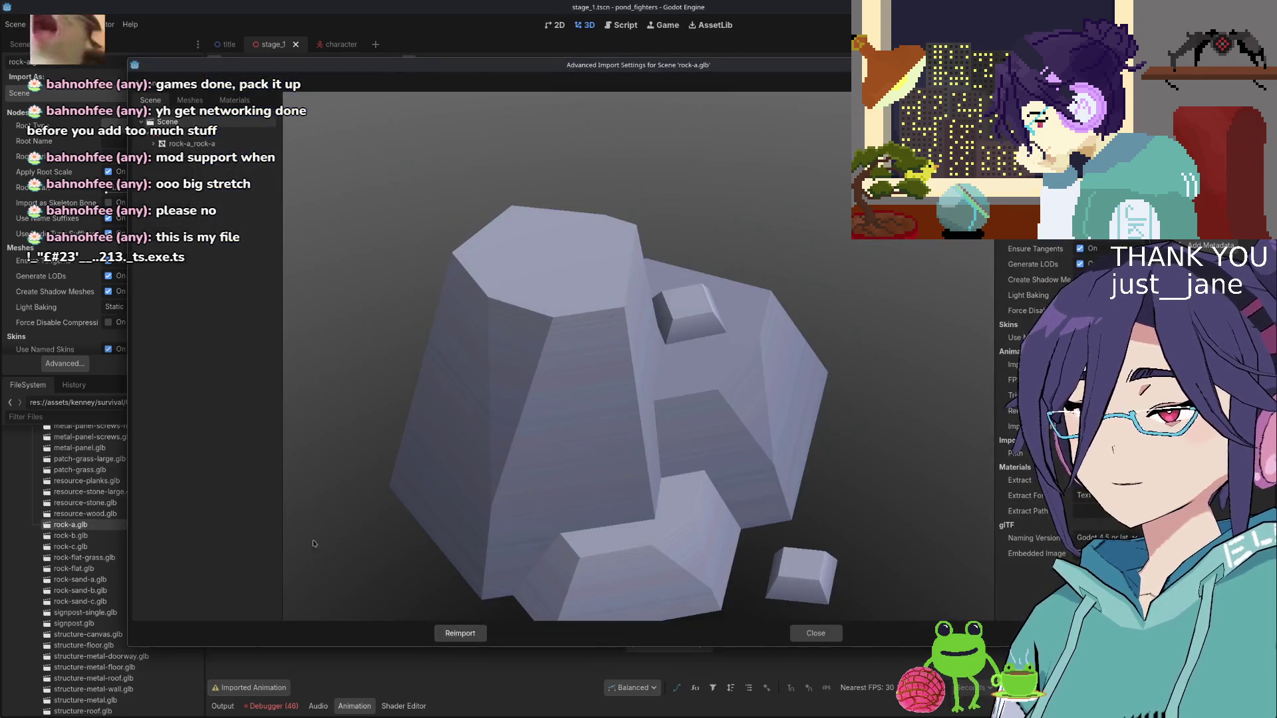
pyautogui.click(816, 633)
pyautogui.scroll(-3, 142, 611)
pyautogui.scroll(-3, 143, 610)
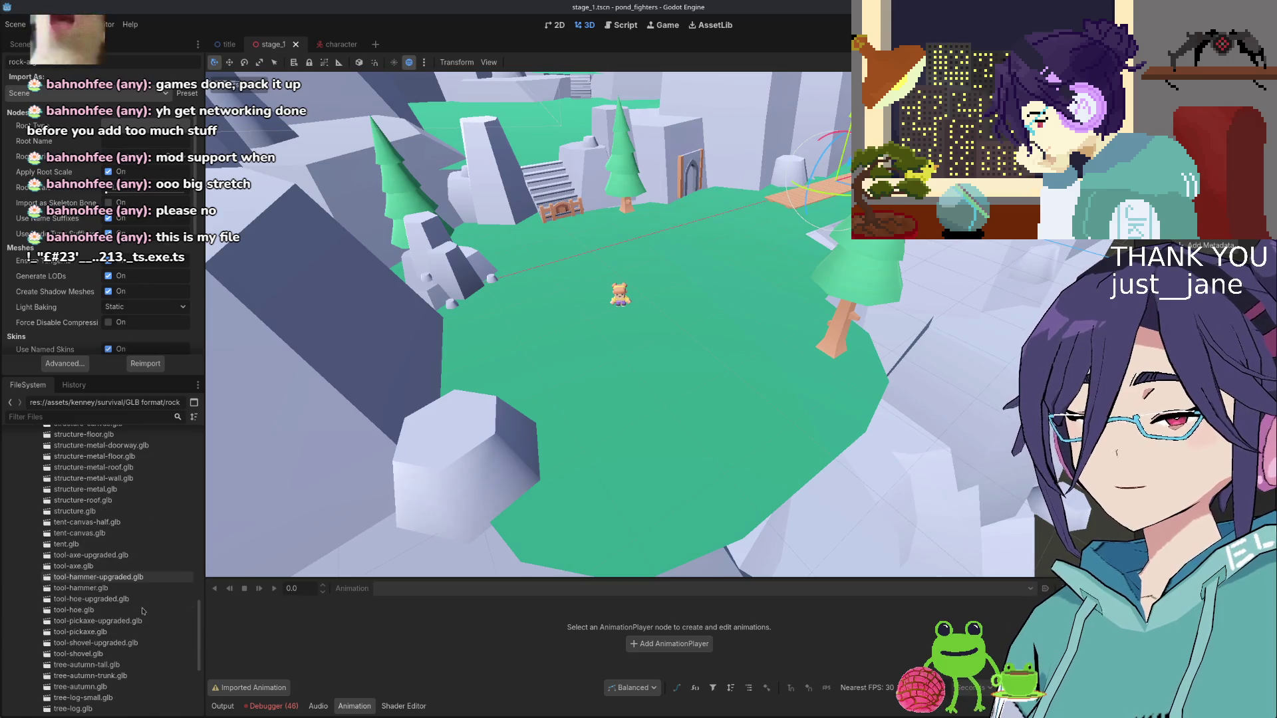
pyautogui.doubleClick(113, 566)
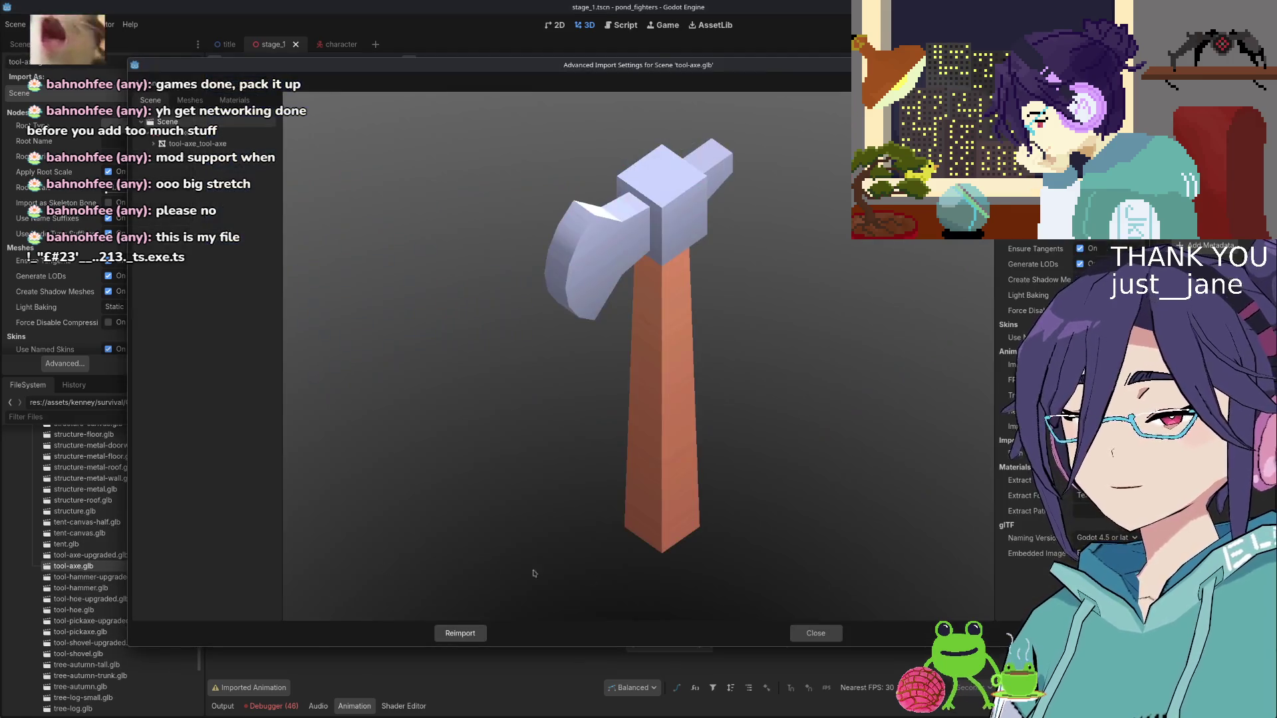
pyautogui.click(815, 633)
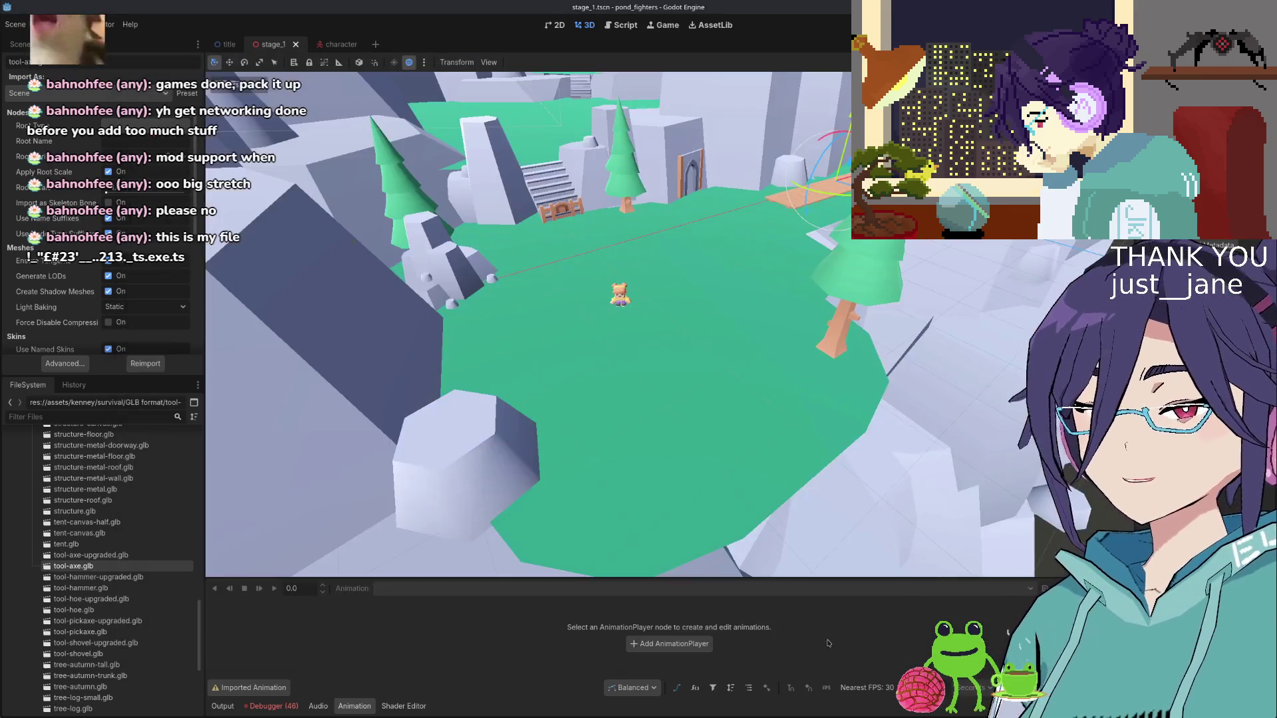
pyautogui.scroll(-3, 100, 599)
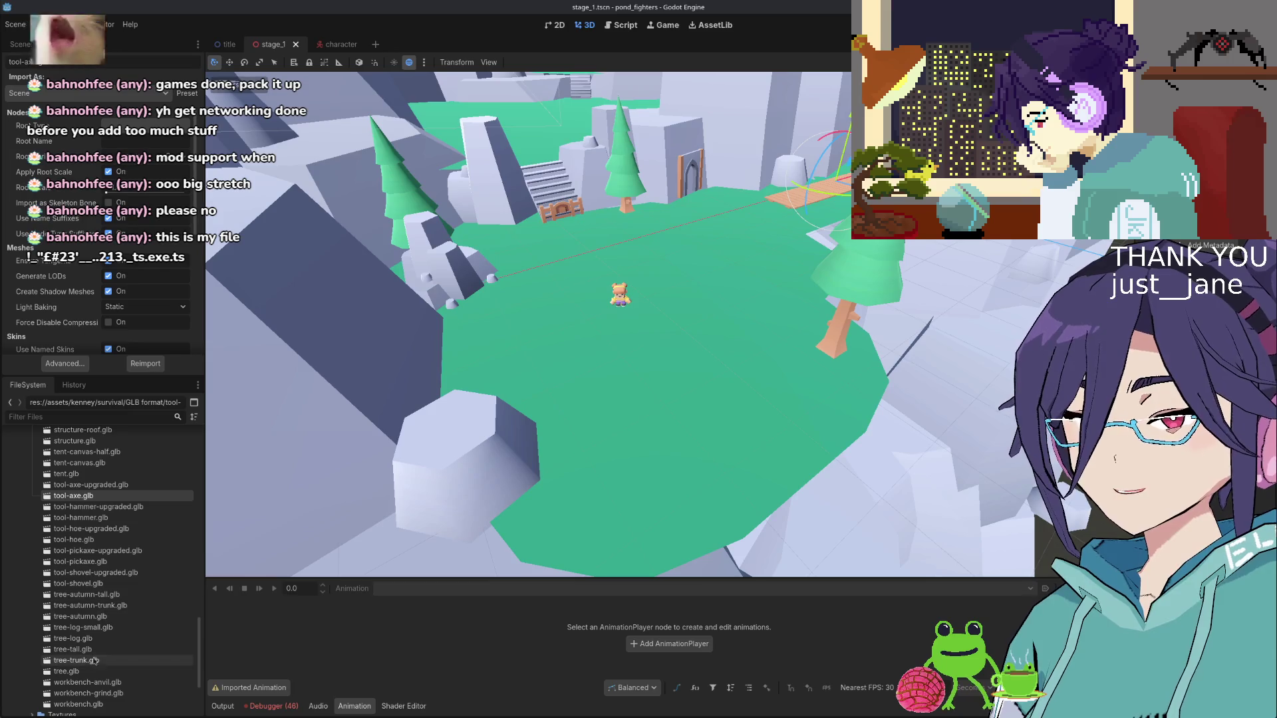
pyautogui.doubleClick(103, 540)
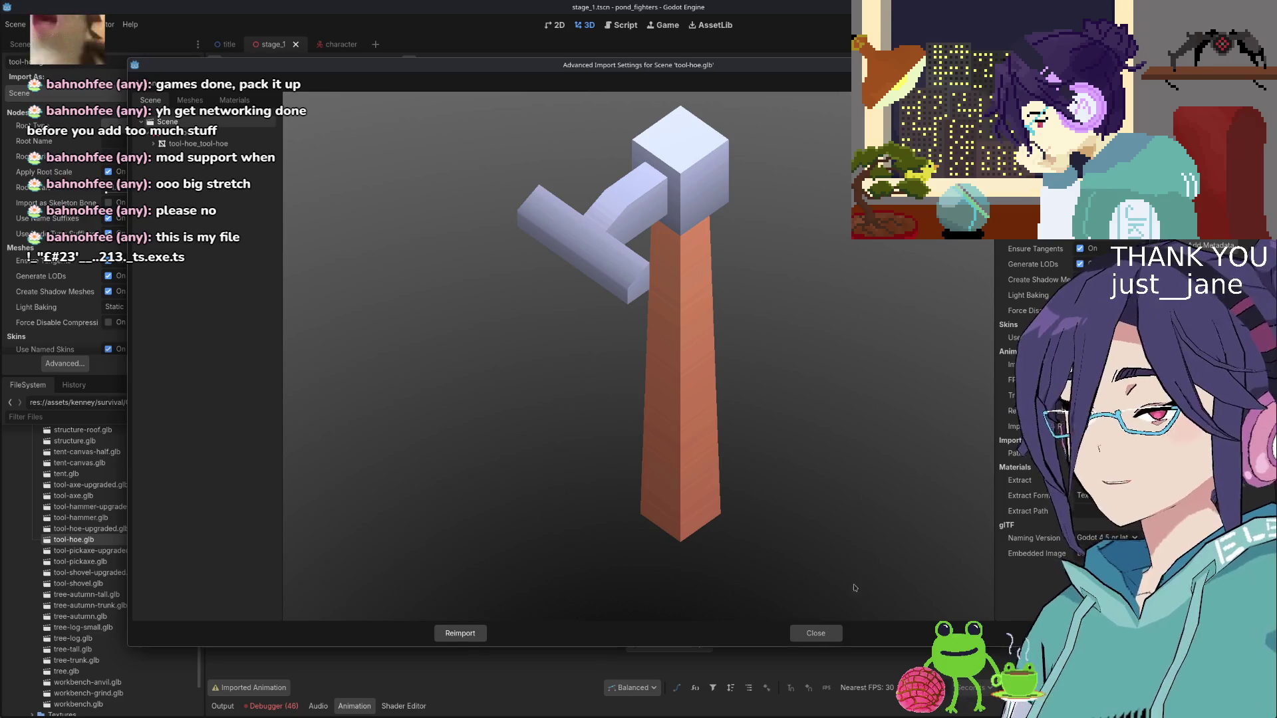
pyautogui.press('Escape')
pyautogui.doubleClick(100, 517)
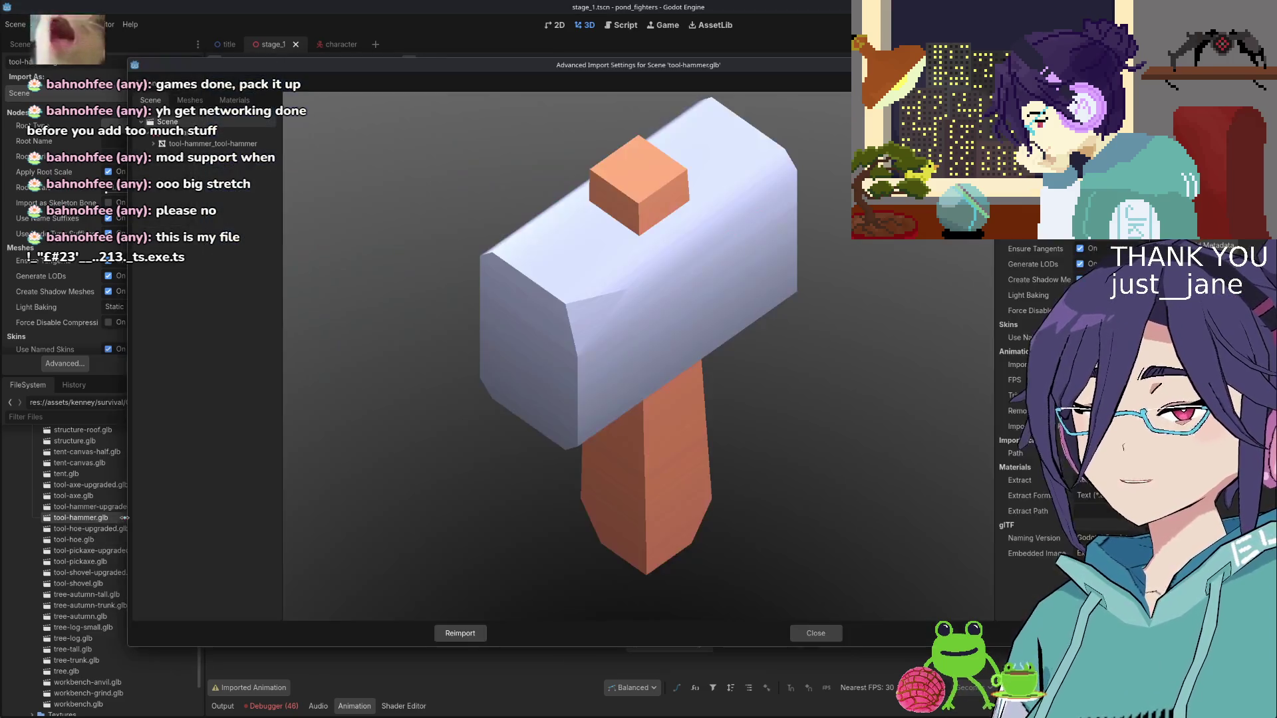
pyautogui.click(815, 633)
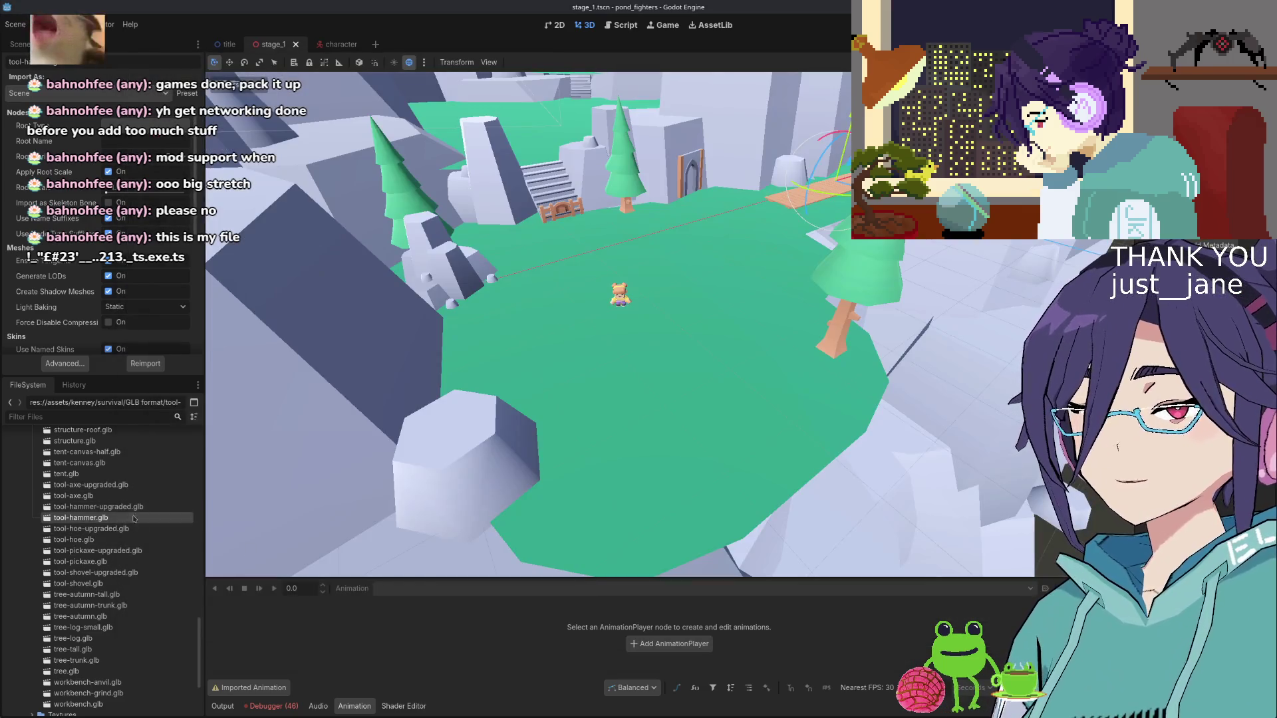
# Preview the tent-canvas, workbench and bedroll models, then collapse the survival folder
pyautogui.doubleClick(121, 464)
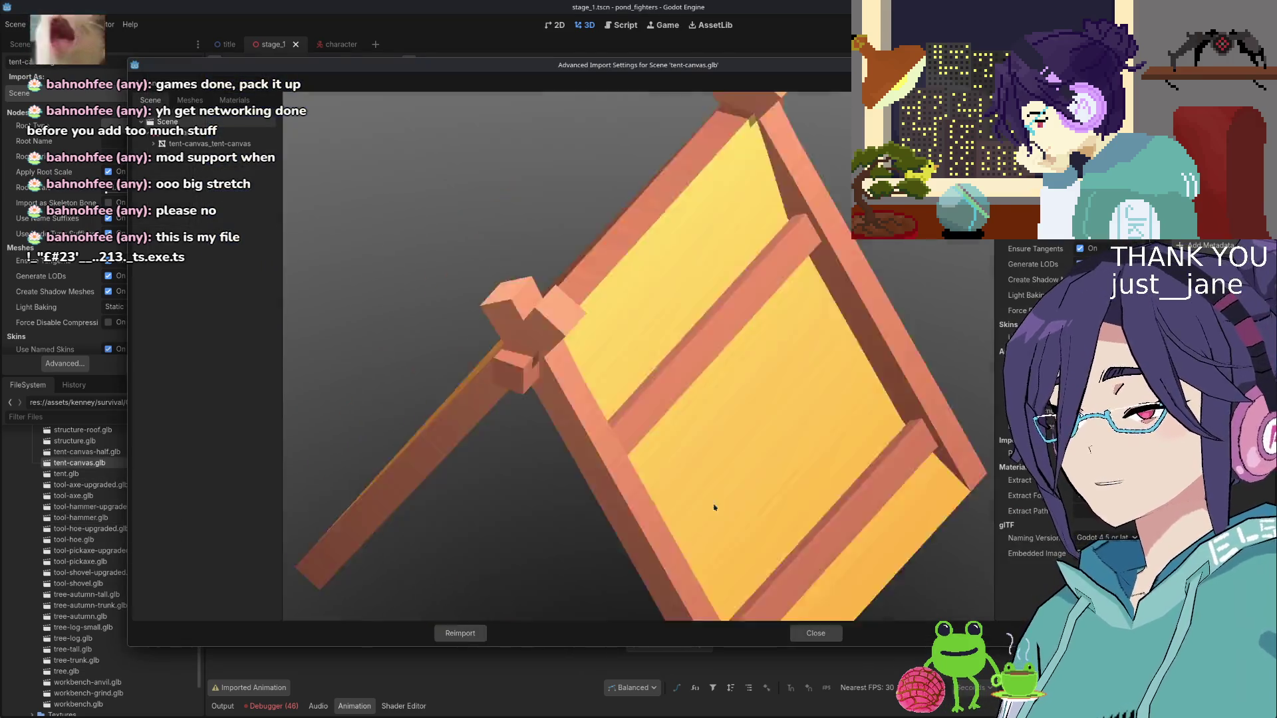
pyautogui.moveTo(714, 508)
pyautogui.mouseDown()
pyautogui.moveTo(677, 473)
pyautogui.moveTo(759, 481)
pyautogui.moveTo(683, 485)
pyautogui.moveTo(750, 513)
pyautogui.mouseUp()
pyautogui.click(816, 633)
pyautogui.scroll(-3, 93, 572)
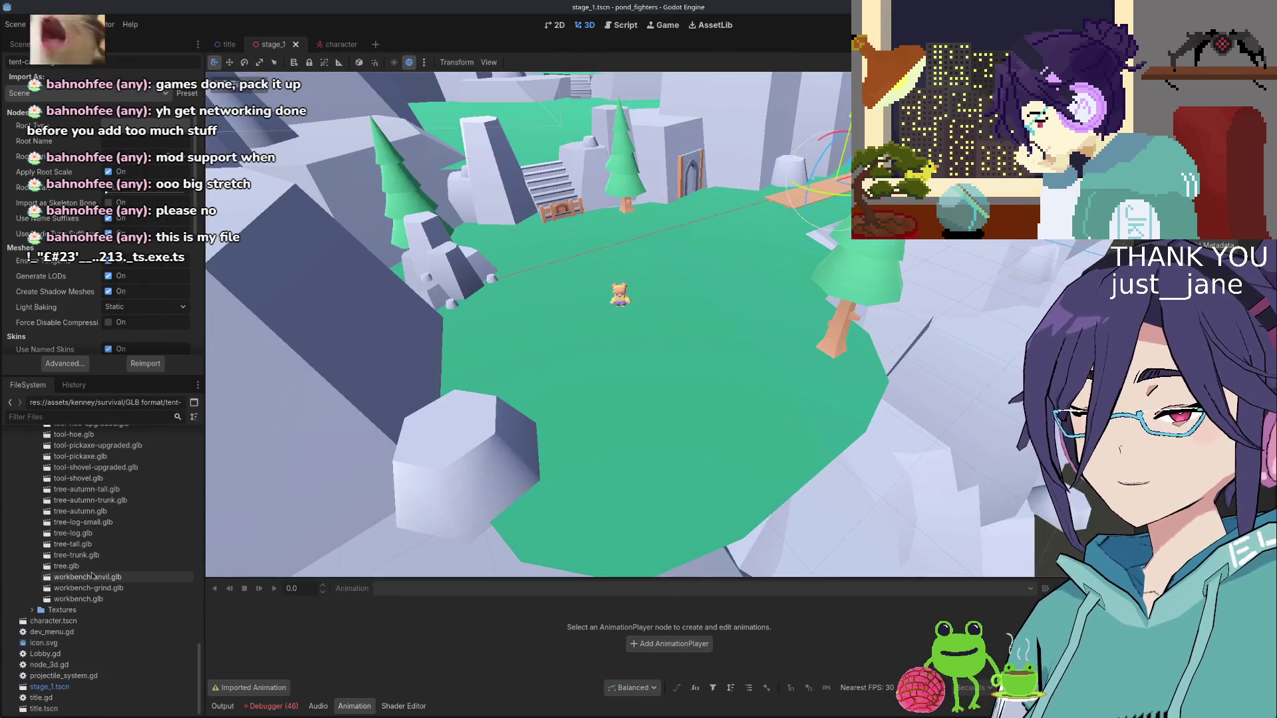
pyautogui.doubleClick(93, 600)
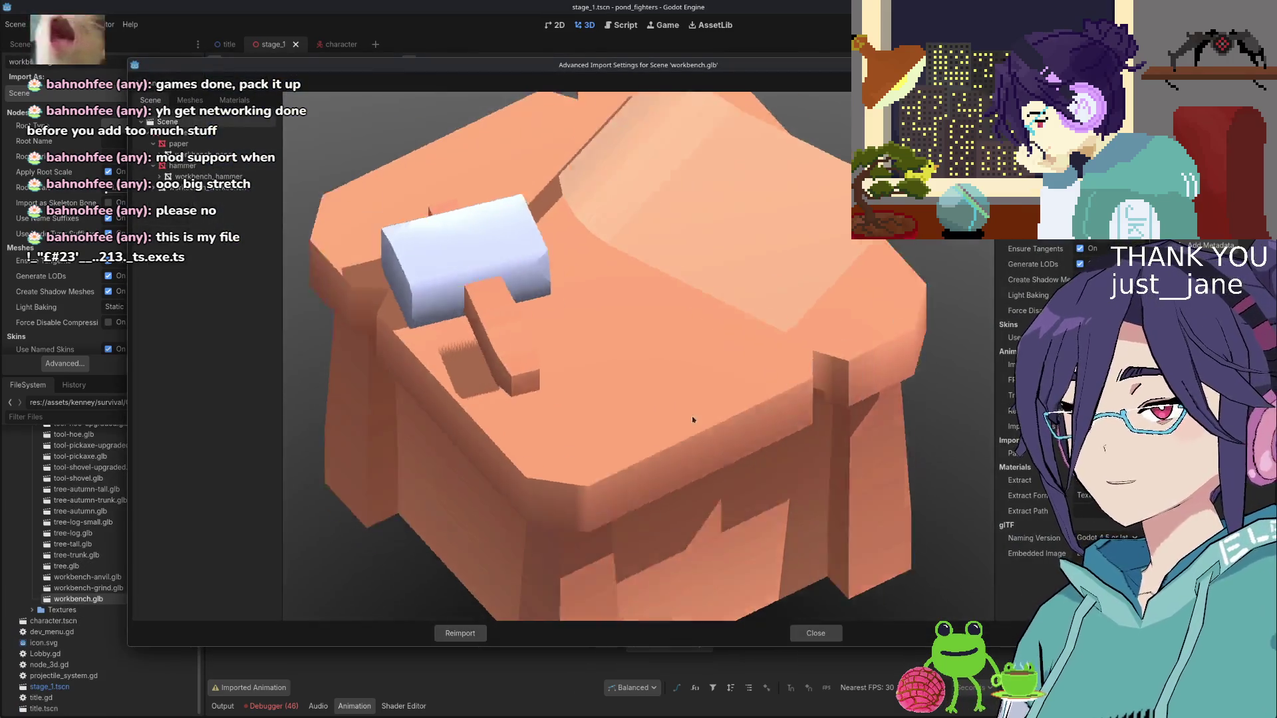
pyautogui.scroll(3, 702, 399)
pyautogui.click(816, 633)
pyautogui.scroll(10, 87, 516)
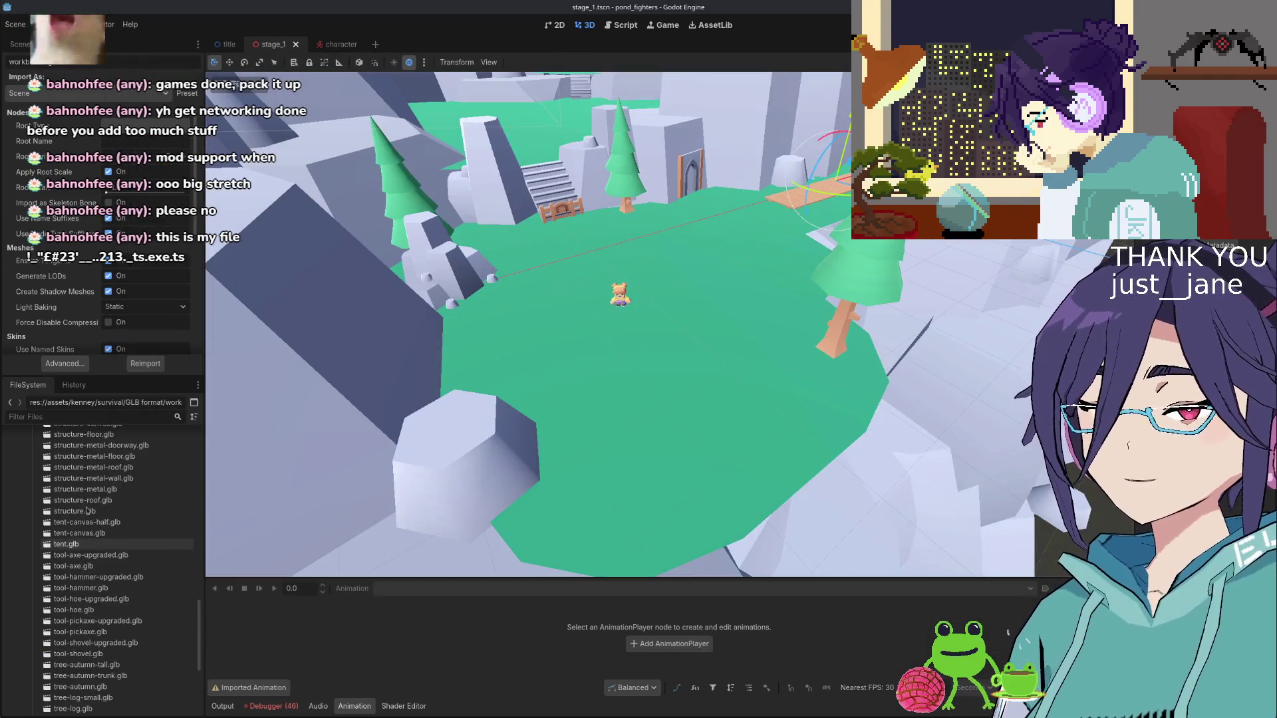
pyautogui.scroll(5, 87, 516)
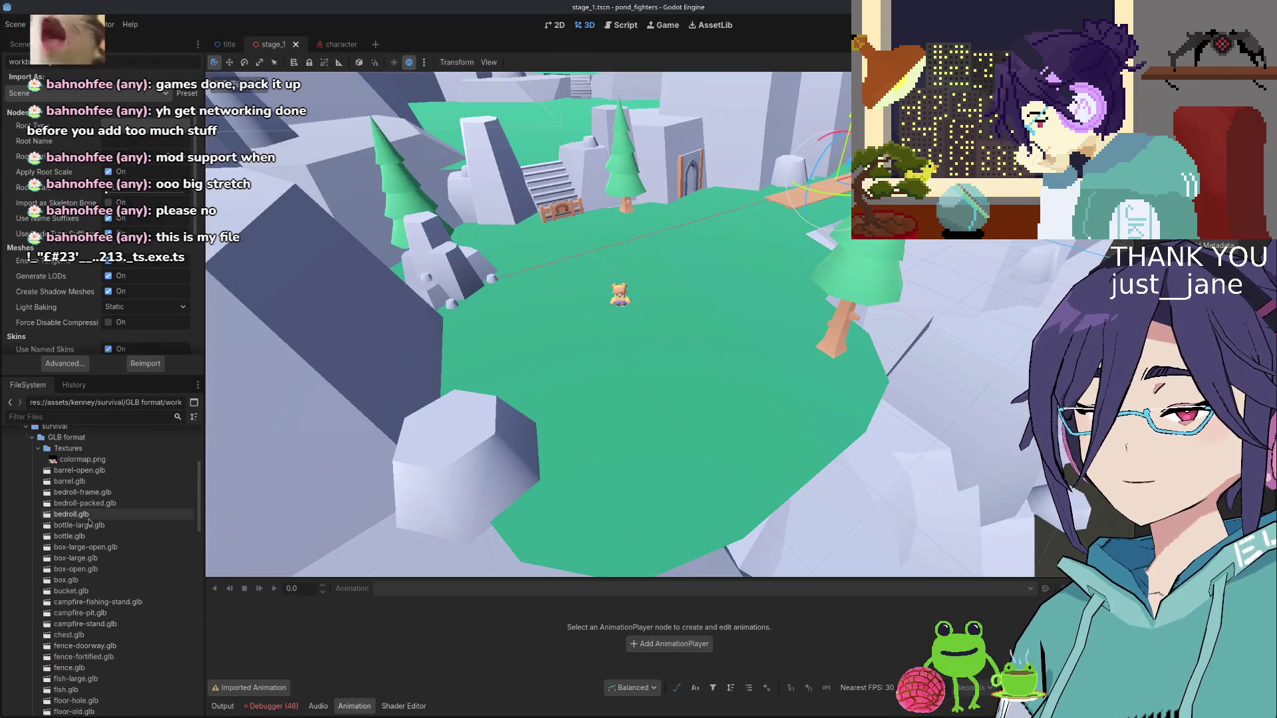
pyautogui.doubleClick(71, 514)
pyautogui.moveTo(632, 413)
pyautogui.mouseDown()
pyautogui.moveTo(672, 432)
pyautogui.moveTo(738, 412)
pyautogui.mouseUp()
pyautogui.click(816, 633)
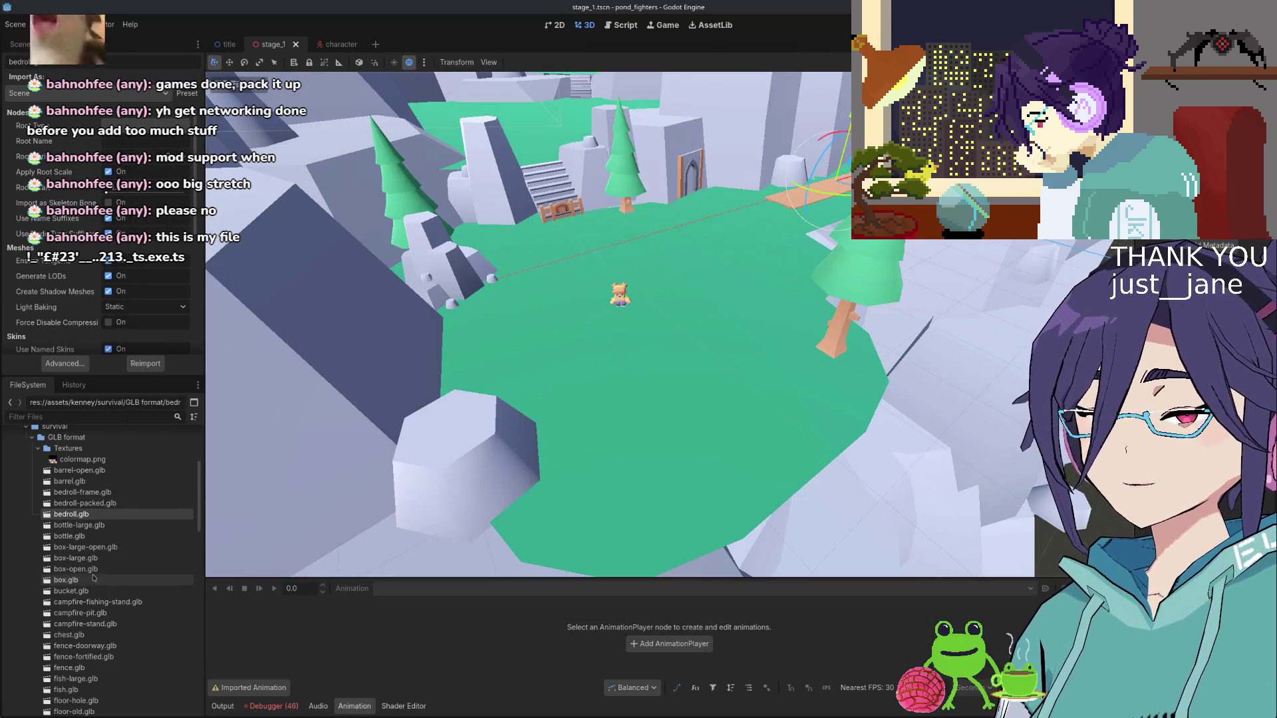
pyautogui.scroll(2, 30, 500)
pyautogui.click(27, 497)
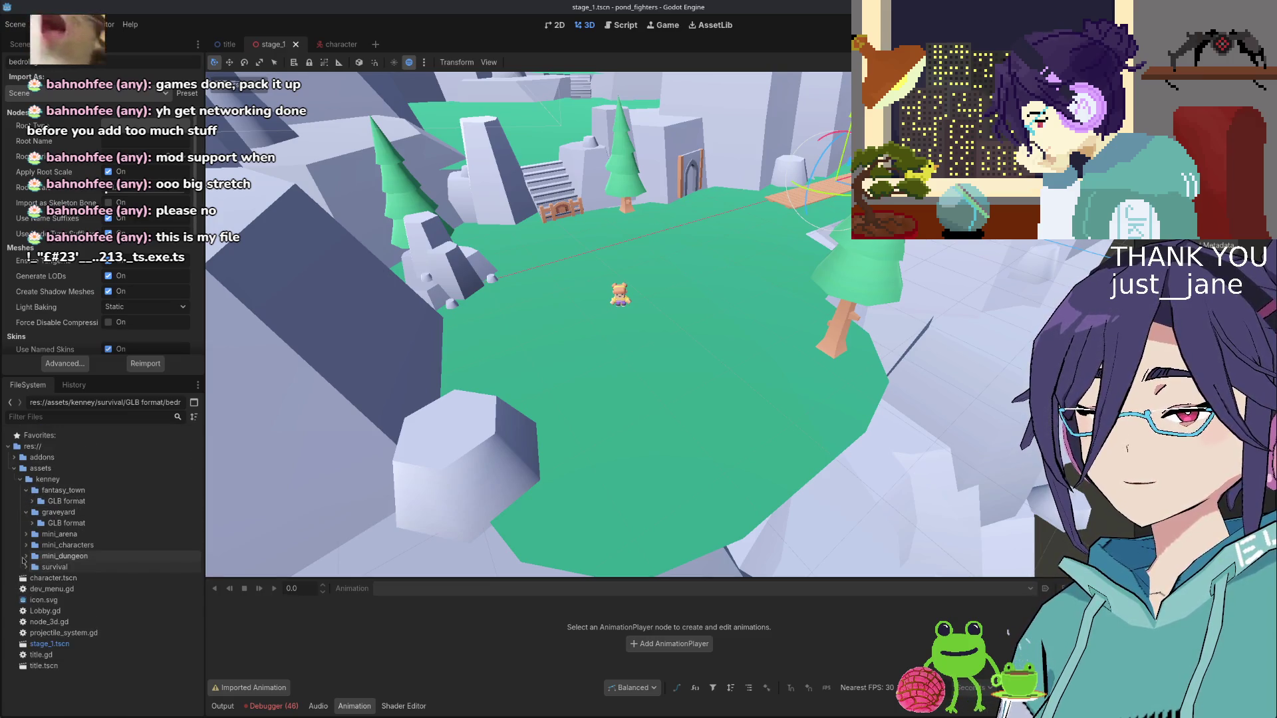
# Expand mini_dungeon, preview its barrel and stones models, then collapse the folder
pyautogui.click(26, 560)
pyautogui.scroll(-3, 92, 551)
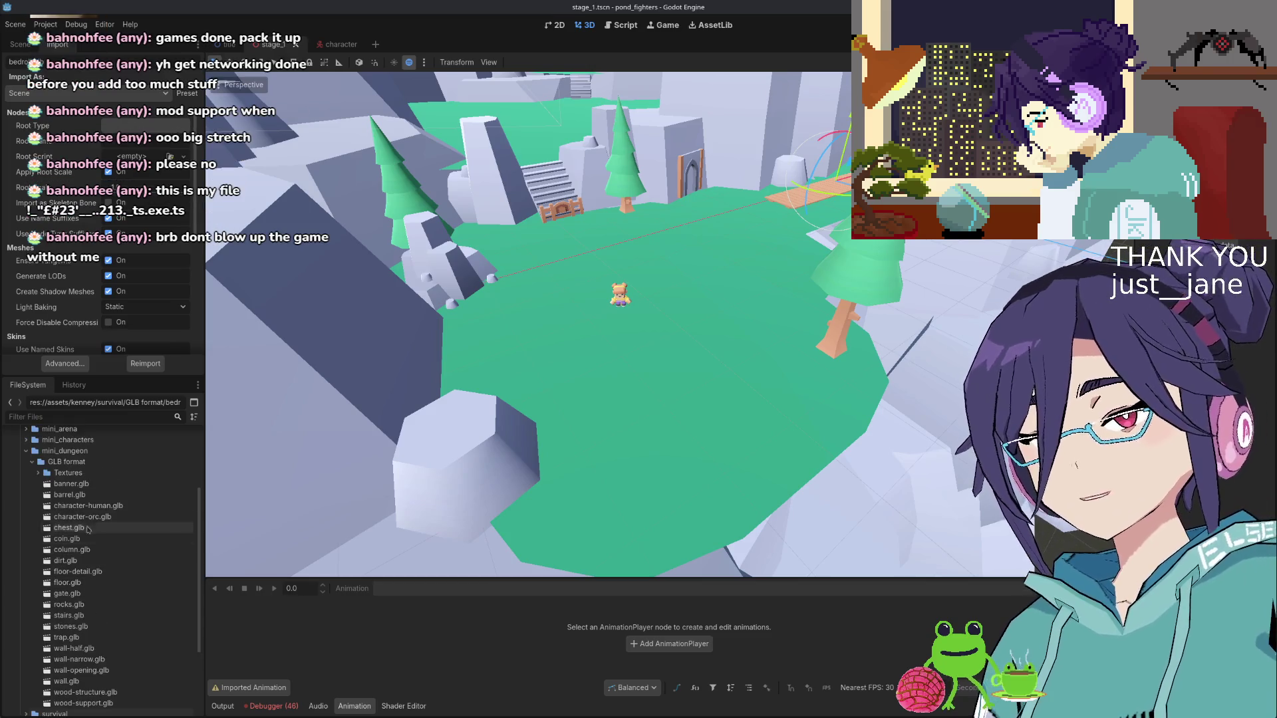
pyautogui.click(87, 495)
pyautogui.doubleClick(87, 495)
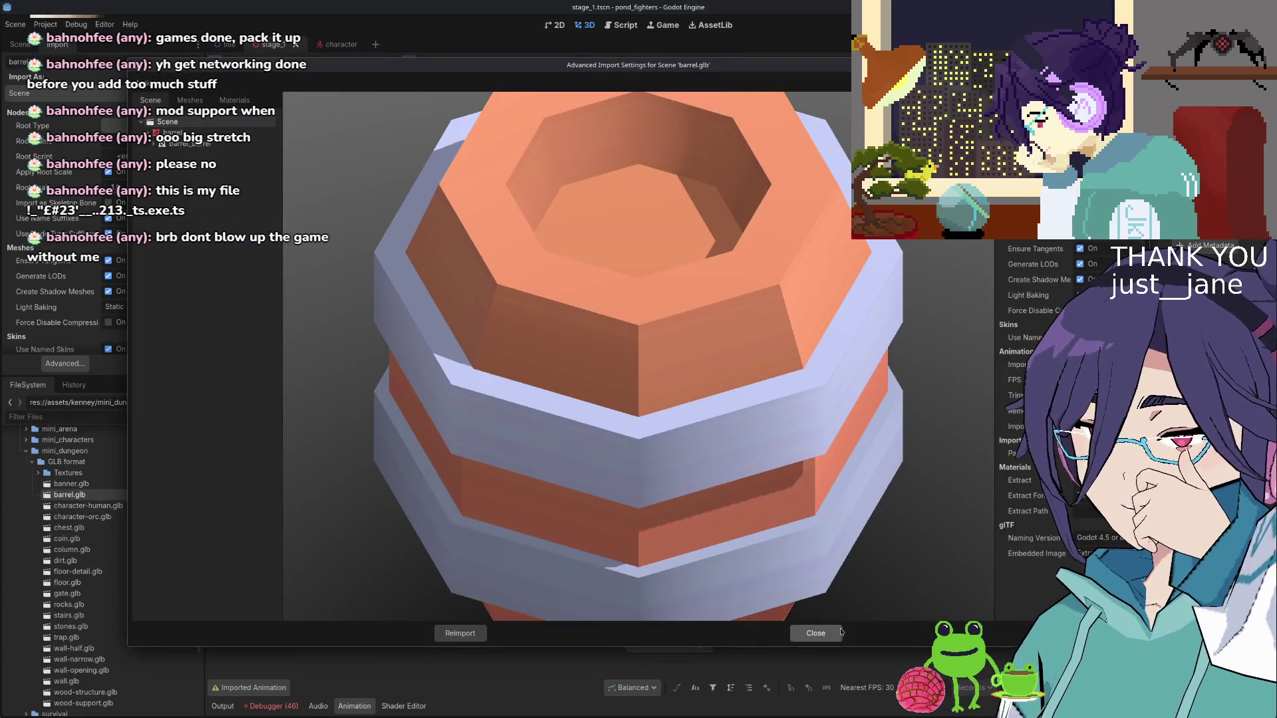
pyautogui.click(818, 634)
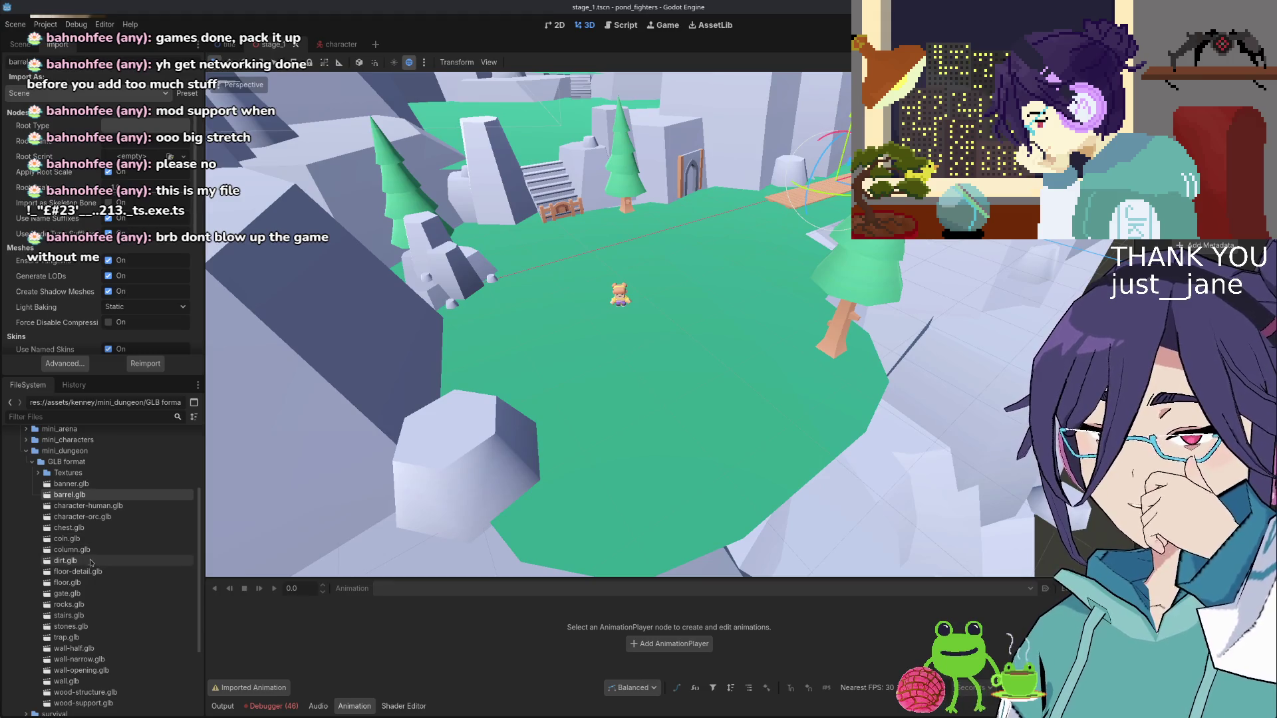
pyautogui.click(100, 628)
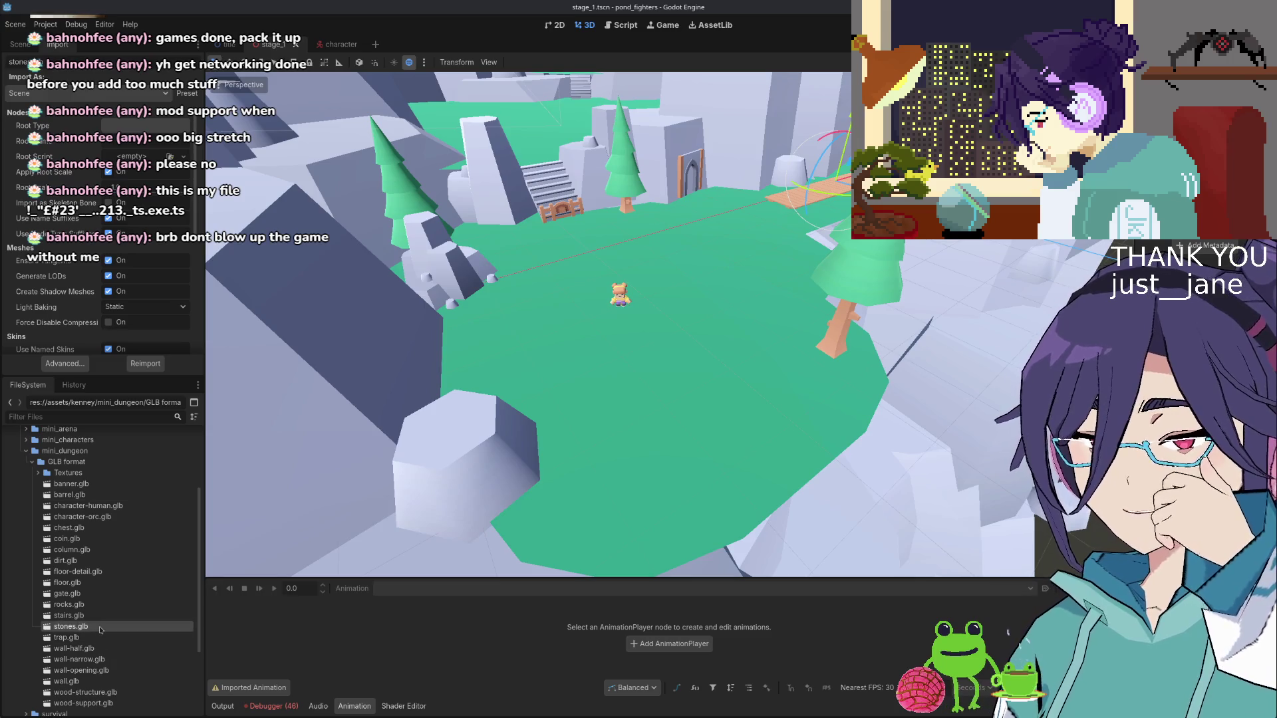
pyautogui.doubleClick(101, 630)
pyautogui.click(816, 636)
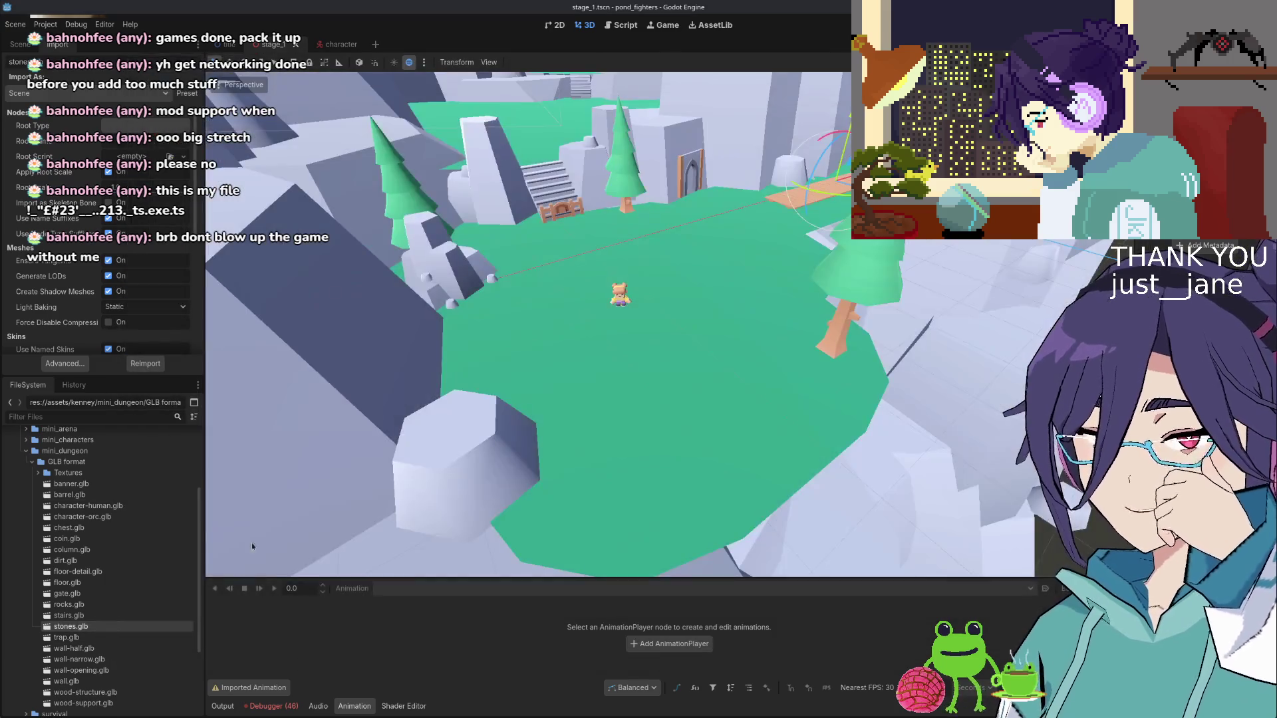
pyautogui.scroll(-3, 104, 507)
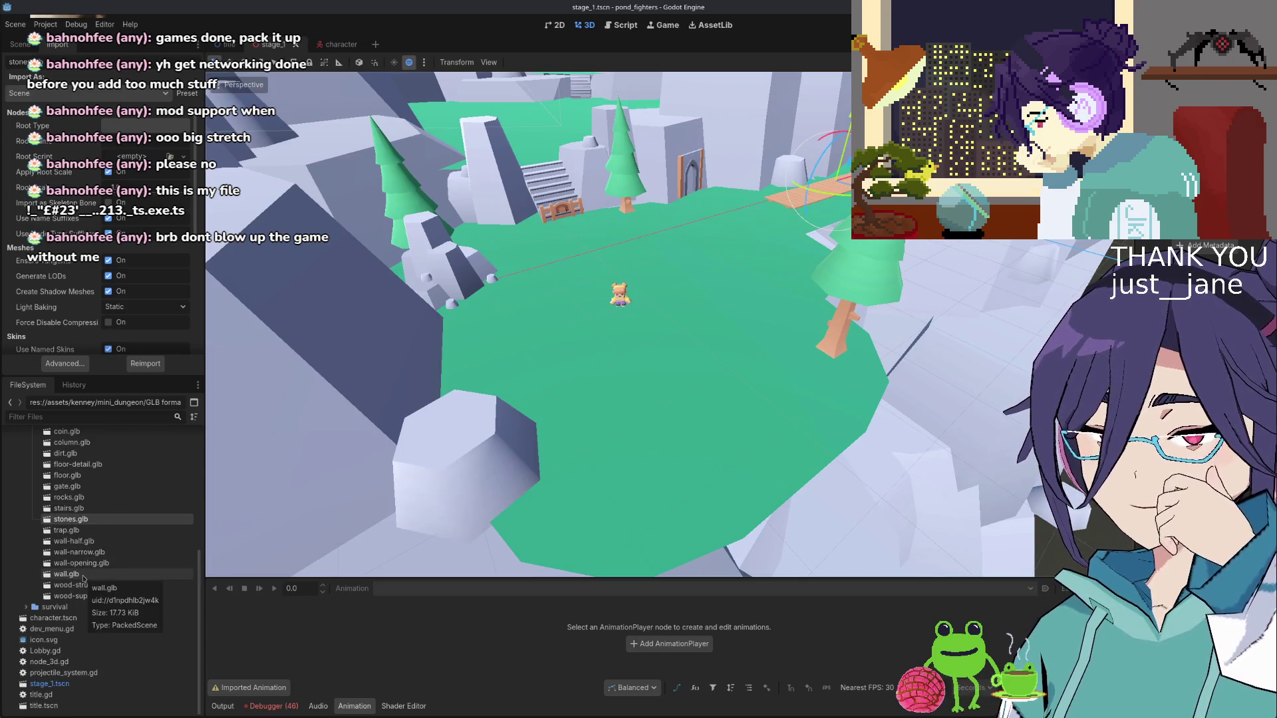
pyautogui.scroll(3, 83, 573)
pyautogui.click(26, 550)
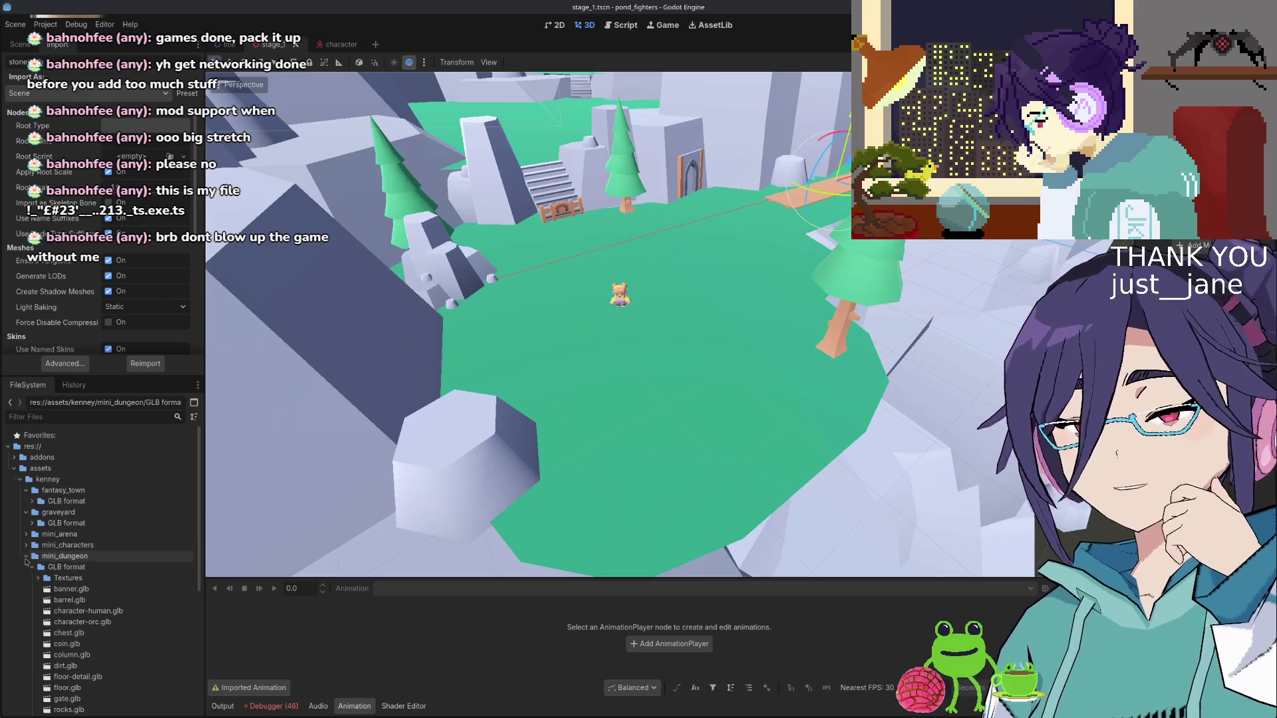
# Expand mini_arena and preview the trophy, weapon-sword and weapon-spear models
pyautogui.click(26, 534)
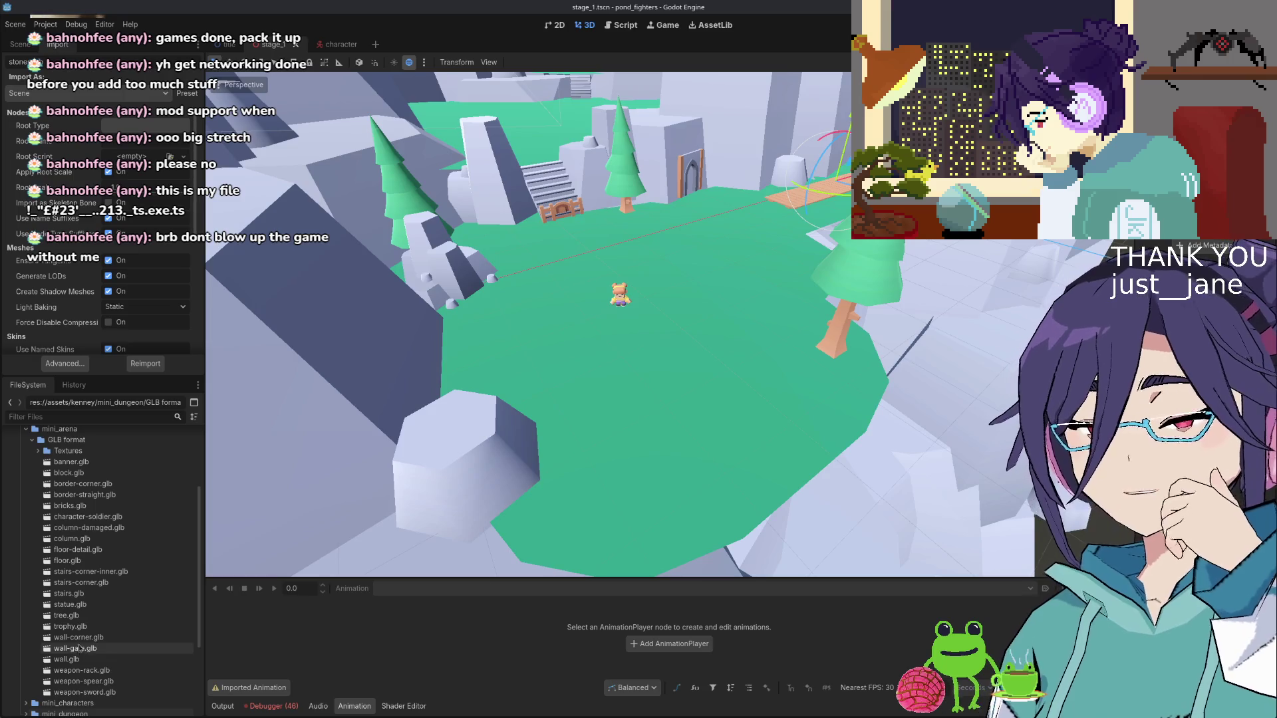
pyautogui.scroll(-2, 85, 655)
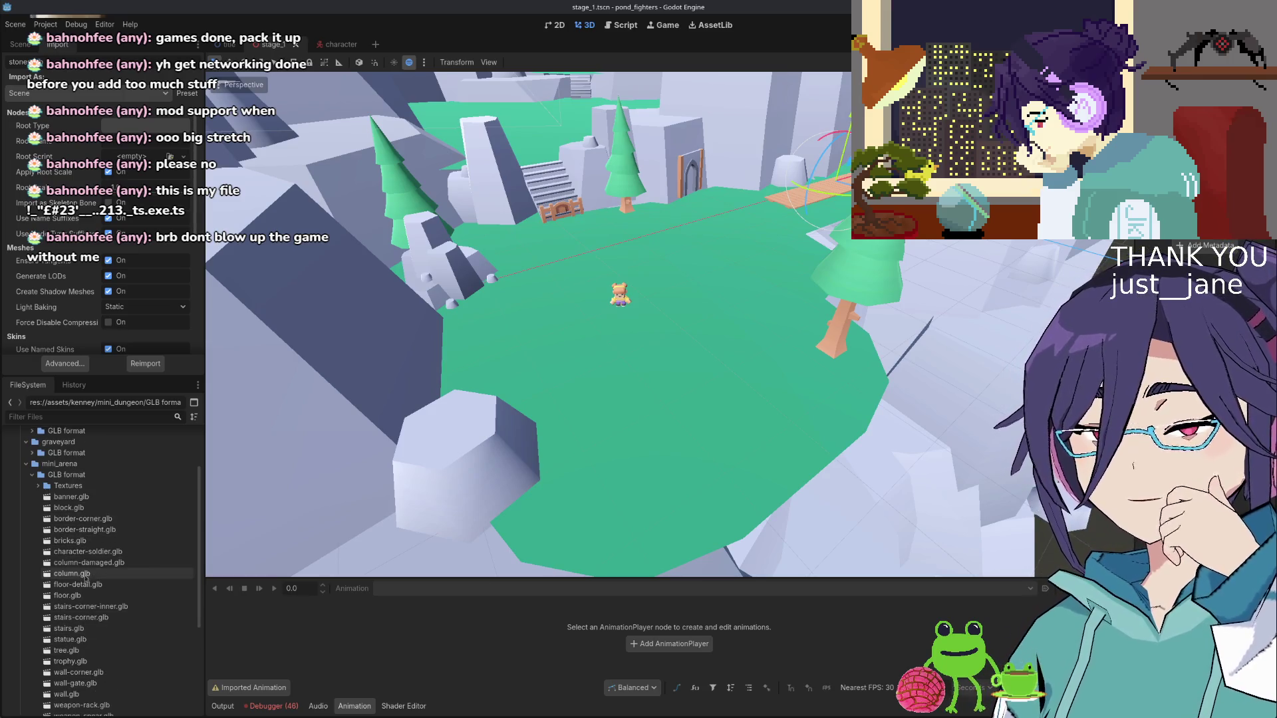
pyautogui.scroll(-1, 83, 630)
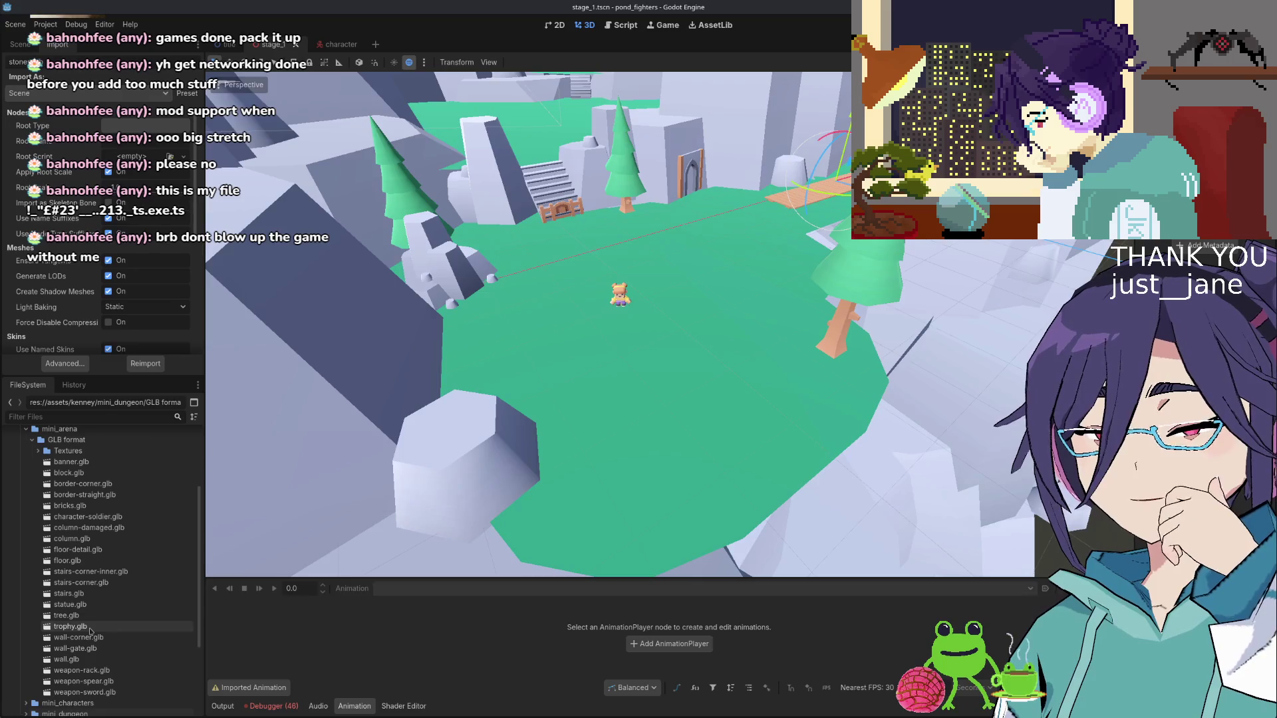
pyautogui.doubleClick(91, 630)
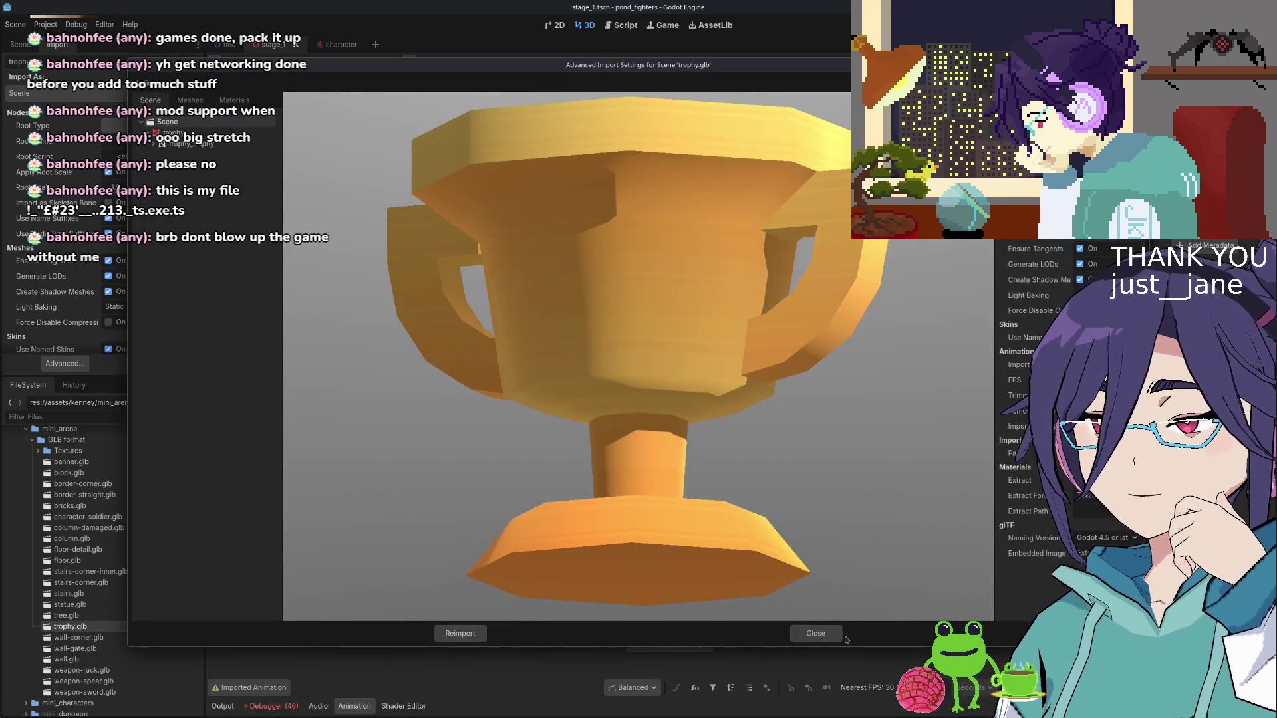
pyautogui.click(815, 633)
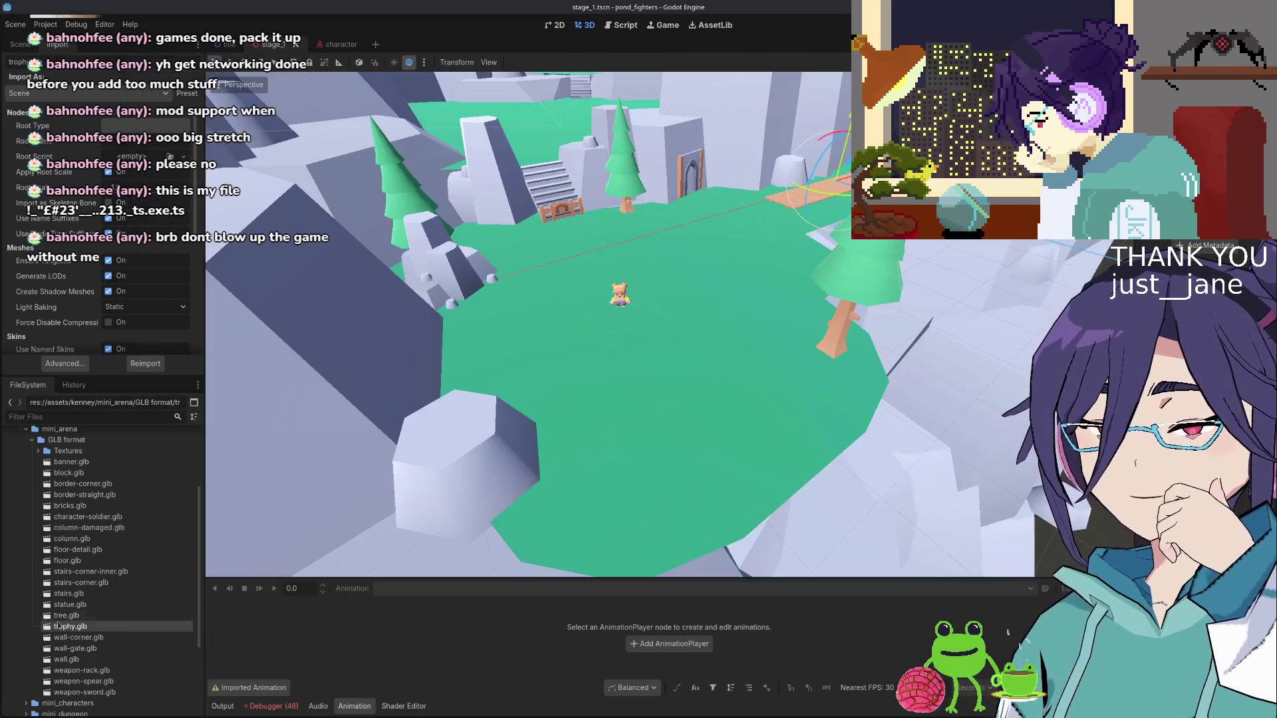
pyautogui.scroll(-1, 106, 644)
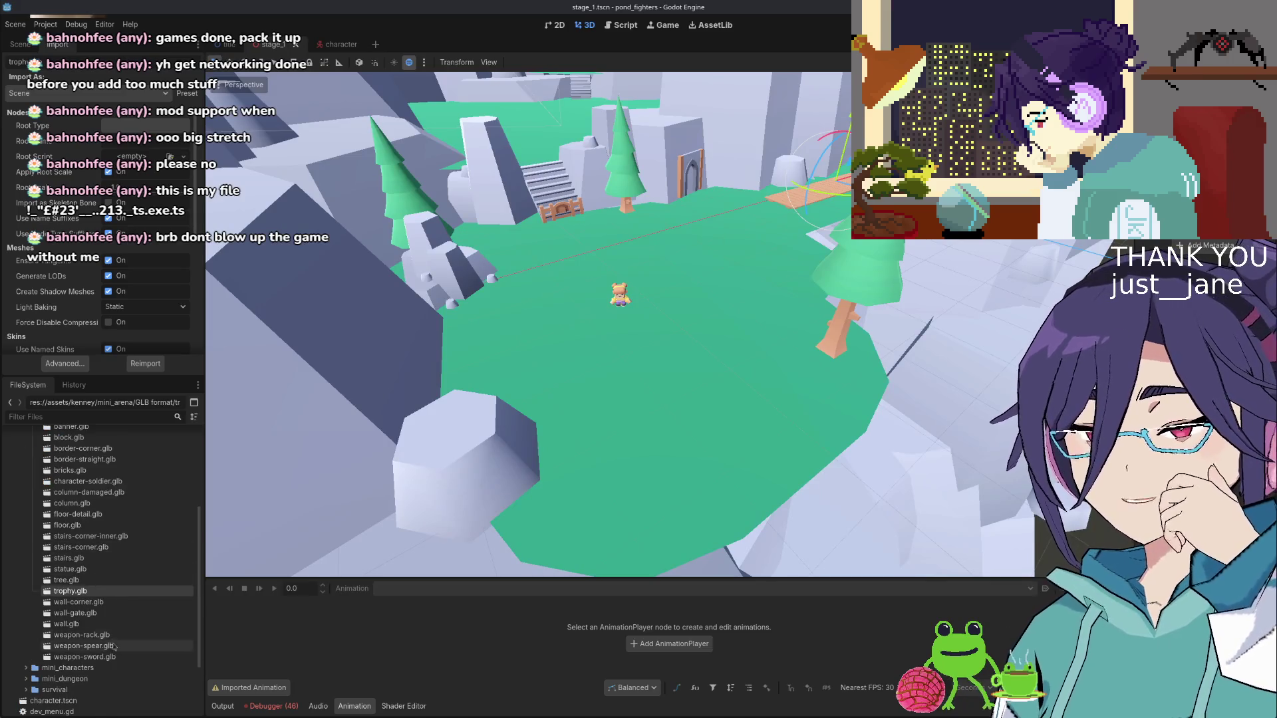
pyautogui.doubleClick(85, 656)
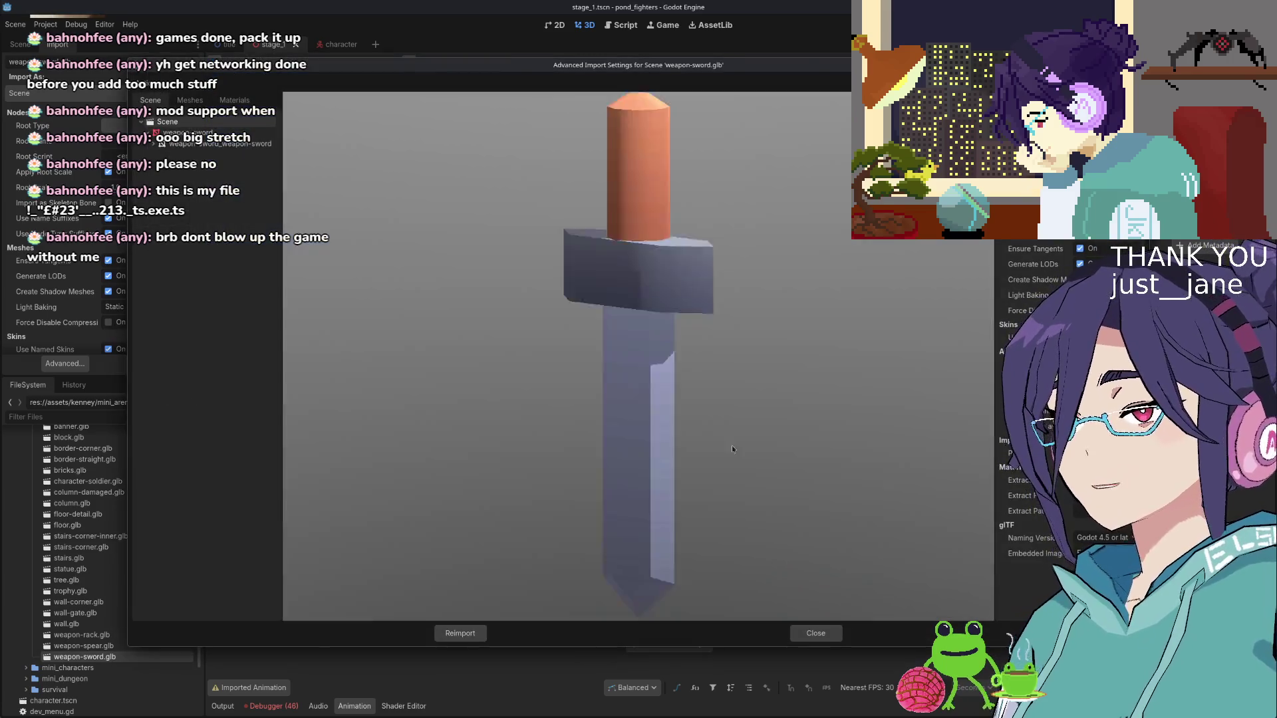
pyautogui.moveTo(732, 449); pyautogui.dragTo(784, 421)
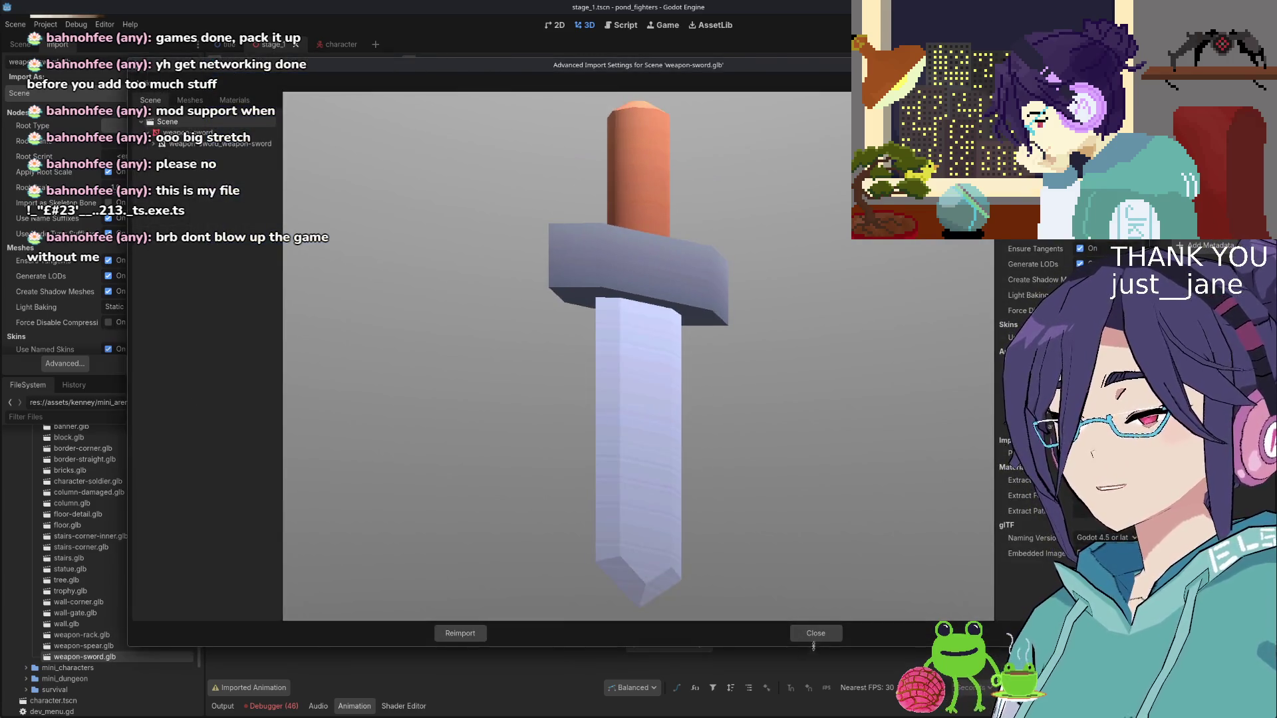
pyautogui.click(816, 633)
pyautogui.doubleClick(73, 646)
pyautogui.moveTo(665, 466)
pyautogui.mouseDown()
pyautogui.moveTo(672, 435)
pyautogui.moveTo(775, 441)
pyautogui.mouseUp()
pyautogui.click(816, 634)
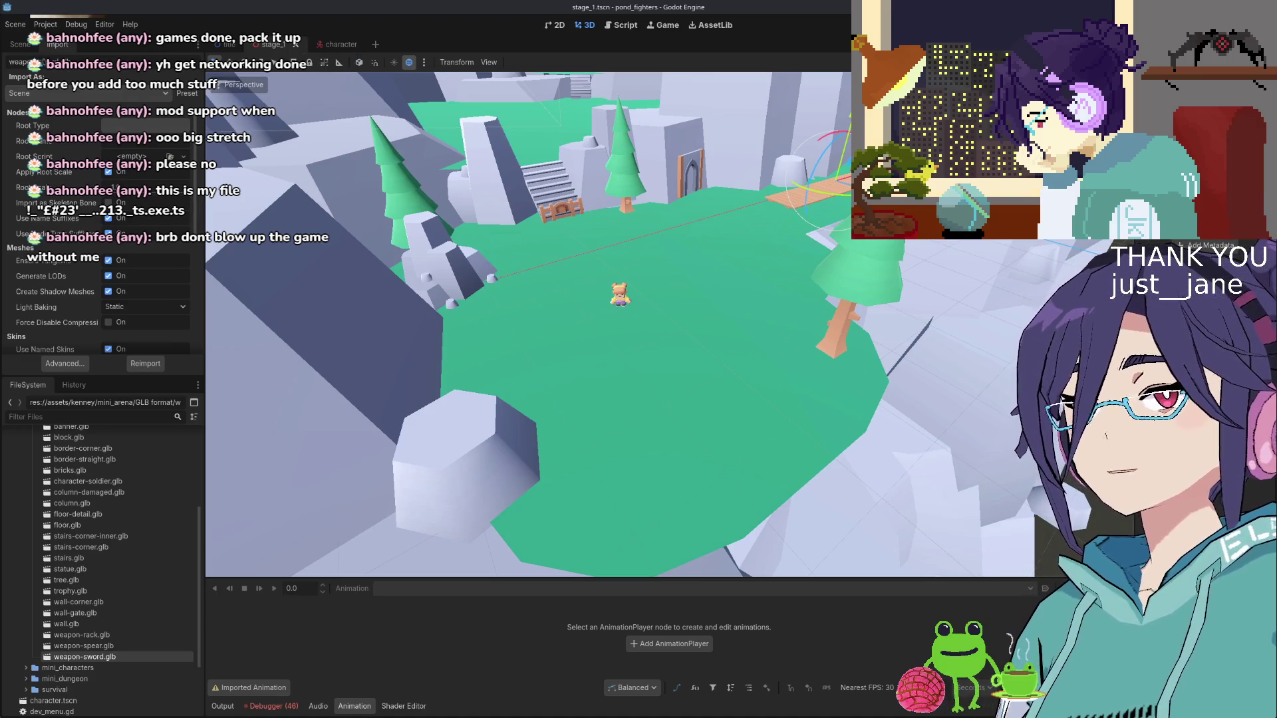
# Open the ProjectileSystem script and drop a preload of weapon-sword.glb onto line 4
pyautogui.click(20, 44)
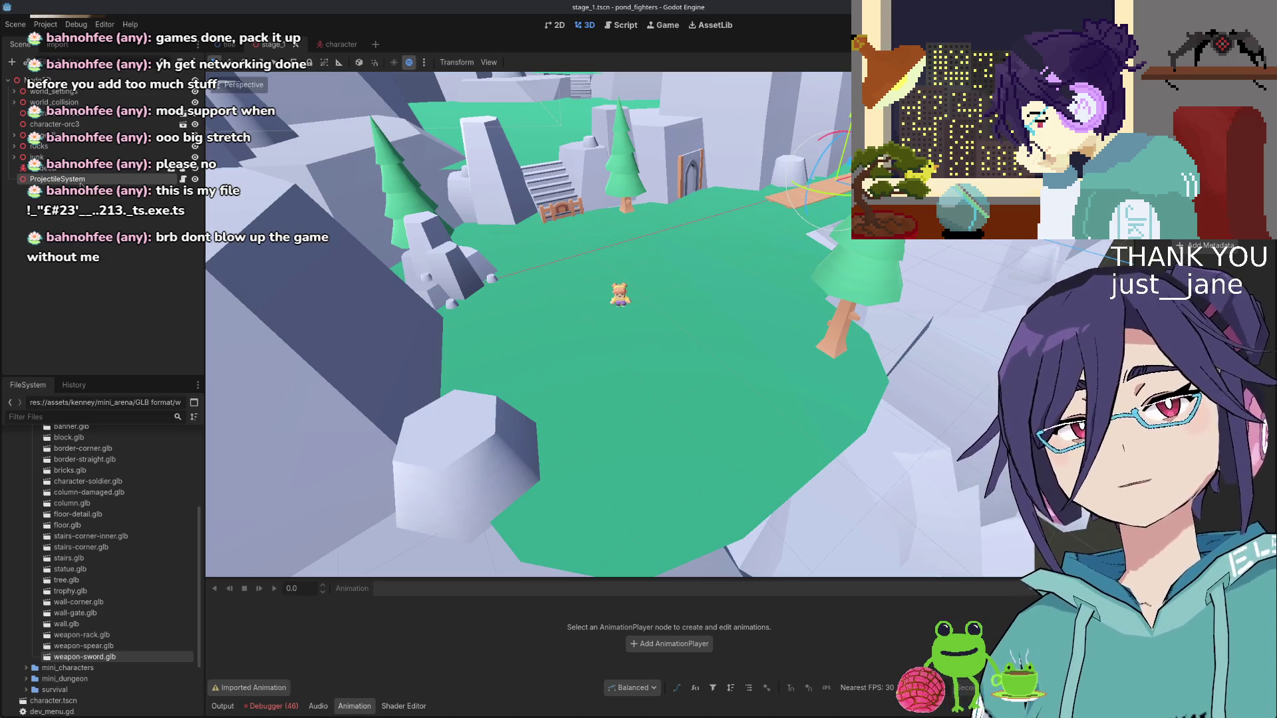
pyautogui.rightClick(80, 184)
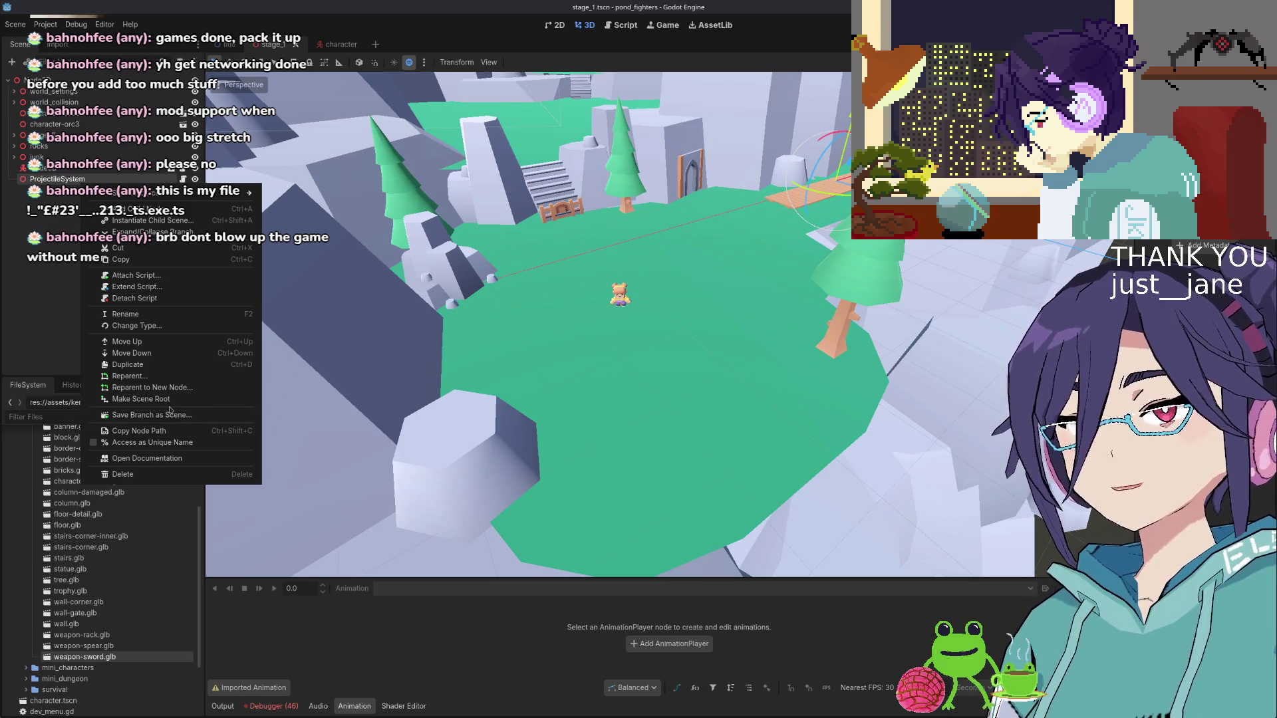
pyautogui.click(28, 267)
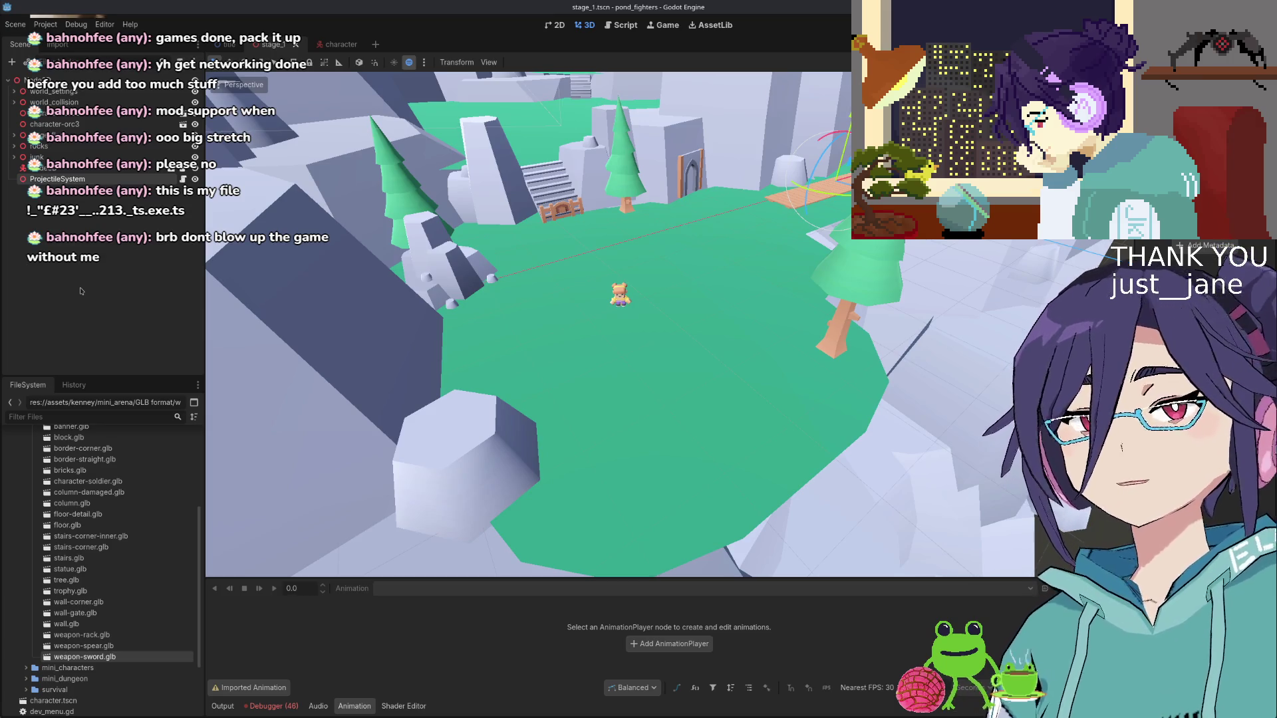
pyautogui.click(183, 179)
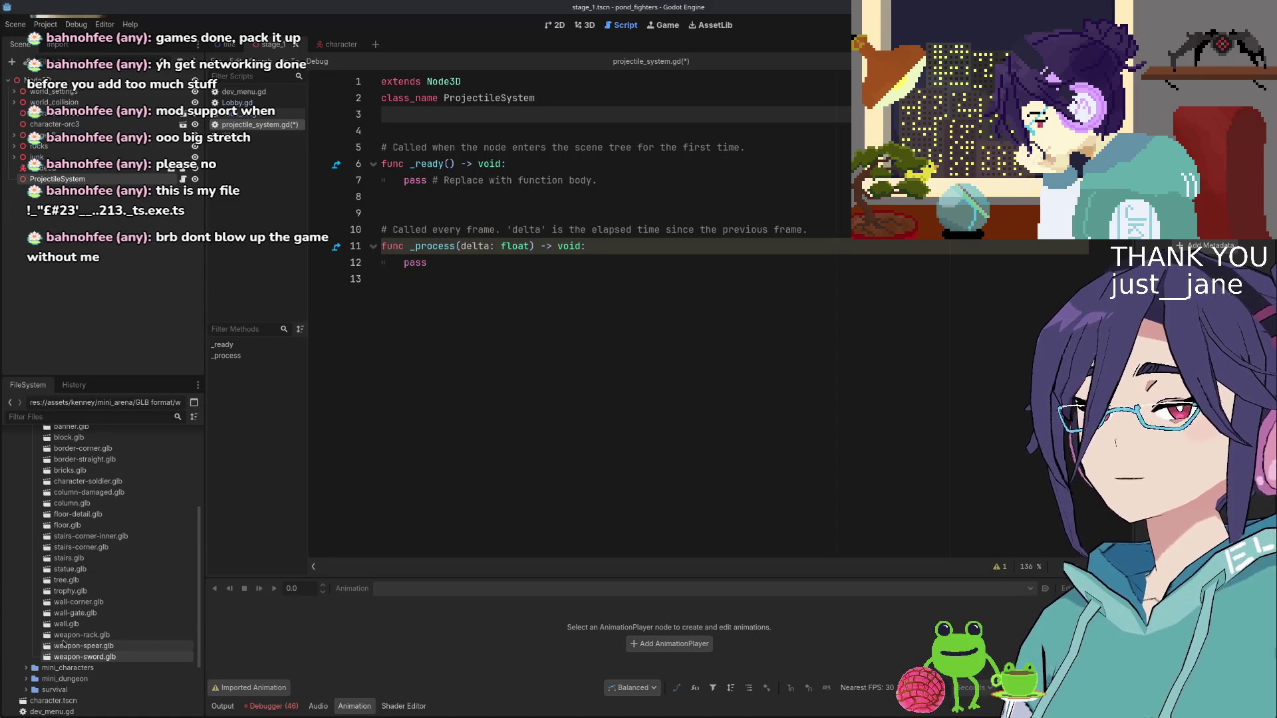
pyautogui.moveTo(92, 658)
pyautogui.mouseDown()
pyautogui.moveTo(479, 152)
pyautogui.moveTo(532, 131)
pyautogui.mouseUp()
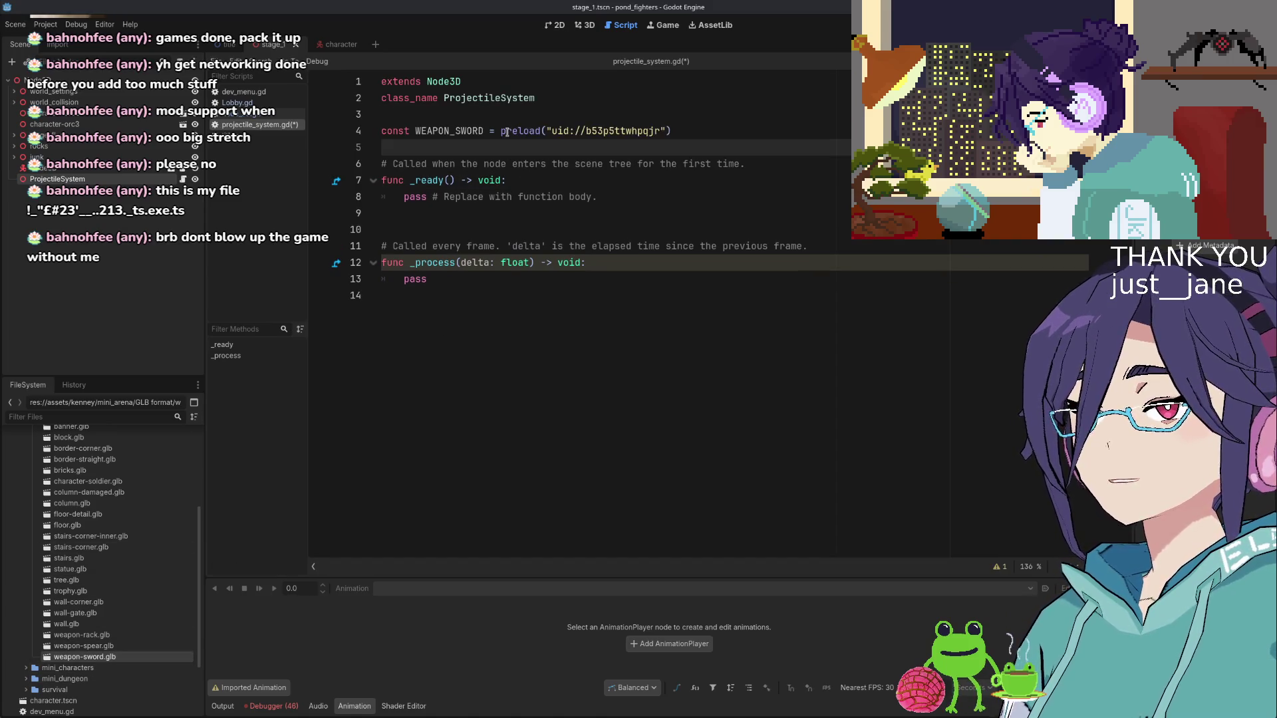
pyautogui.doubleClick(520, 131)
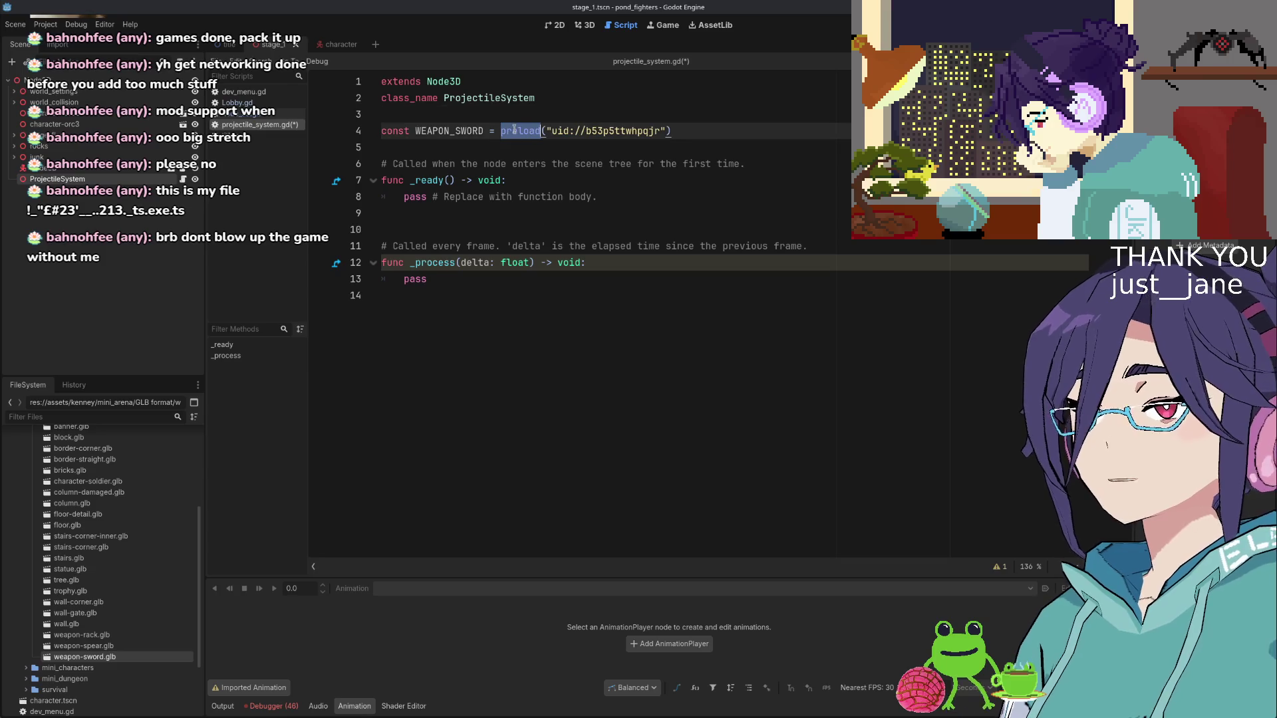
pyautogui.press('Home')
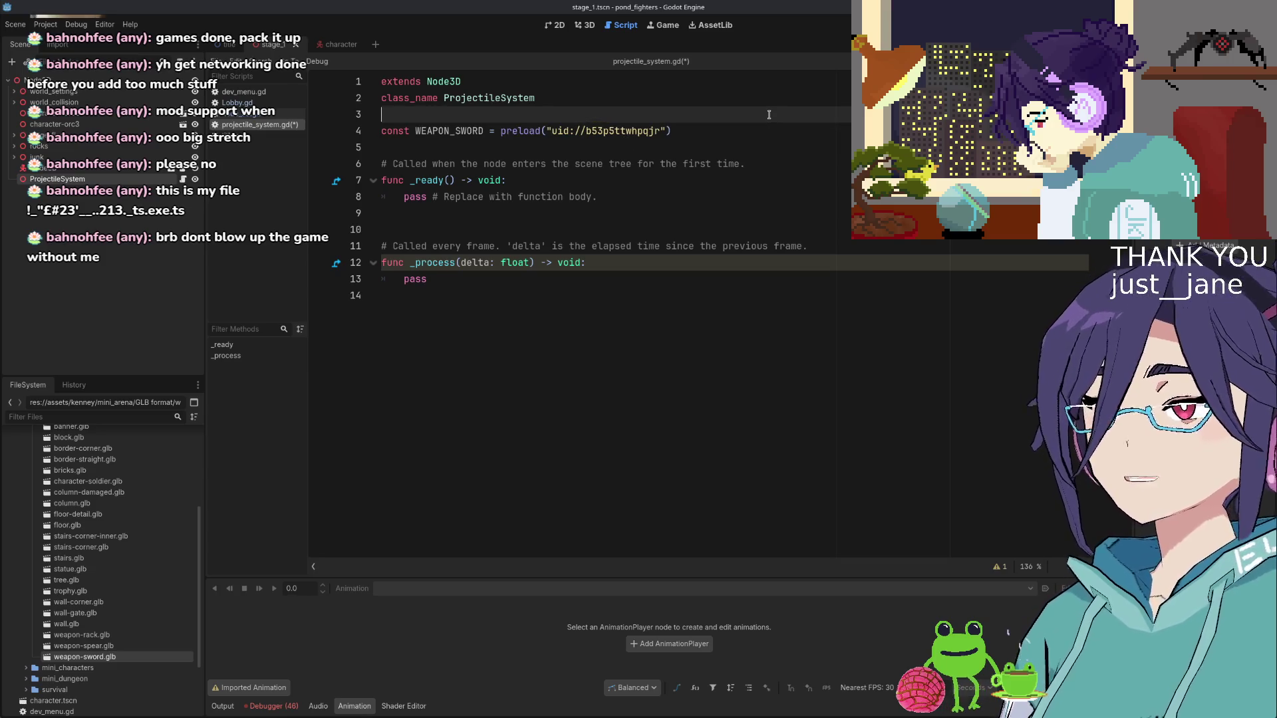
pyautogui.write(';')
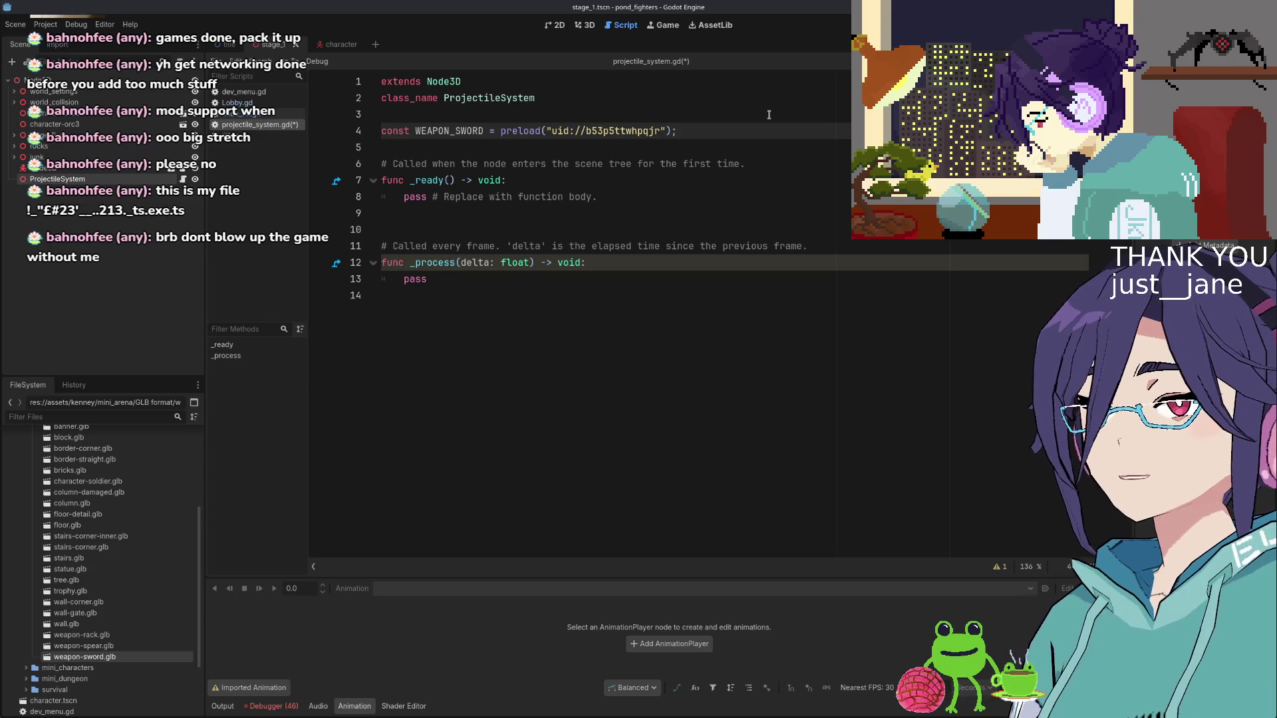
pyautogui.press('Down')
pyautogui.press('Down')
pyautogui.press('Down')
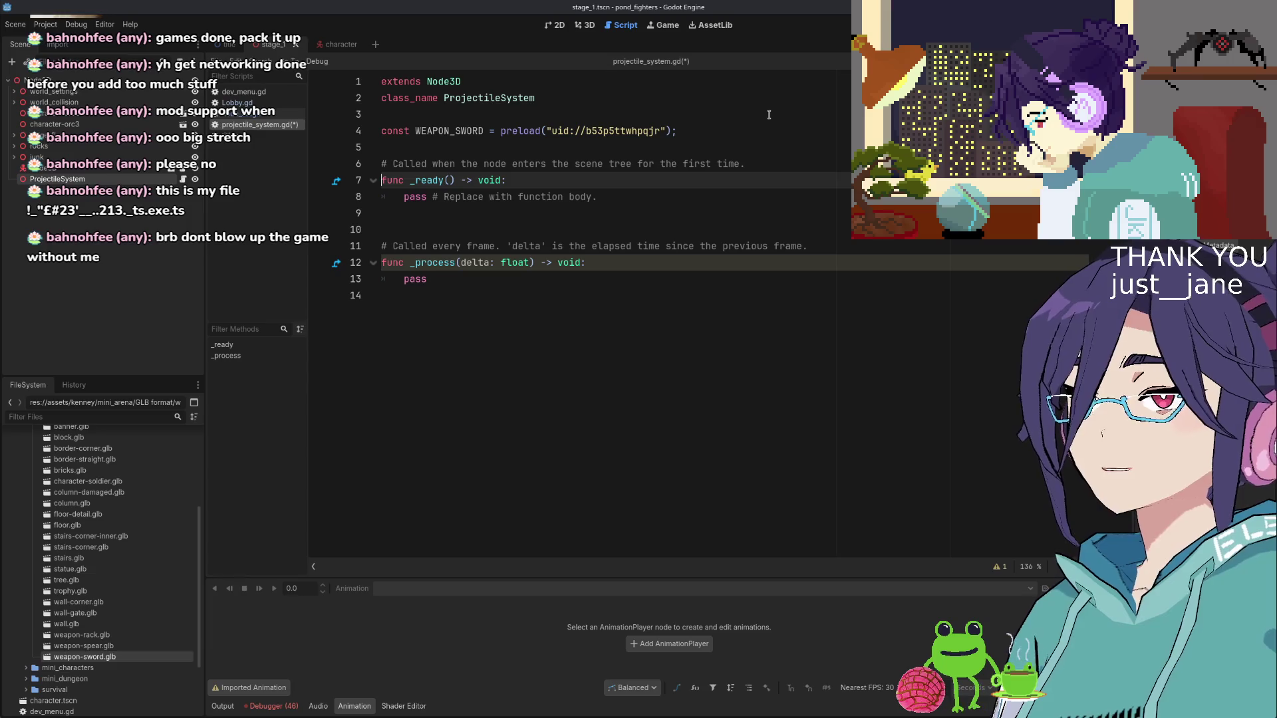
pyautogui.press('Up')
pyautogui.press('Up')
pyautogui.press('Up')
pyautogui.write('@export ')
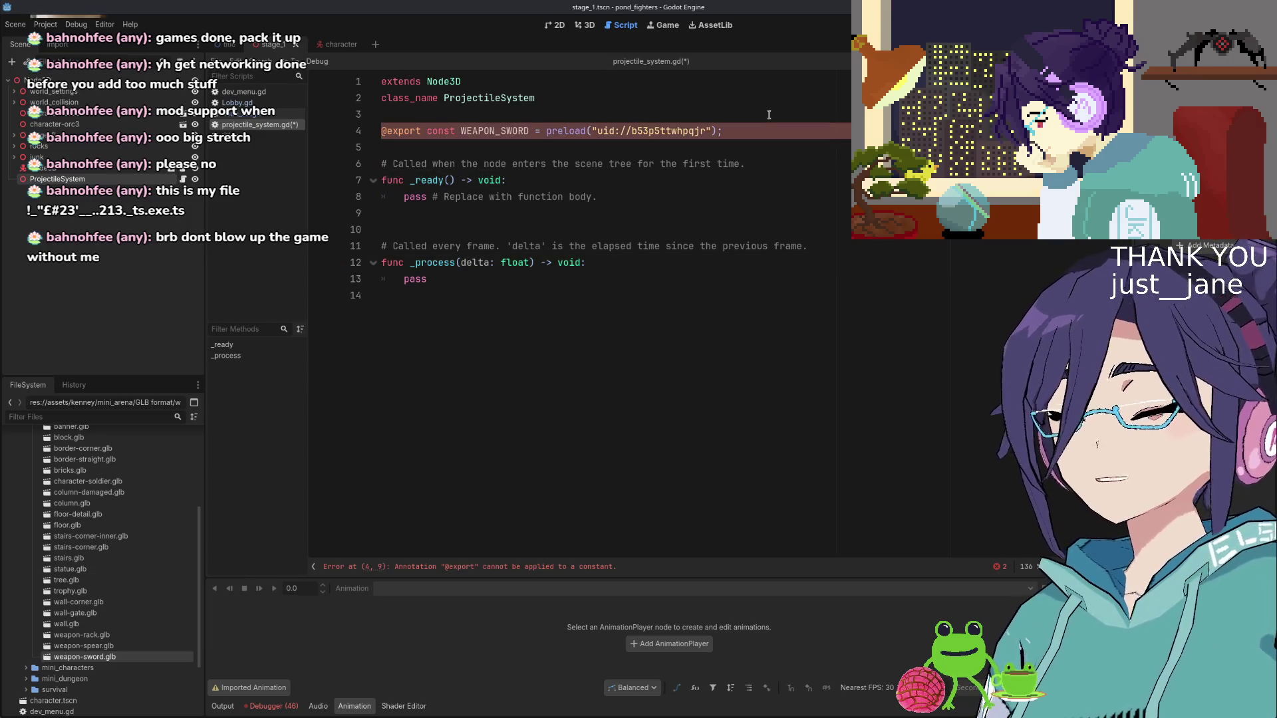
pyautogui.write('var')
pyautogui.press('Delete')
pyautogui.press('Delete')
pyautogui.press('Delete')
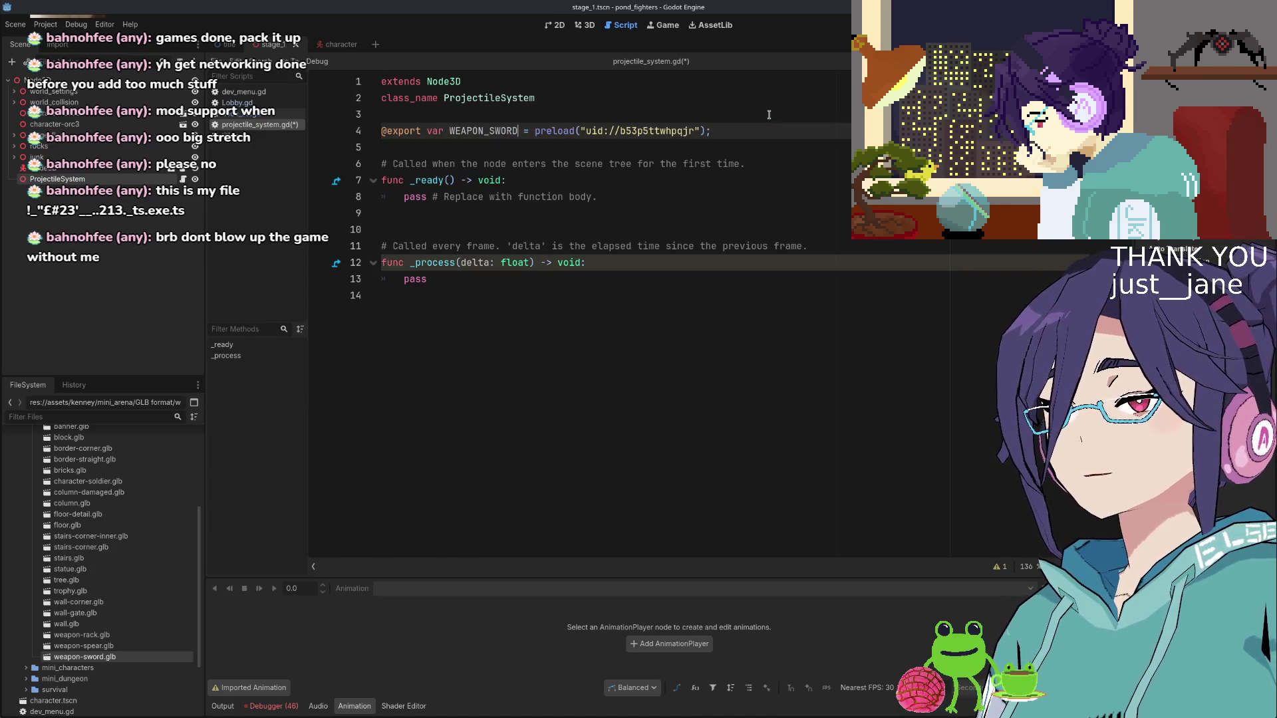
pyautogui.hotkey('ctrl', 'shift', 'Right')
pyautogui.write('sword')
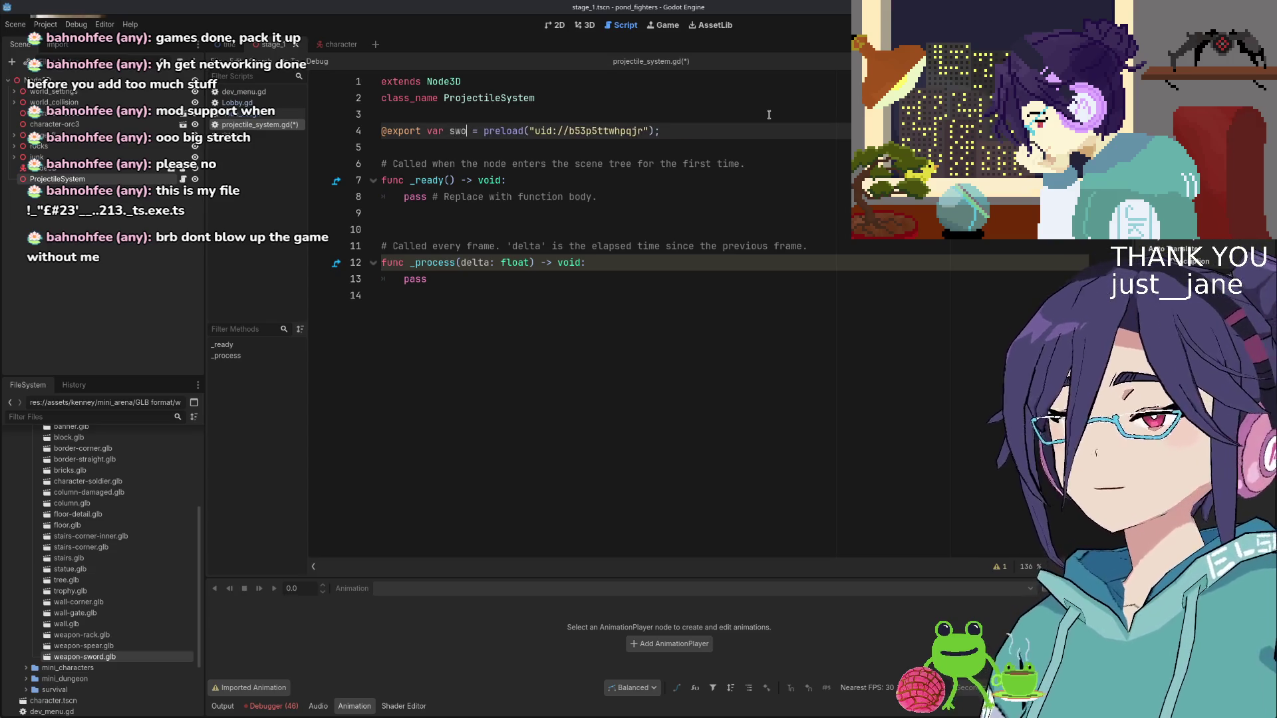
pyautogui.press('Down')
pyautogui.press('Down')
pyautogui.press('Down')
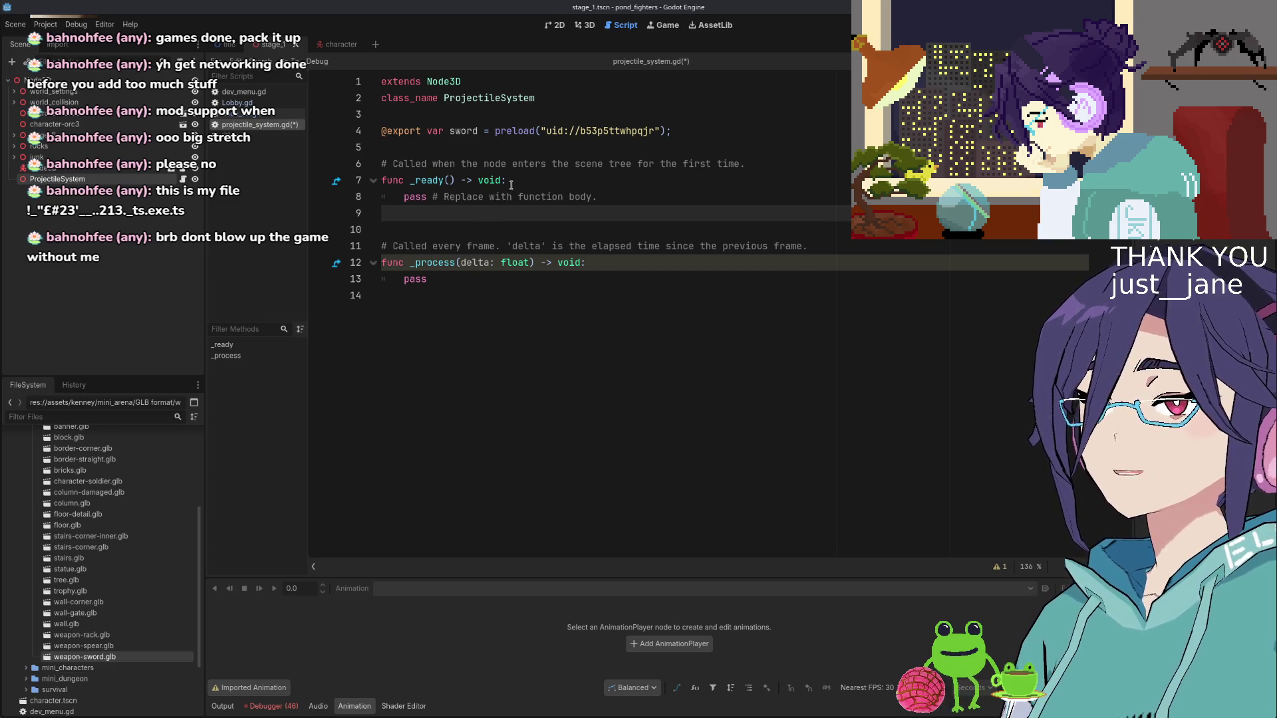
pyautogui.moveTo(412, 147); pyautogui.dragTo(460, 296)
# Replace the default functions with an empty spawn_attack() function whose body is return;
pyautogui.press('BackSpace')
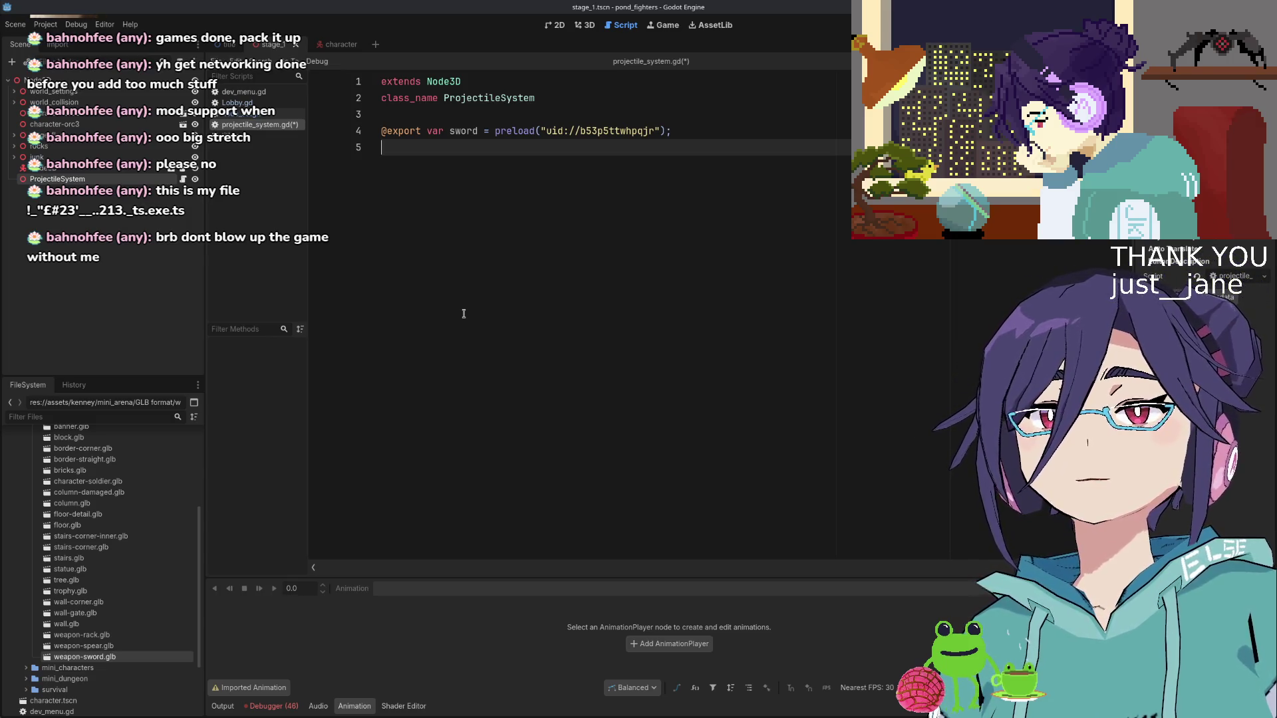
pyautogui.press('Return')
pyautogui.write('func')
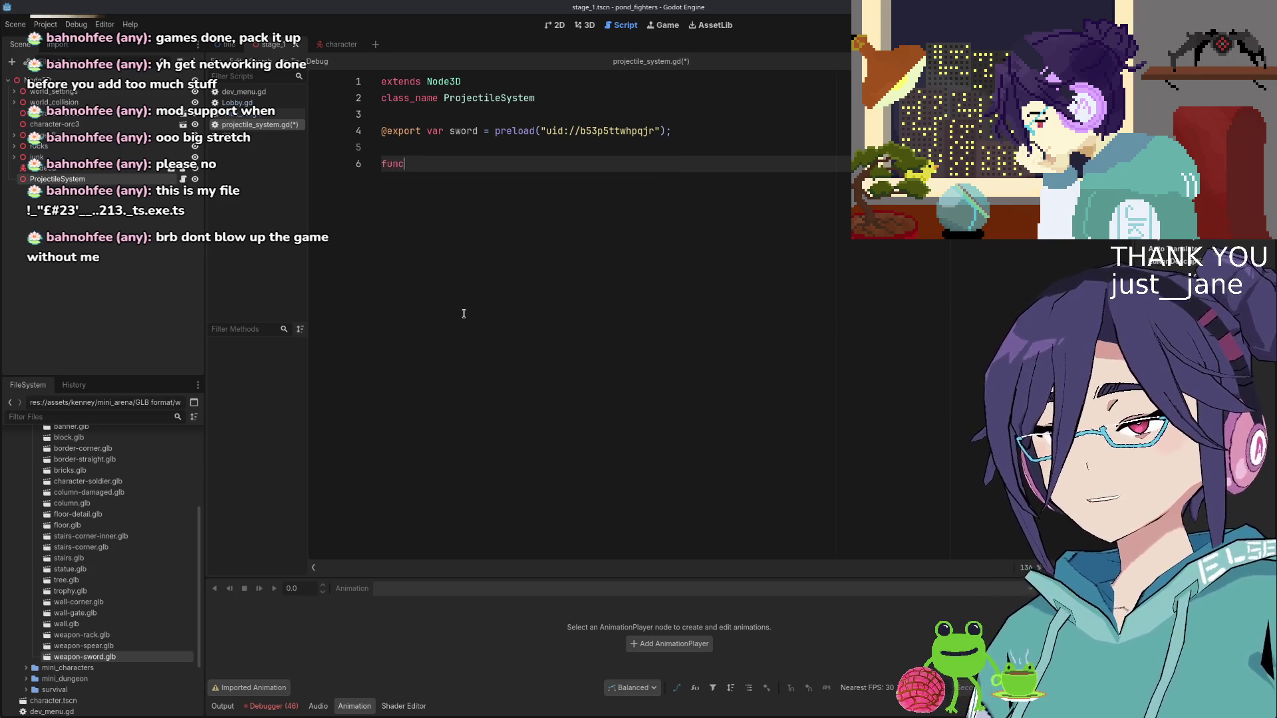
pyautogui.write('hworo')
pyautogui.press('BackSpace')
pyautogui.press('BackSpace')
pyautogui.press('BackSpace')
pyautogui.write('spawn_a')
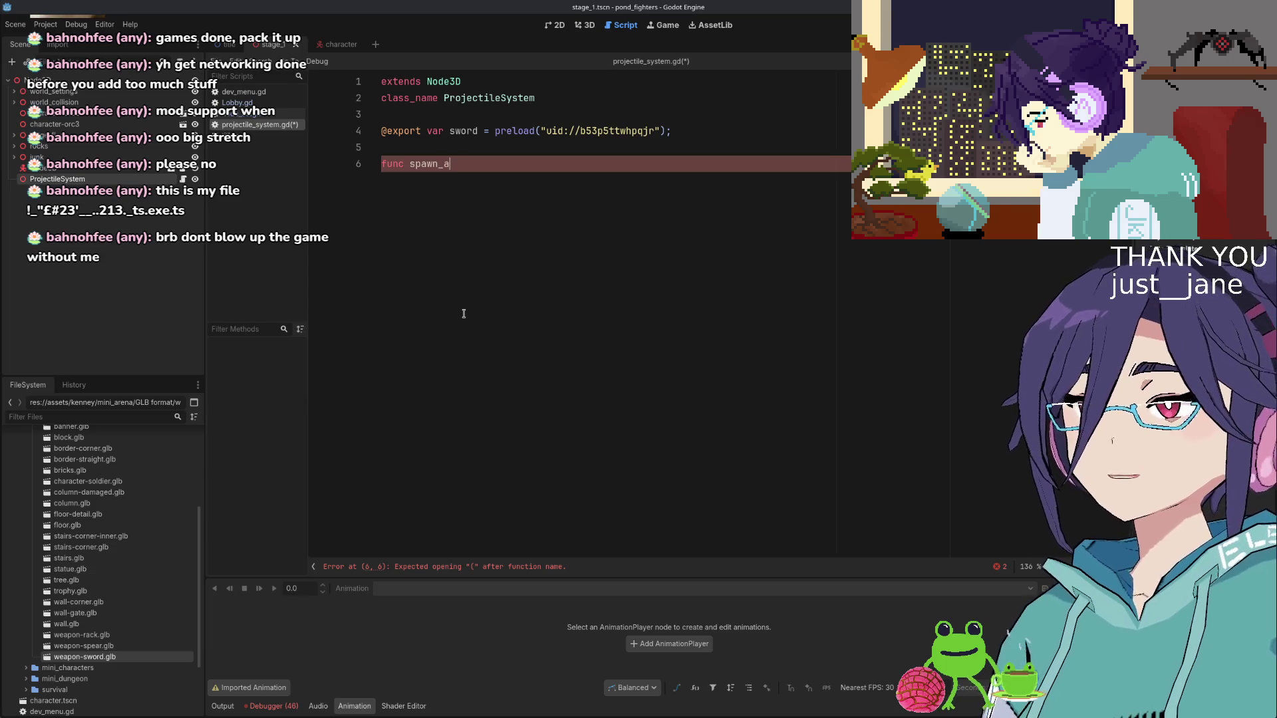
pyautogui.write('ttack():')
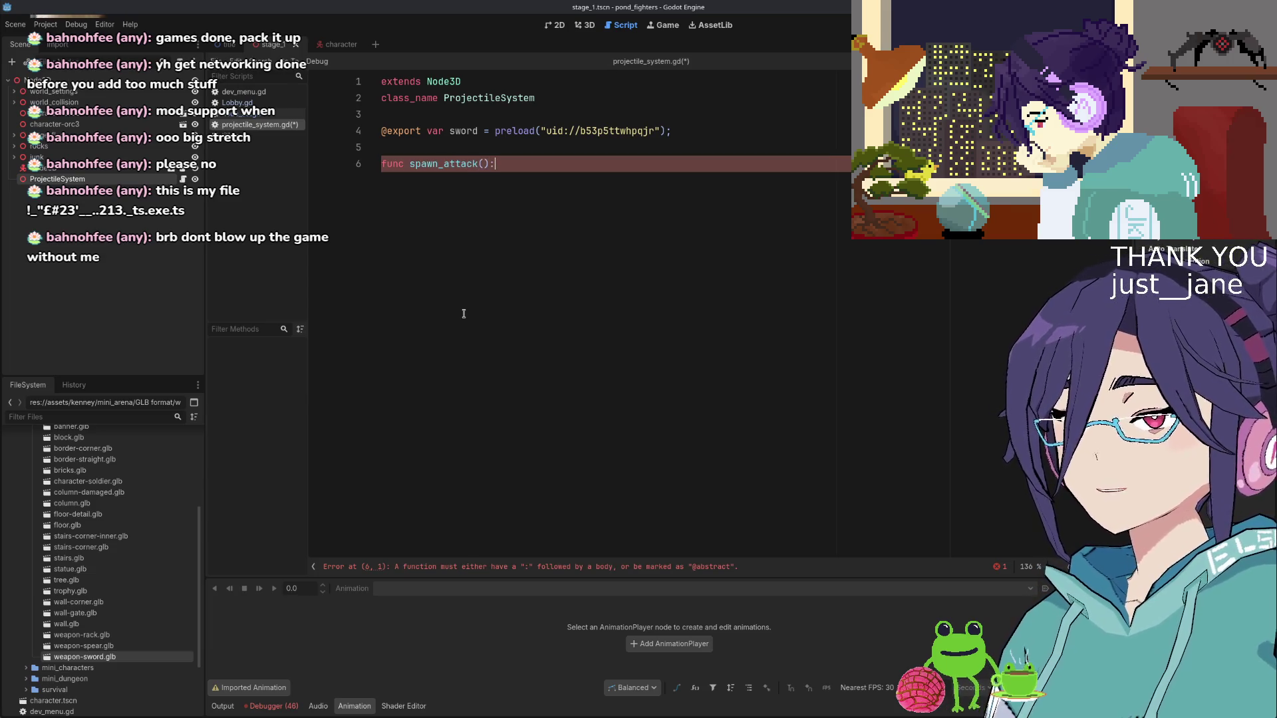
pyautogui.press('Return')
pyautogui.write('return;')
# Give spawn_attack the parameters origin: Vector3 and direction: Vector2
pyautogui.press('Up')
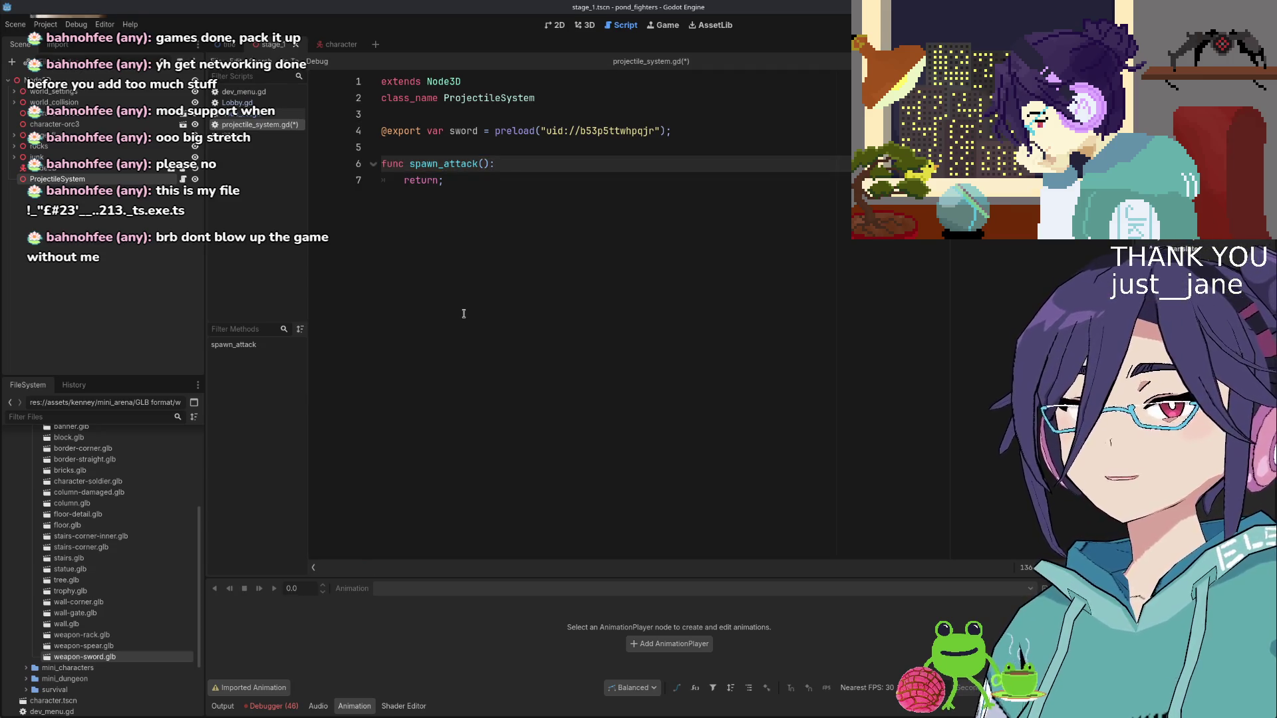
pyautogui.write('direction')
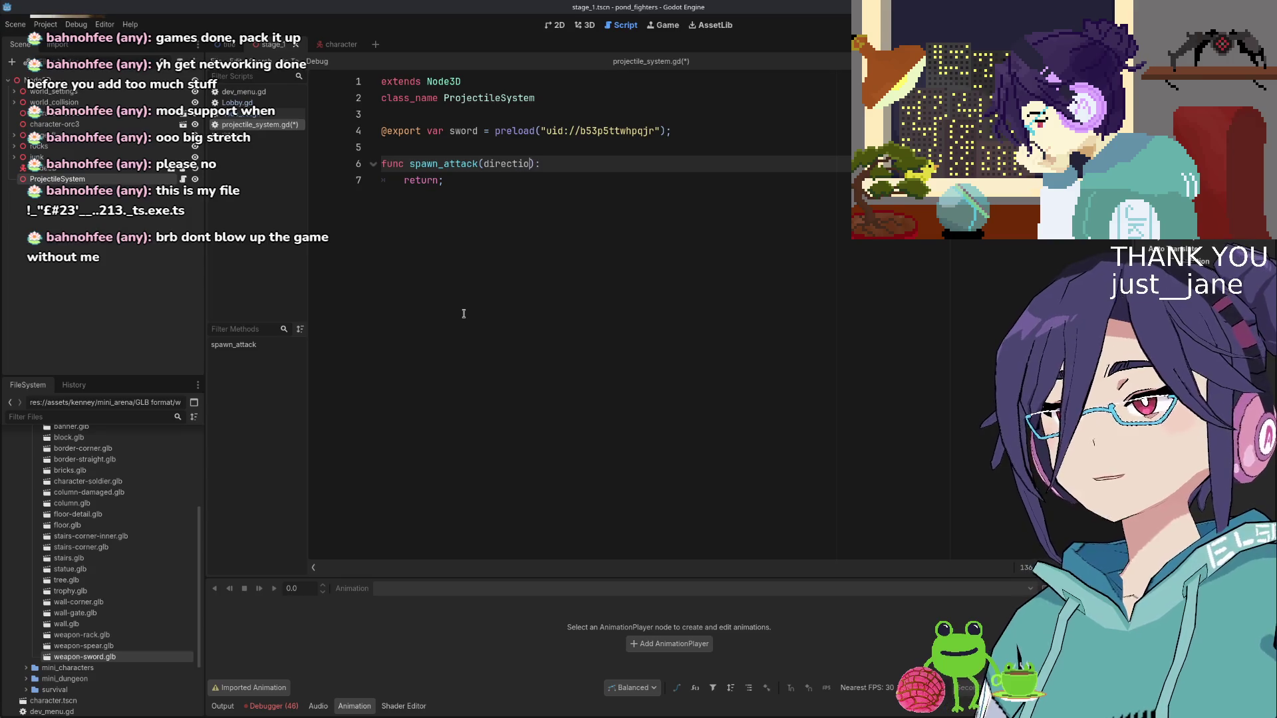
pyautogui.write(':')
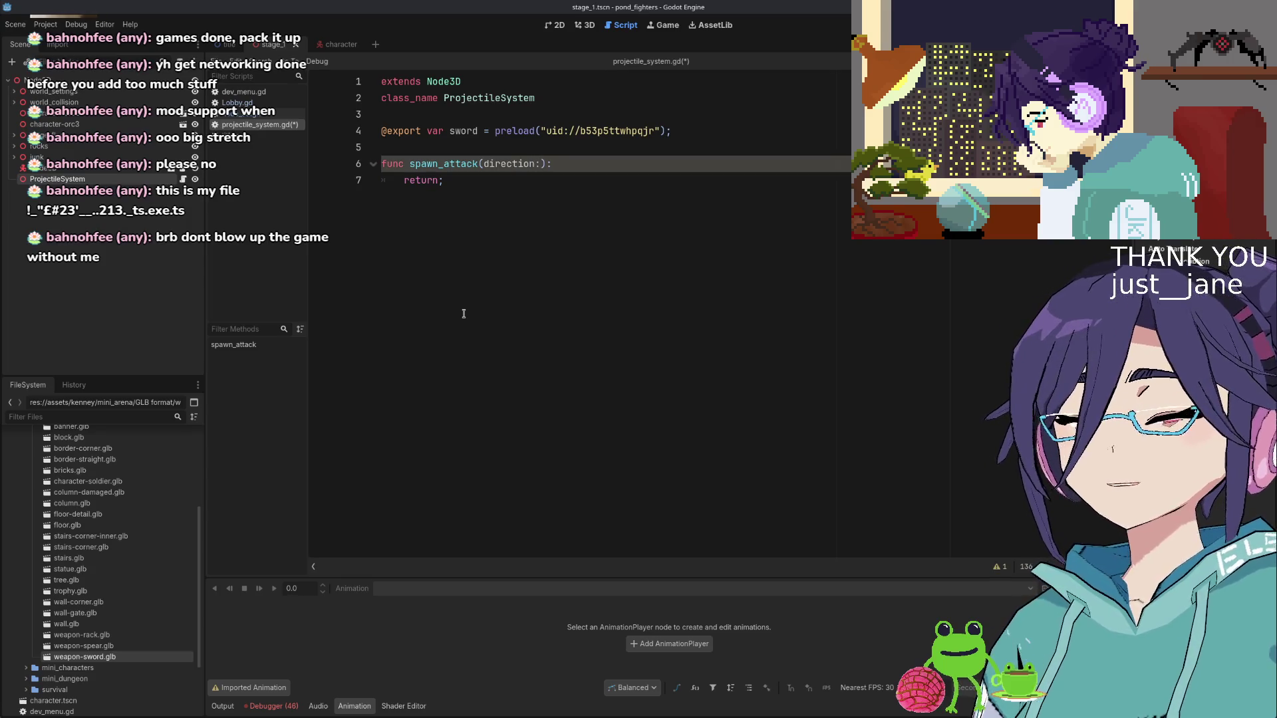
pyautogui.write(' V')
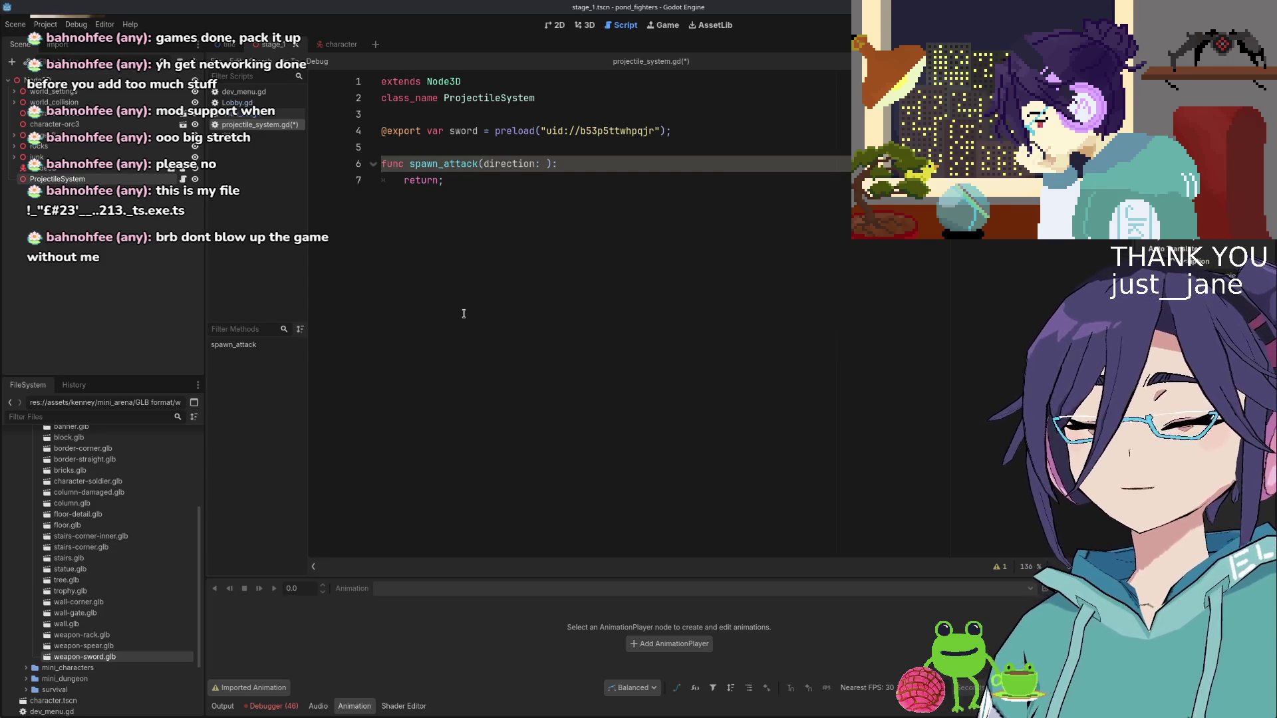
pyautogui.write('ec')
pyautogui.press('Return')
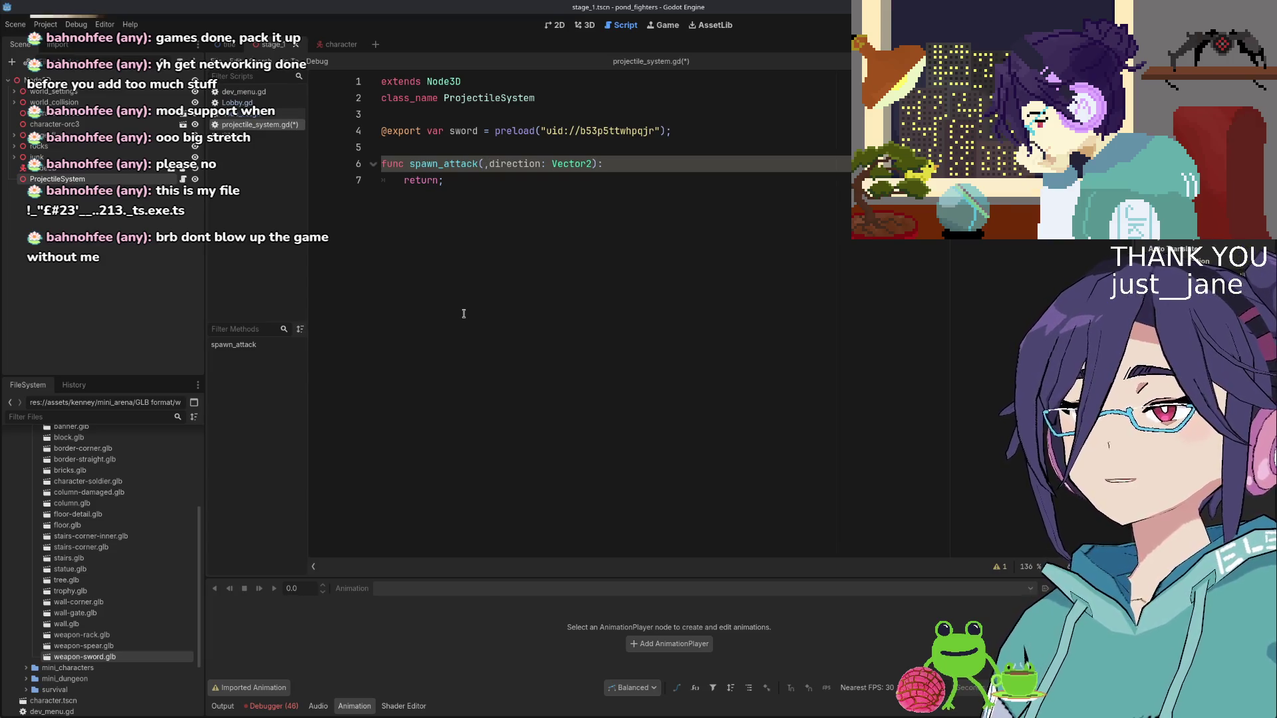
pyautogui.write('orig')
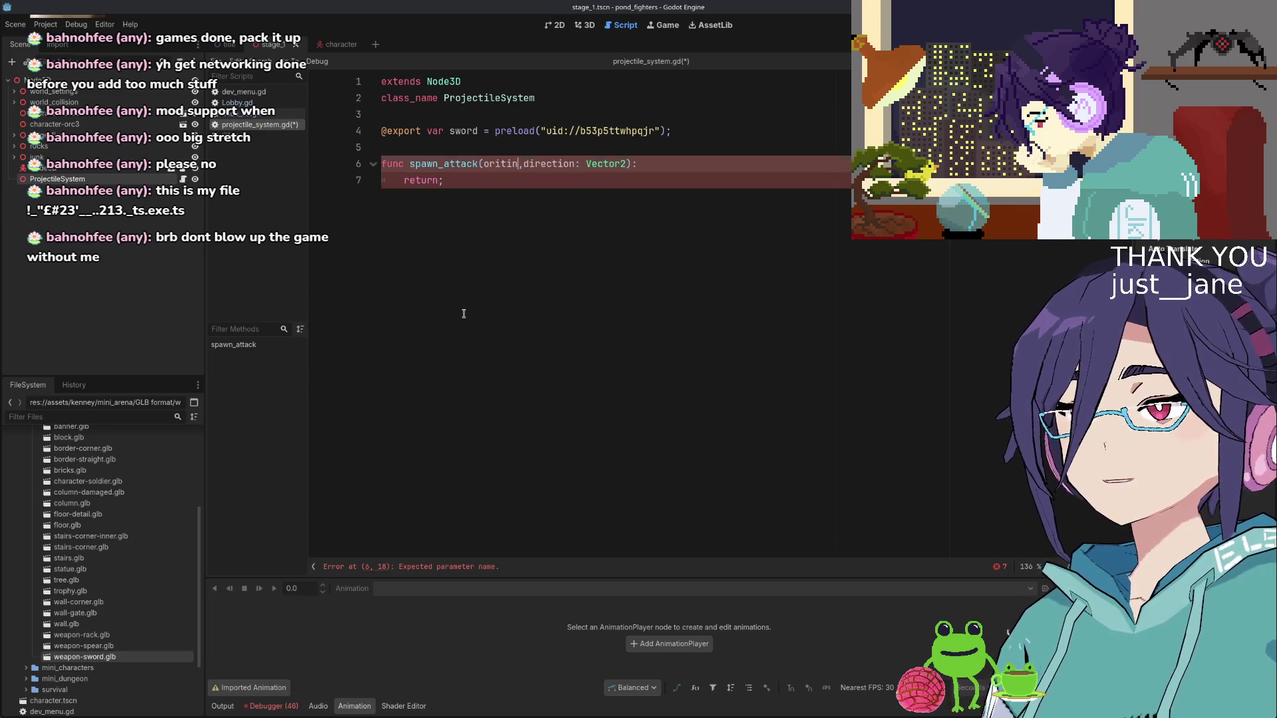
pyautogui.write('in:')
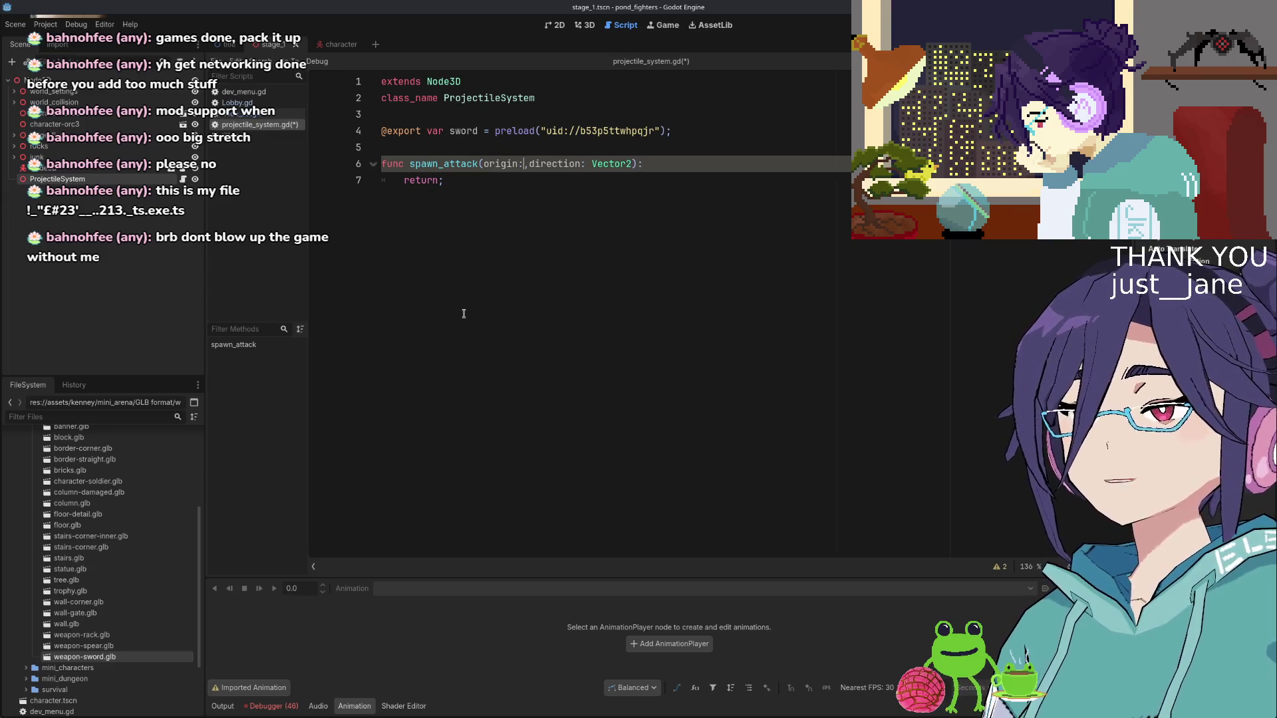
pyautogui.write(' Vec')
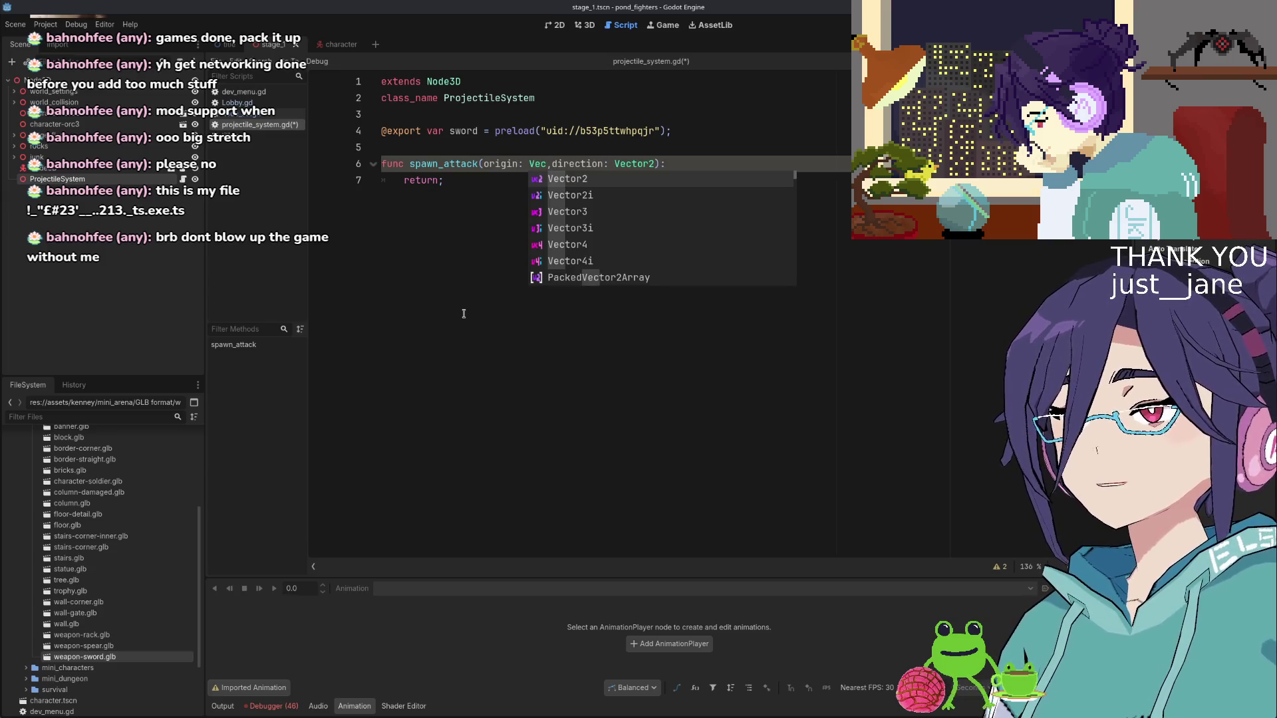
pyautogui.press('Down')
pyautogui.press('Down')
pyautogui.press('Return')
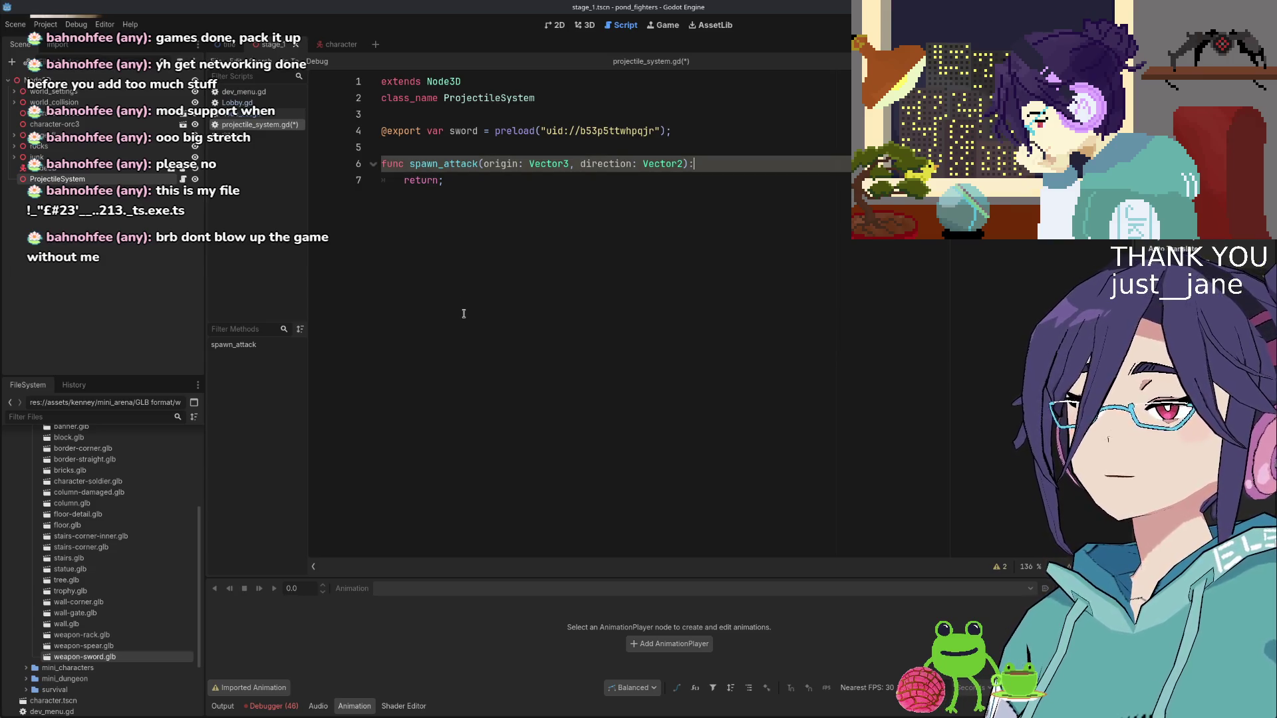
# Add a third parameter, type: WeaponType, to spawn_attack
pyautogui.press('Left')
pyautogui.press('Left')
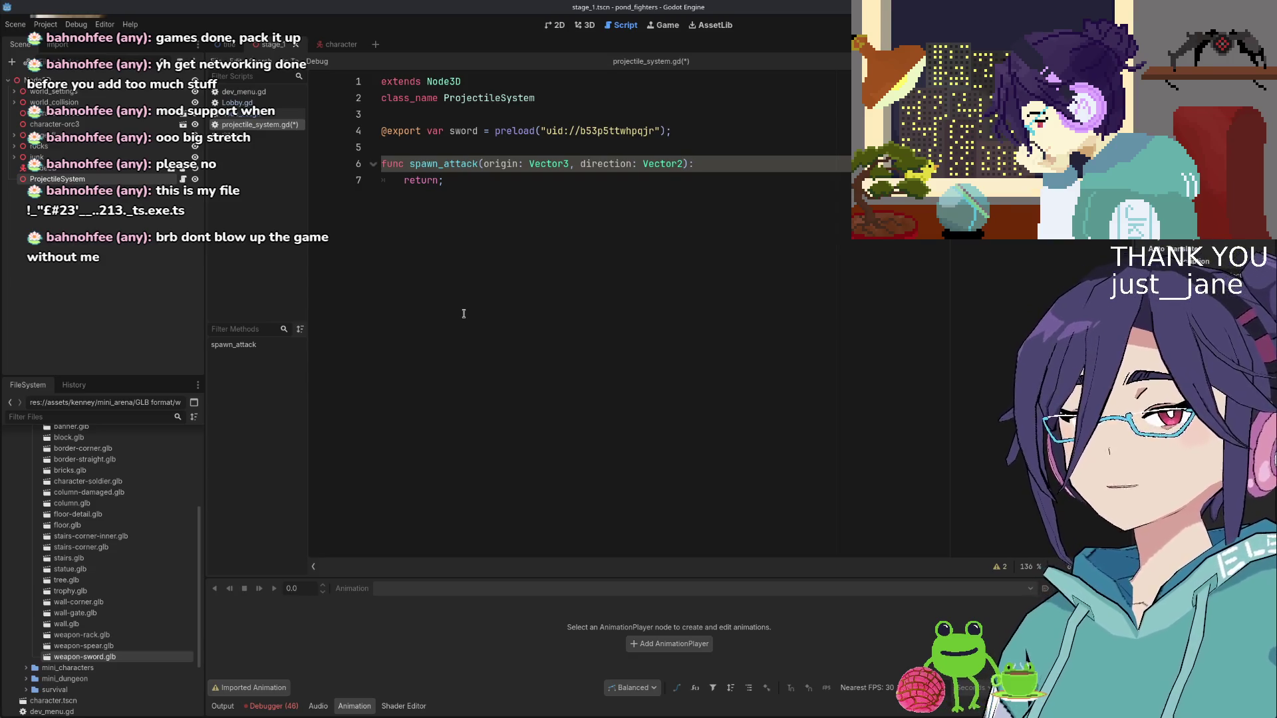
pyautogui.write(', tye')
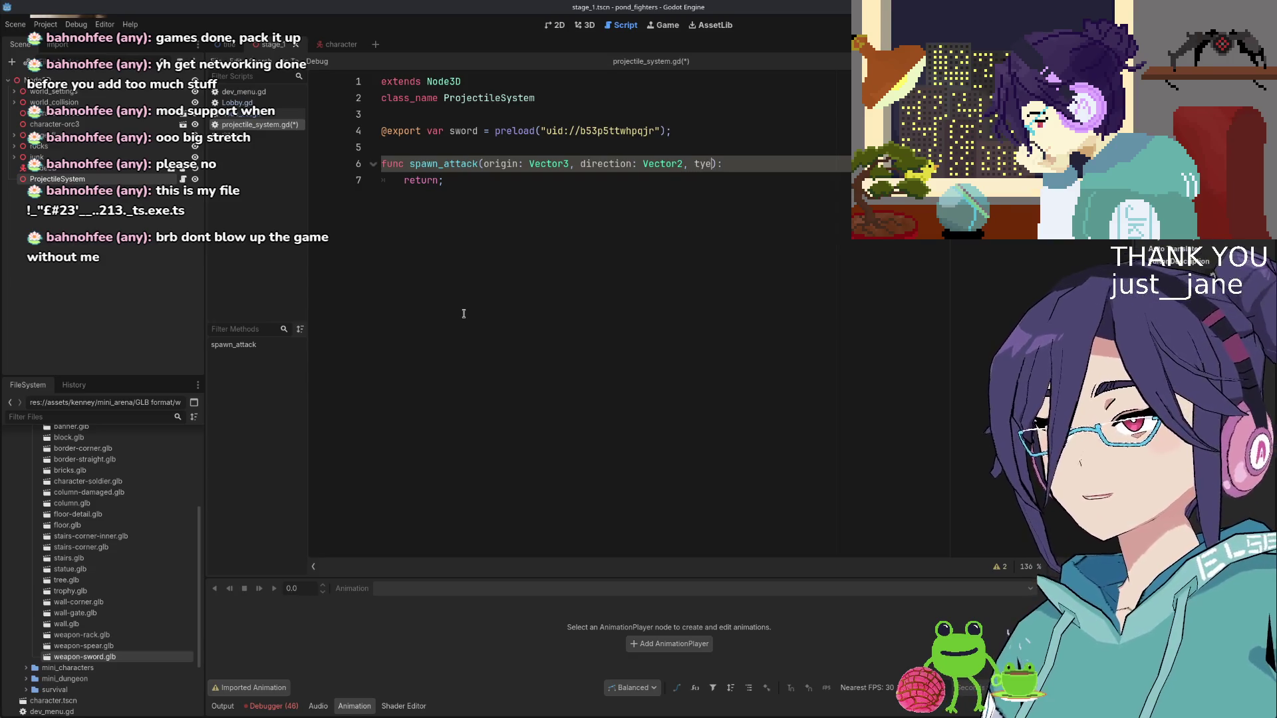
pyautogui.write('pe: Ty')
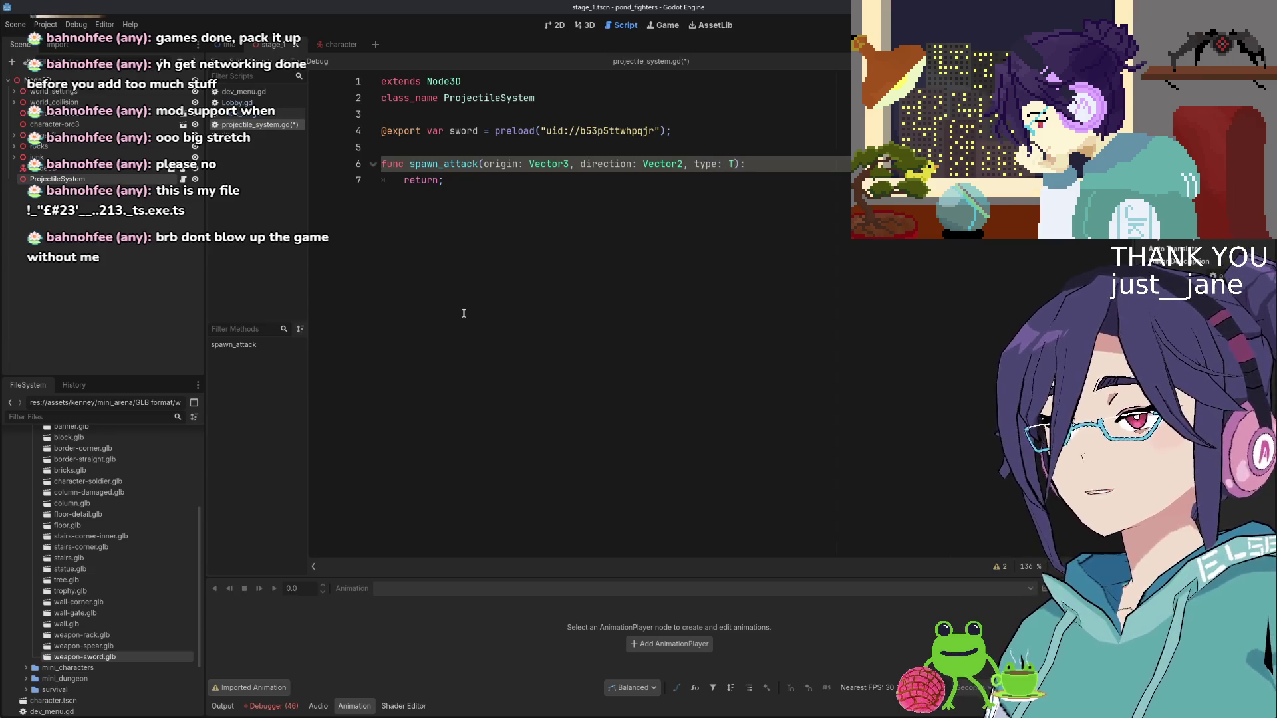
pyautogui.press('BackSpace')
pyautogui.press('BackSpace')
pyautogui.write('We')
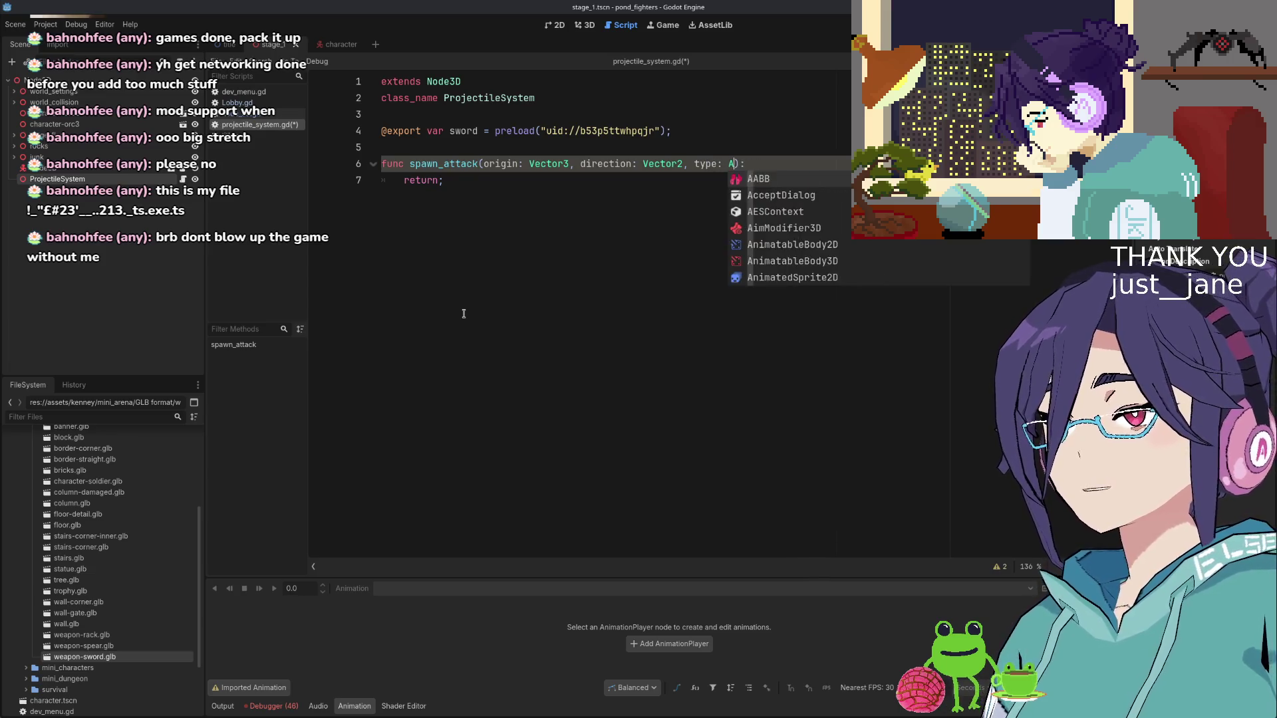
pyautogui.write('apon')
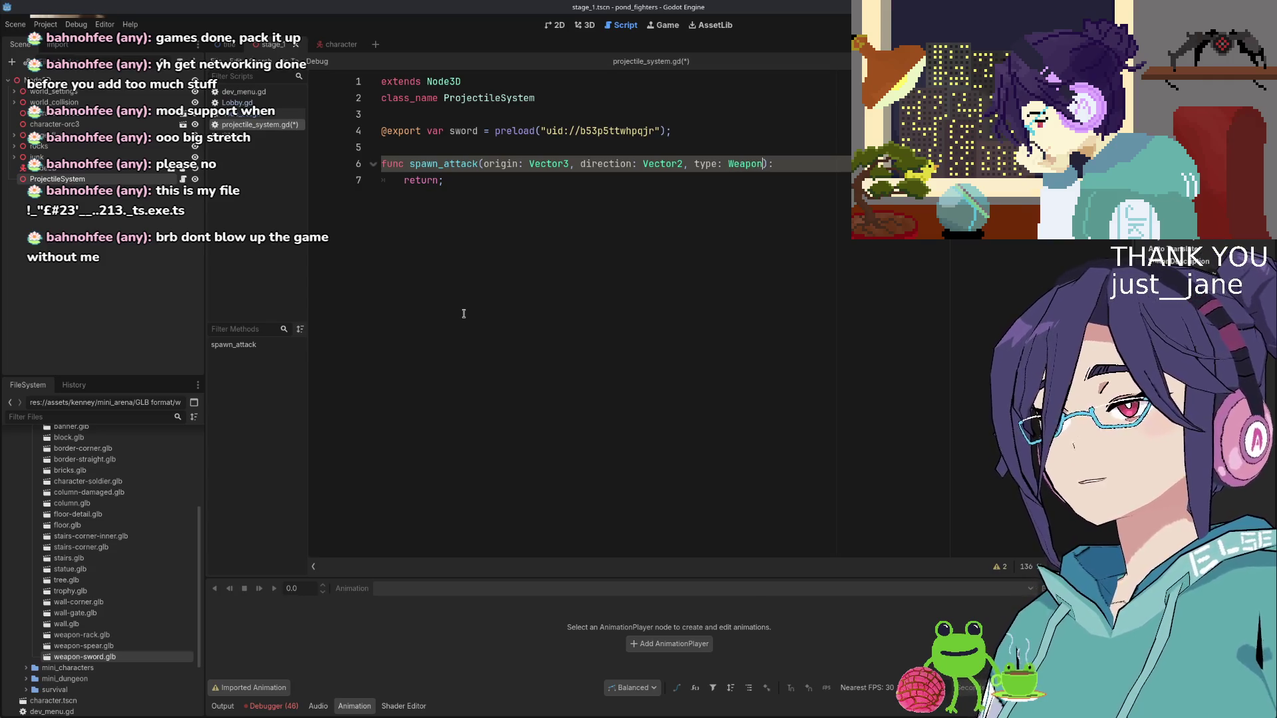
pyautogui.write('Type')
# Declare enum WeaponType { sword } above spawn_attack and add a blank line to its body
pyautogui.press('Up')
pyautogui.press('Return')
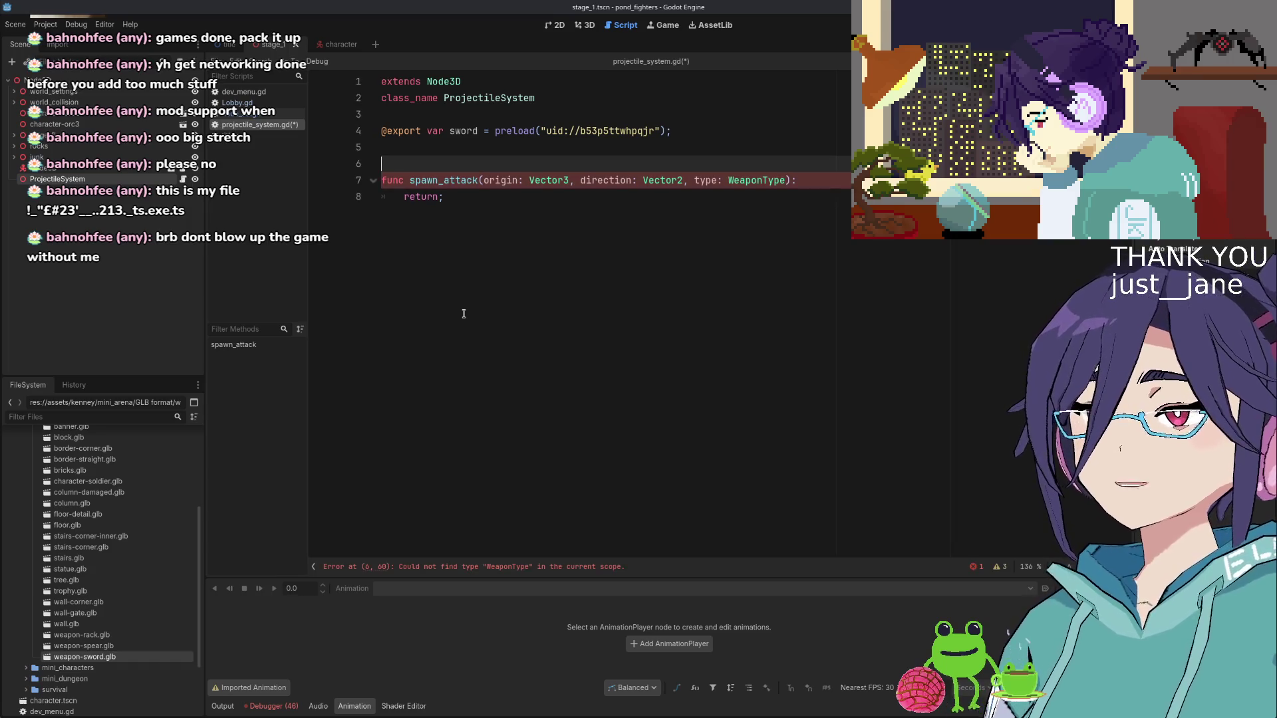
pyautogui.press('Up')
pyautogui.press('Return')
pyautogui.write('enum Wea')
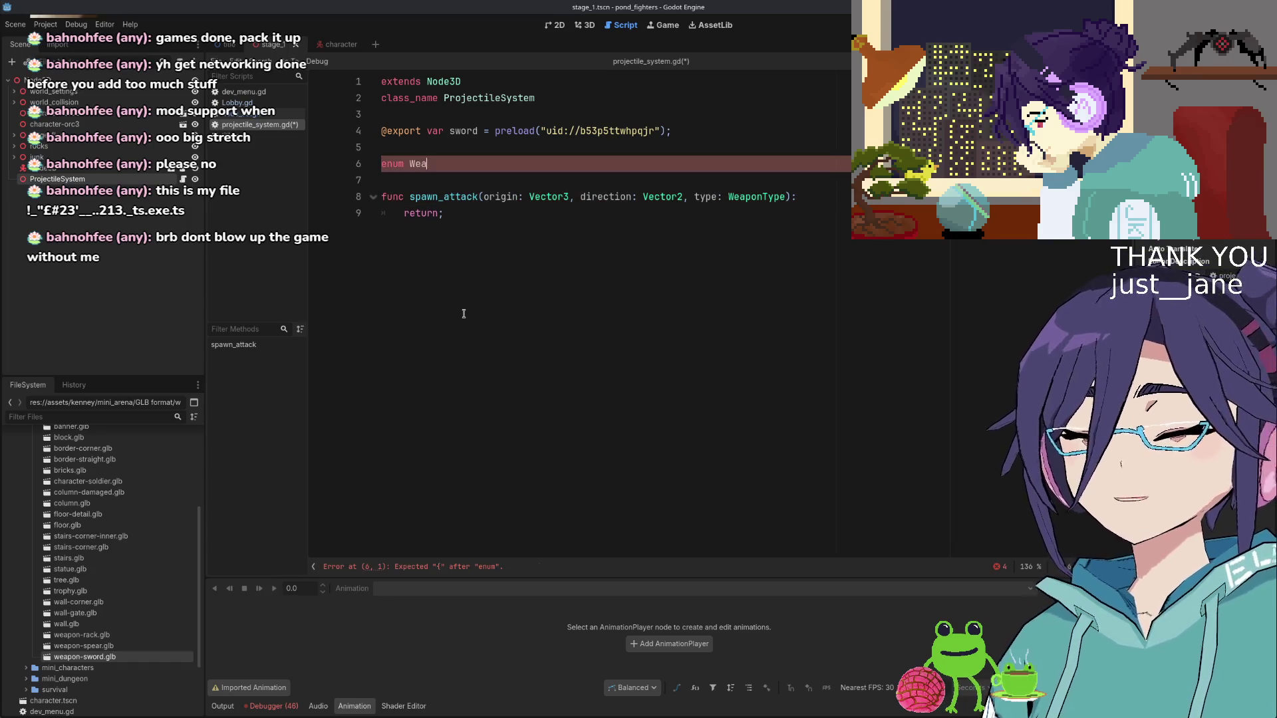
pyautogui.write('ponType {')
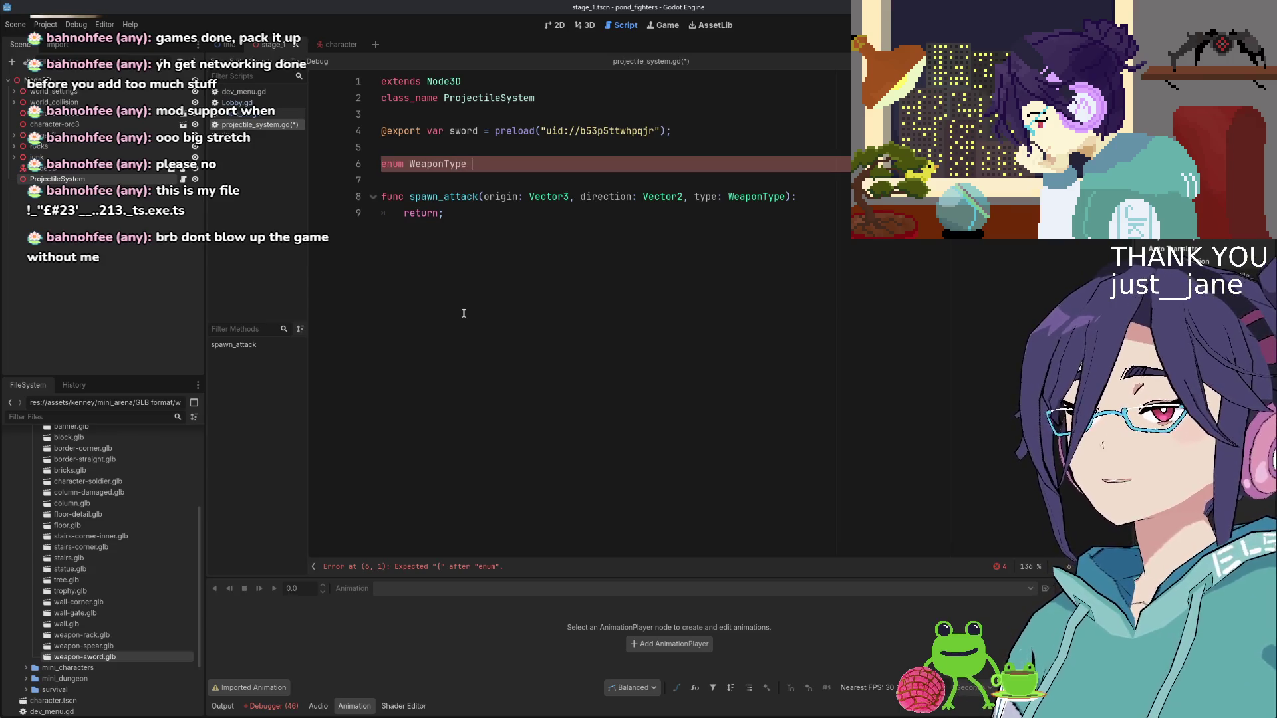
pyautogui.press('Return')
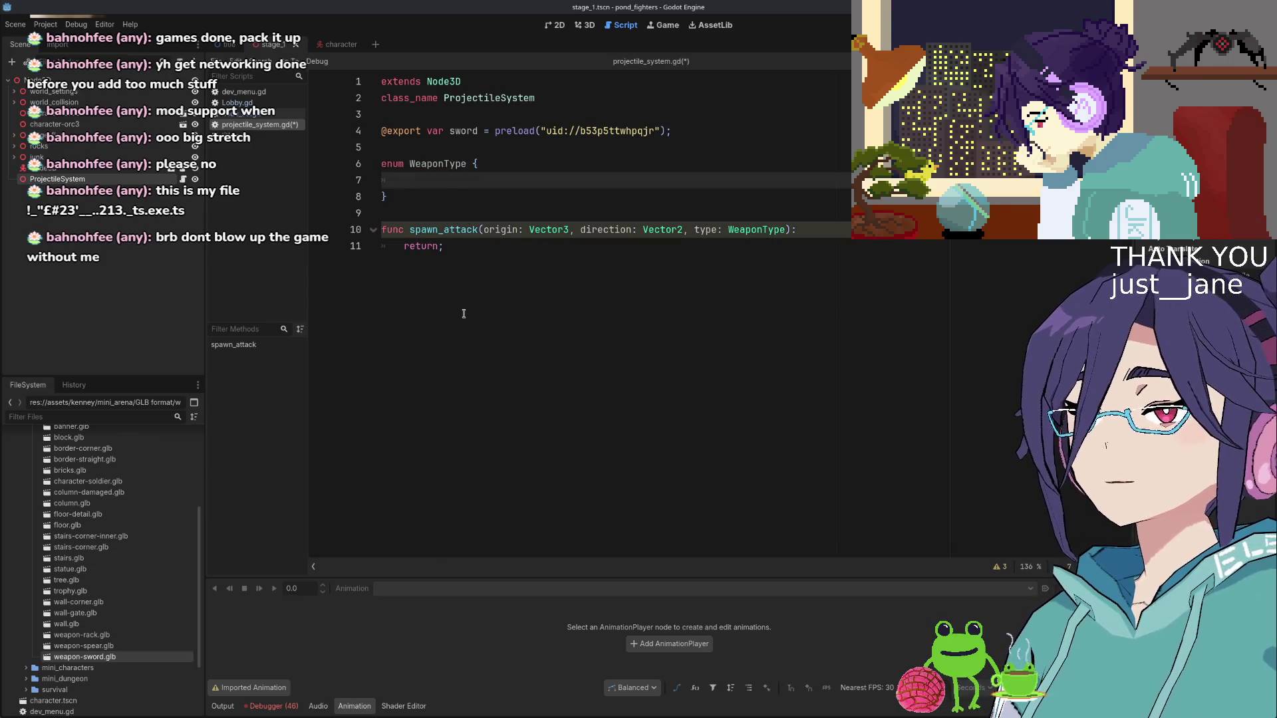
pyautogui.write('s')
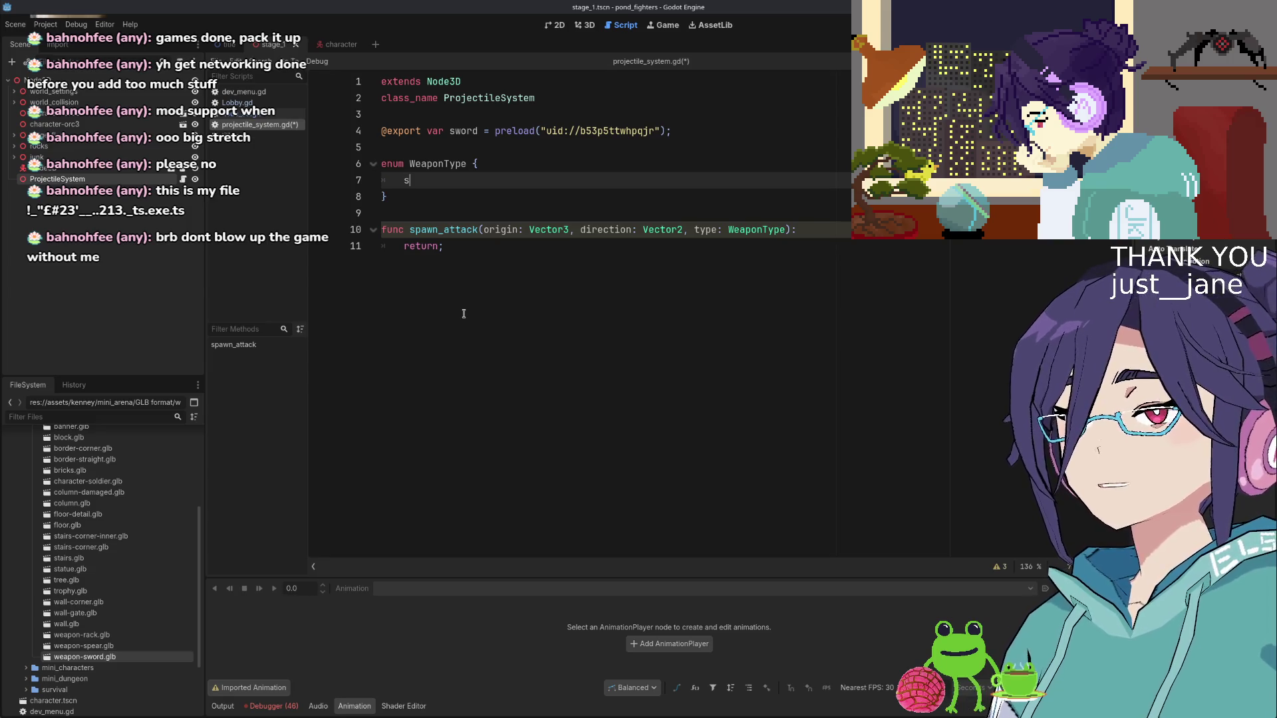
pyautogui.write('word')
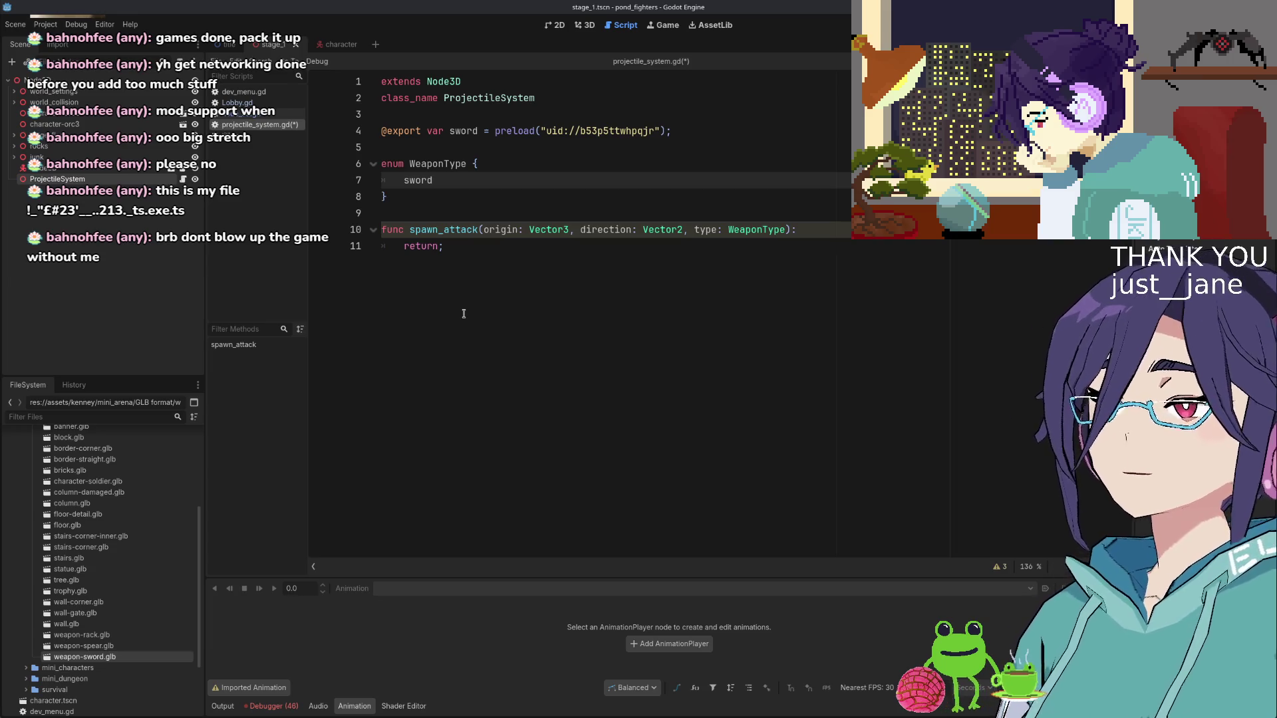
pyautogui.press('Down')
pyautogui.press('Down')
pyautogui.press('Down')
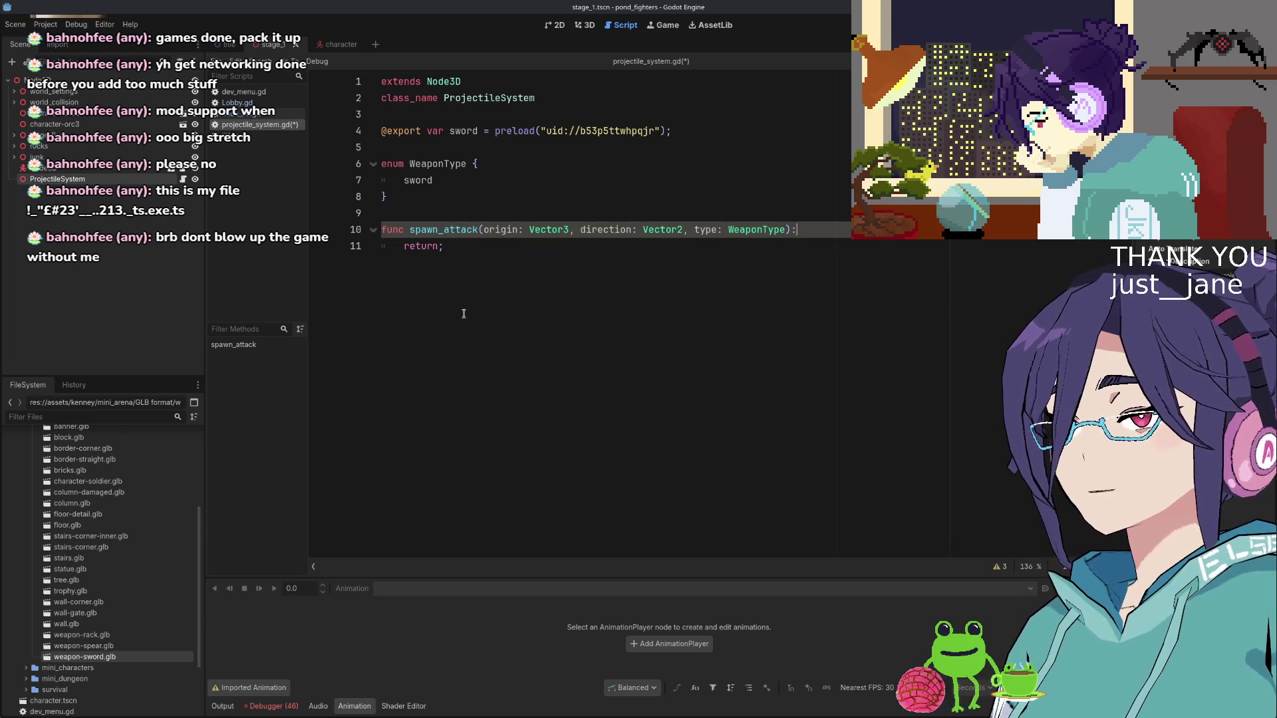
pyautogui.press('Return')
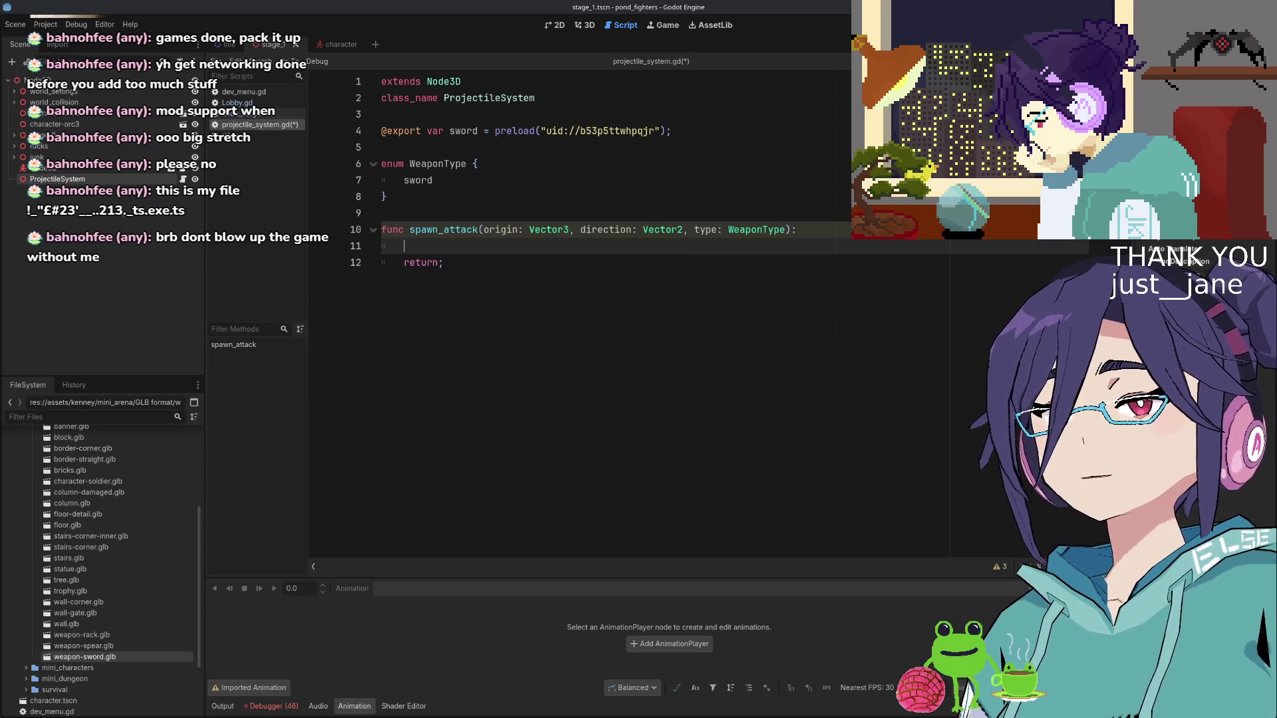
# Make a new scene rooted on a 3D node and enter 'projectile' as its save name
pyautogui.click(376, 44)
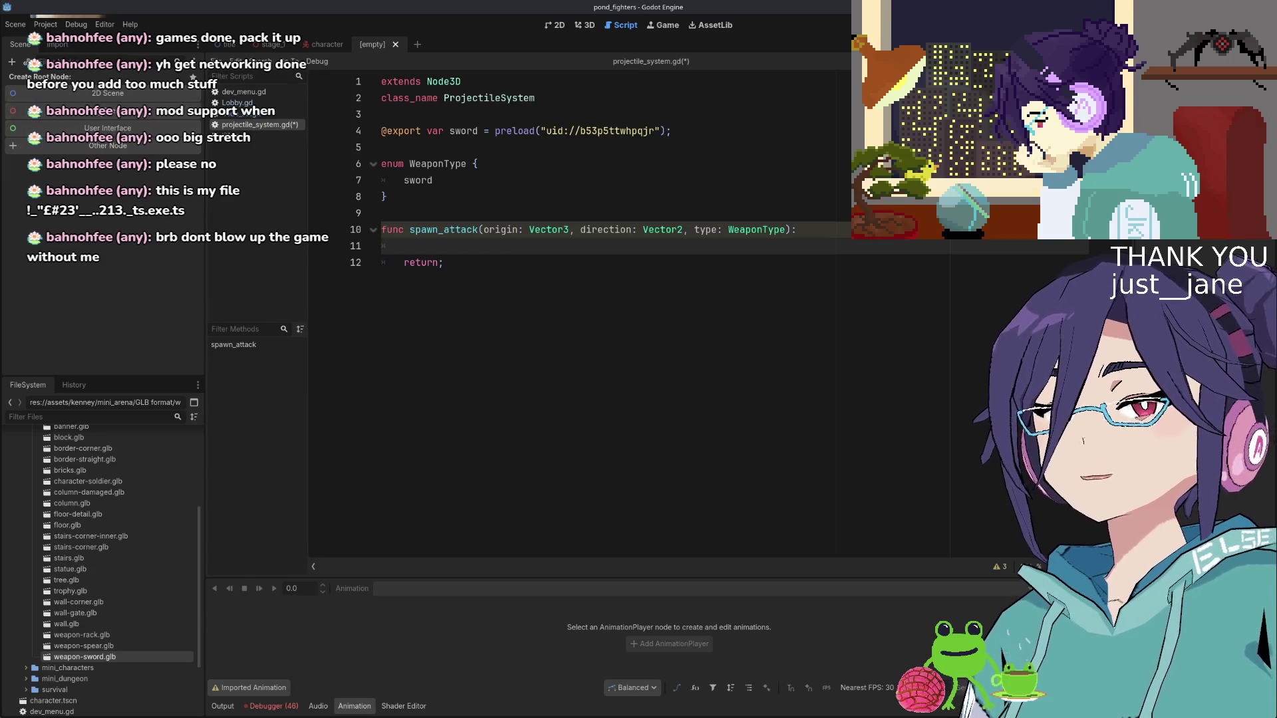
pyautogui.click(107, 110)
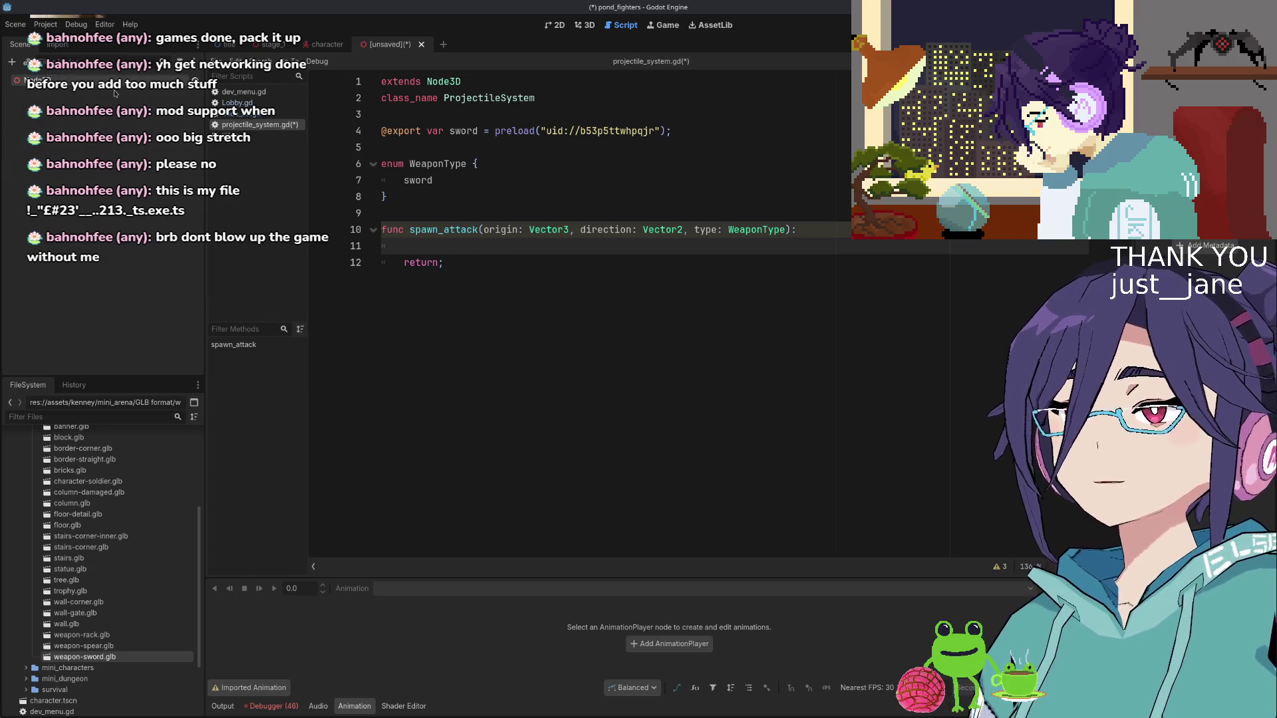
pyautogui.hotkey('ctrl', 's')
pyautogui.write('projectile')
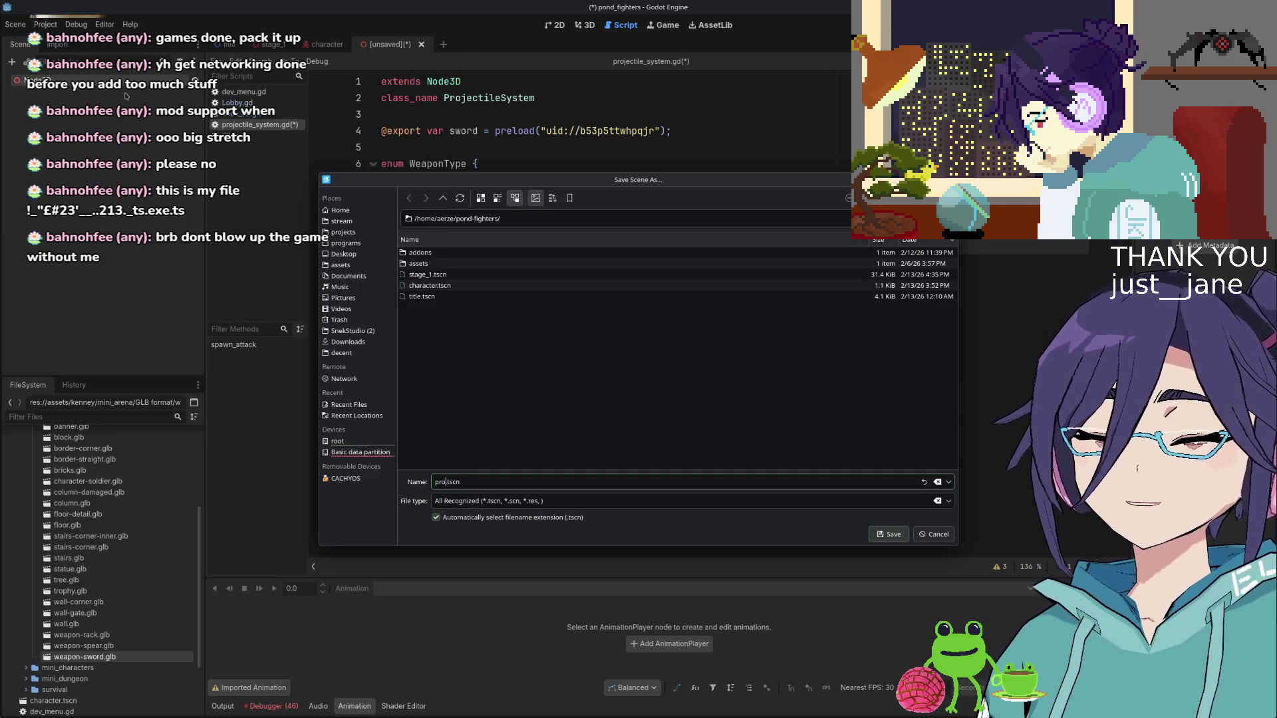